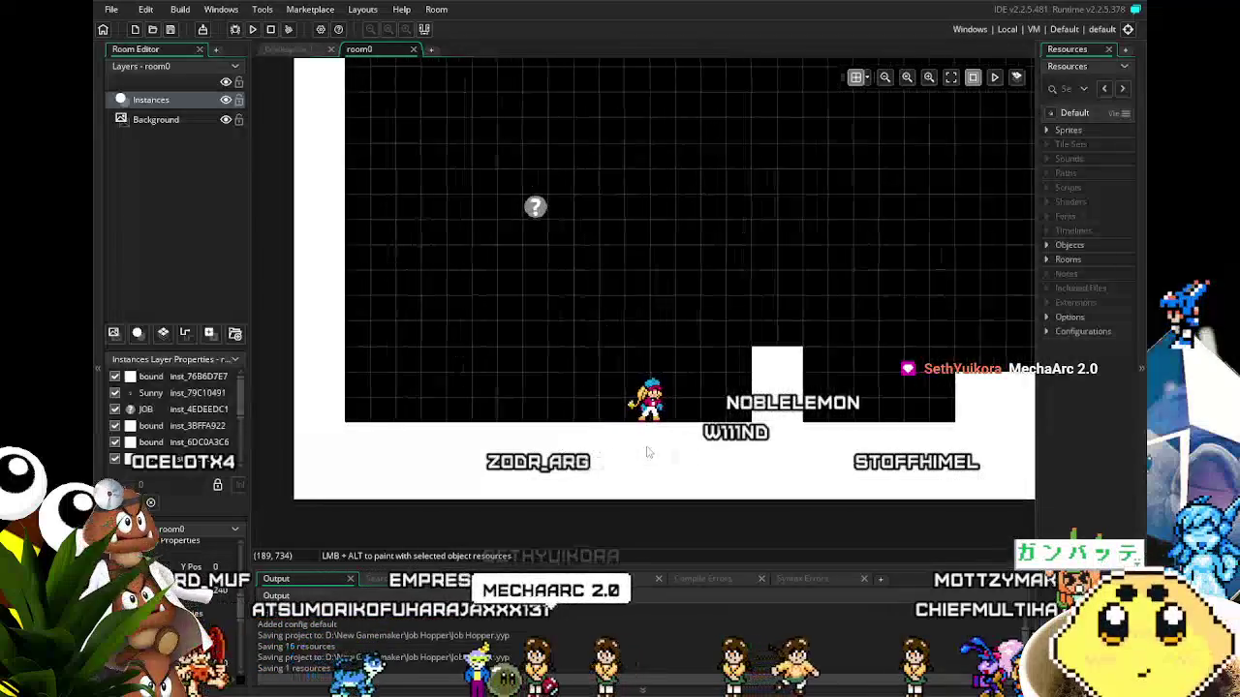
Test-run the game from room0, close it with Escape, and refocus the room canvas.
left_click_drag(528, 513, 541, 521)
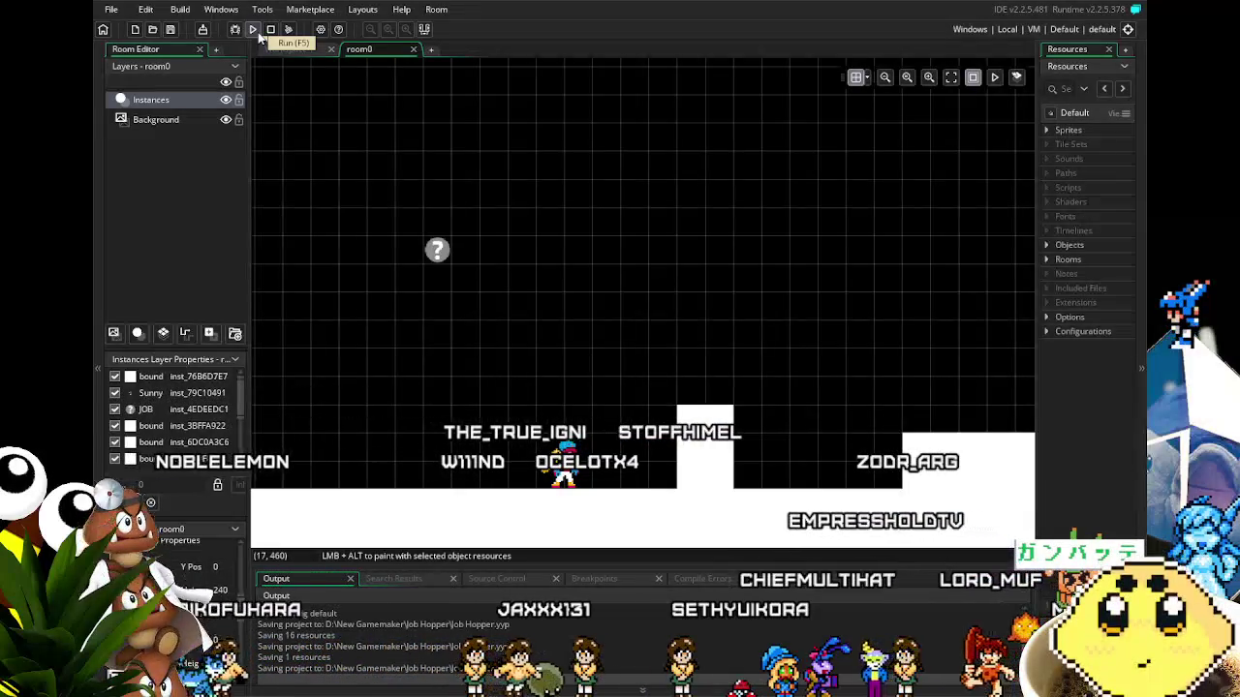
left_click(257, 34)
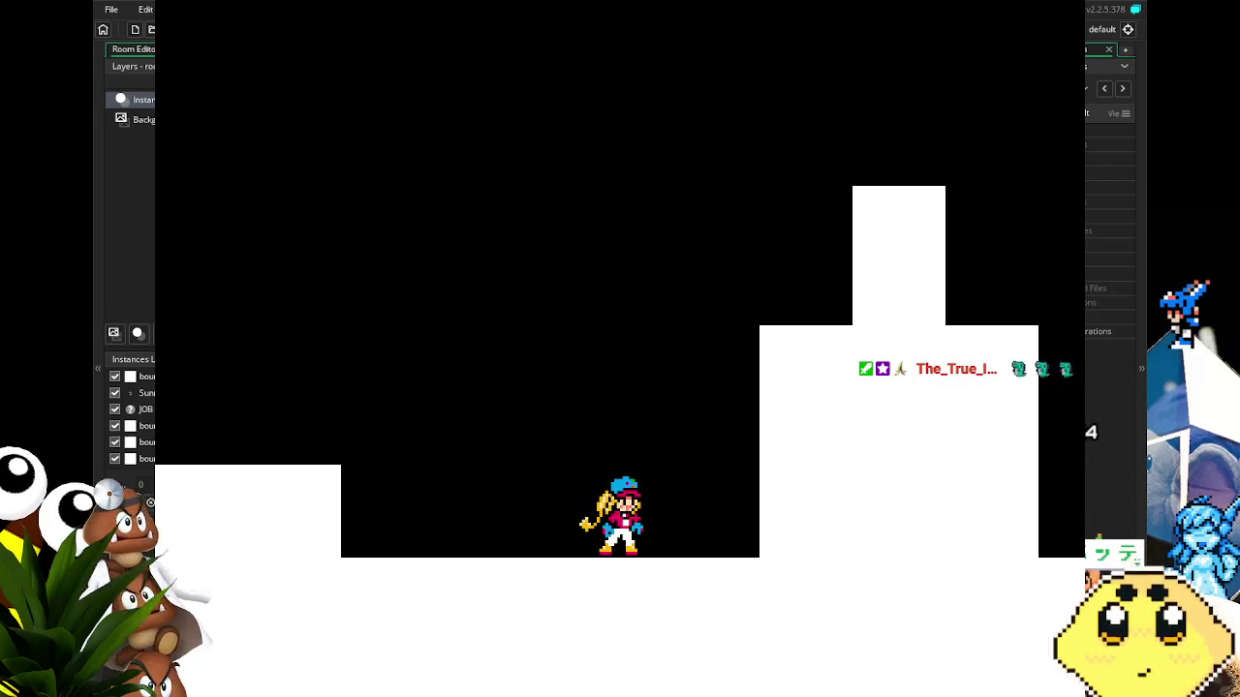
key("Escape")
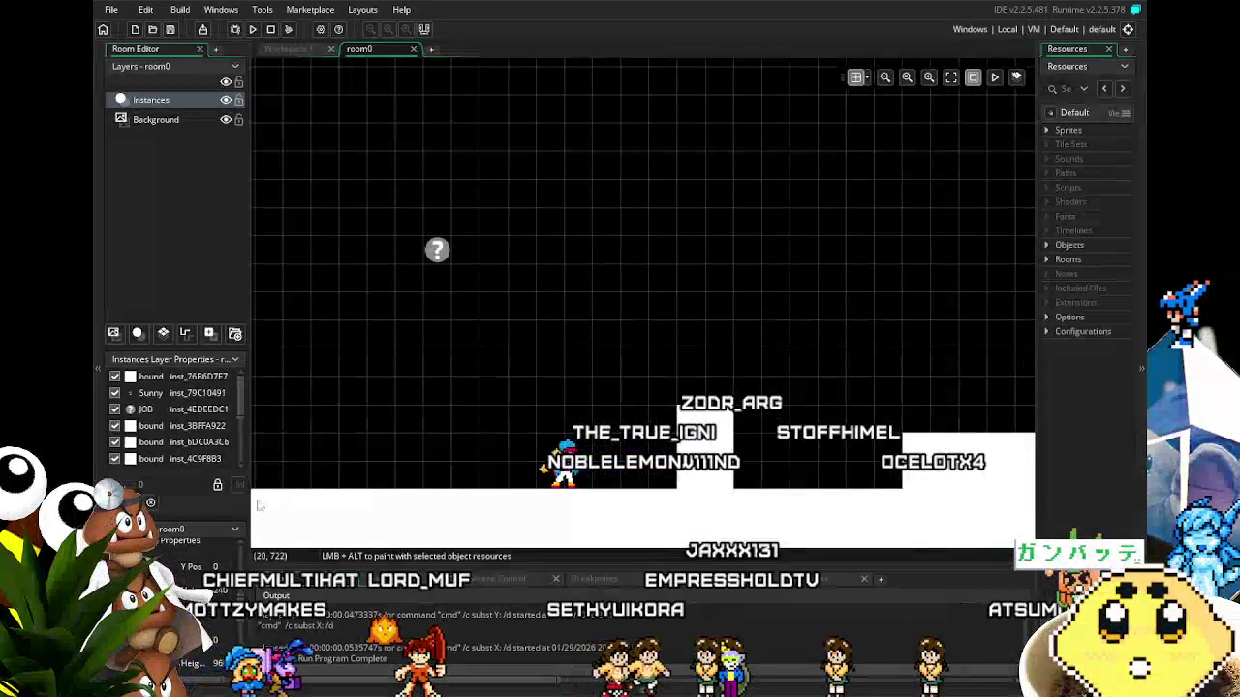
left_click(349, 494)
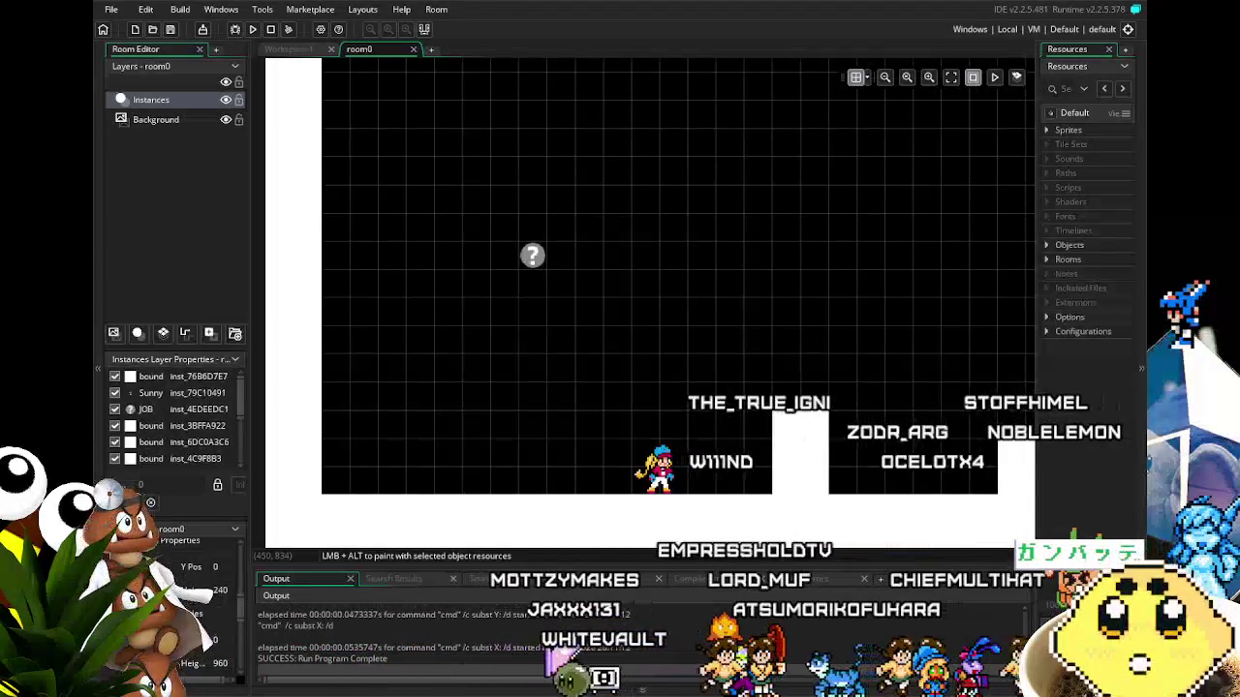
left_click_drag(574, 529, 520, 515)
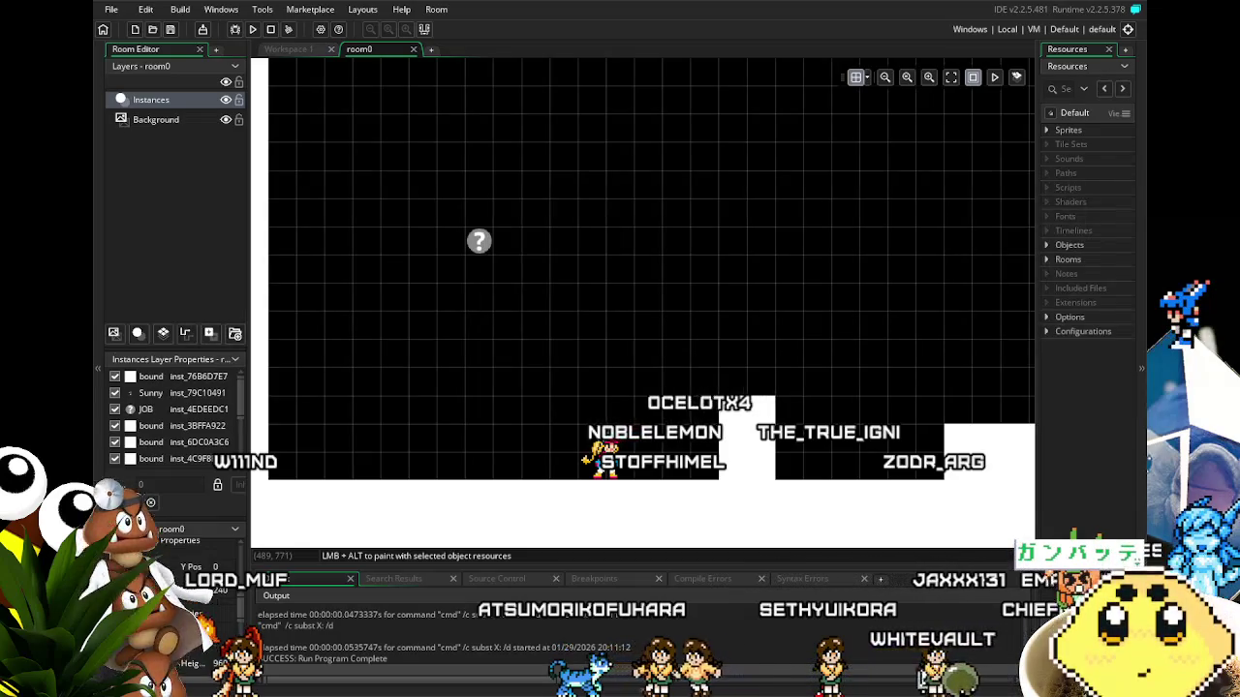
scroll(426, 514, "up", 3)
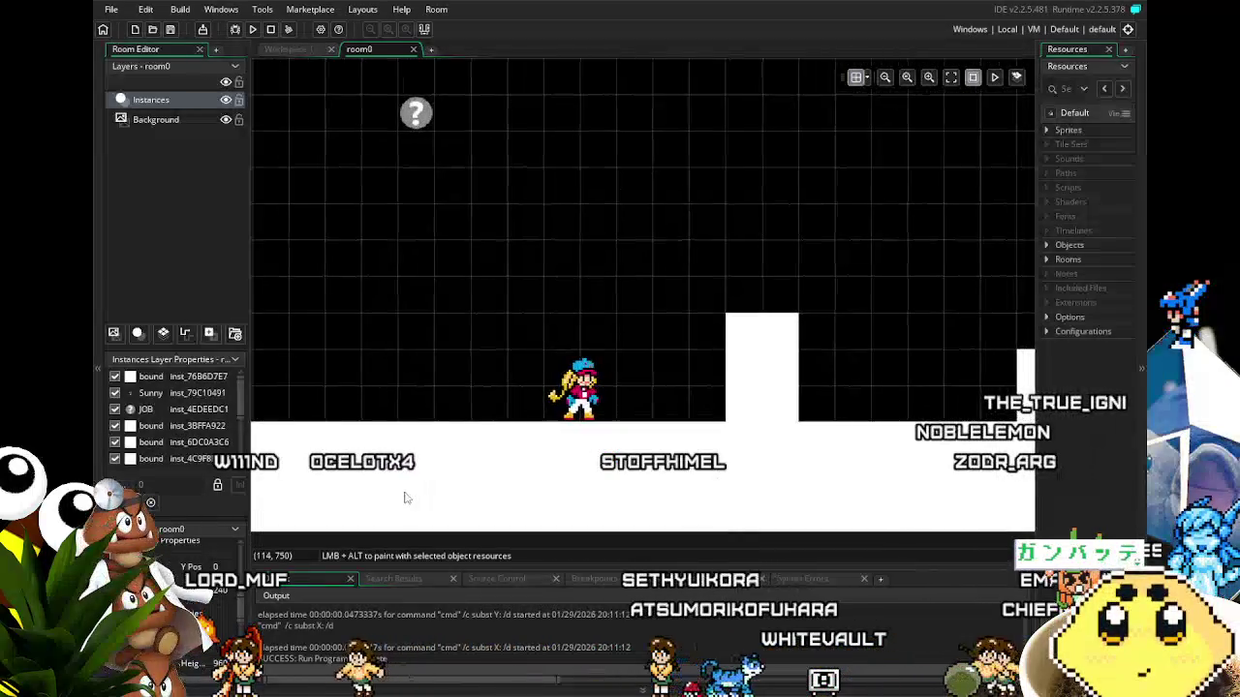
scroll(397, 508, "down", 1)
scroll(369, 526, "up", 2)
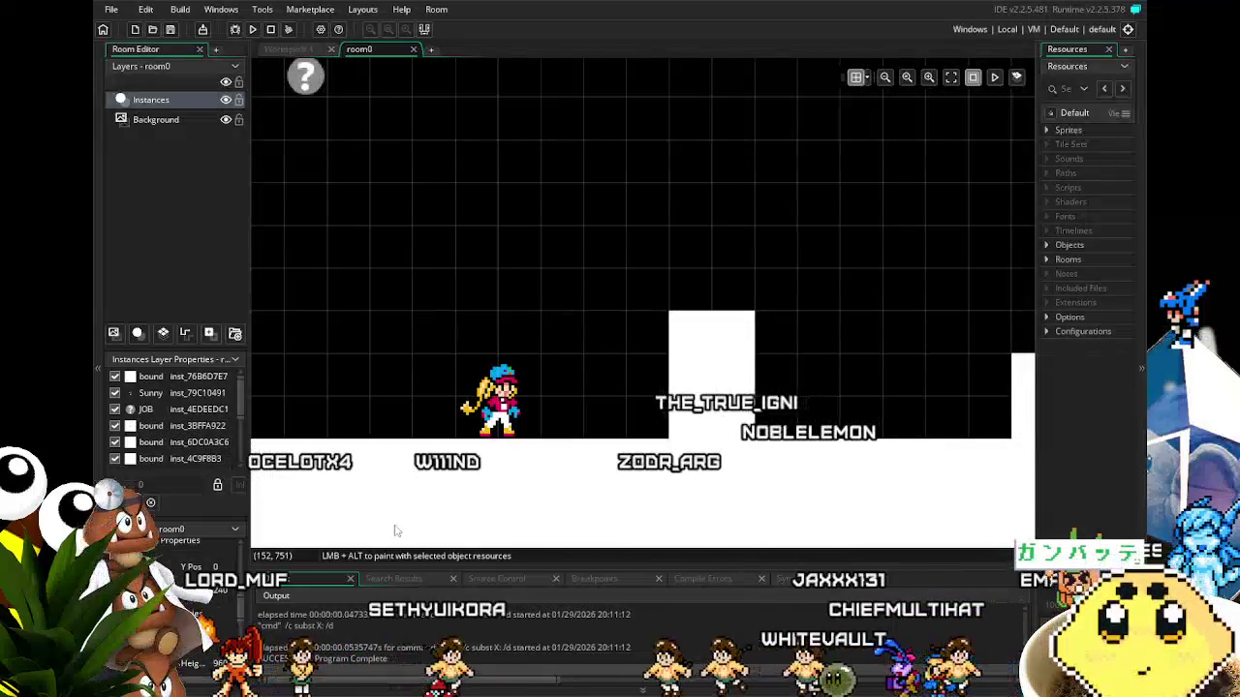
scroll(396, 528, "down", 1)
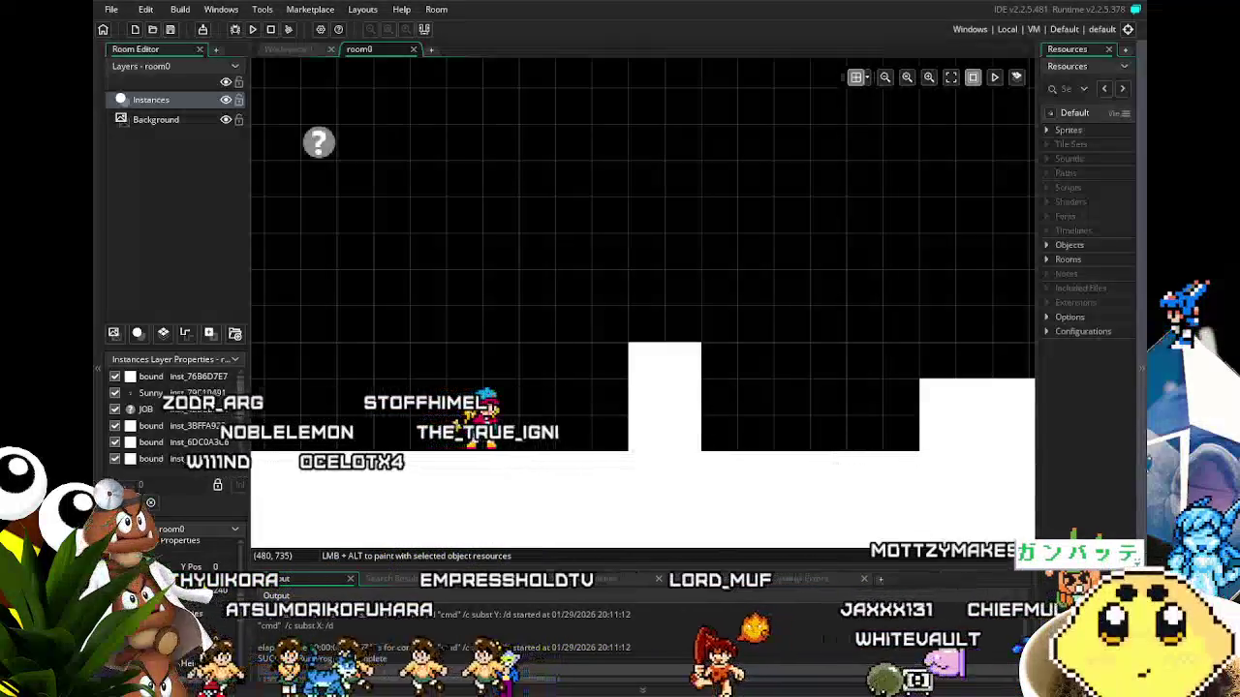
mouse_move(485, 485)
left_mouse_down()
mouse_move(586, 453)
mouse_move(658, 459)
mouse_move(510, 462)
left_mouse_up()
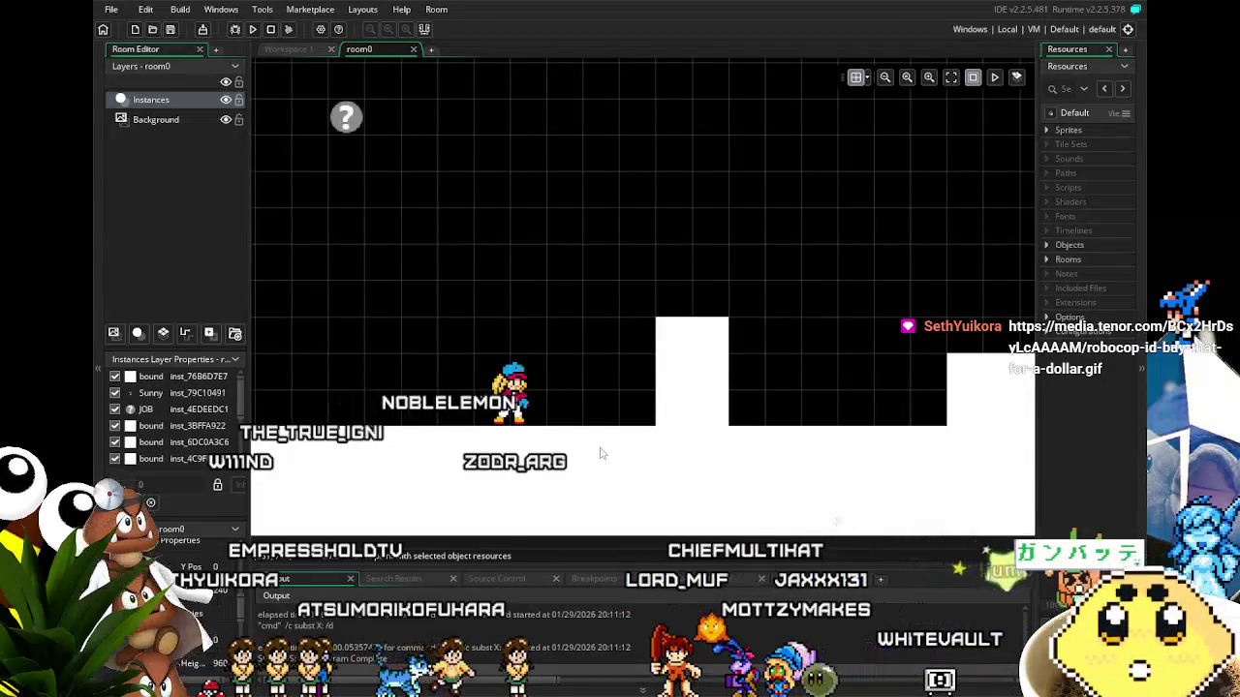
left_click_drag(600, 454, 518, 459)
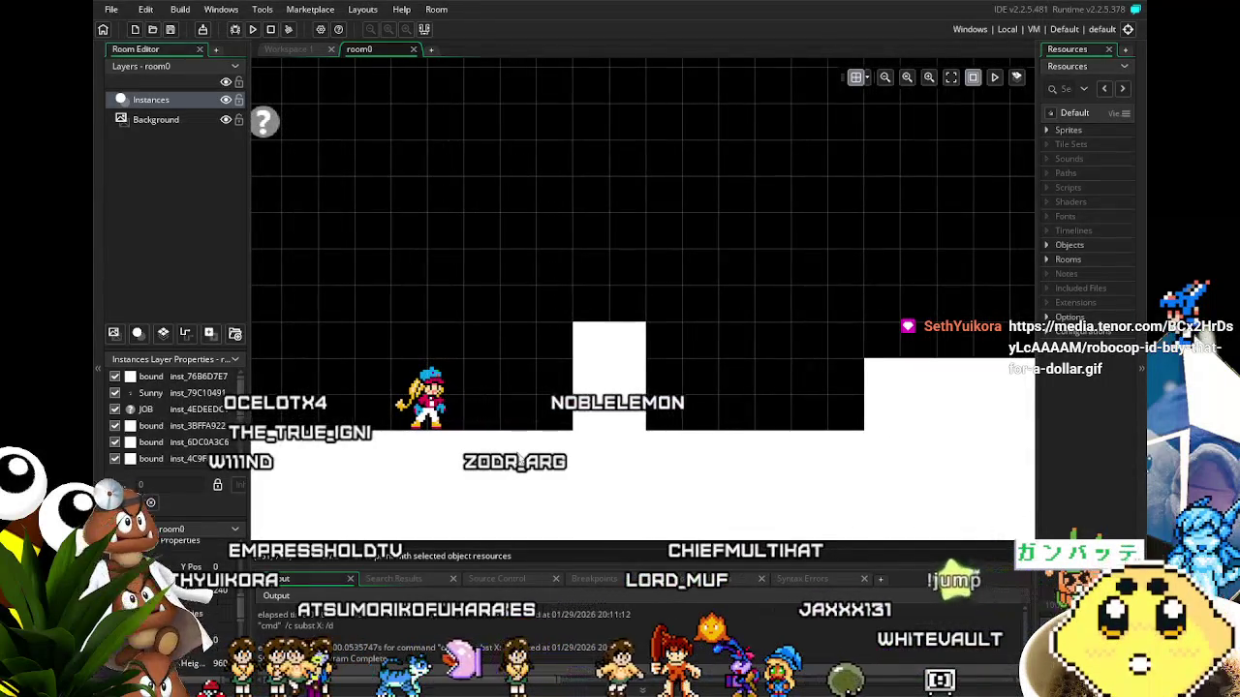
left_click_drag(527, 458, 421, 471)
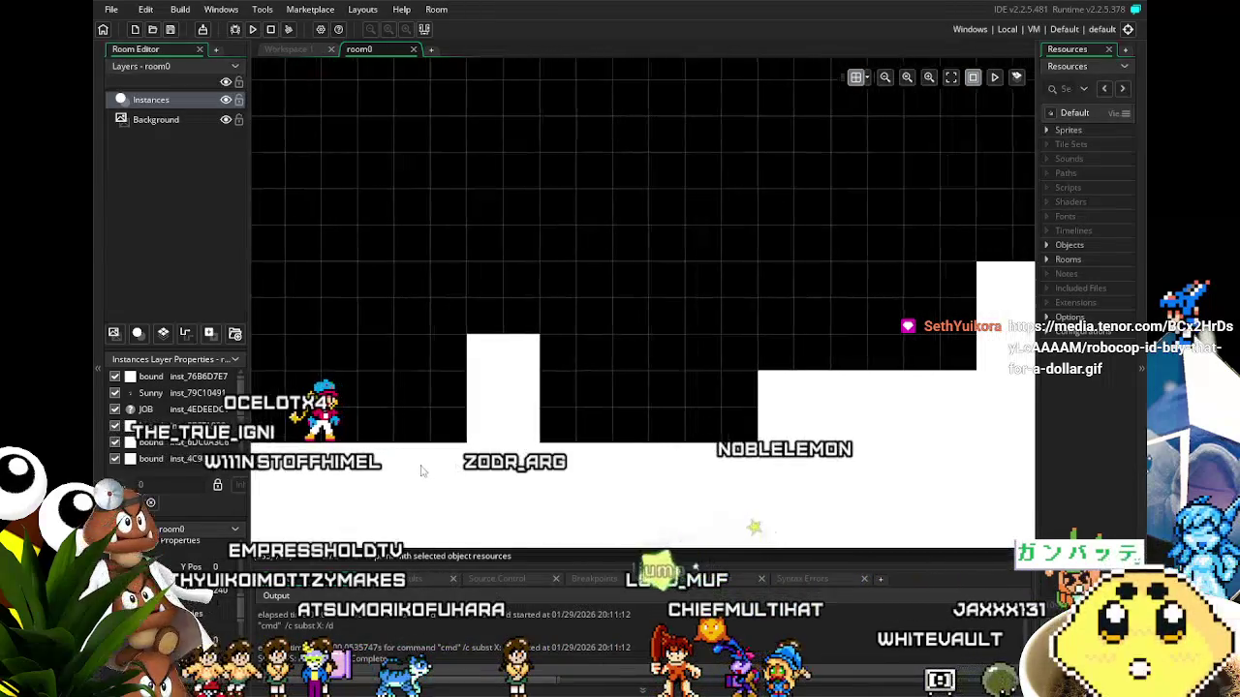
mouse_move(571, 470)
left_mouse_down()
mouse_move(698, 465)
mouse_move(513, 363)
left_mouse_up()
mouse_move(729, 466)
left_mouse_down()
mouse_move(489, 477)
mouse_move(750, 437)
mouse_move(387, 406)
mouse_move(690, 440)
mouse_move(291, 436)
mouse_move(504, 455)
mouse_move(469, 472)
mouse_move(471, 514)
mouse_move(678, 484)
mouse_move(946, 505)
mouse_move(919, 502)
left_mouse_up()
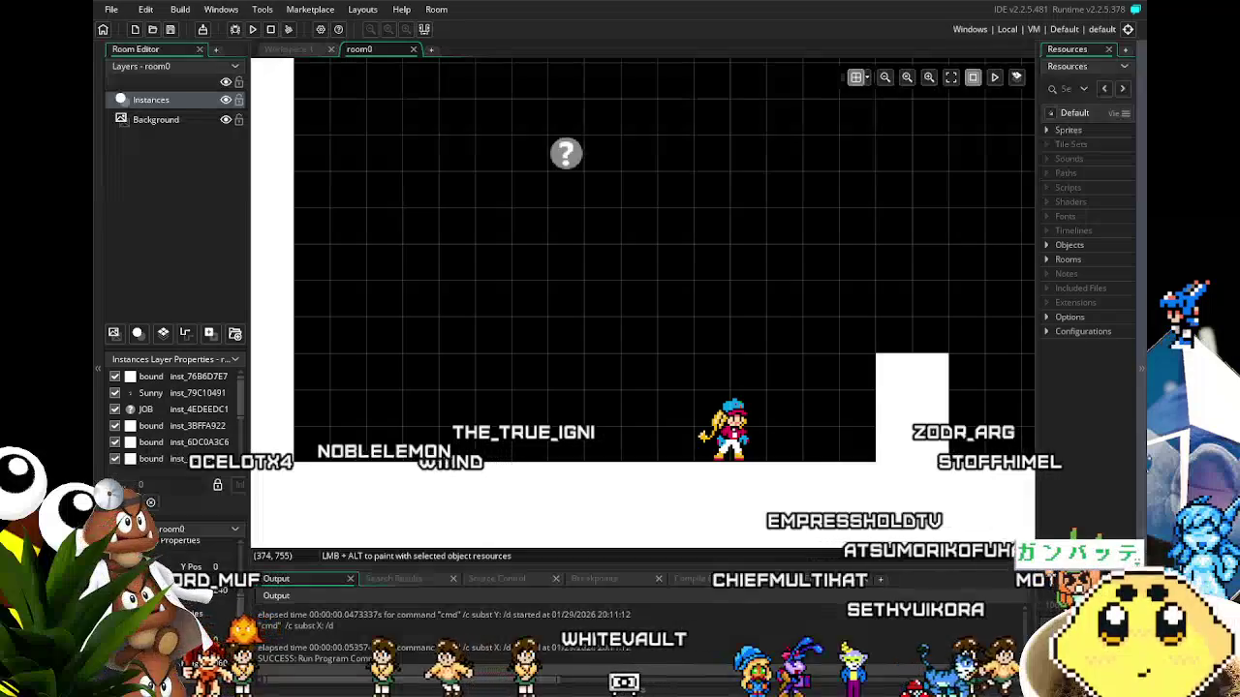
mouse_move(541, 436)
left_mouse_down()
mouse_move(107, 410)
mouse_move(445, 399)
mouse_move(378, 406)
left_mouse_up()
left_click_drag(775, 434, 752, 442)
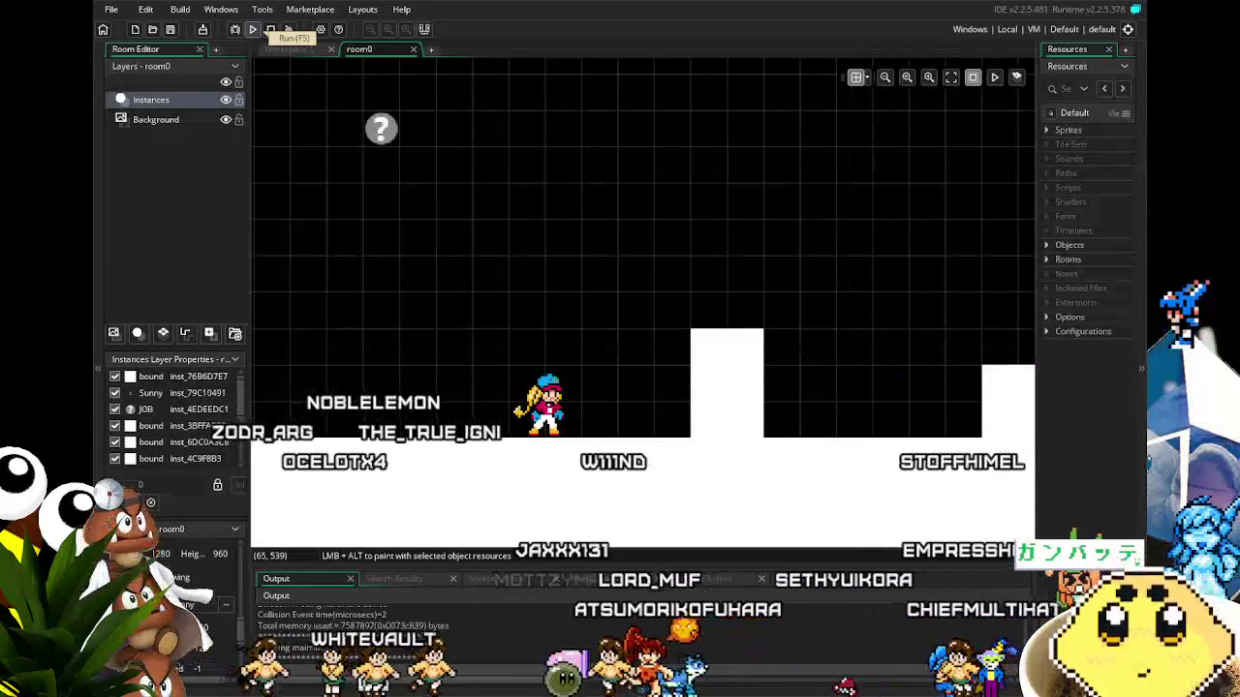
Make Sunny jump and run left and right, then close the running game.
key("space")
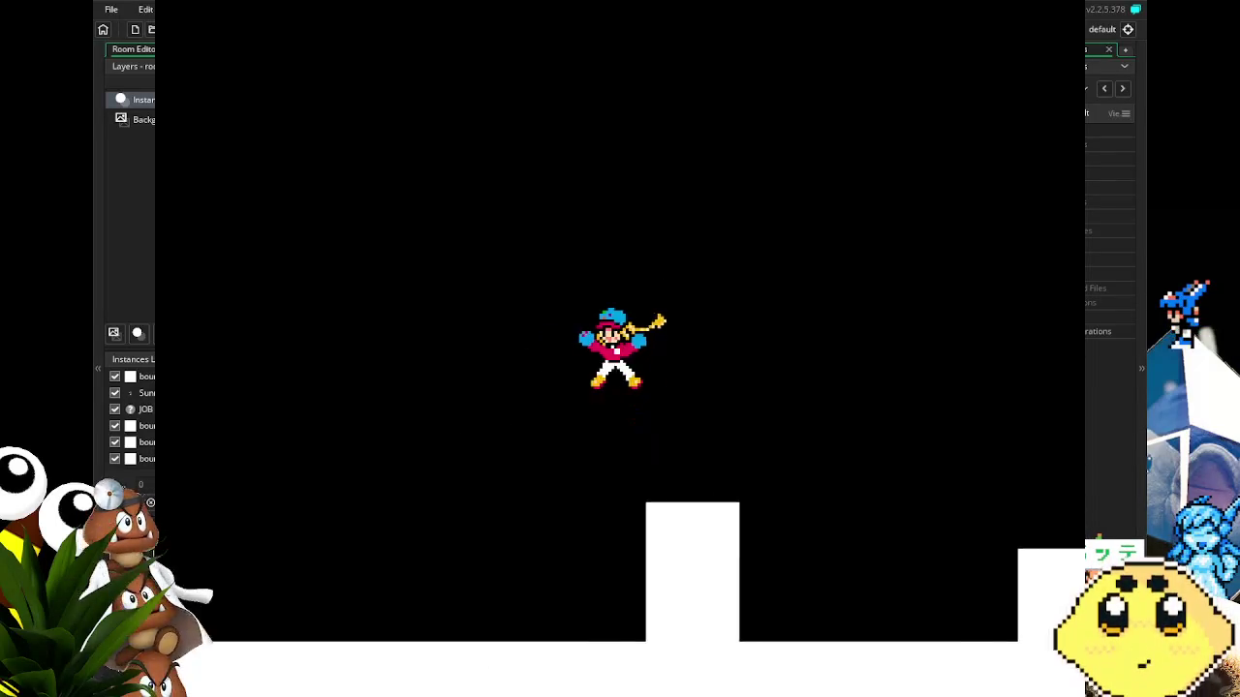
key("Left")
key("Right")
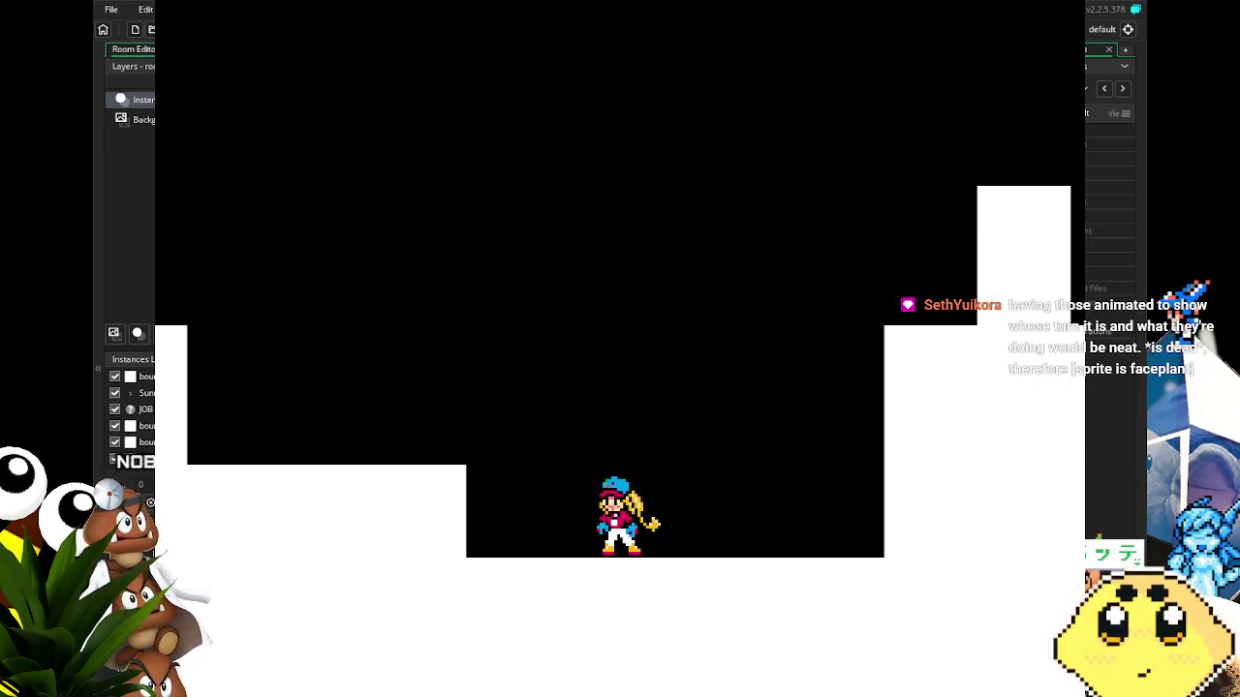
key("Escape")
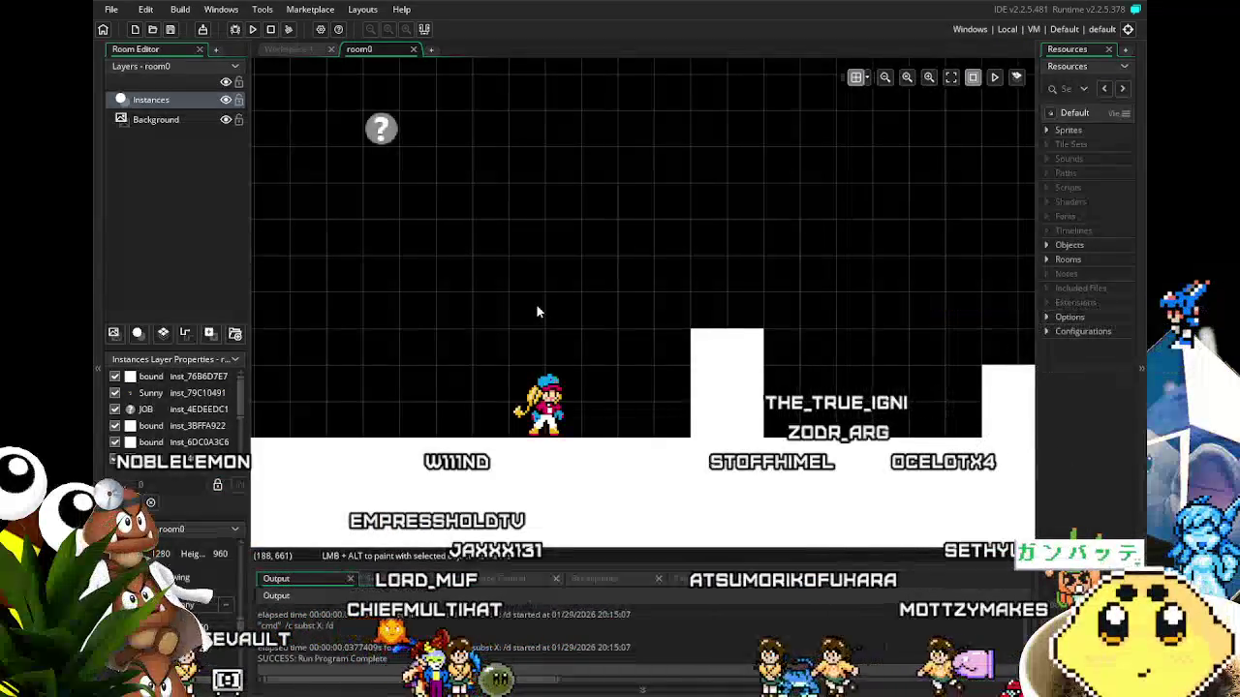
Pan the room0 view, then build and run the game again with F5.
mouse_move(590, 374)
left_mouse_down()
mouse_move(725, 366)
mouse_move(673, 364)
left_mouse_up()
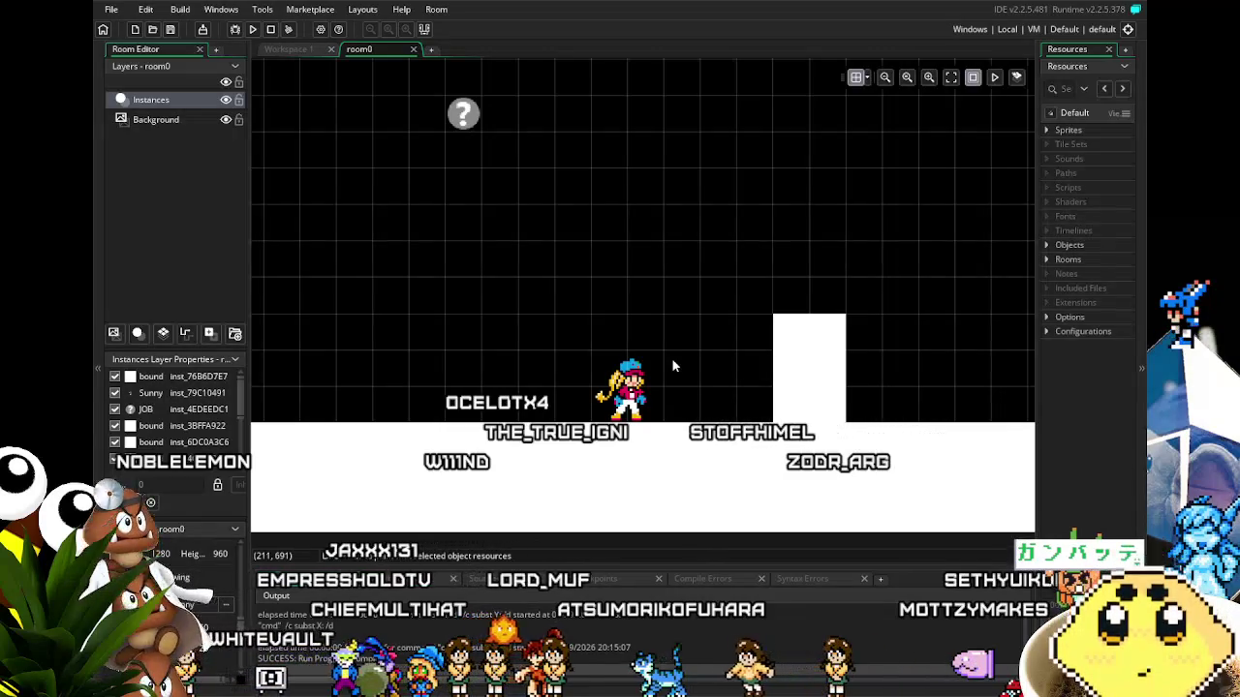
left_click_drag(672, 366, 681, 366)
mouse_move(489, 473)
left_mouse_down()
mouse_move(591, 473)
mouse_move(447, 459)
left_mouse_up()
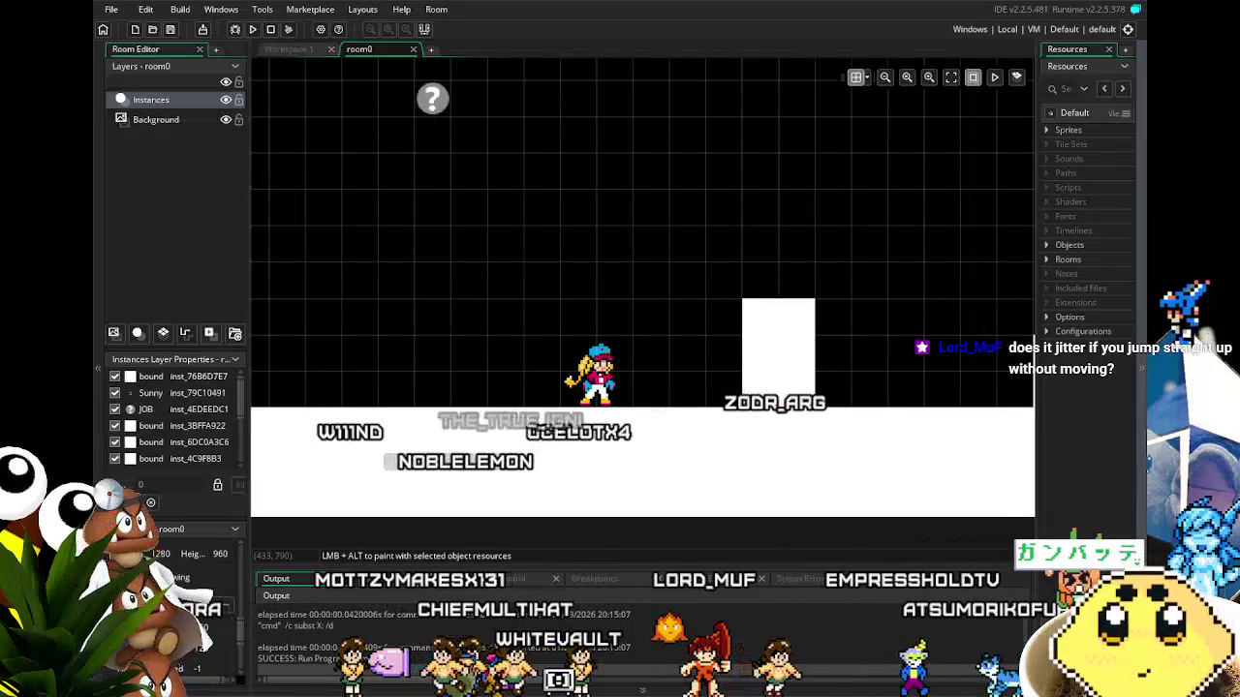
key("F5")
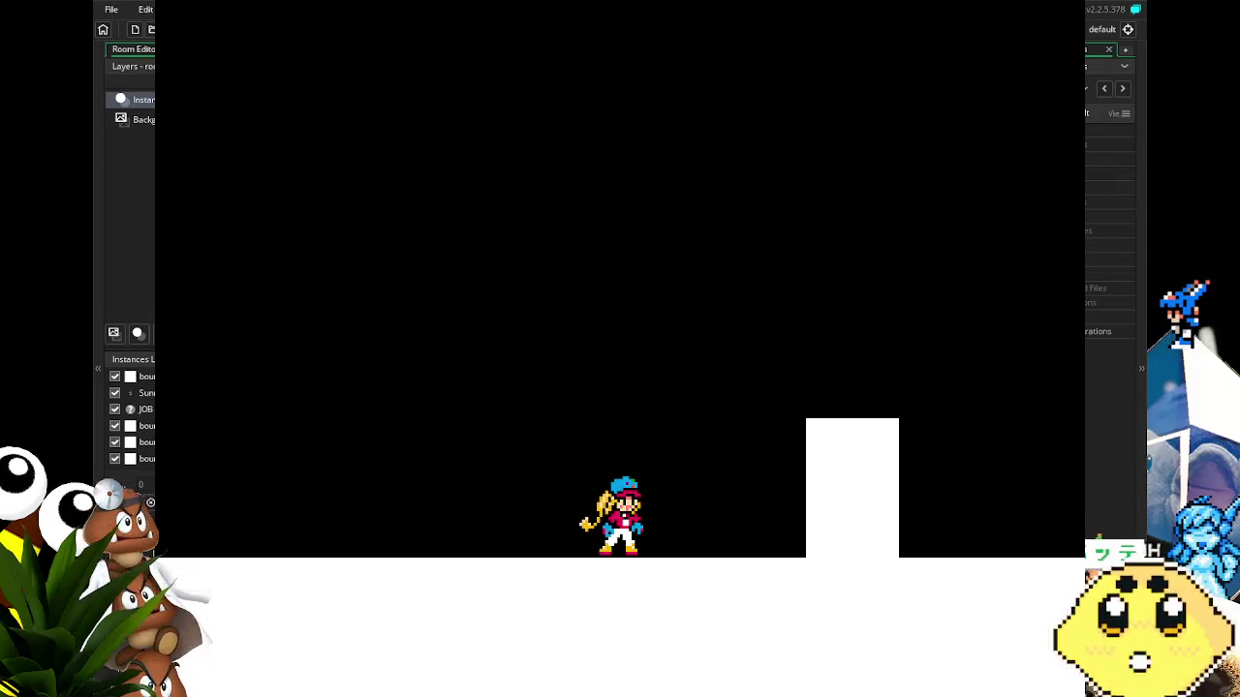
Make Sunny jump repeatedly in place to check her landings.
key("space")
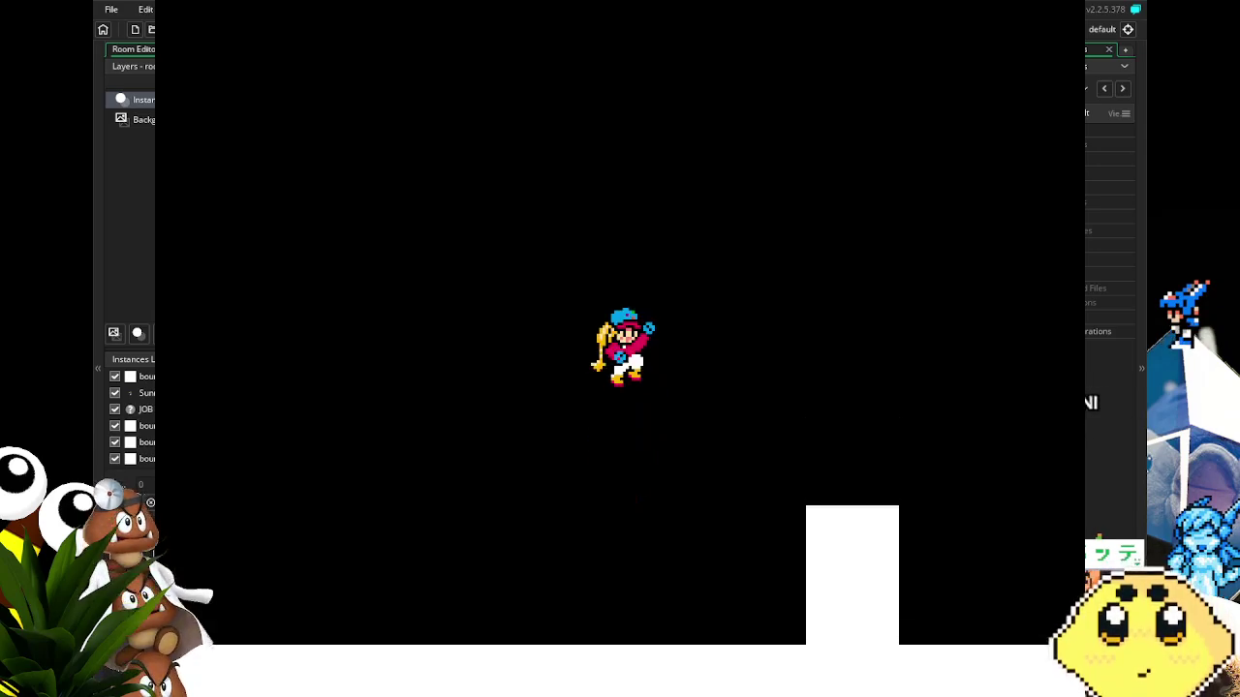
key("space")
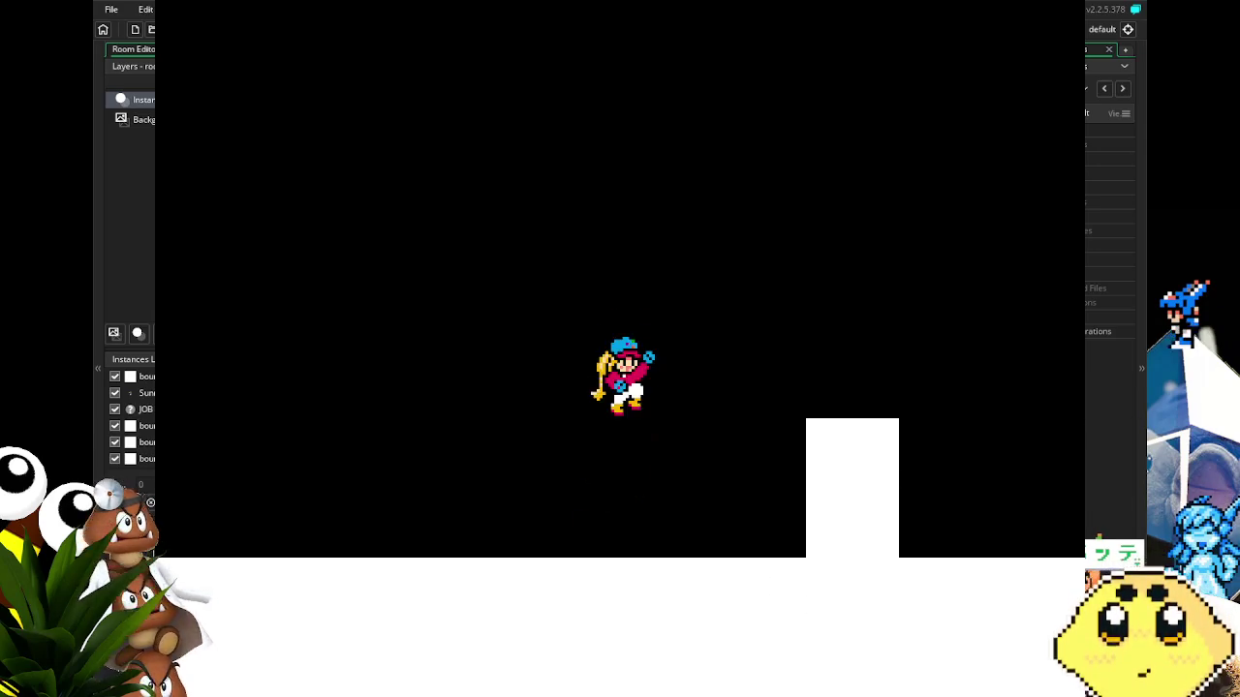
key("space")
key("space")
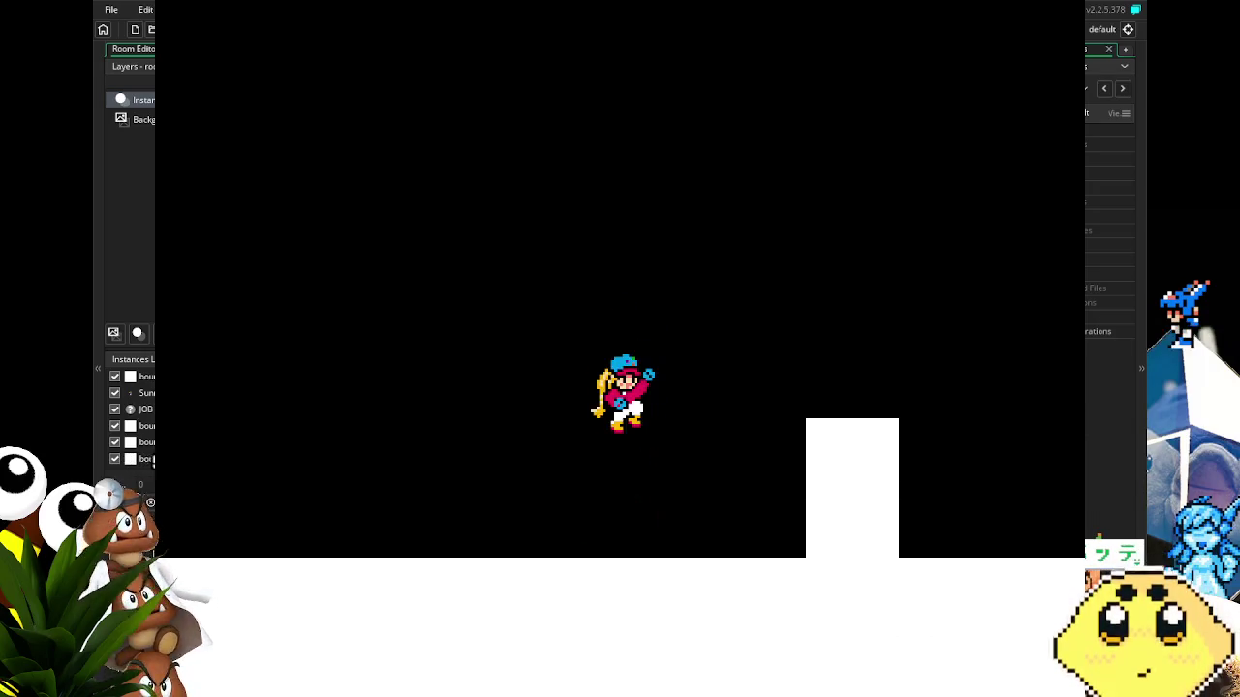
key("space")
key("space")
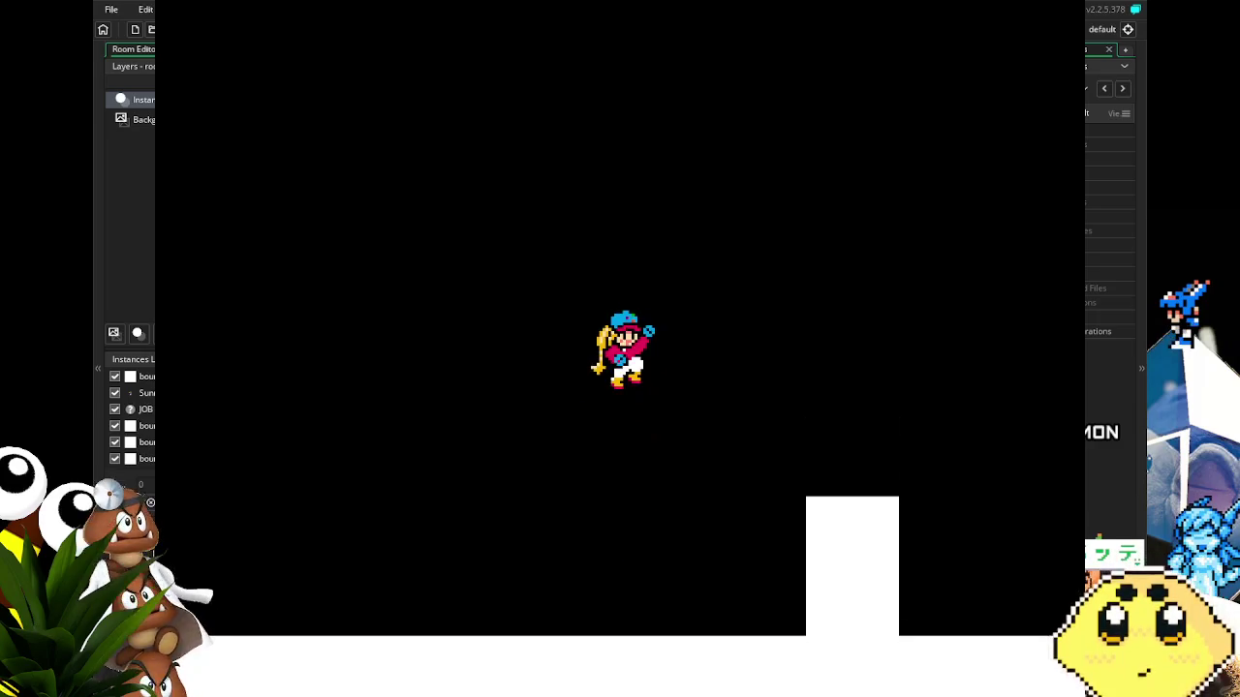
key("space")
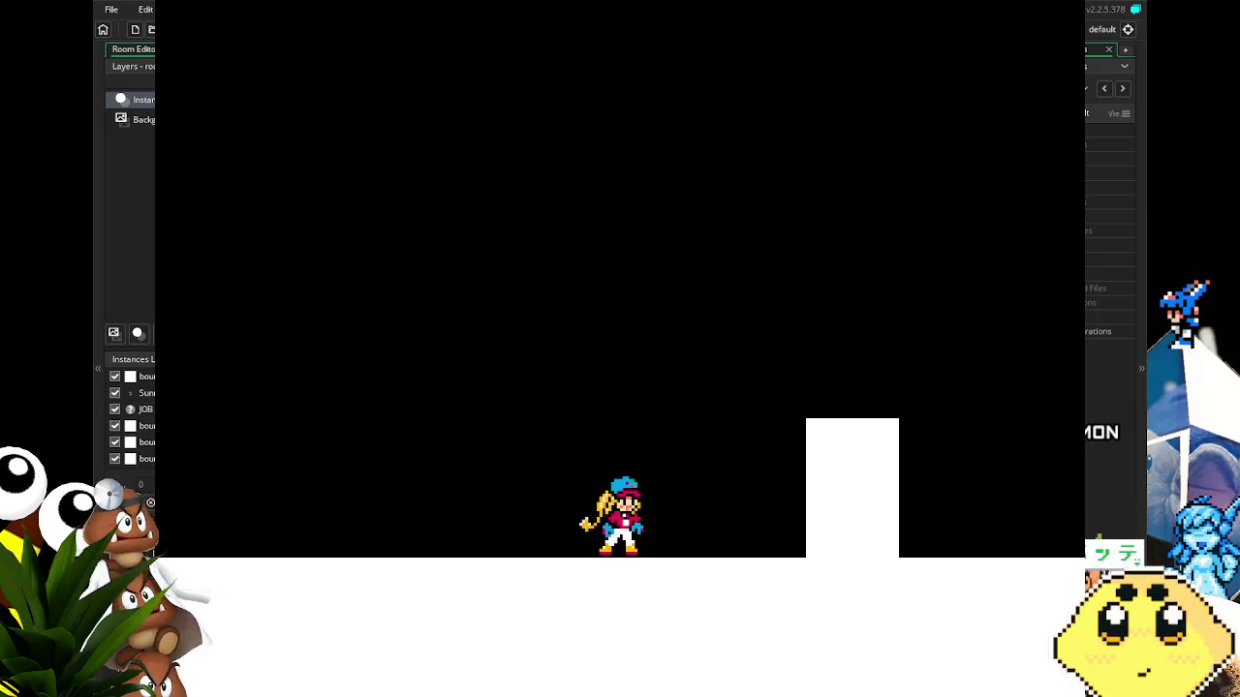
key("space")
key("space")
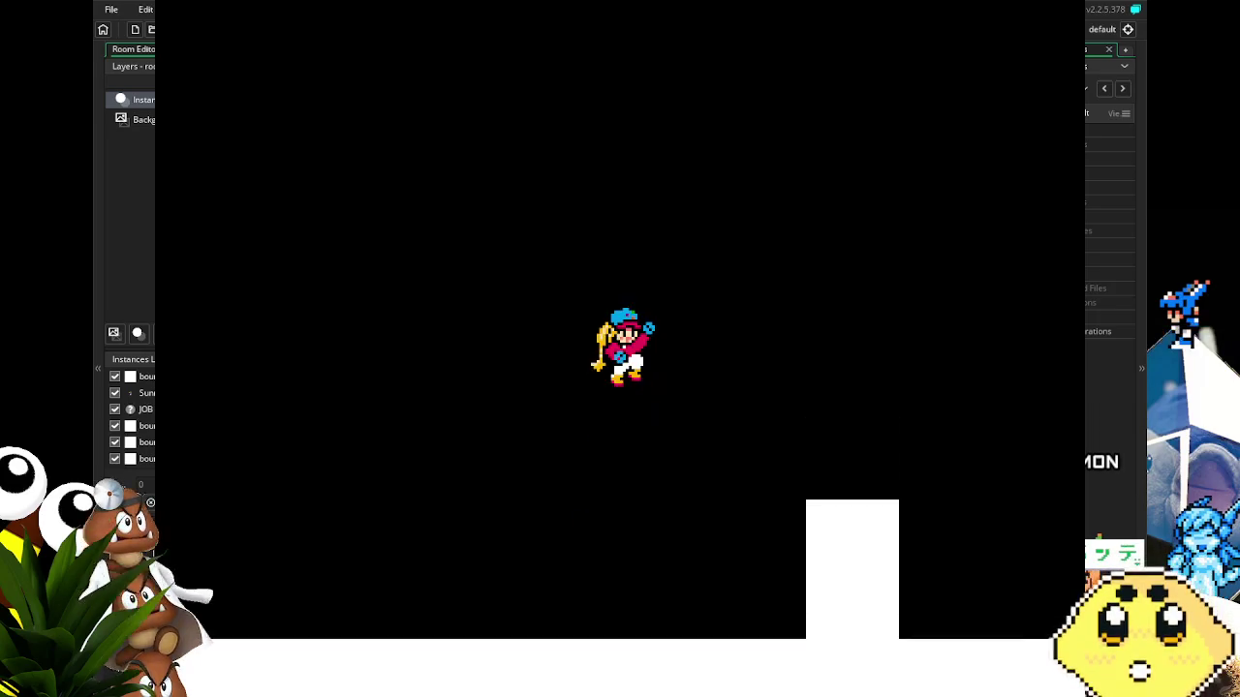
key("space")
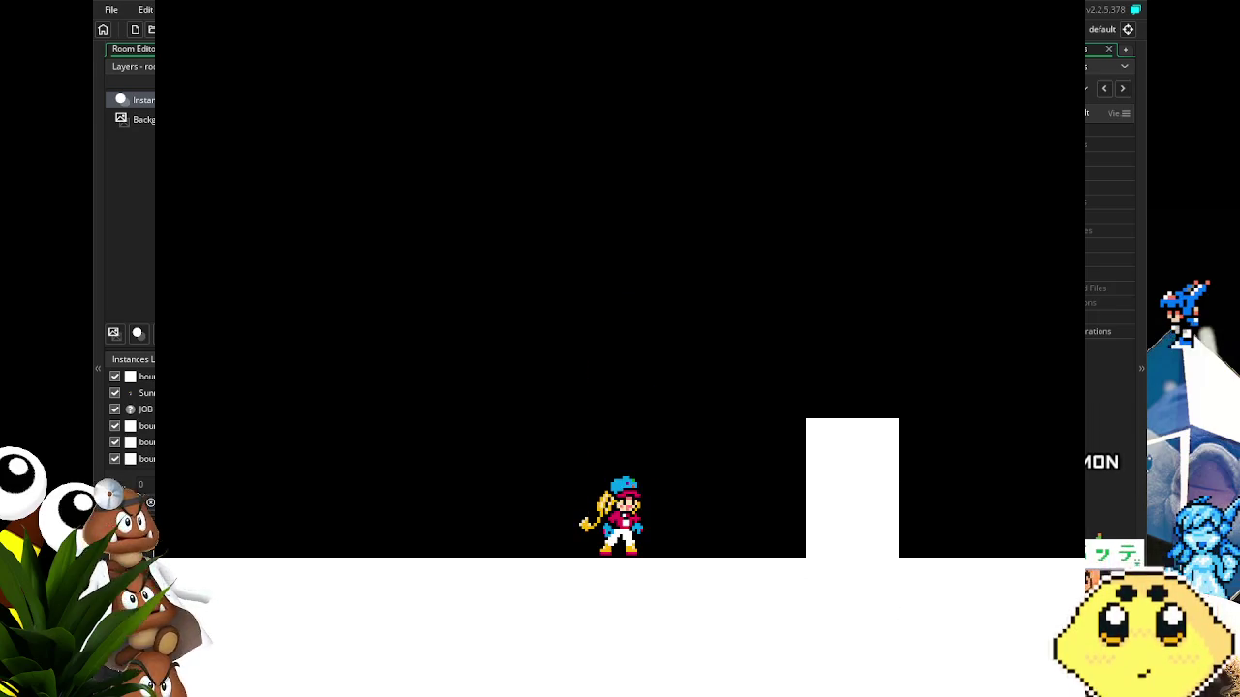
Run Sunny left and right, jump her over the white block, then close the game.
key("Left")
key("space")
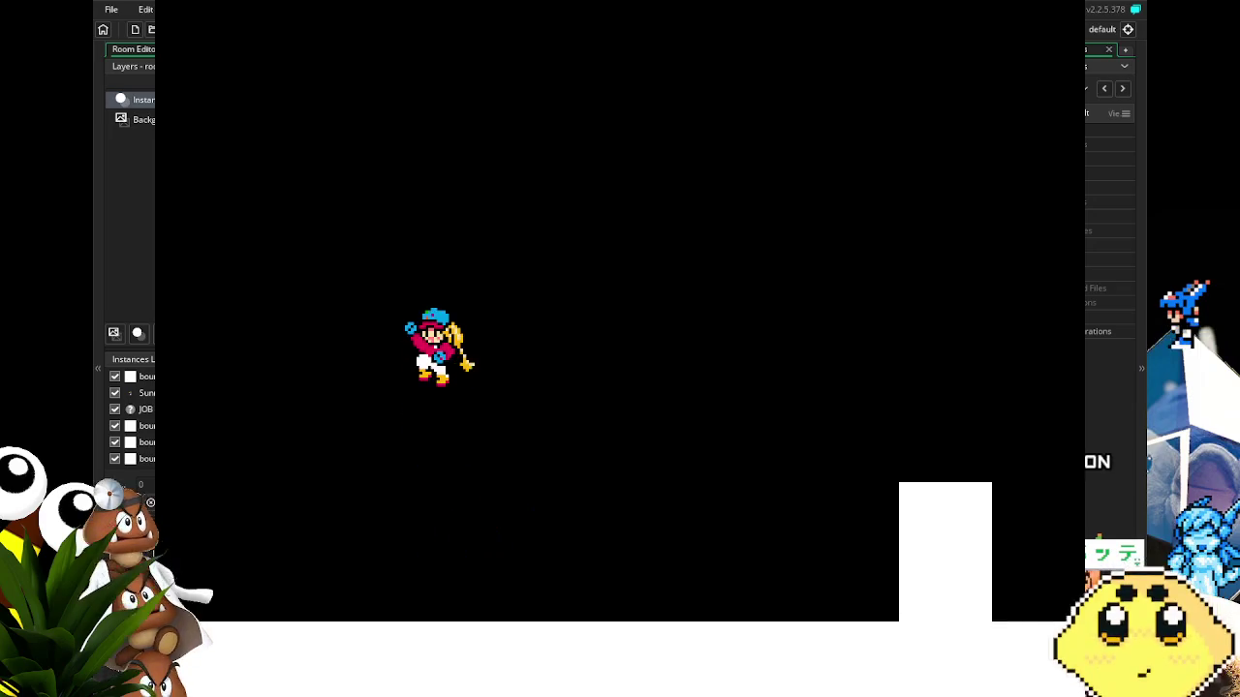
key("space")
key("Right")
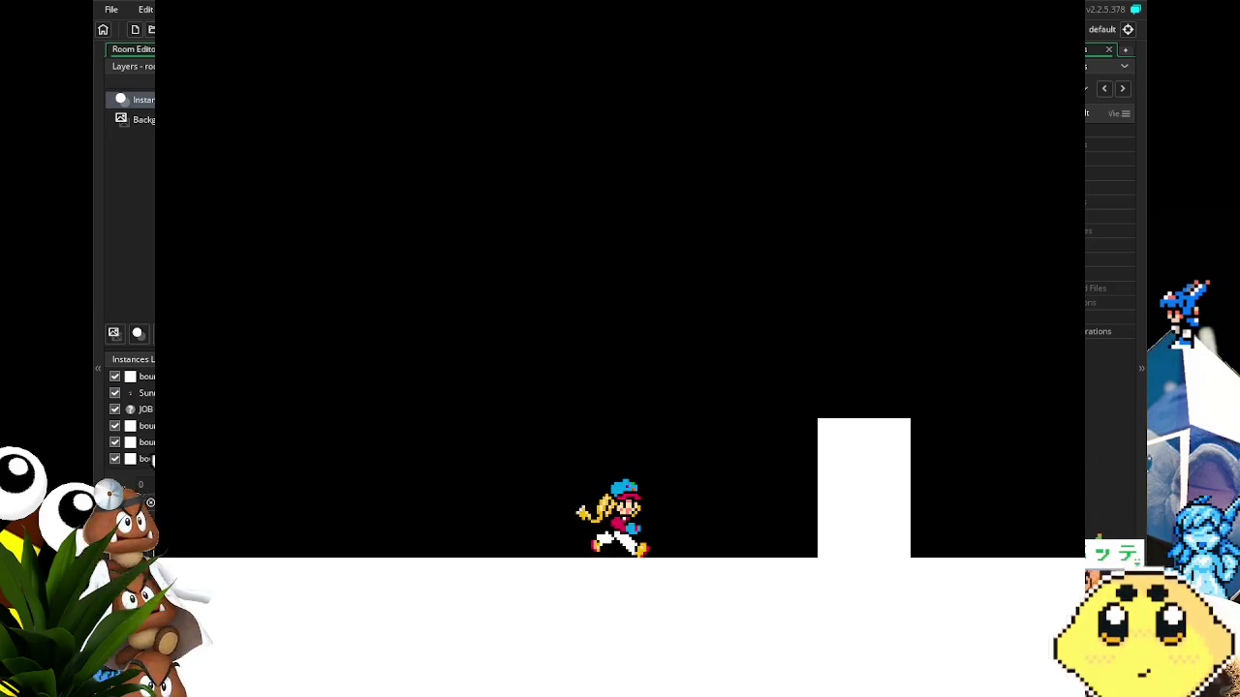
key("space")
key("space")
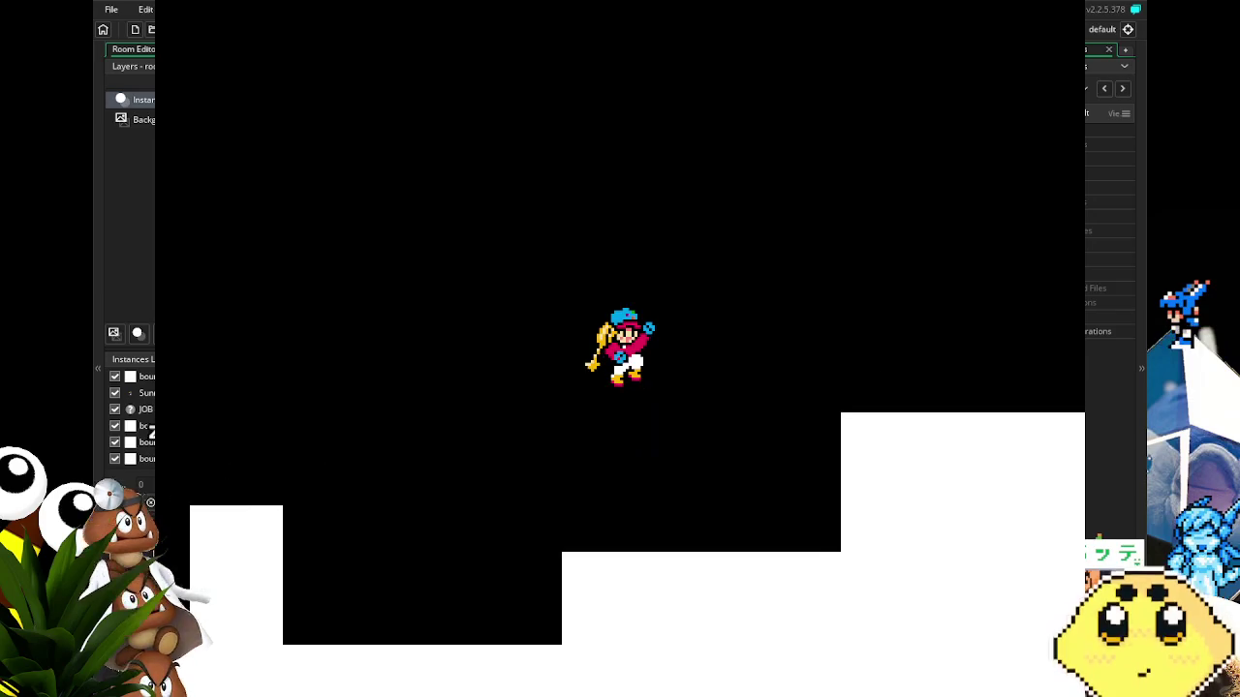
key("Left")
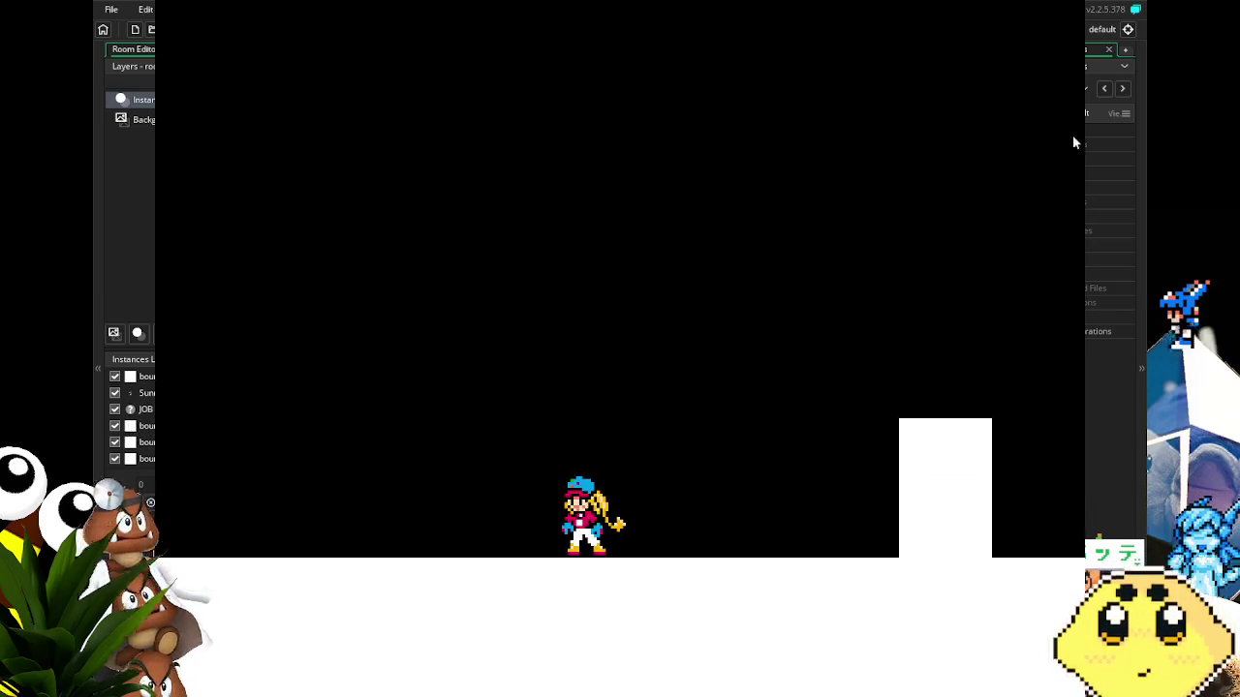
key("Escape")
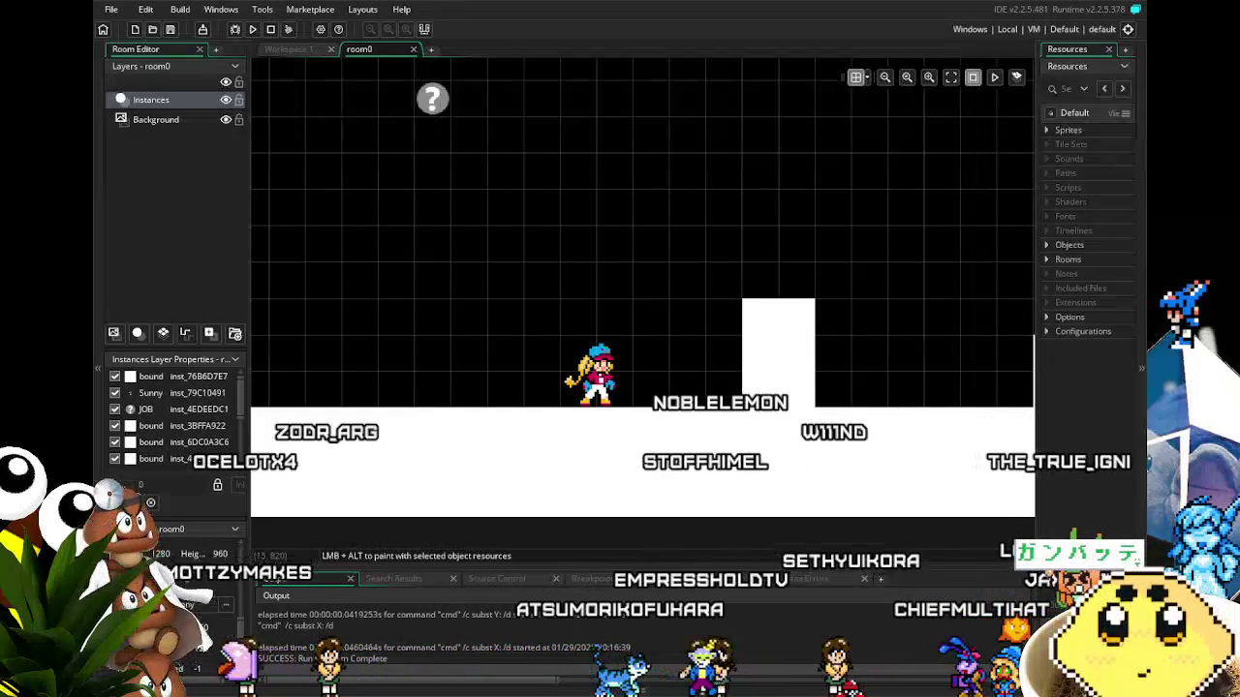
Open the Sunny_Jump sprite, pause its preview on frame 1 of 2, and start a new build.
left_click(1045, 133)
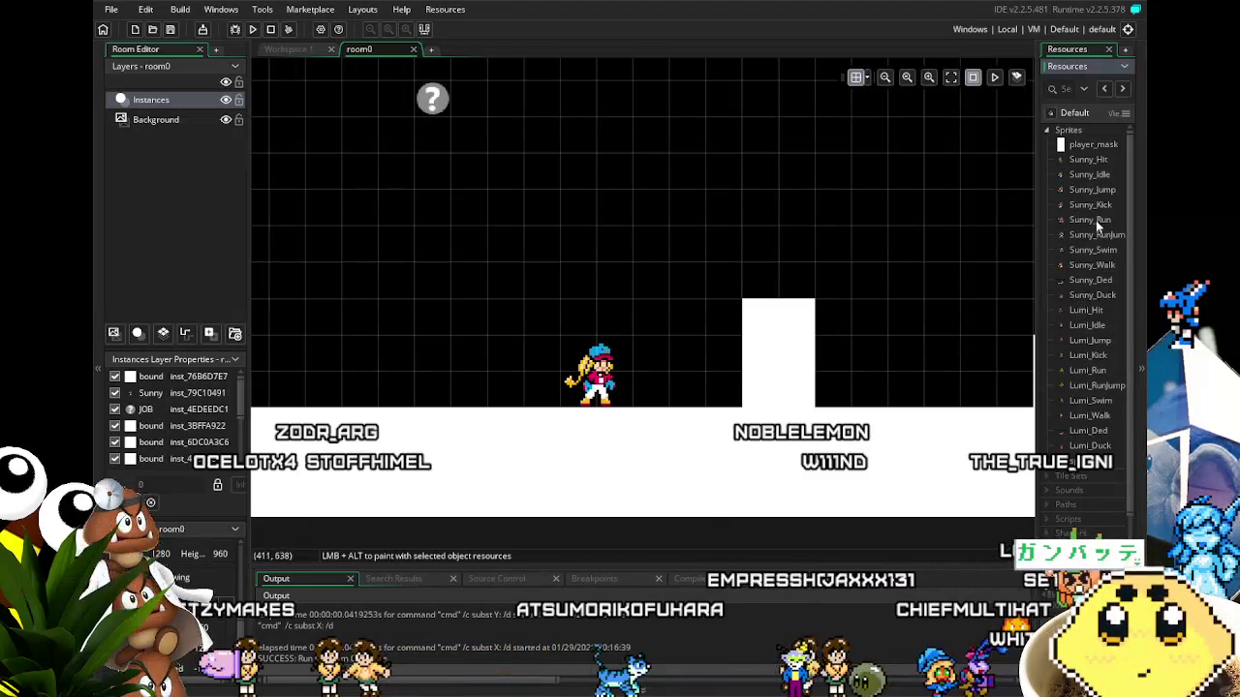
double_click(1099, 193)
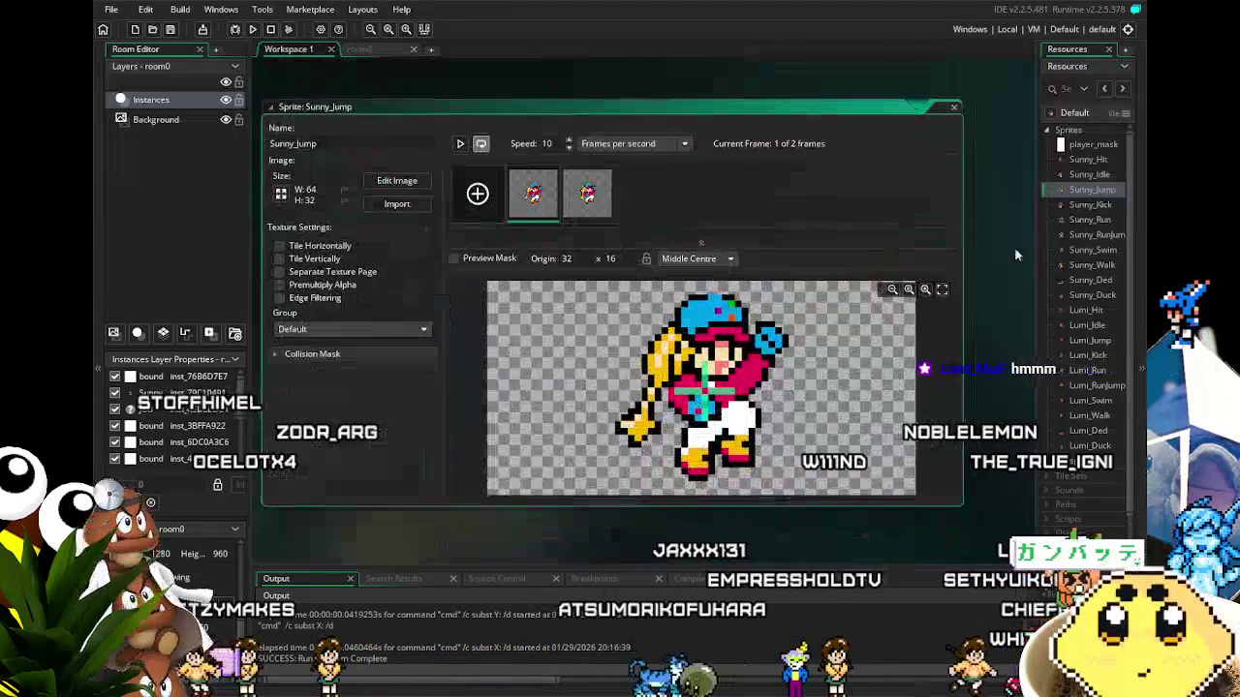
left_click(458, 145)
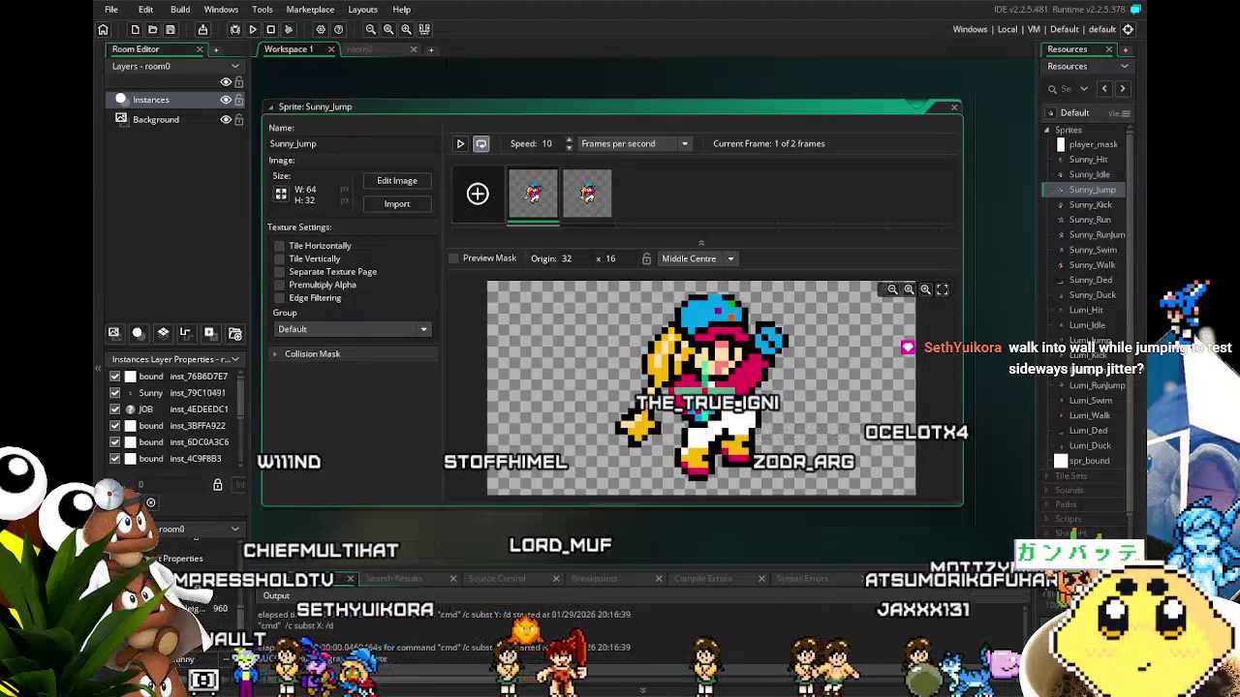
left_click(253, 30)
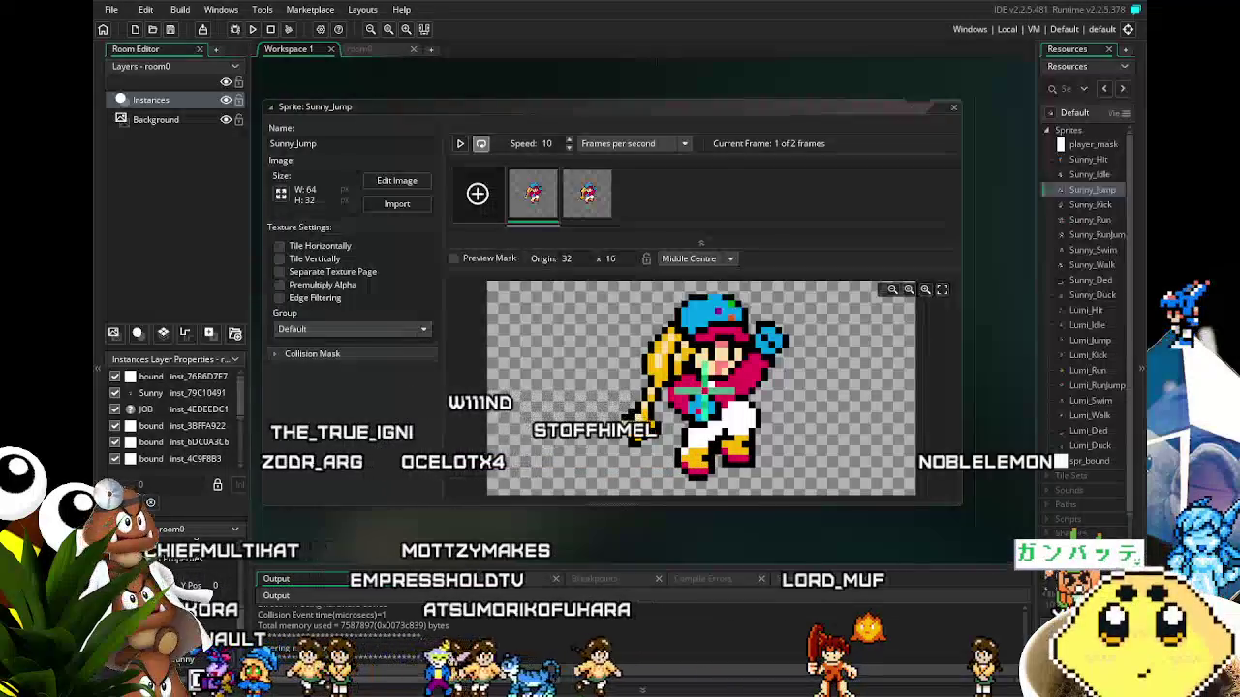
key("Right")
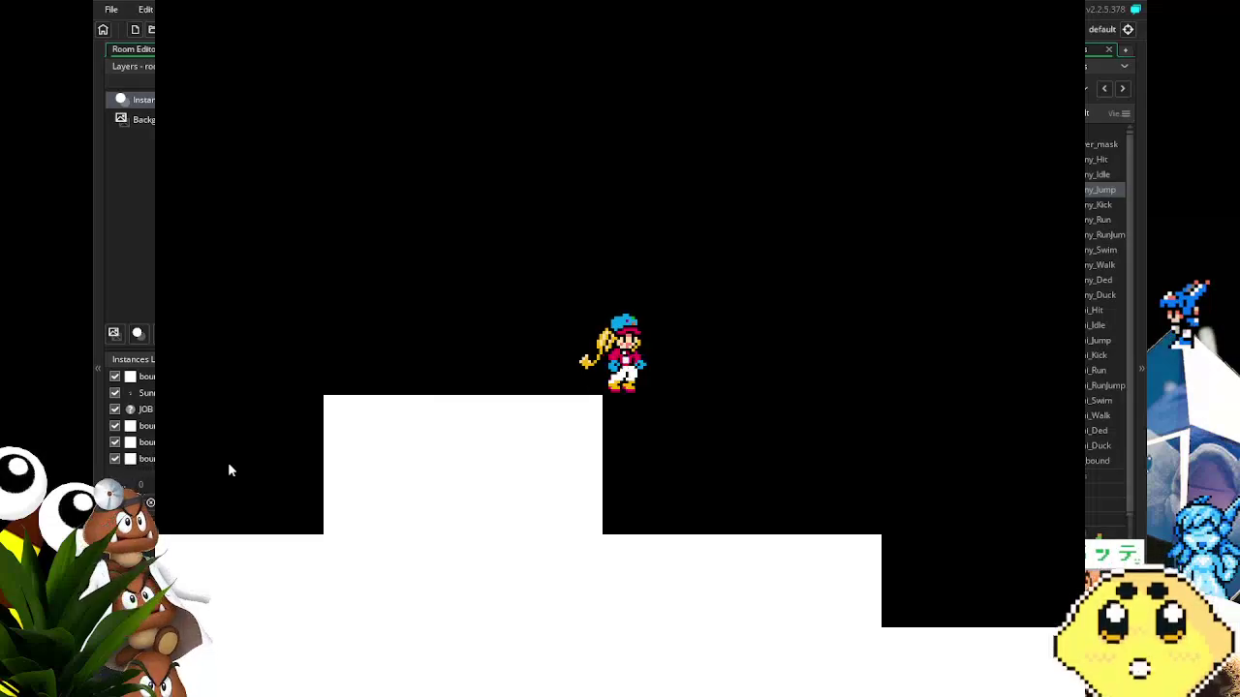
key("Right")
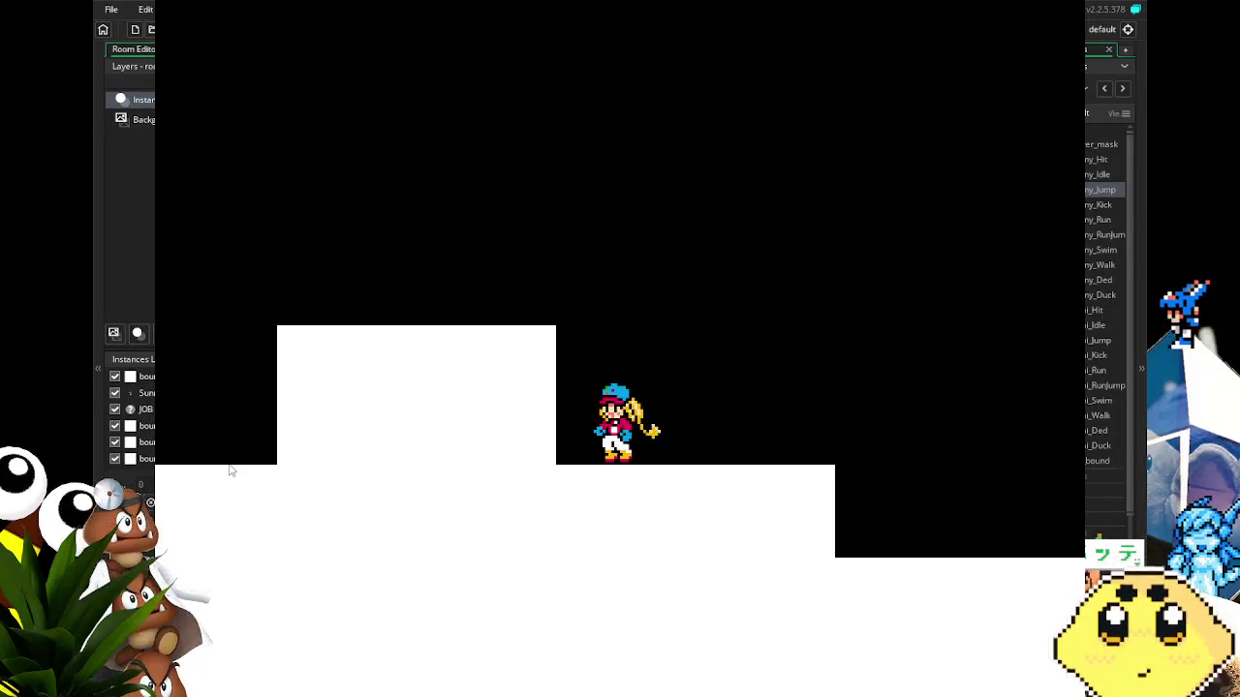
key("space")
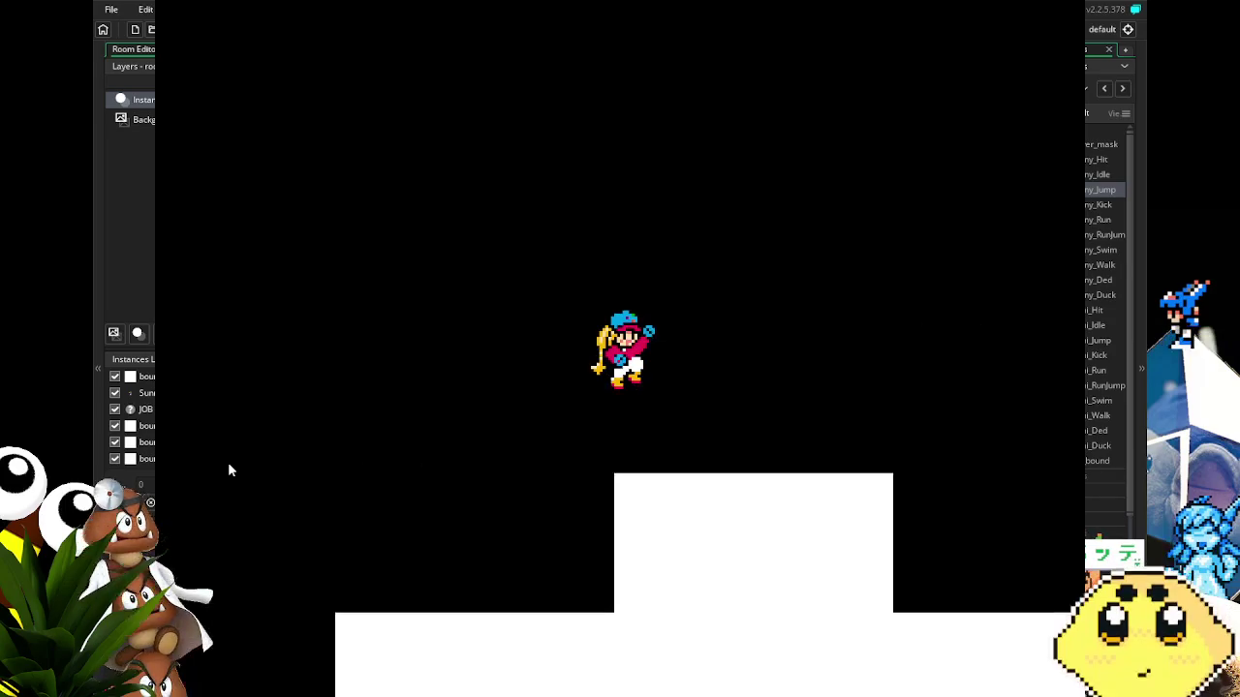
key("space")
key("Left")
key("Right")
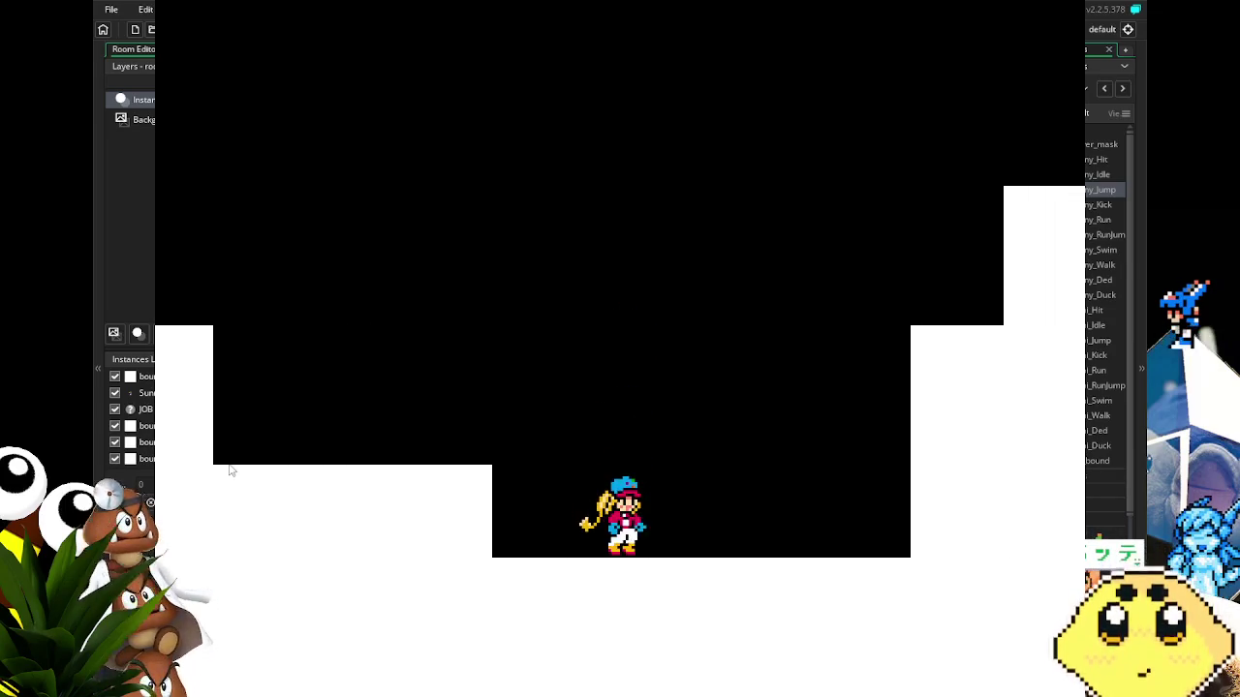
key("space")
key("Right")
key("space")
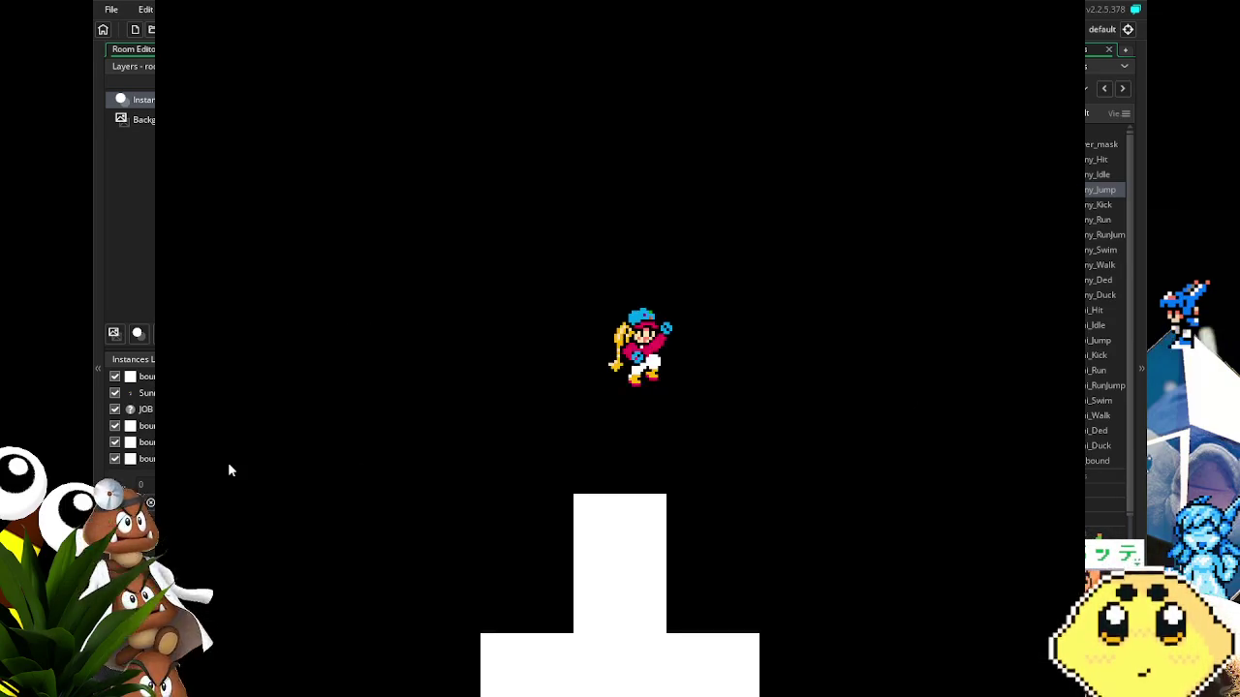
key("space")
key("Left")
key("Left")
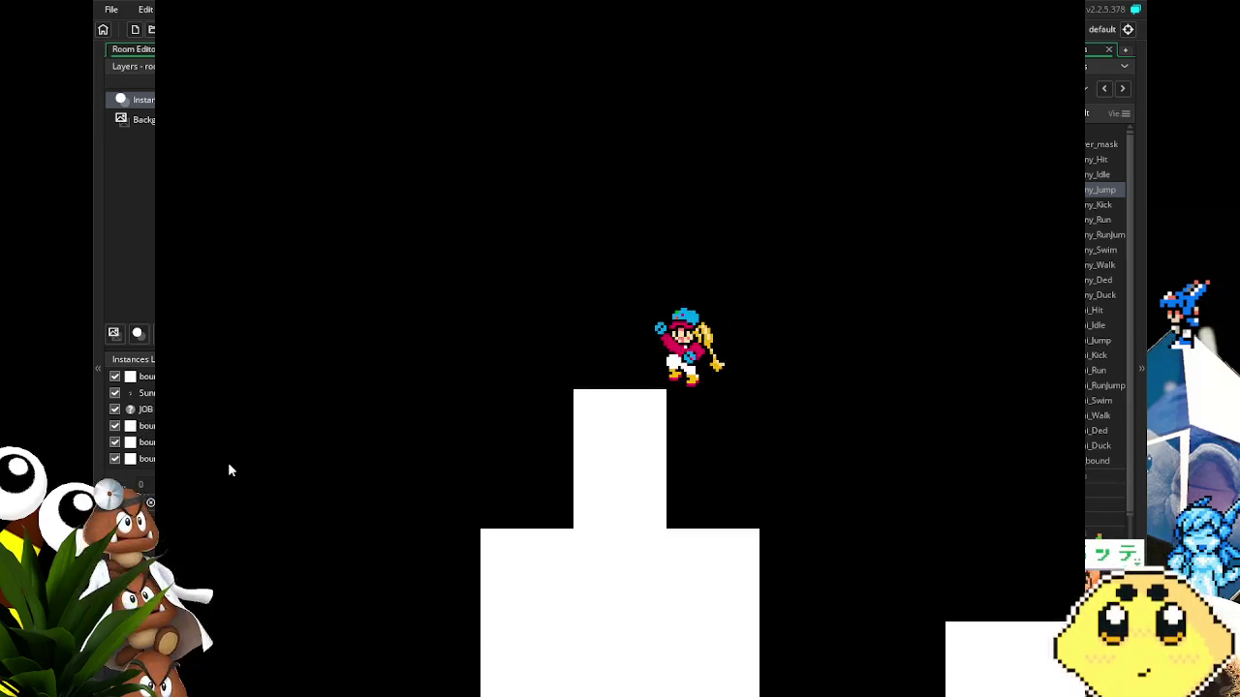
key("Left")
key("space")
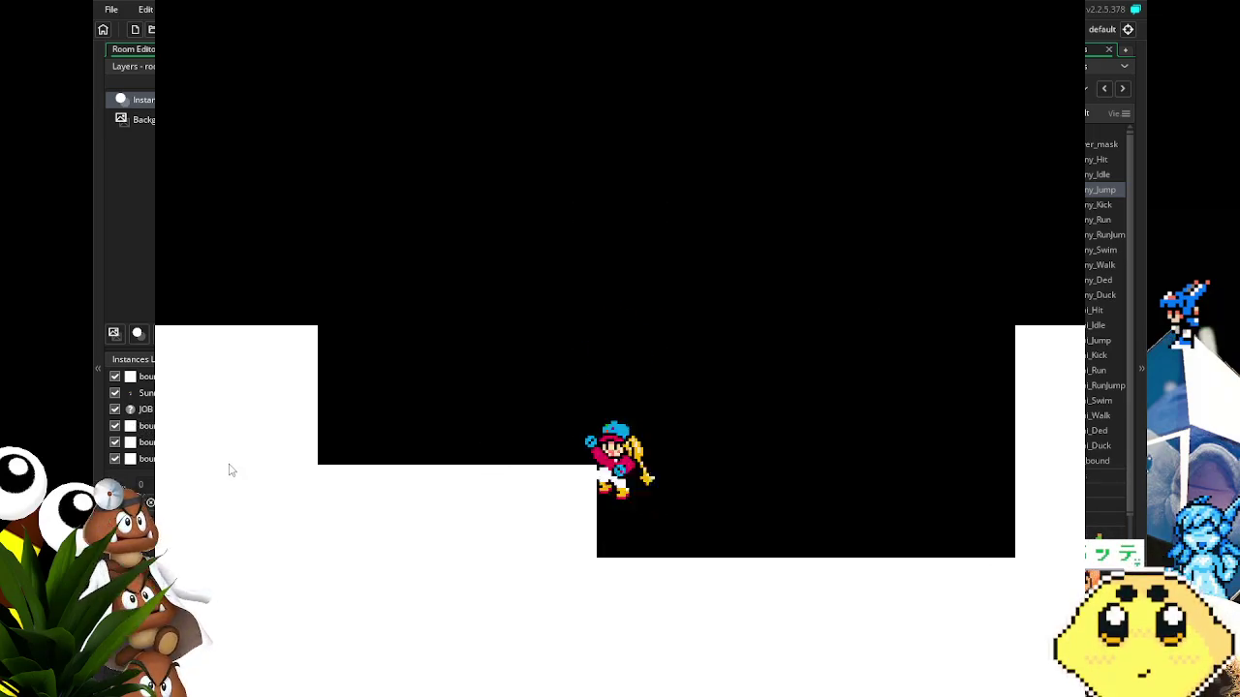
key("Left")
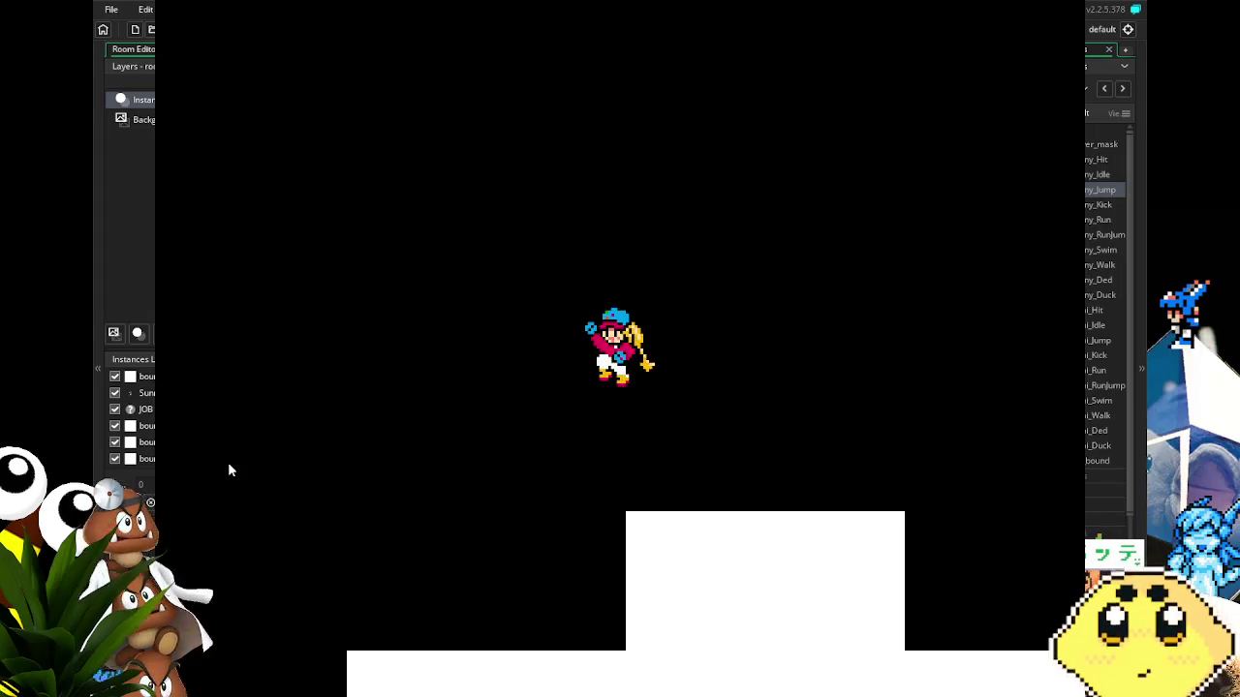
key("Left")
key("space")
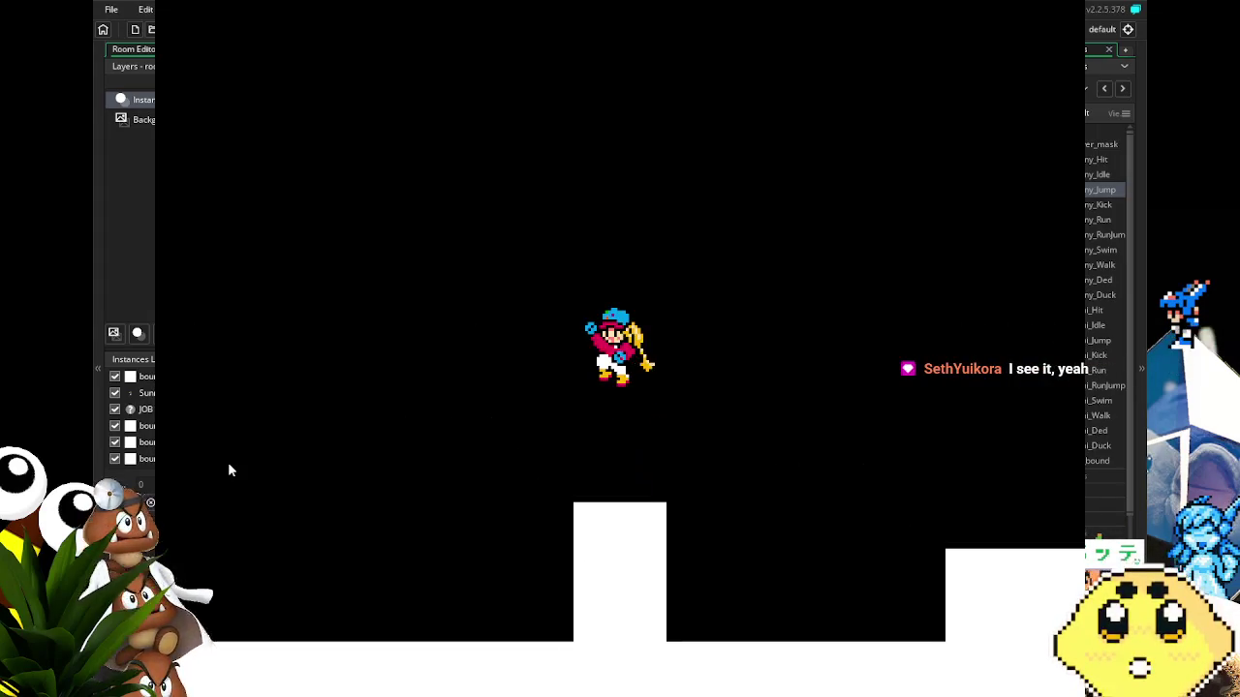
key("space")
key("space")
key("Right")
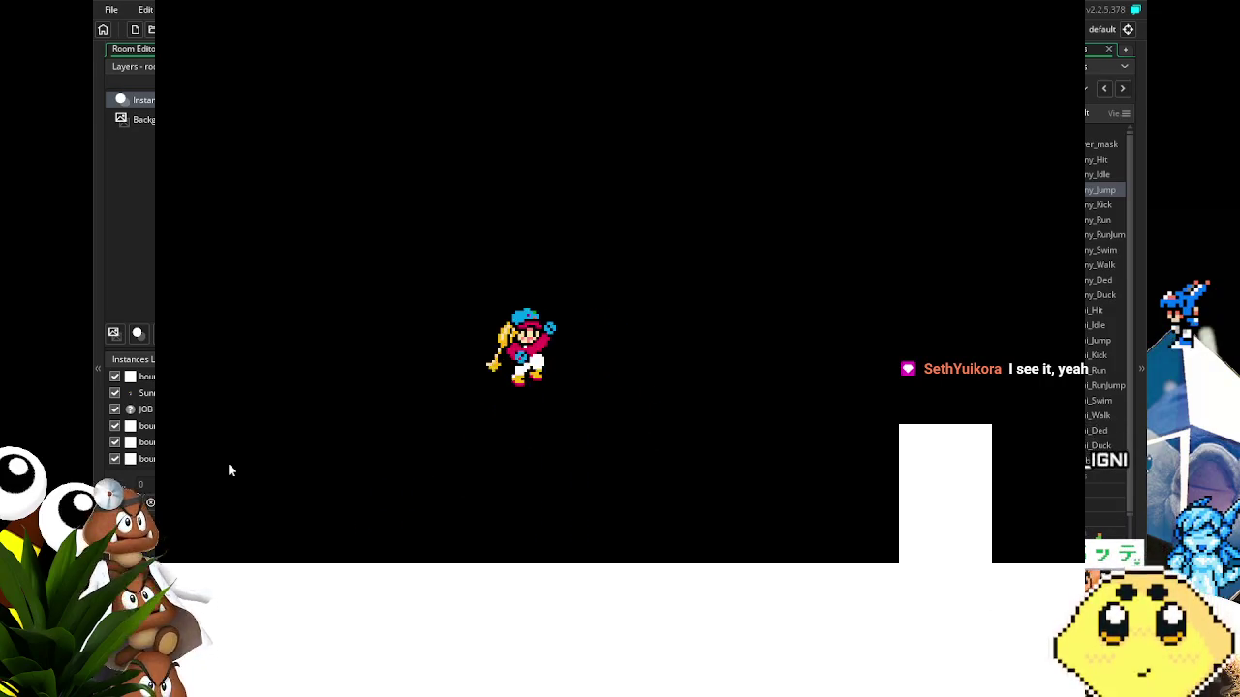
key("space")
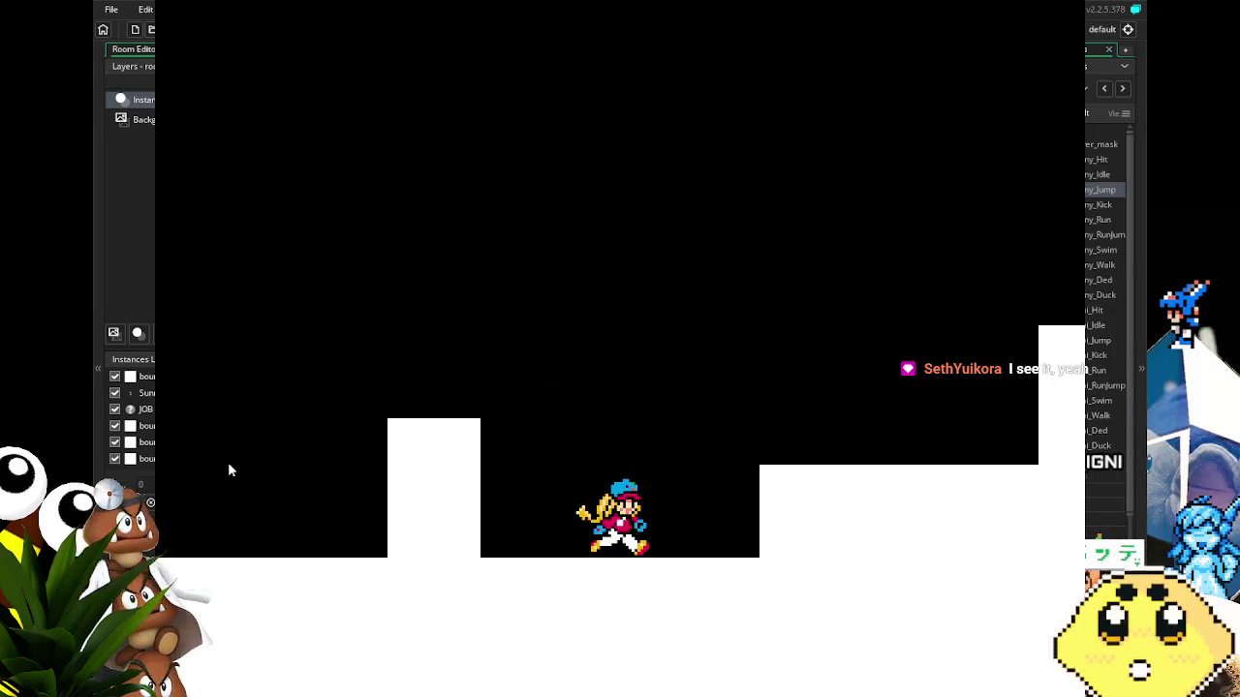
key("space")
key("space")
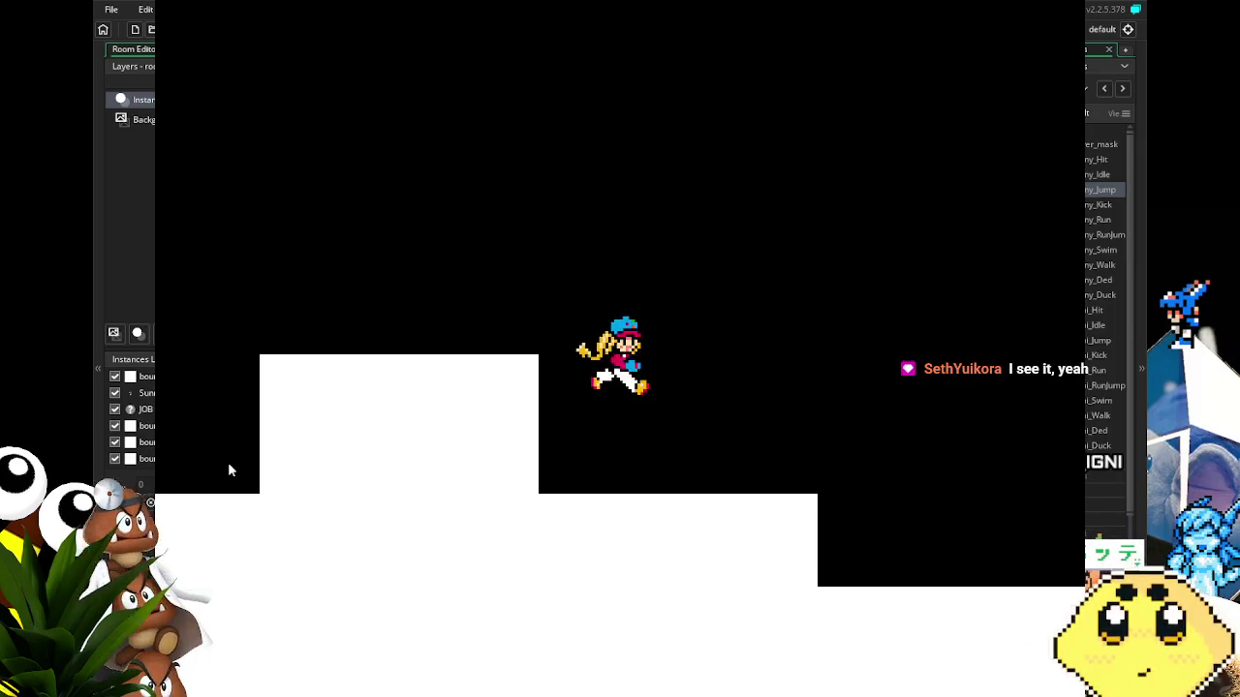
key("Right")
key("space")
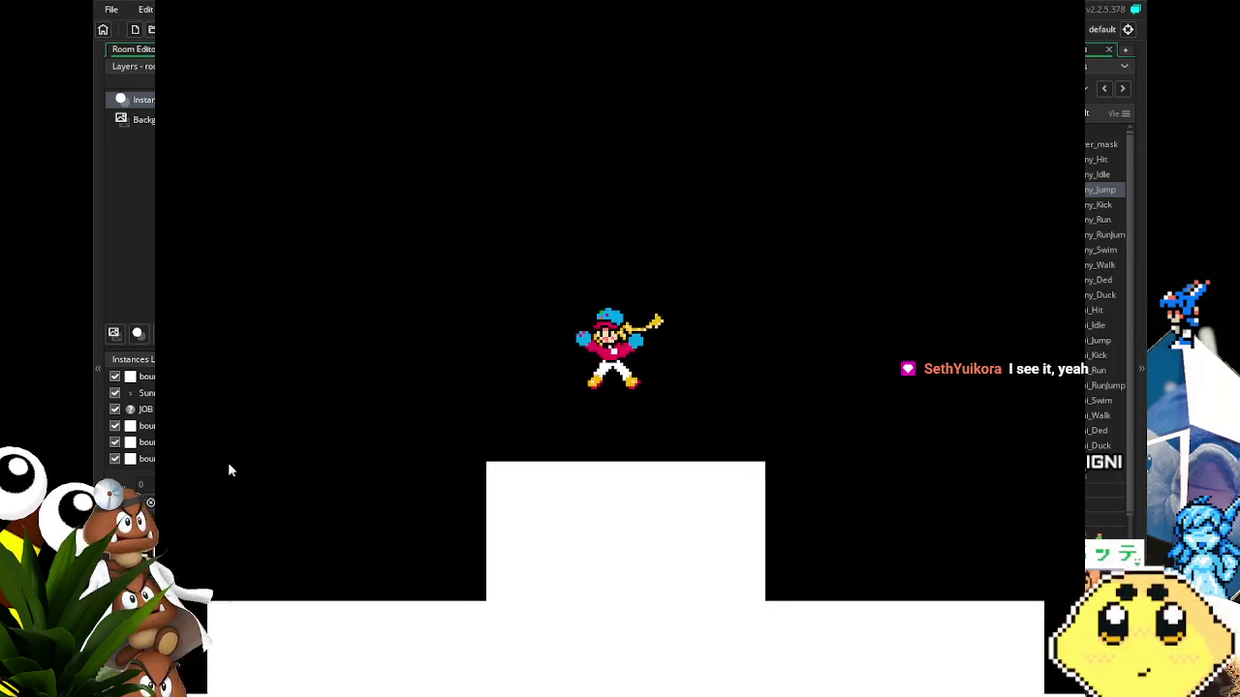
key("space")
key("Left")
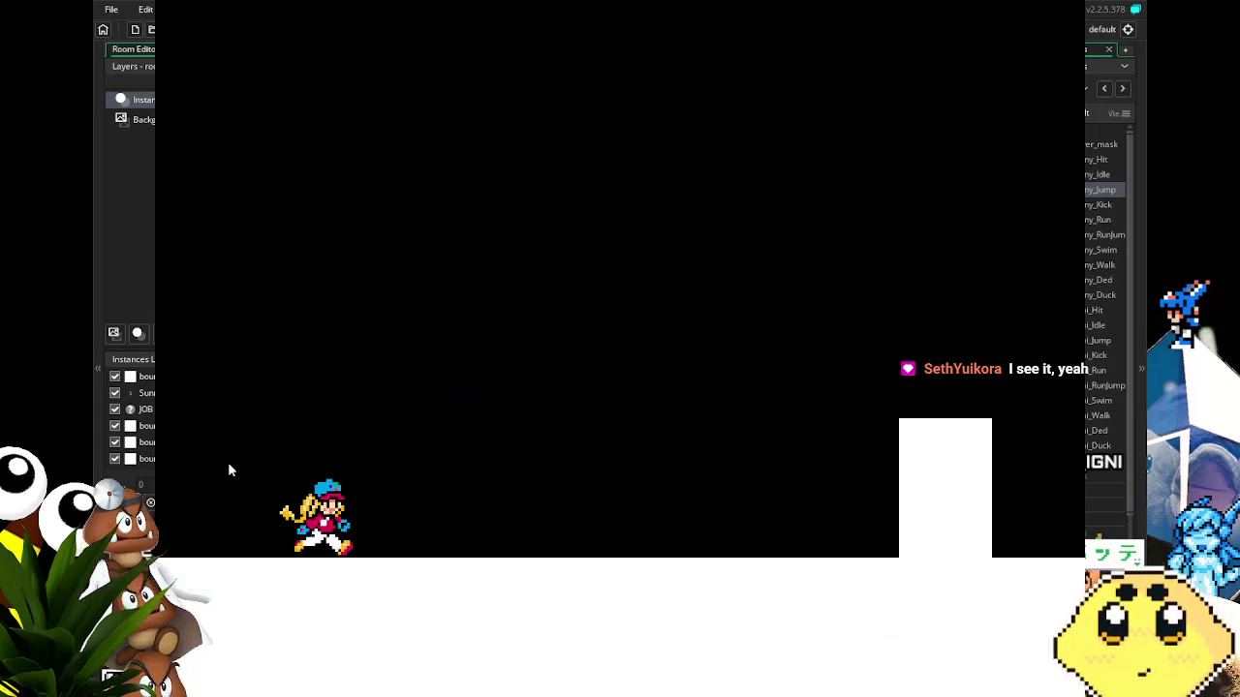
key("Escape")
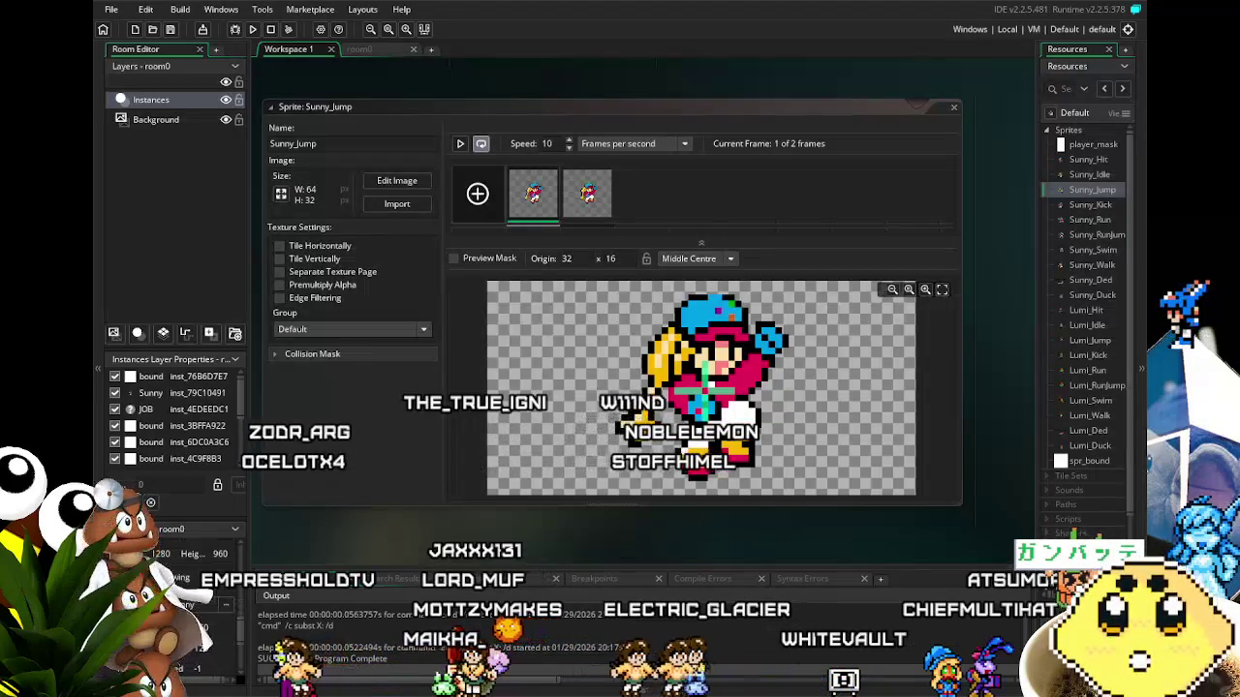
Switch from the Sunny_Jump sprite back to the room0 layout with Ctrl+Tab.
key("ctrl+Tab")
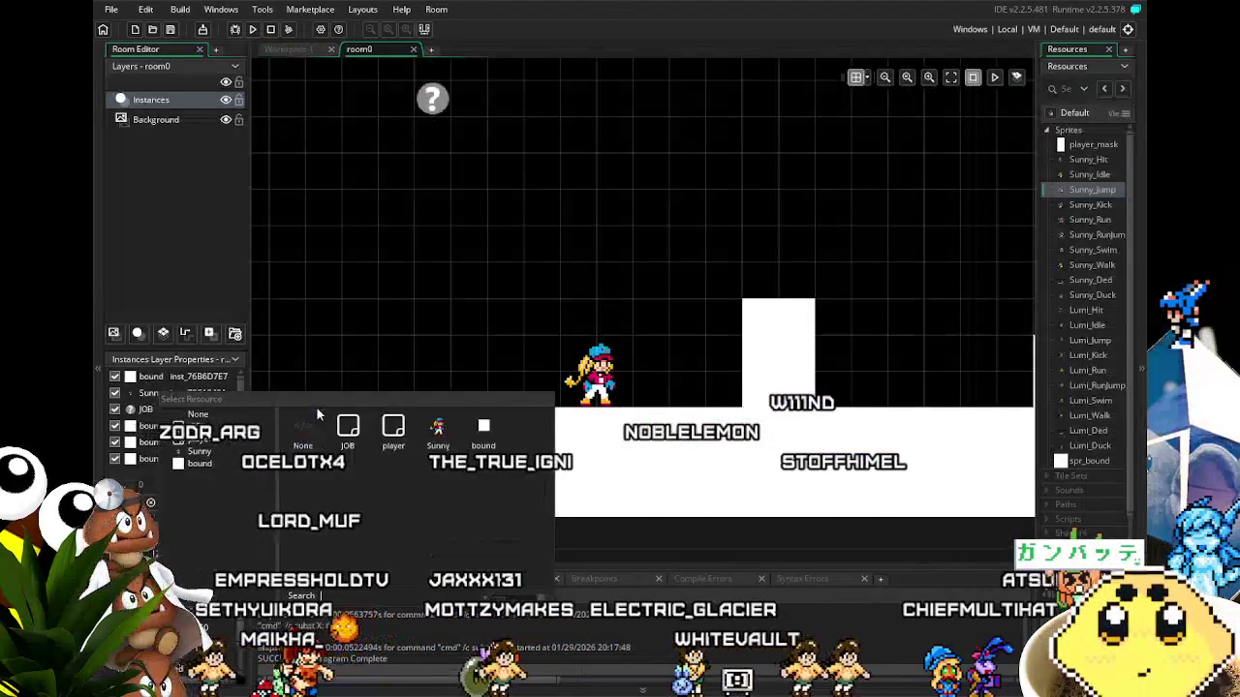
Run the game, then drag Sunny up to the top of room0 while reframing the view.
key("F5")
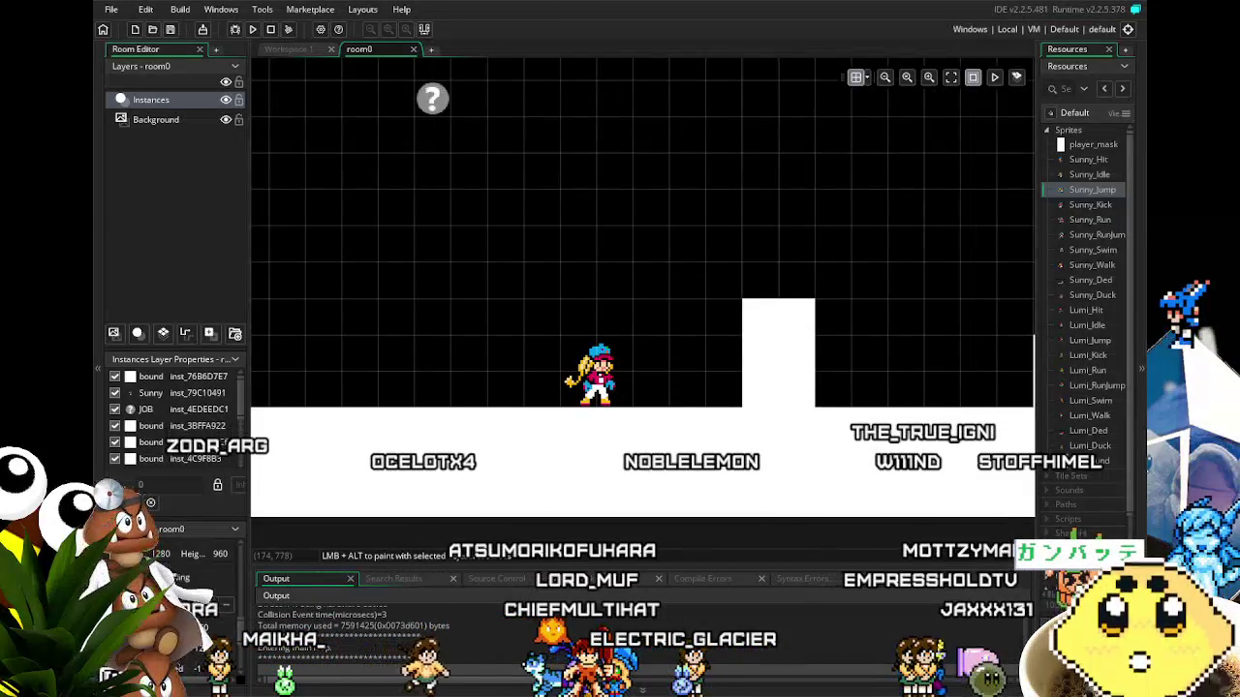
scroll(621, 365, "down", 4)
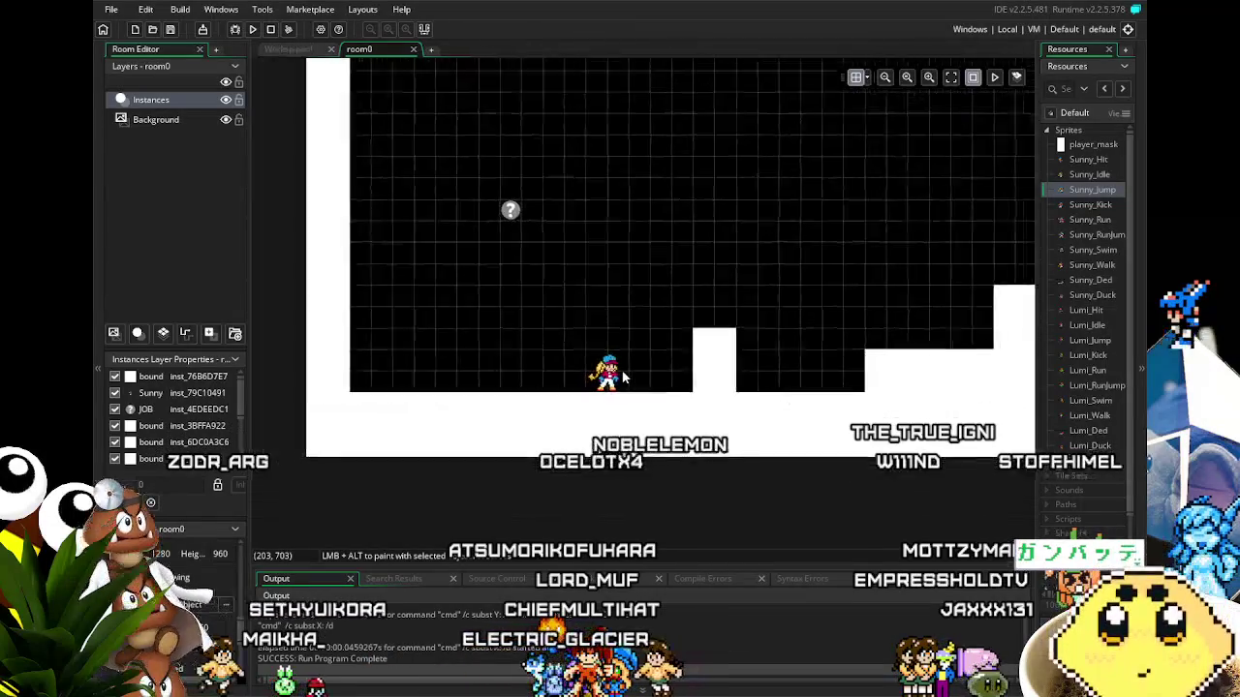
mouse_move(610, 376)
left_mouse_down()
mouse_move(625, 116)
mouse_move(563, 332)
left_mouse_up()
left_click_drag(540, 76, 540, 301)
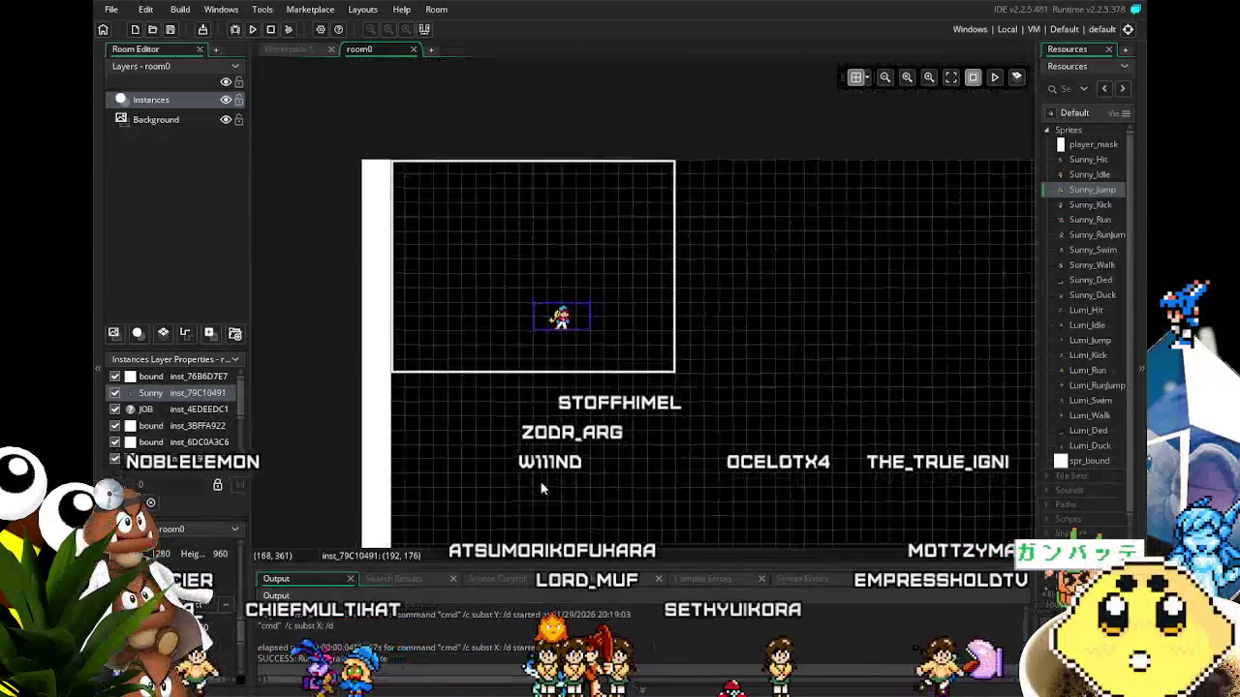
scroll(524, 380, "up", 2)
left_click_drag(447, 446, 435, 188)
scroll(435, 188, "down", 1)
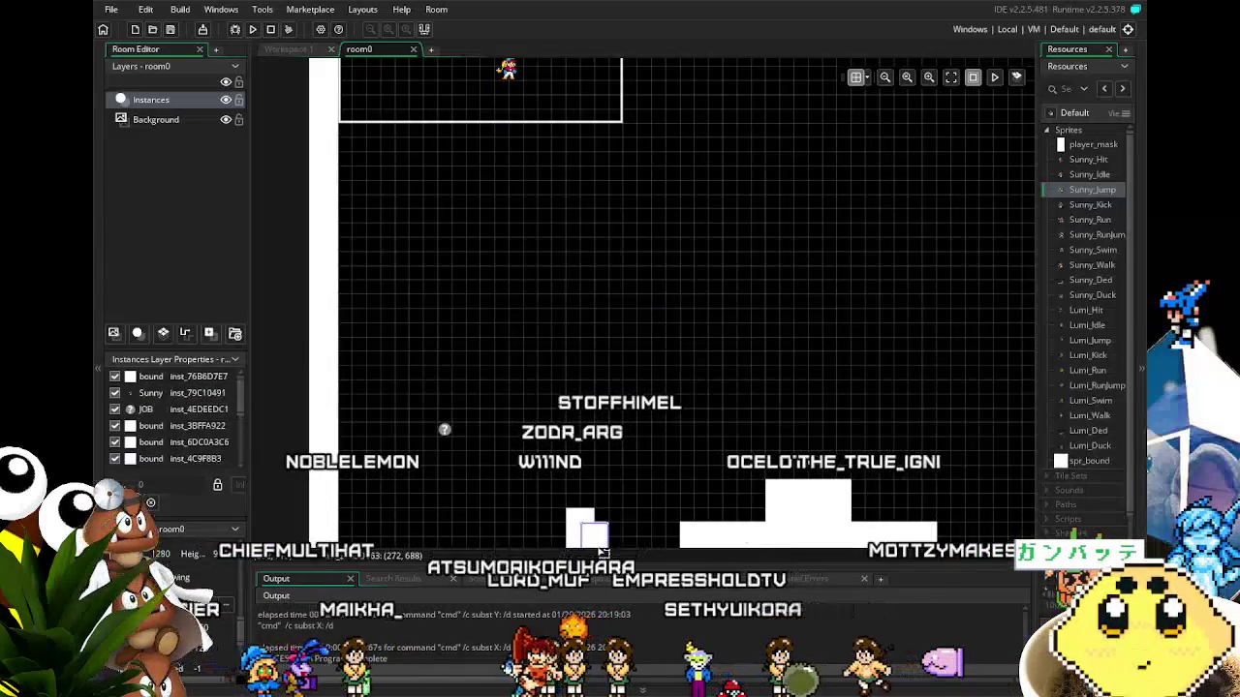
Place a bound block under Sunny, stretch it into a wide platform, and rerun the game.
left_click(593, 90, "alt")
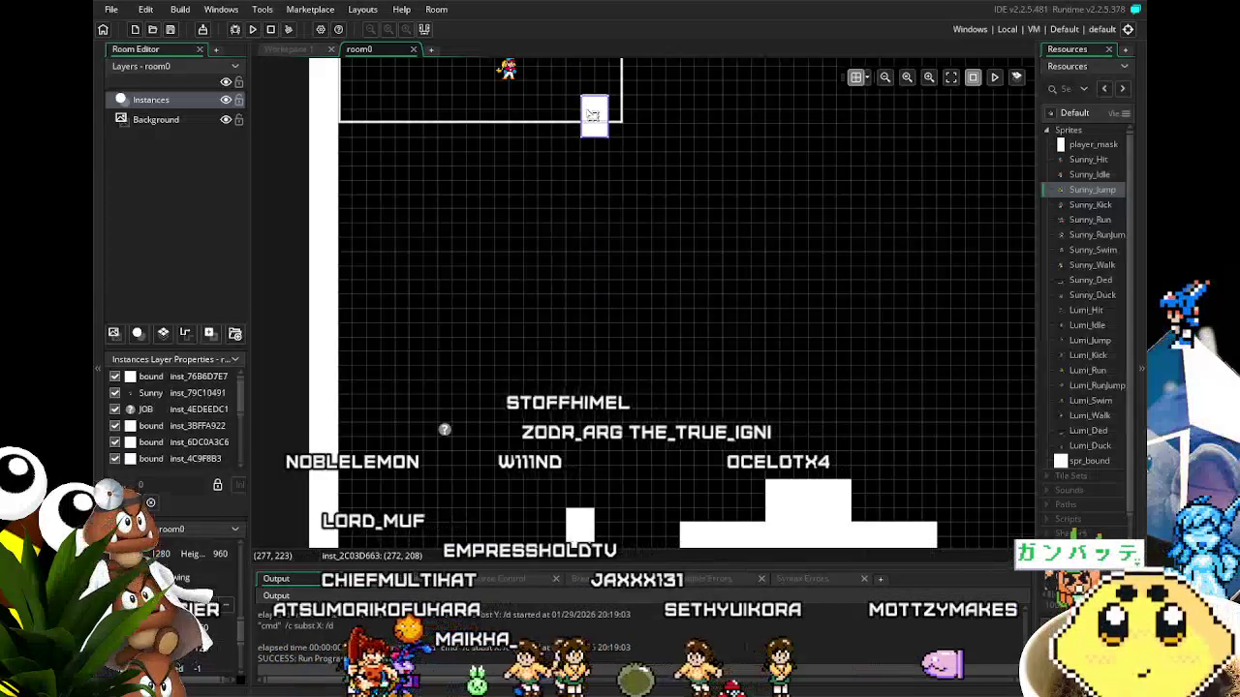
left_click_drag(586, 94, 339, 123)
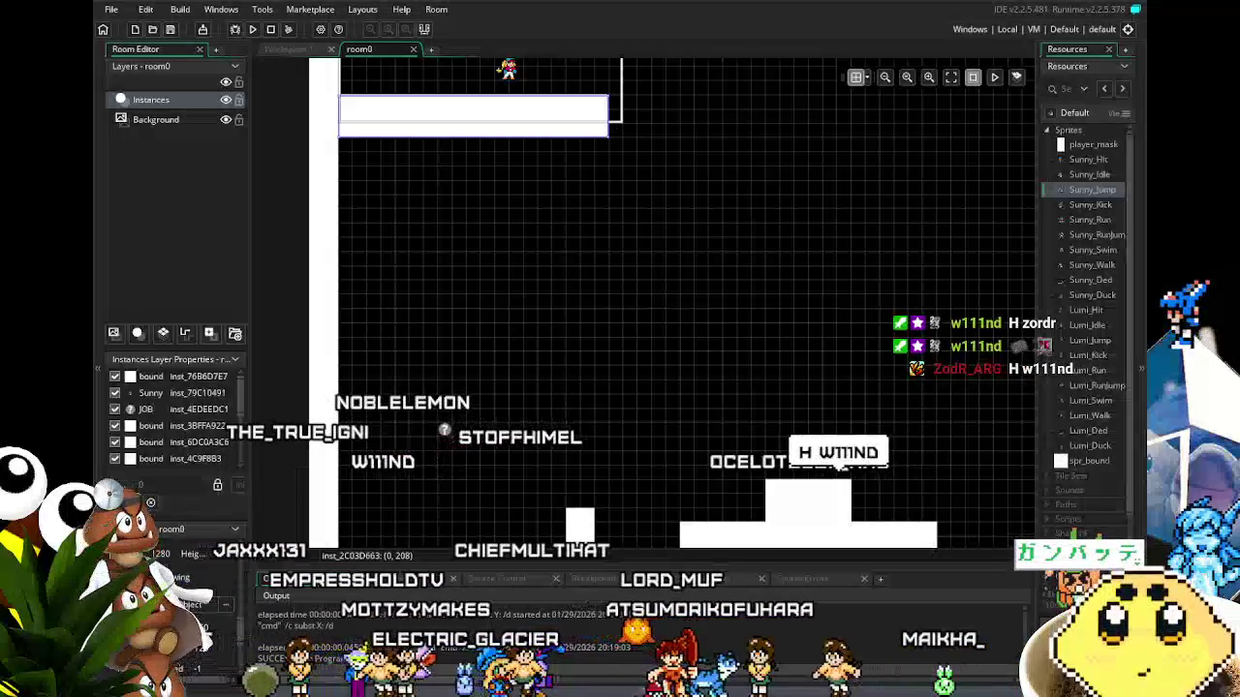
key("F5")
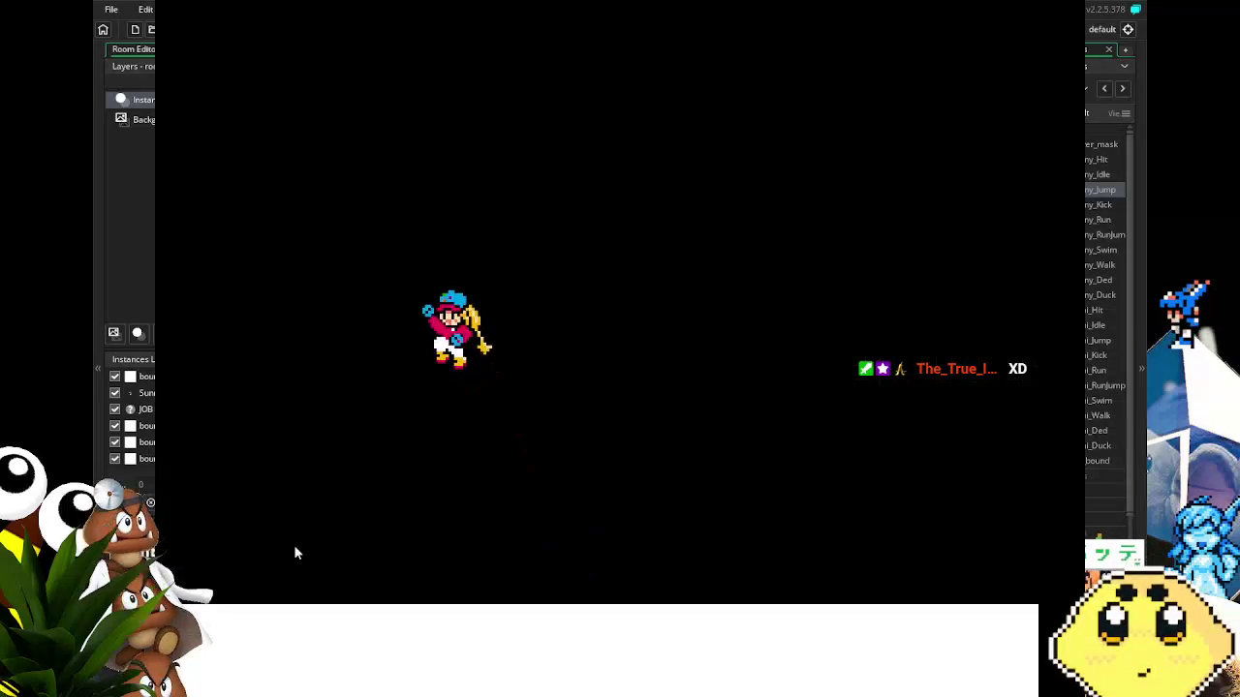
Run Sunny left and right along the floor, jumping while changing direction.
key("Right")
key("Left")
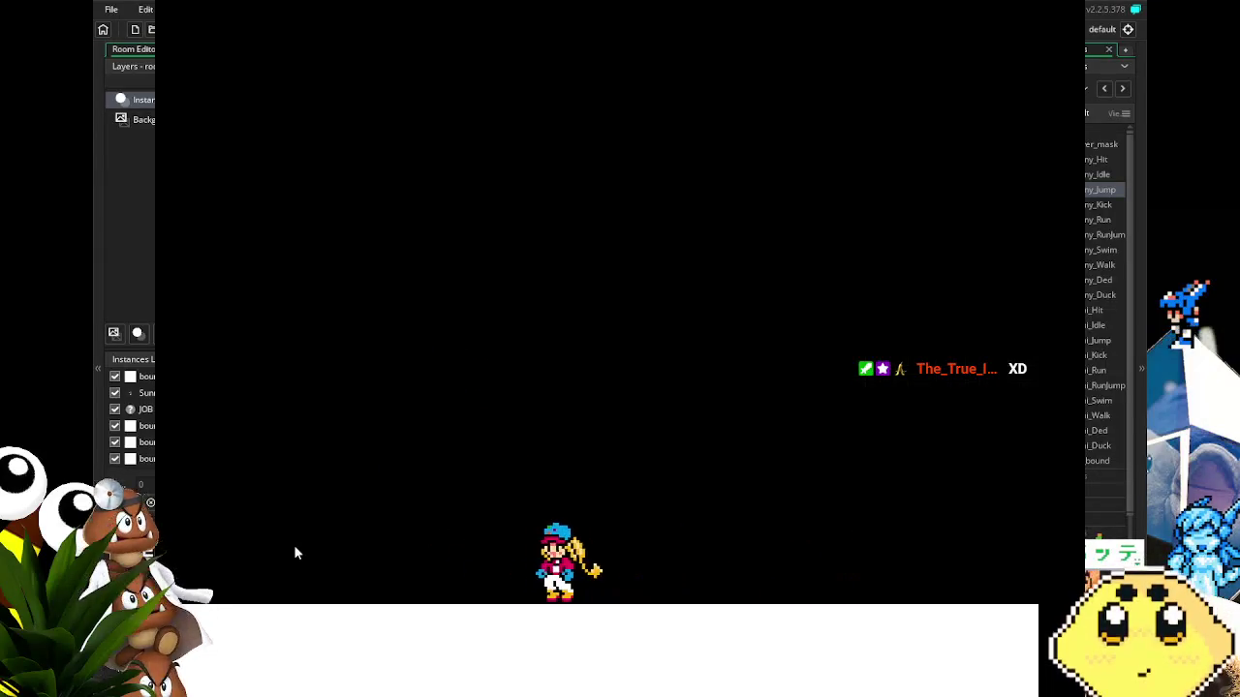
key("space")
key("Right")
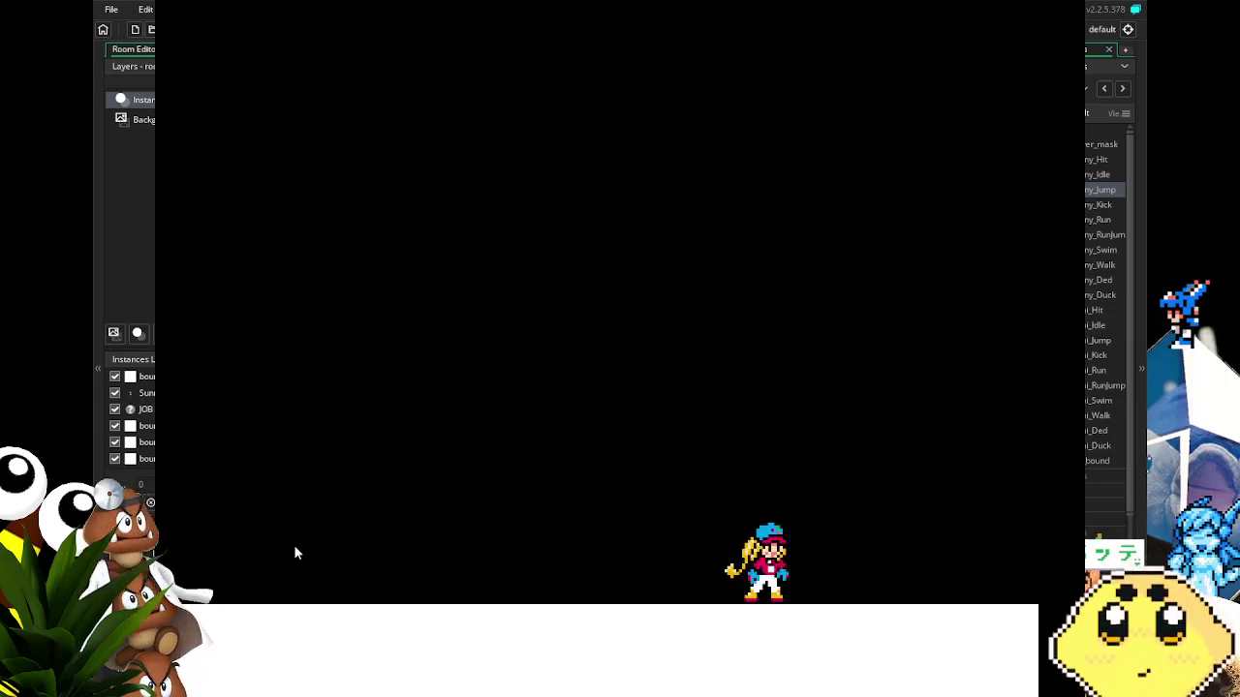
key("Left")
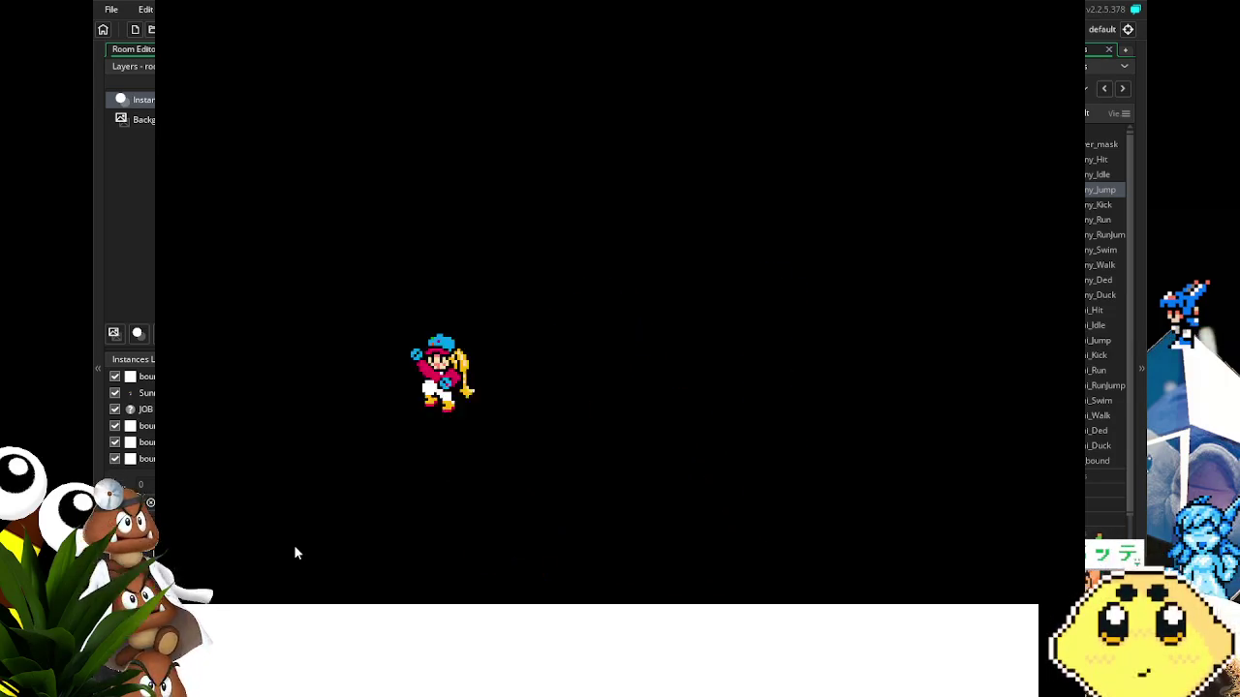
key("Right")
key("space")
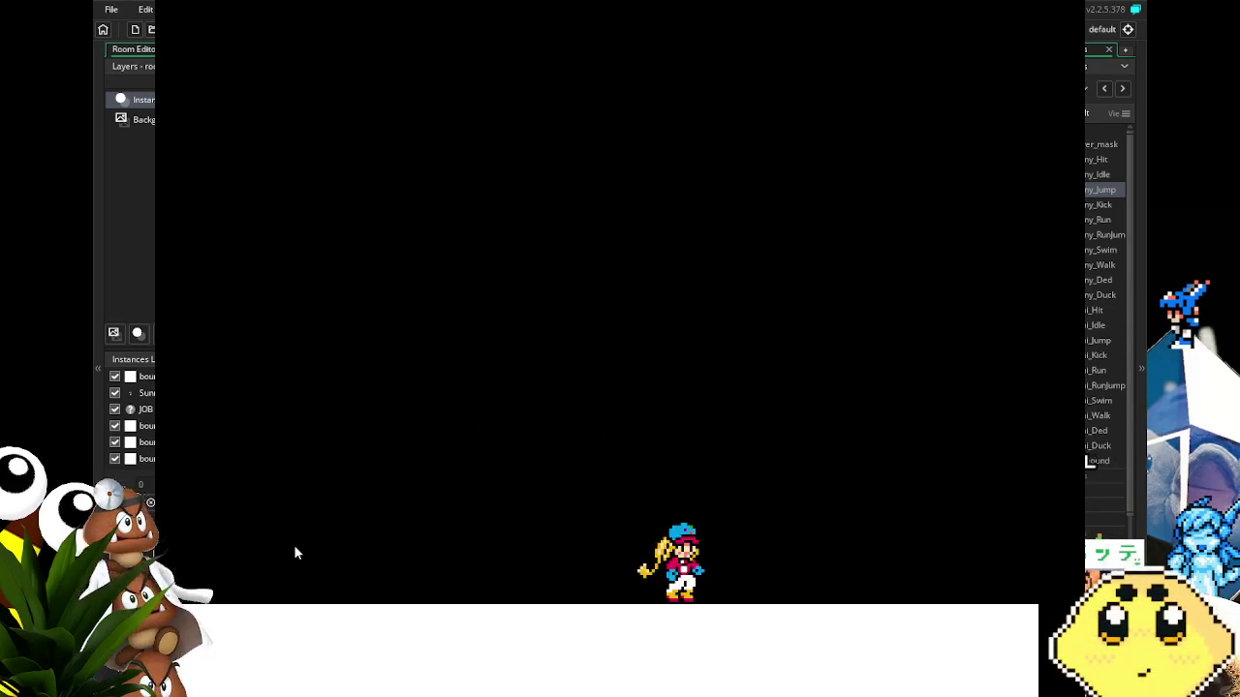
key("Left")
key("Right")
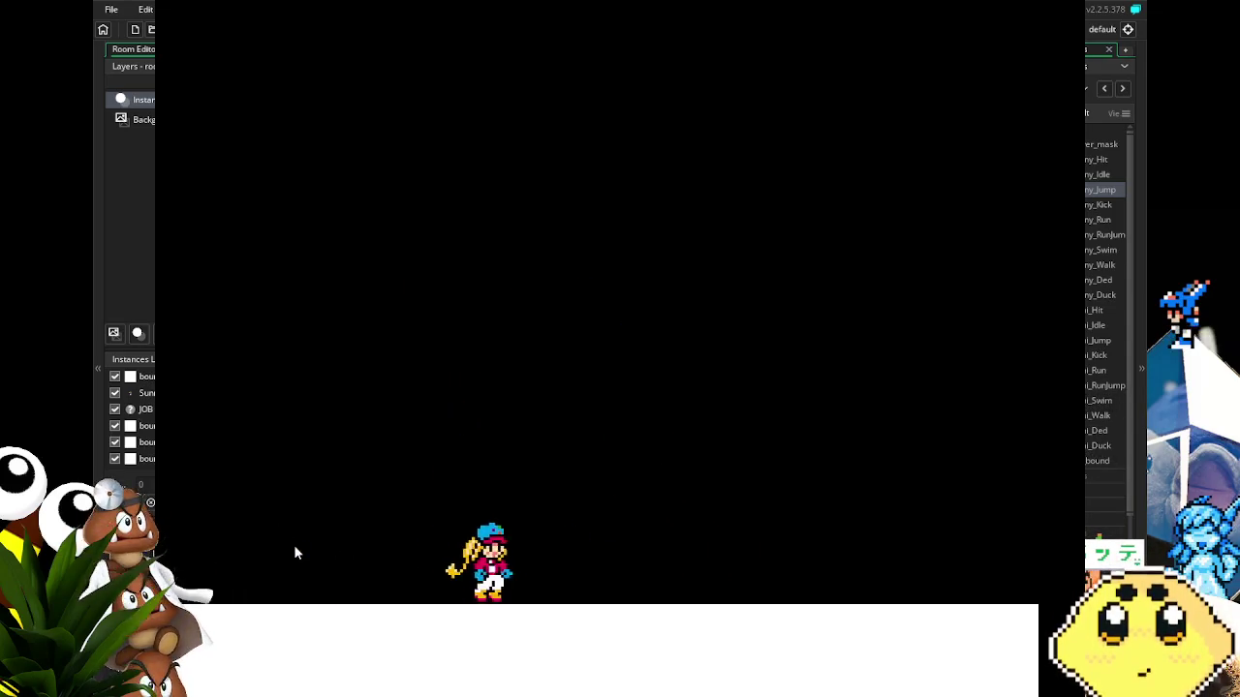
key("Left")
key("Right")
key("Left")
key("space")
key("space")
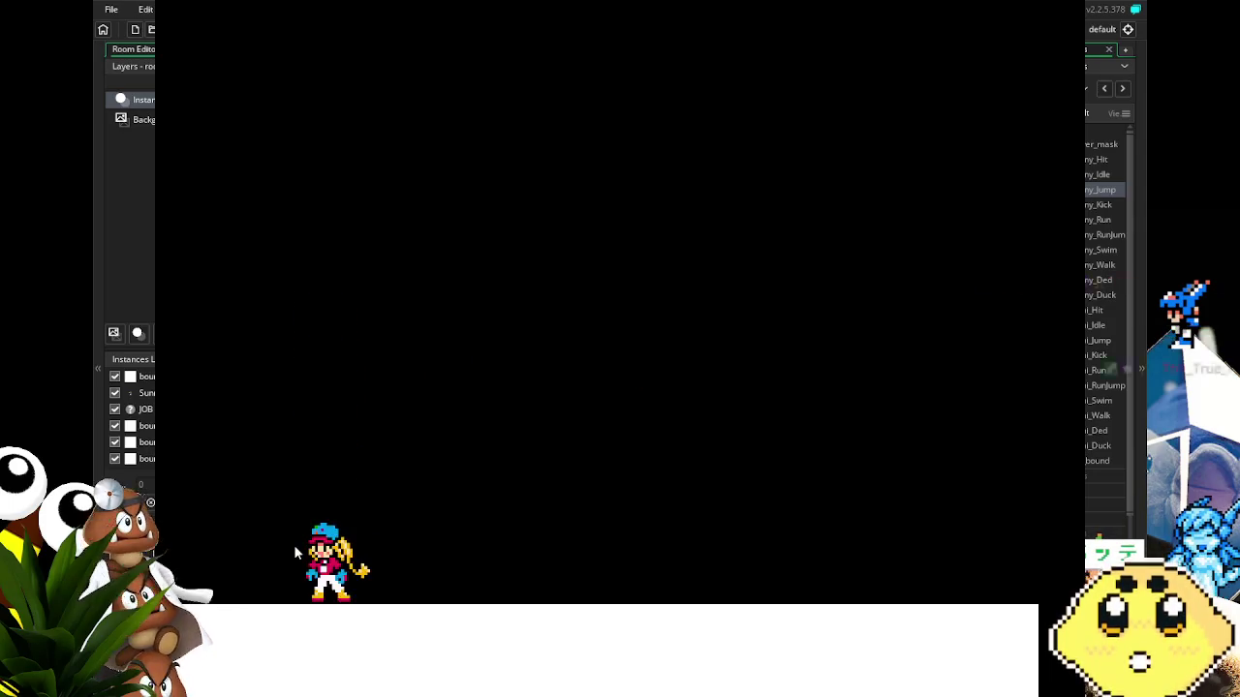
key("Right")
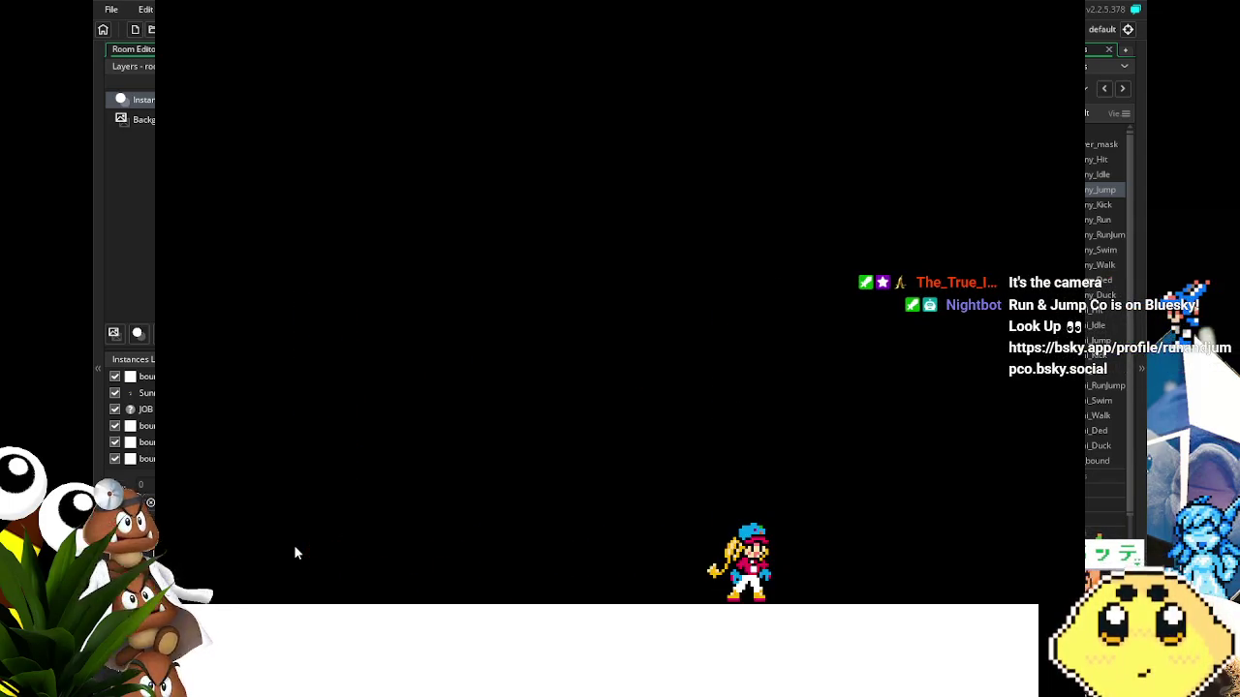
key("Left")
key("space")
key("Right")
key("Right")
key("Left")
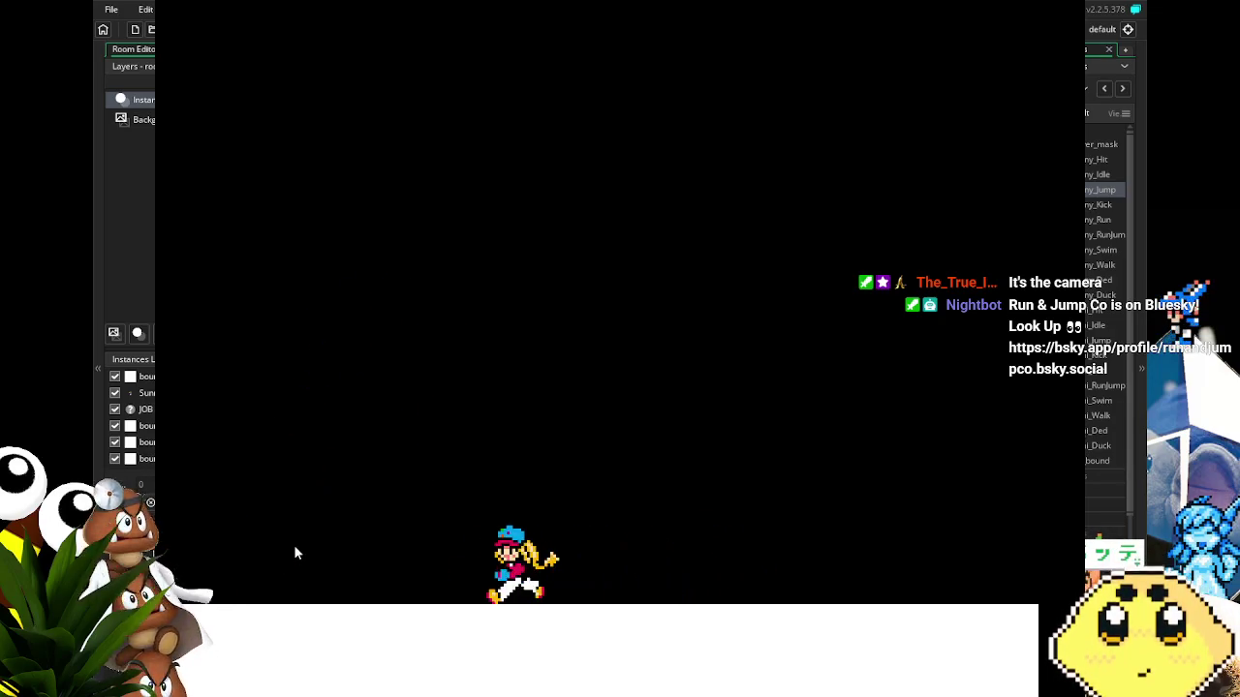
key("space")
Keep testing Sunny's jumps near the left edge and on the right side of the room.
key("Right")
key("space")
key("Left")
key("space")
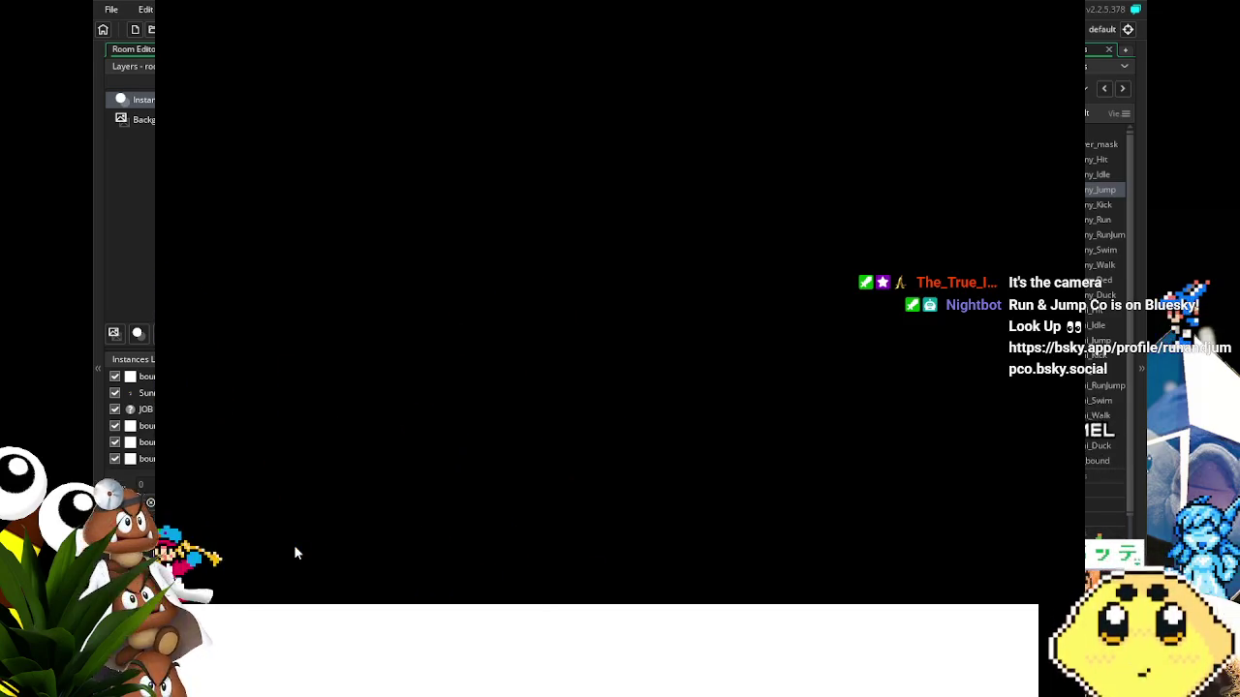
key("Right")
key("space")
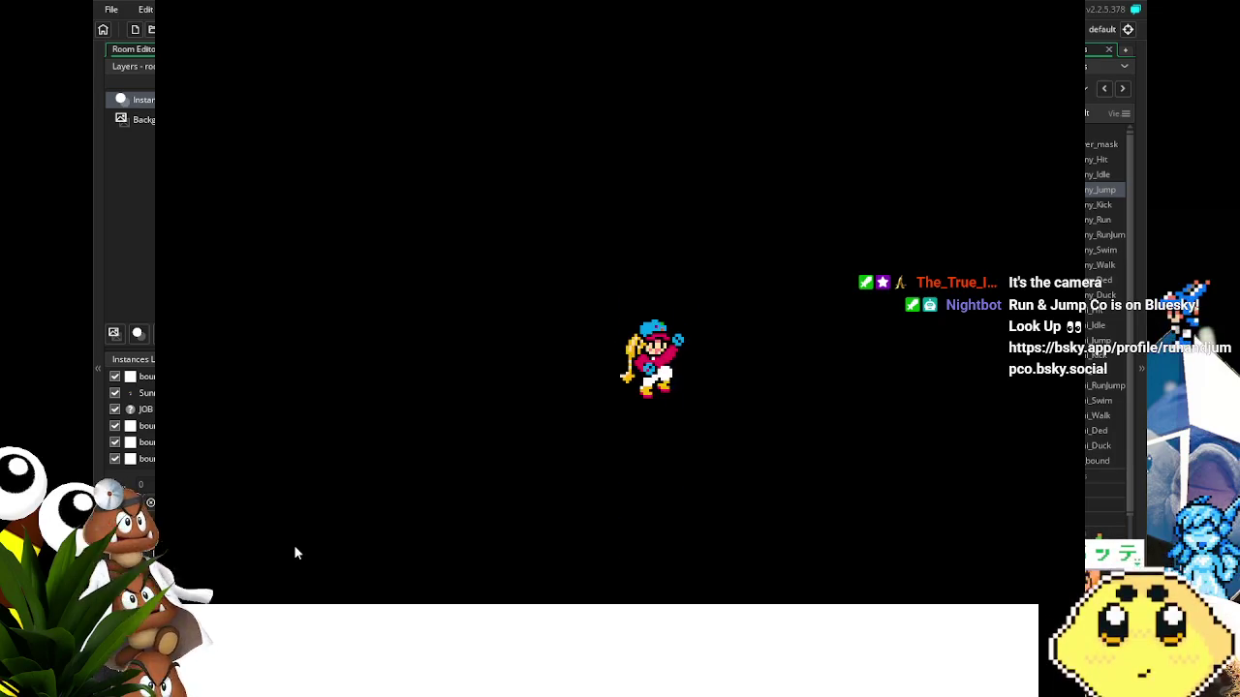
key("Left")
key("Right")
key("Left")
key("space")
key("Right")
key("Left")
key("space")
key("Right")
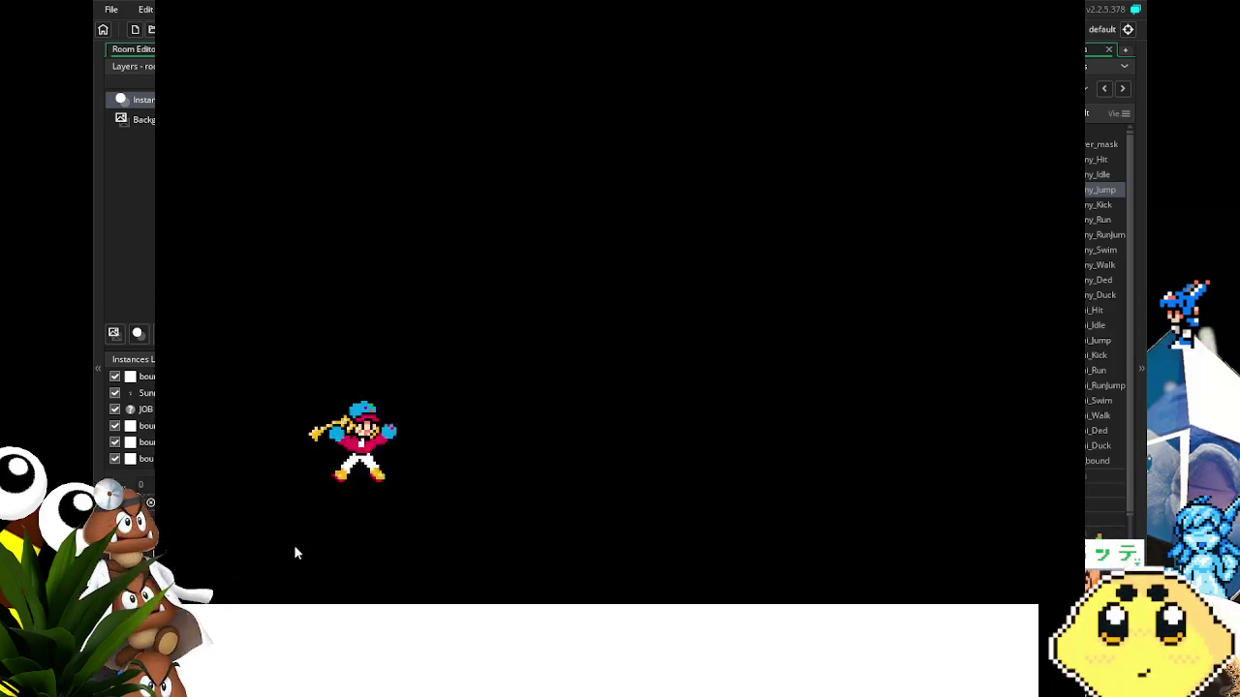
key("Right")
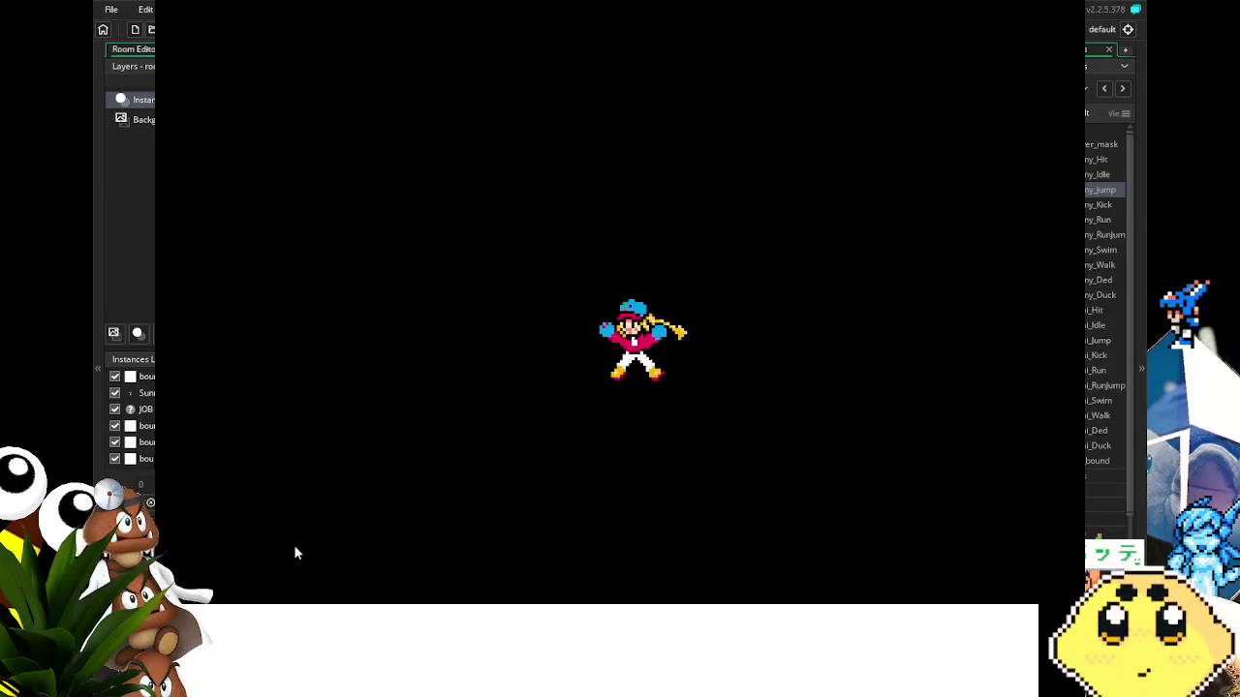
key("Right")
key("space")
key("Left")
key("space")
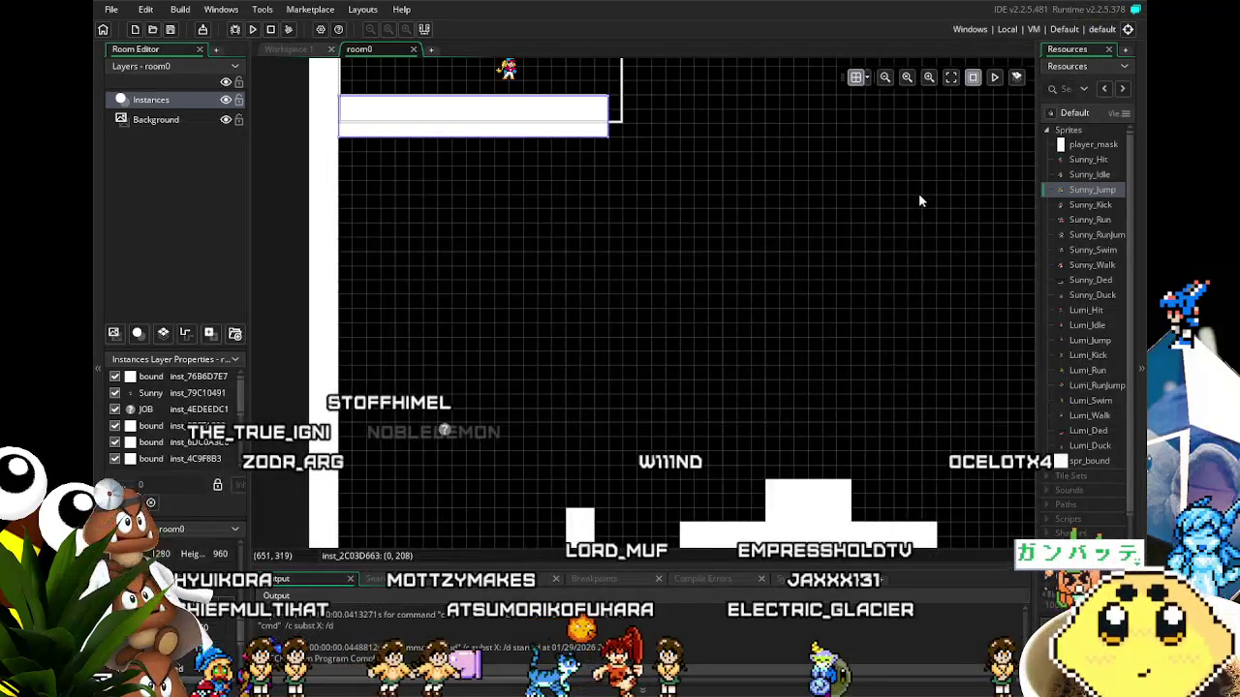
Pan the room0 view to frame Sunny and the new wide white platform.
mouse_move(571, 445)
left_mouse_down()
mouse_move(616, 200)
mouse_move(581, 426)
left_mouse_up()
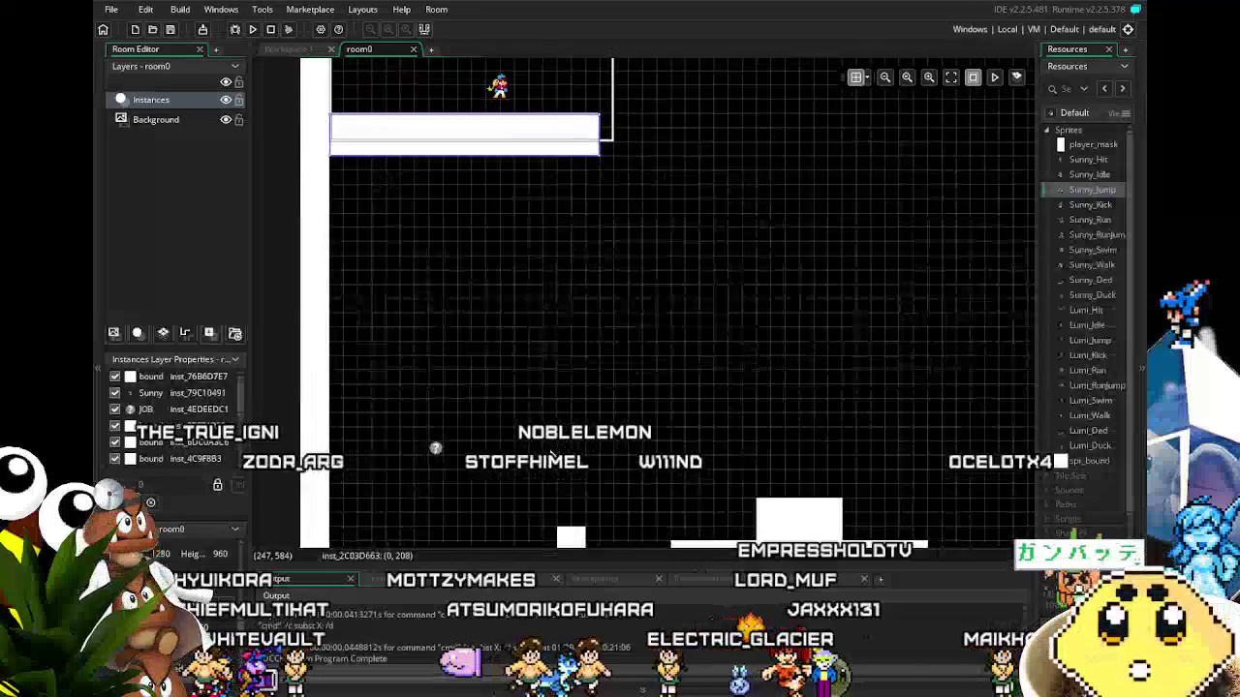
mouse_move(496, 284)
left_mouse_down()
mouse_move(574, 481)
mouse_move(605, 520)
left_mouse_up()
type("240")
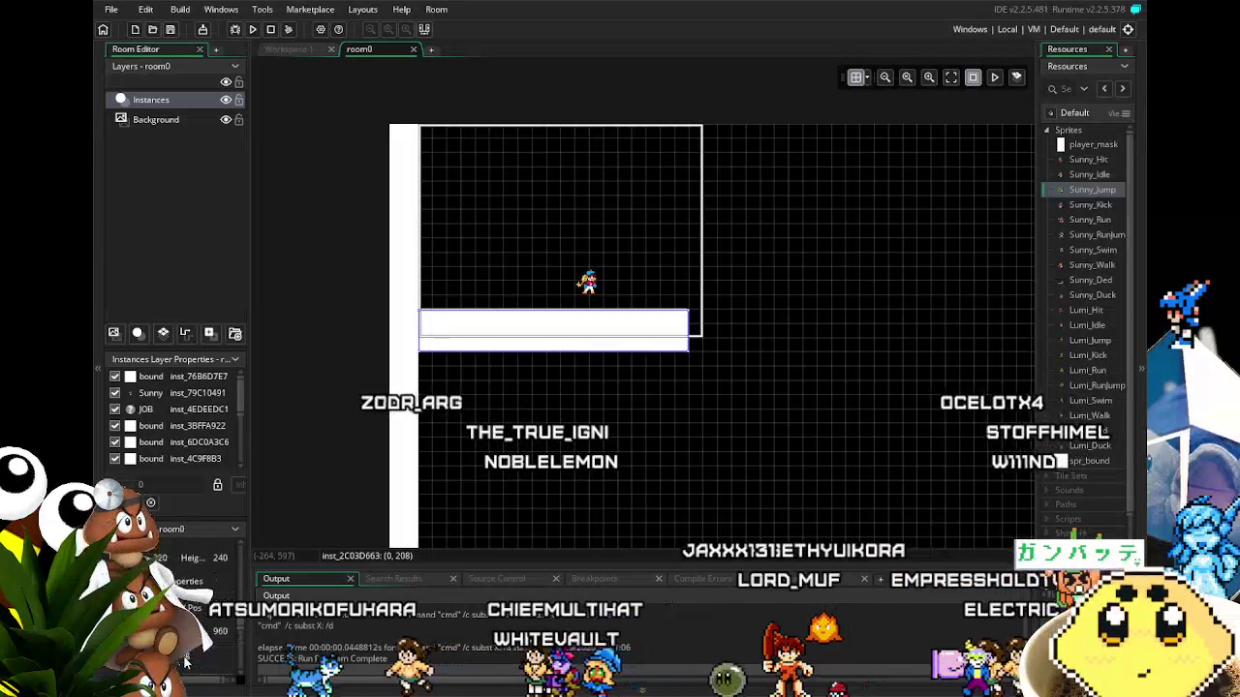
scroll(187, 662, "down", 3)
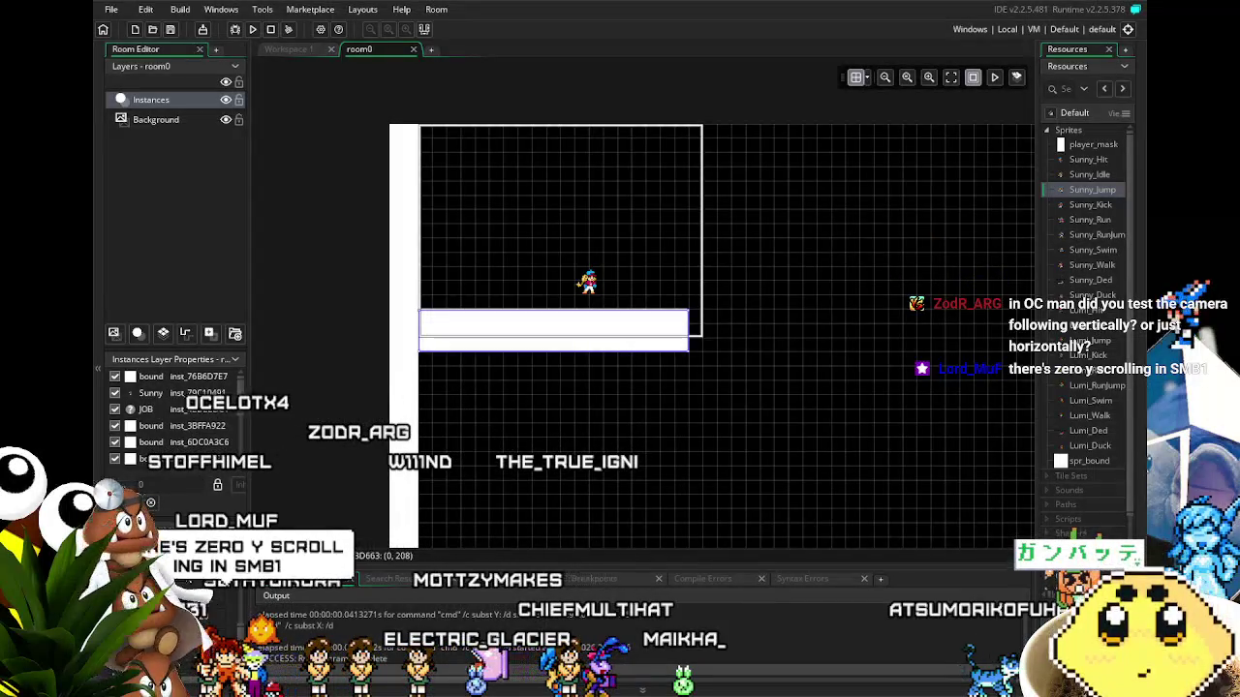
Load the OC MAN project from the File menu's Recent Projects list.
left_click(113, 12)
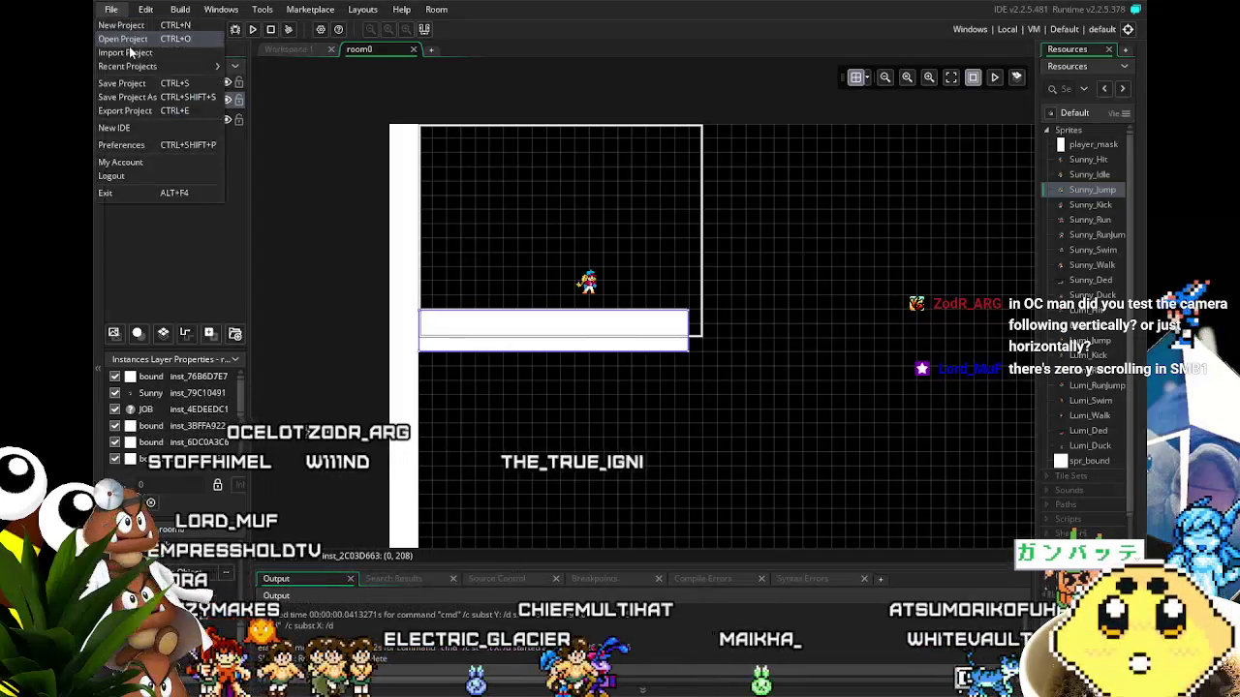
mouse_move(193, 66)
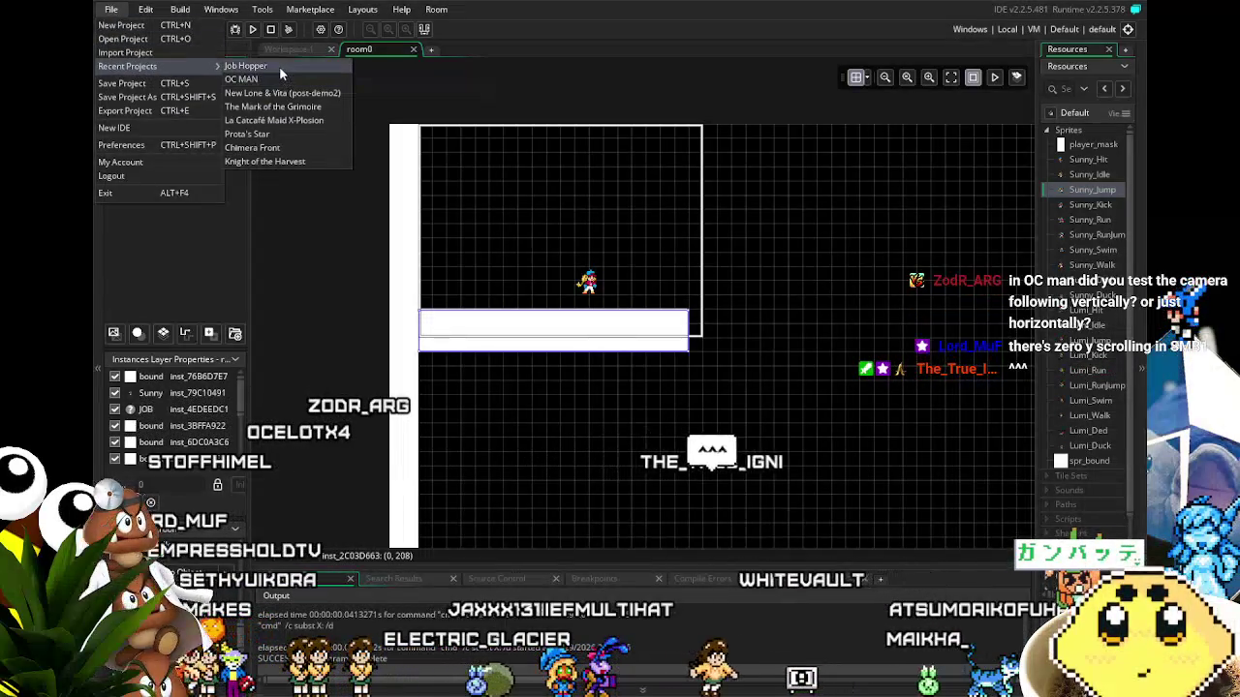
left_click(279, 66)
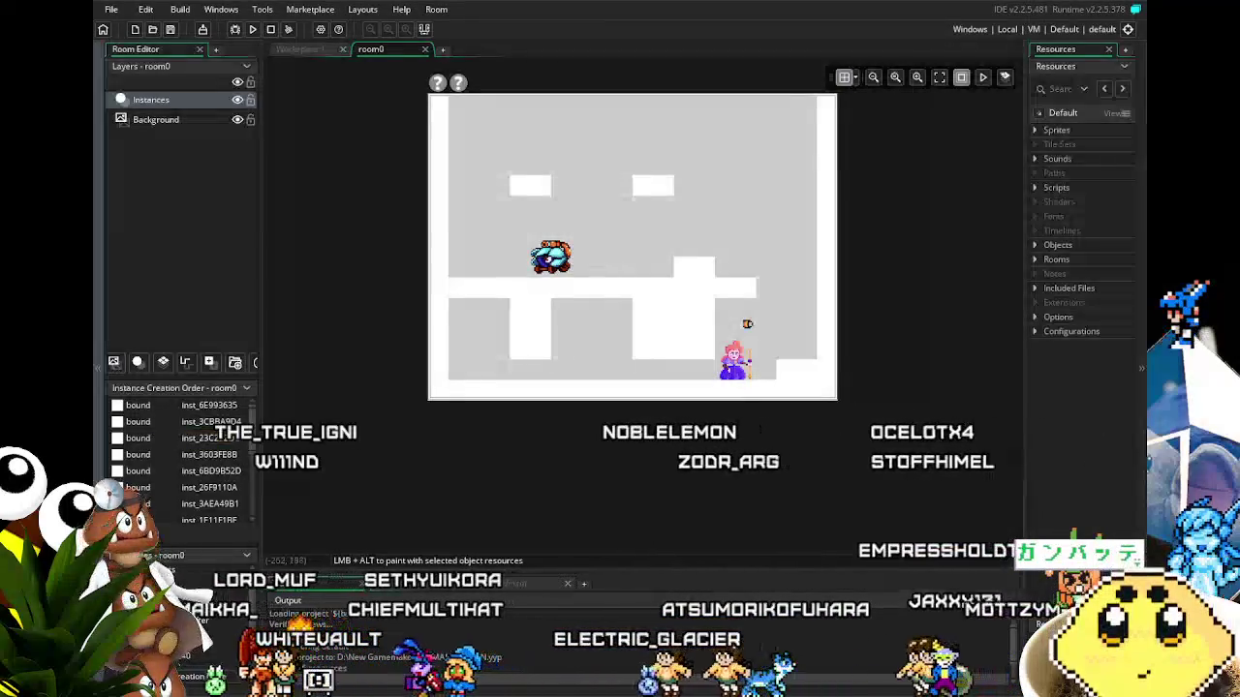
left_click(113, 10)
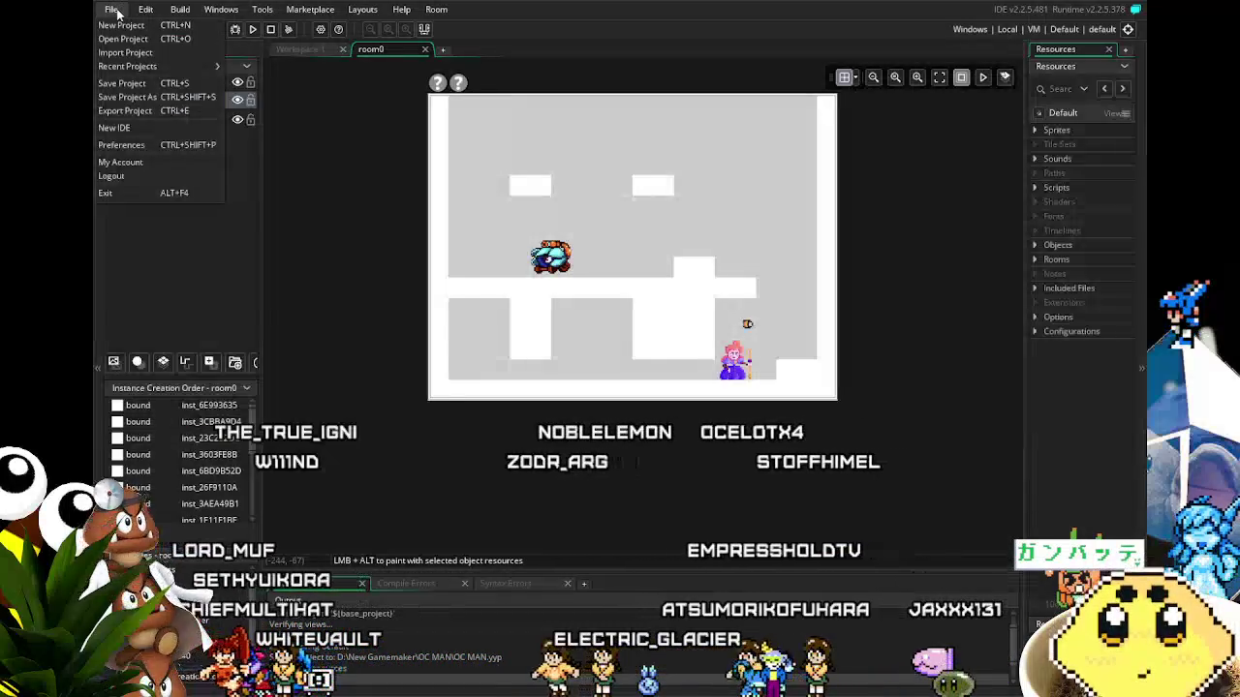
left_click(358, 272)
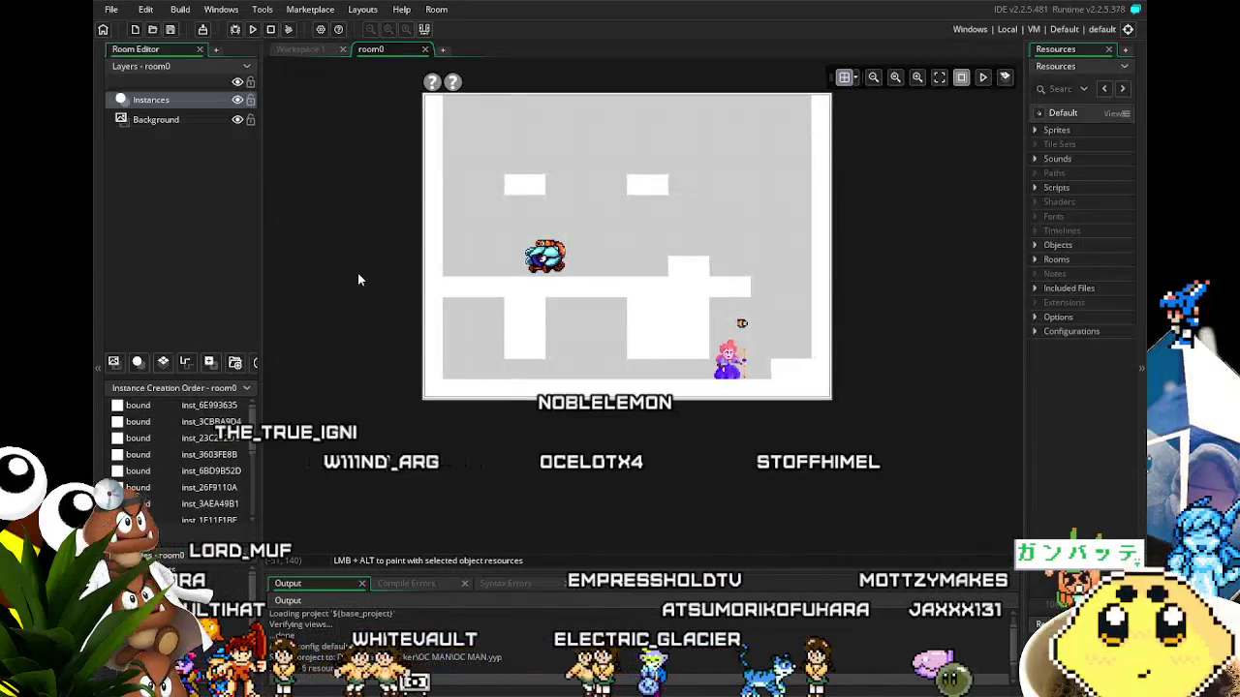
scroll(160, 495, "down", 3)
scroll(160, 496, "down", 1)
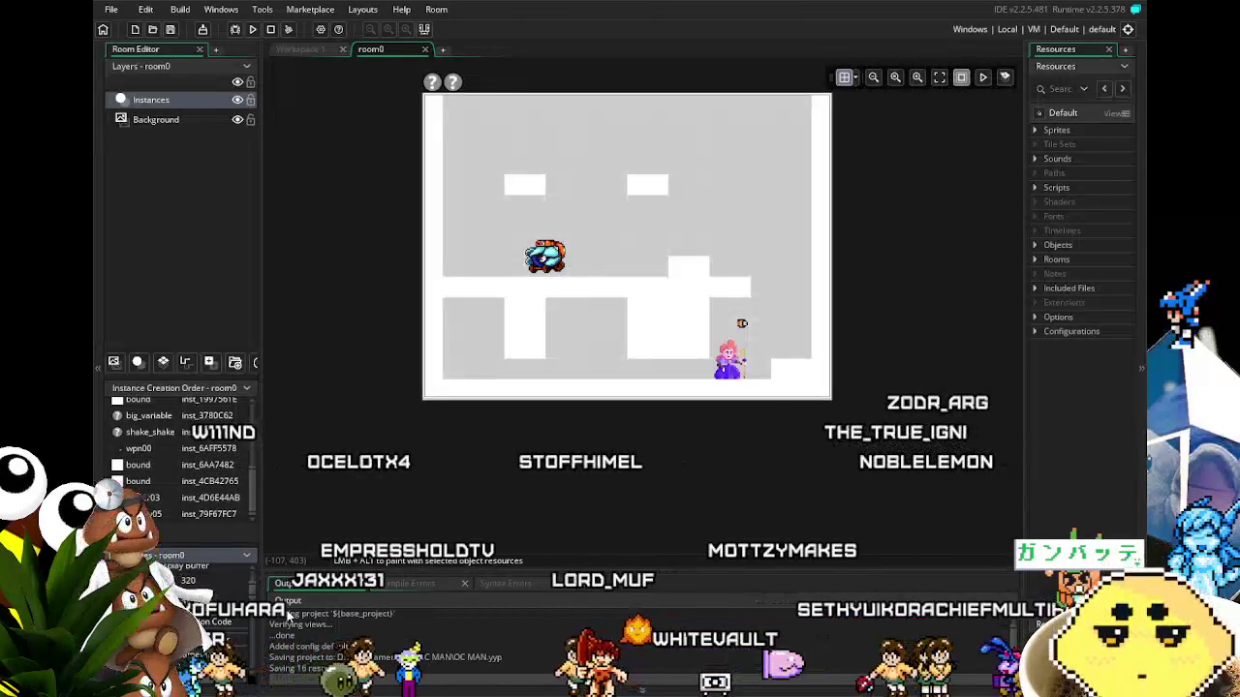
scroll(446, 214, "down", 3)
Drag a bound block down to y 464 and stretch it into a large floor rectangle.
scroll(446, 214, "right", 2)
left_click(462, 239)
left_click_drag(462, 239, 456, 506)
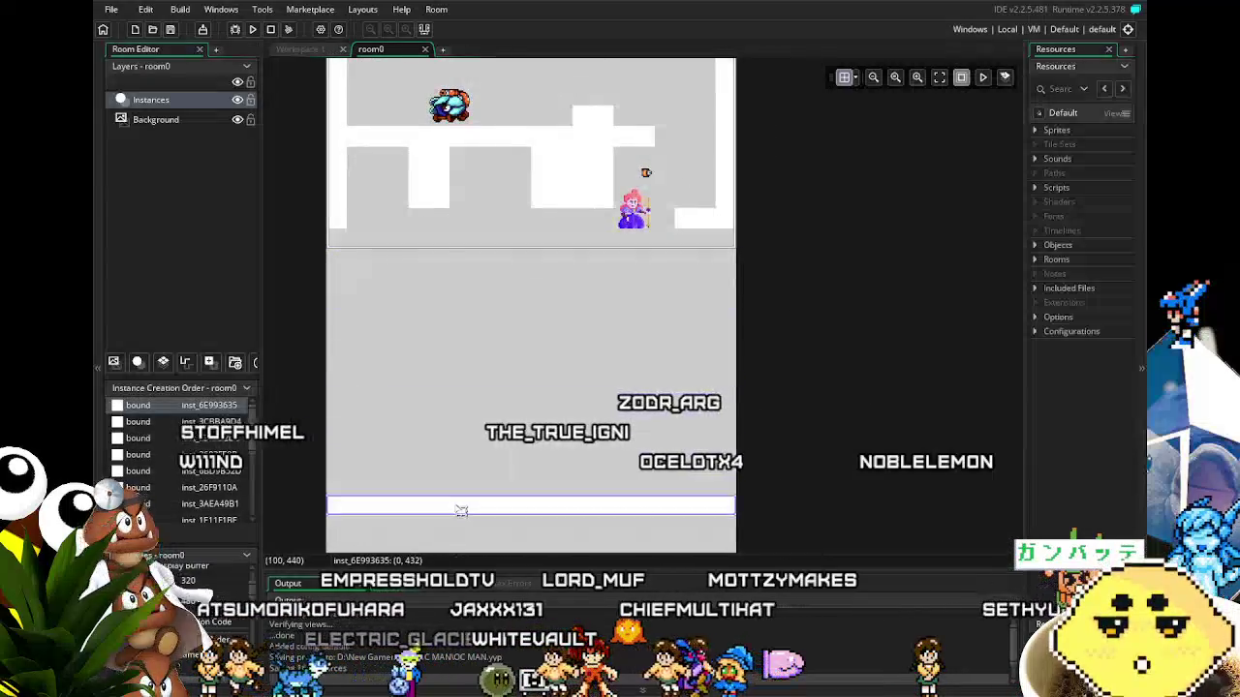
scroll(414, 179, "down", 5)
left_click_drag(441, 257, 437, 288)
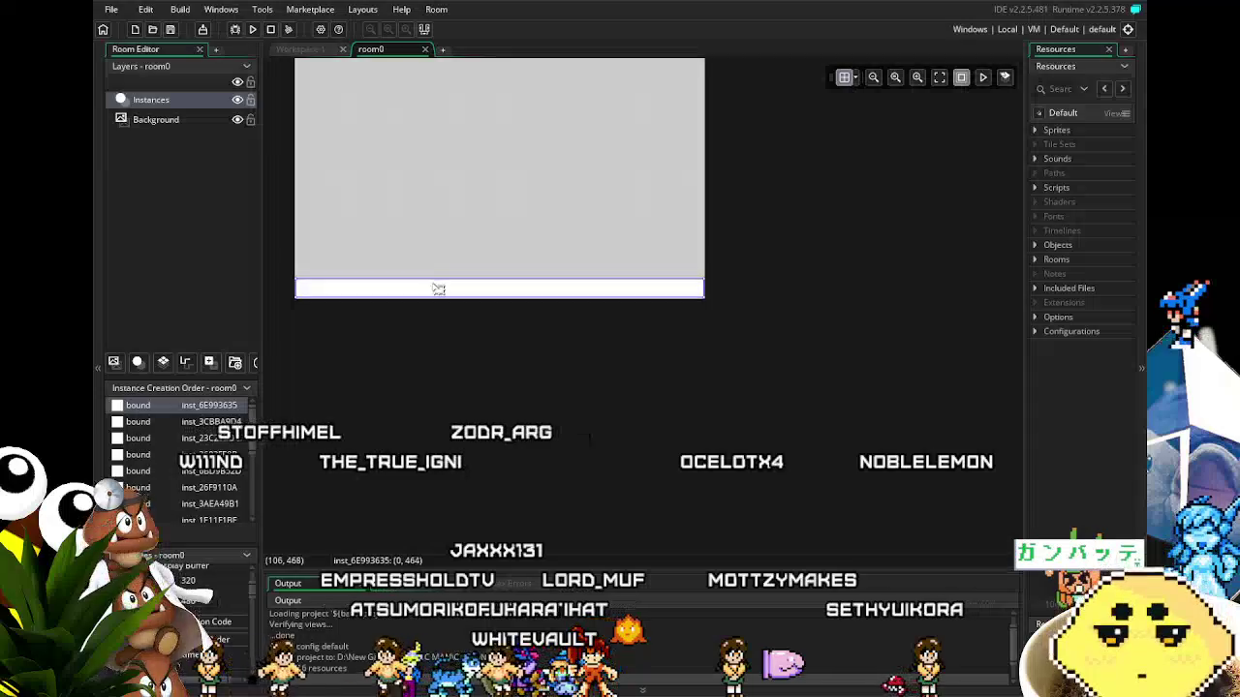
scroll(433, 217, "up", 5)
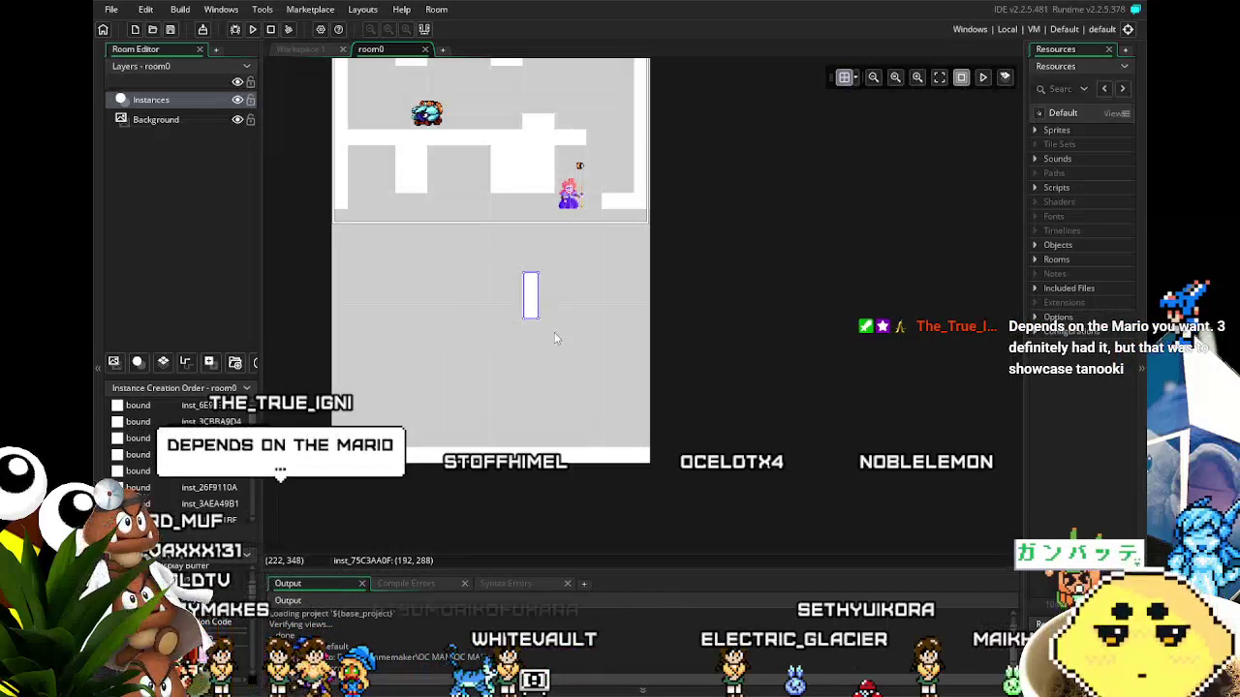
left_click_drag(533, 317, 650, 459)
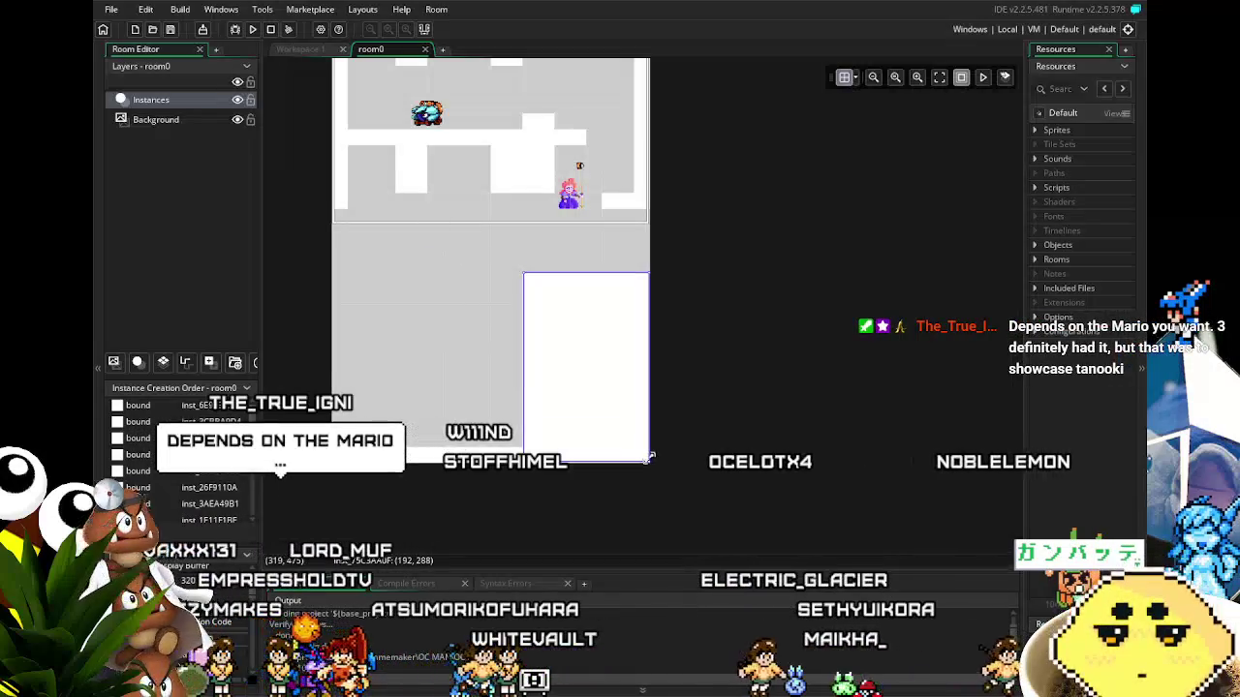
Nudge the pink character up-right and put a copy of the tall white block on the floor to the left.
left_click(641, 201)
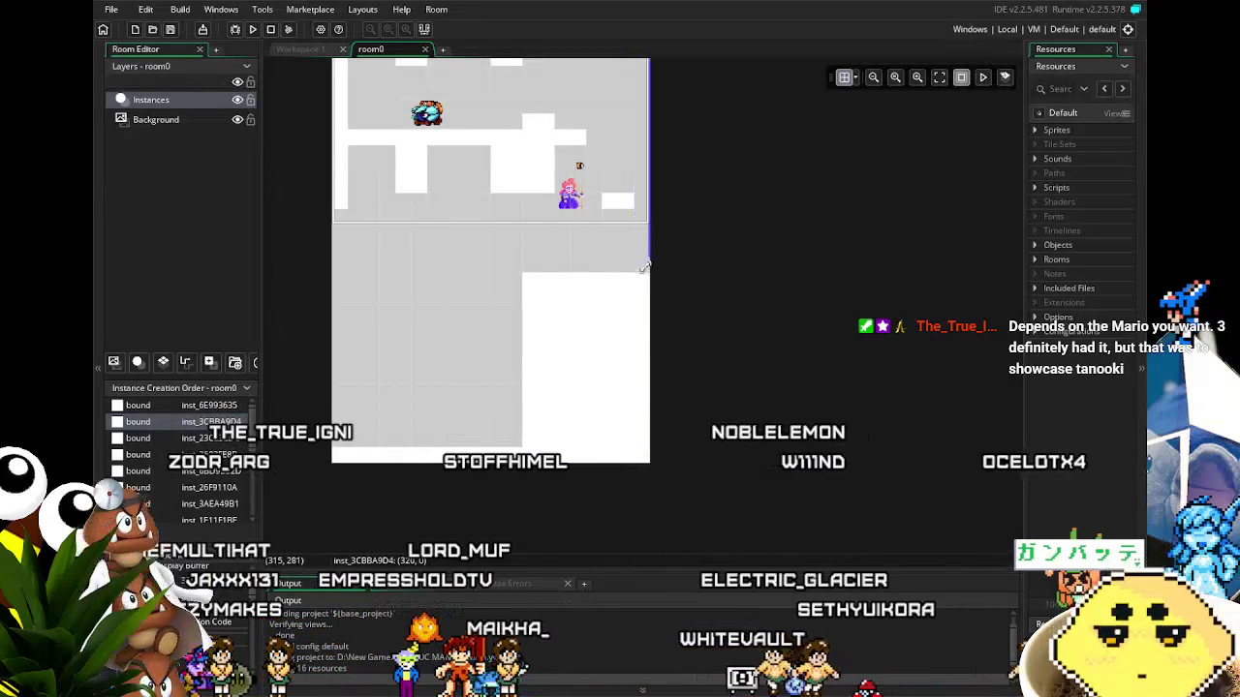
left_click_drag(571, 204, 620, 187)
left_click(576, 310)
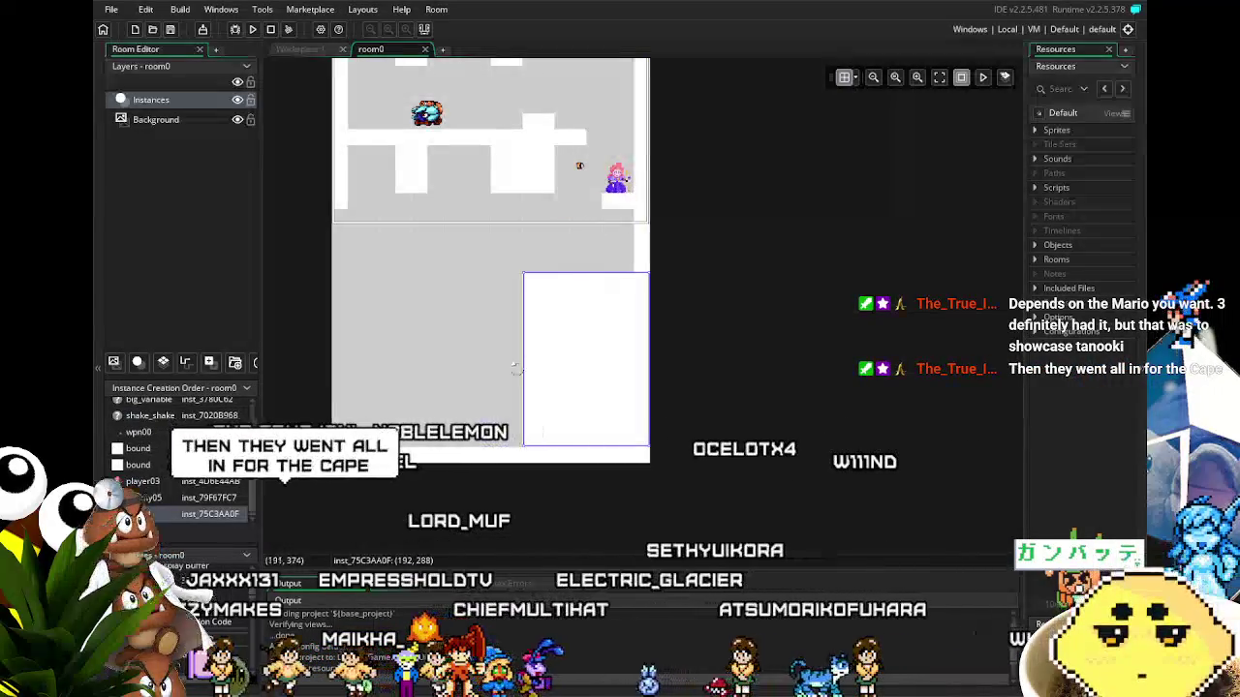
mouse_move(556, 360)
left_mouse_down()
mouse_move(379, 368)
mouse_move(401, 352)
mouse_move(351, 355)
left_mouse_up()
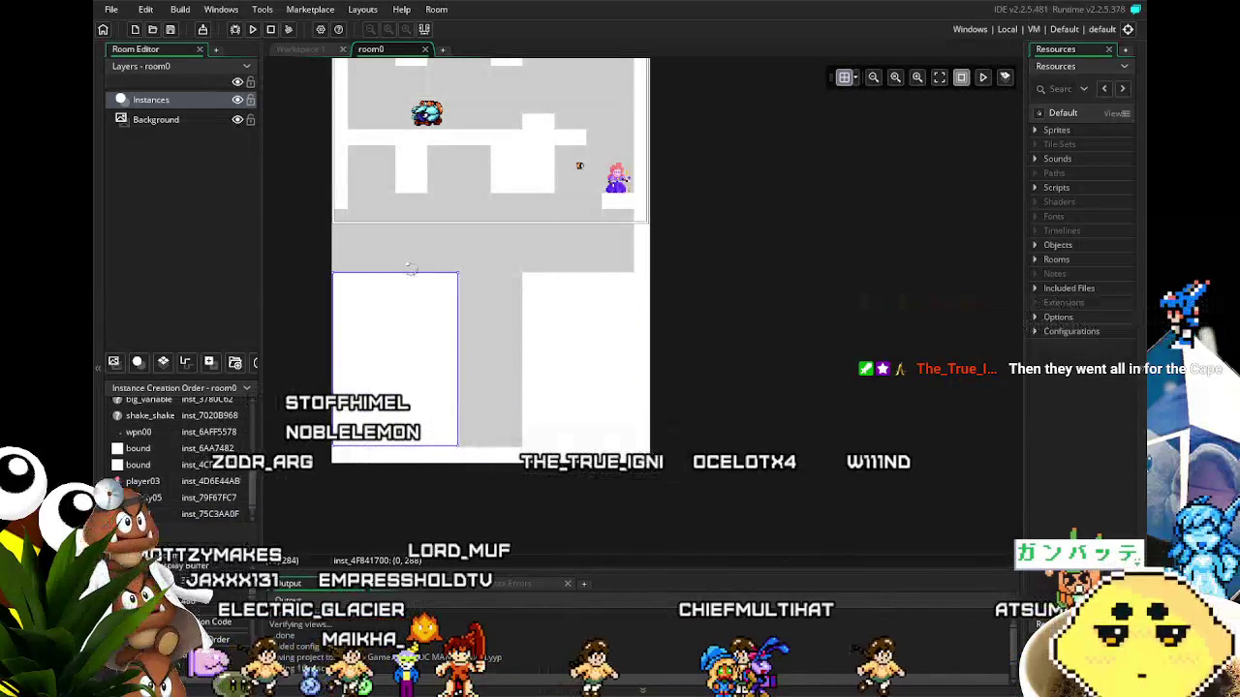
left_click_drag(410, 269, 402, 372)
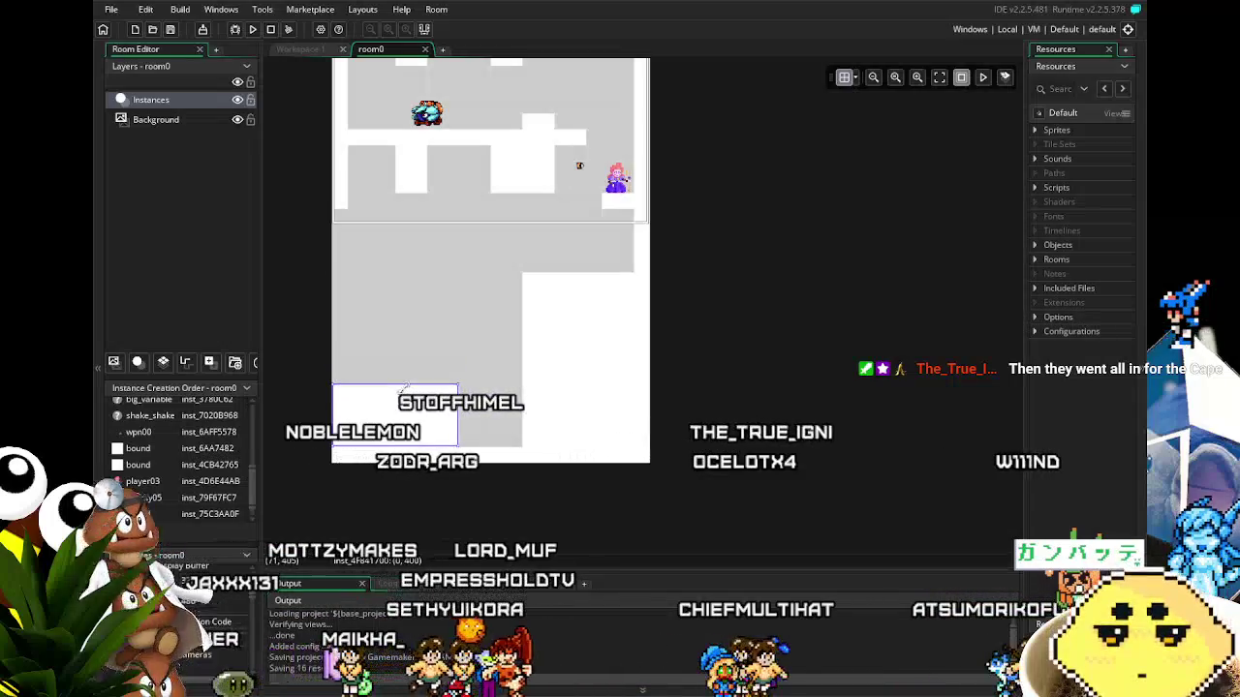
Add another bound block below, shorten it from the top, and move the thin block down-left.
mouse_move(424, 172)
left_mouse_down()
mouse_move(424, 193)
mouse_move(340, 295)
mouse_move(416, 395)
left_mouse_up()
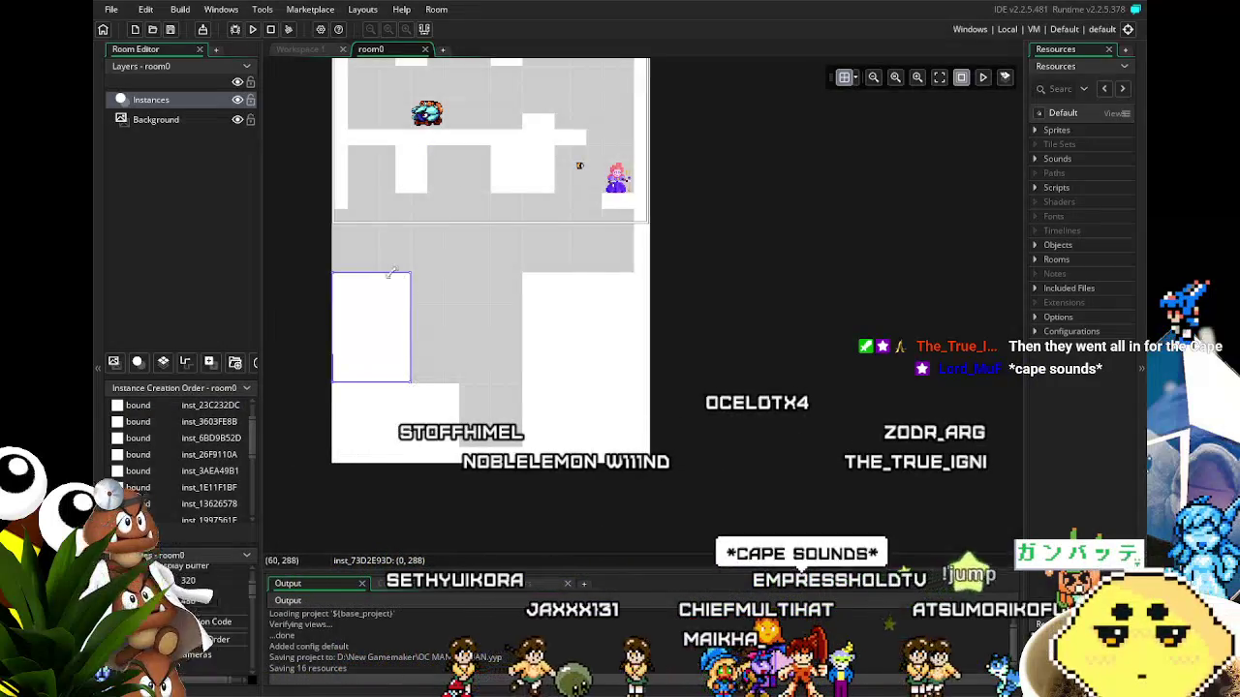
left_click_drag(385, 309, 386, 332)
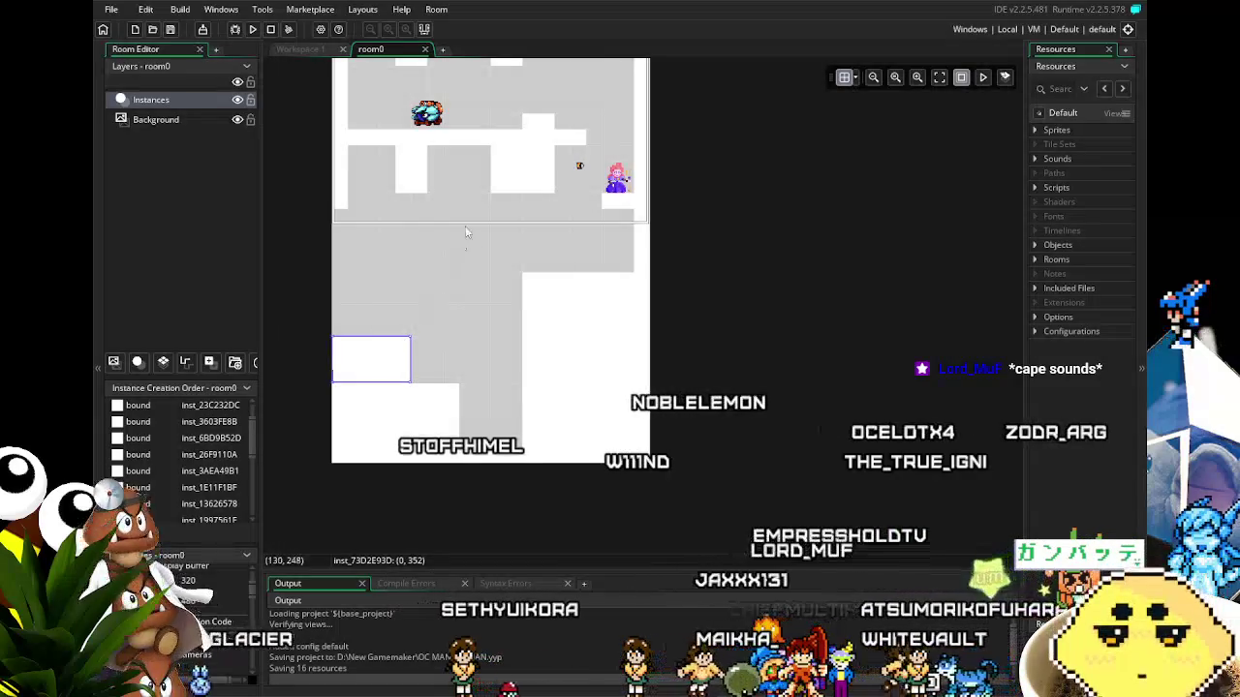
left_click(431, 186)
left_click_drag(437, 199, 409, 271)
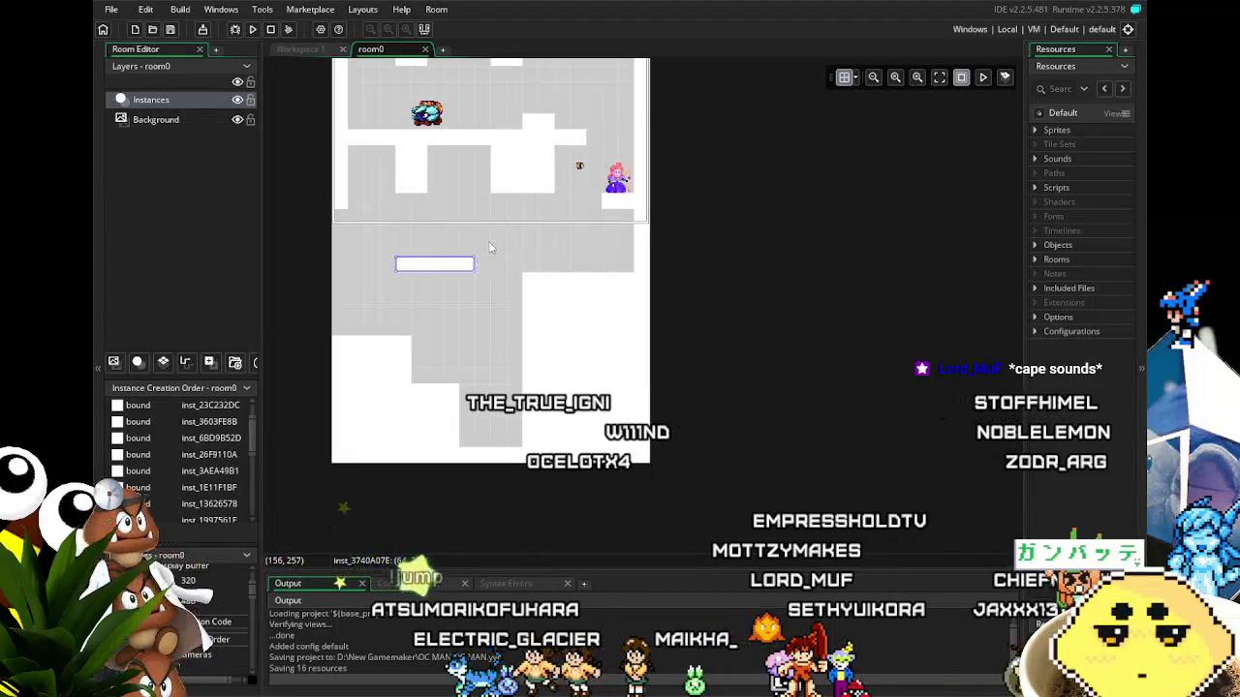
left_click(312, 93)
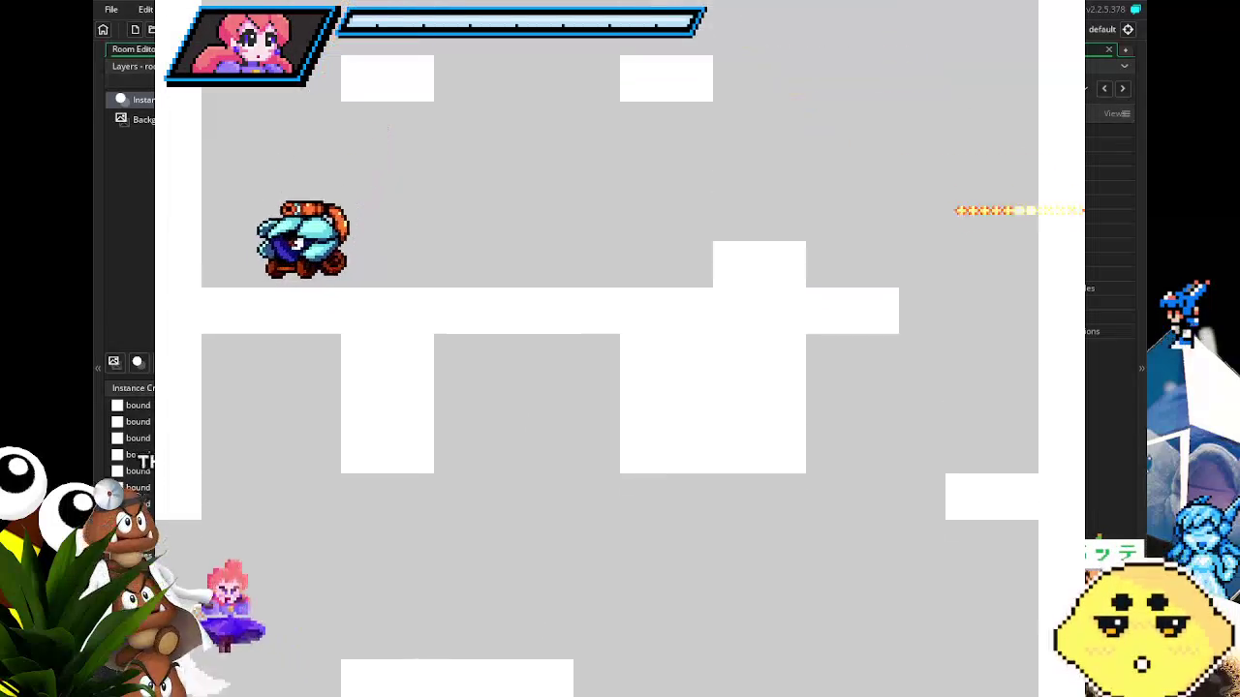
Test Sunny walking left and right, jumping, and slashing the robot with z.
key("Right")
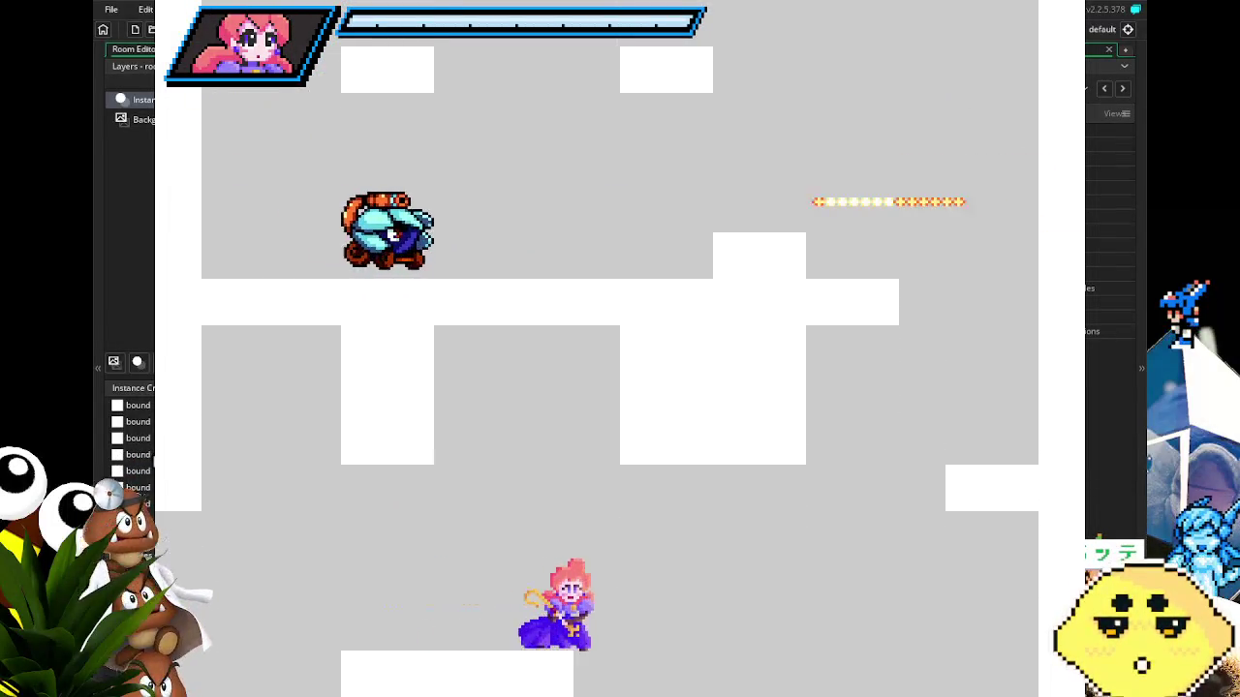
key("Left")
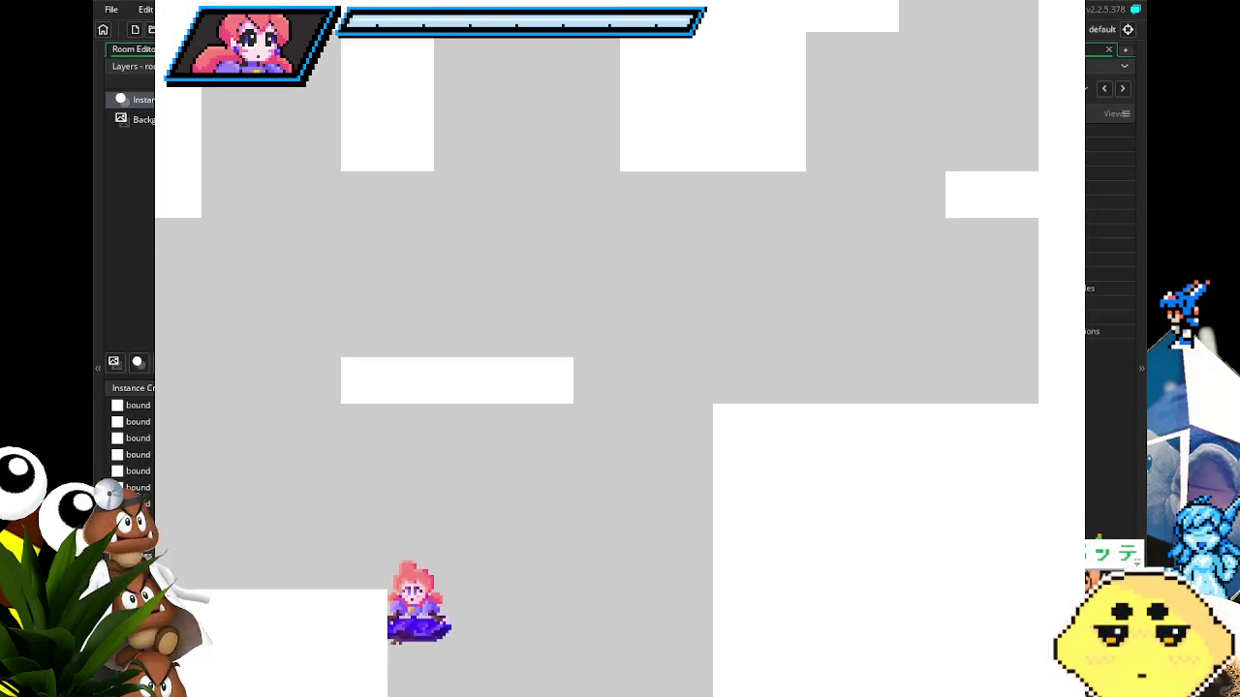
key("Right")
key("Left")
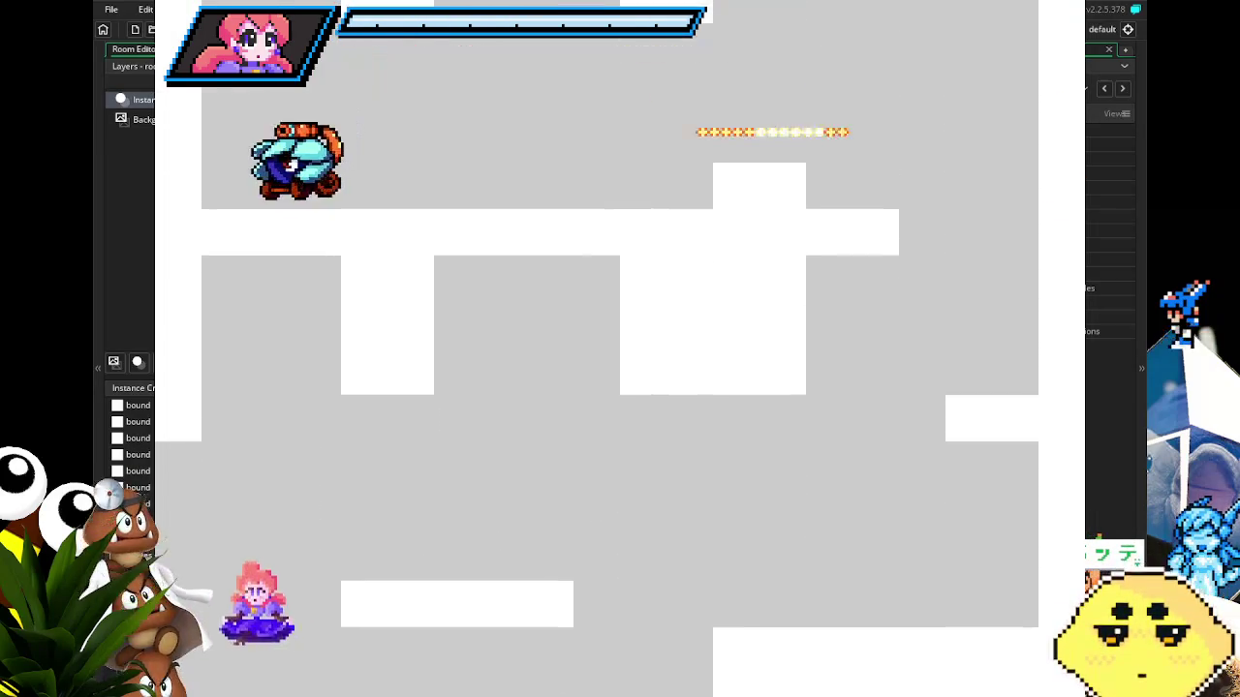
key("Right")
key("Right")
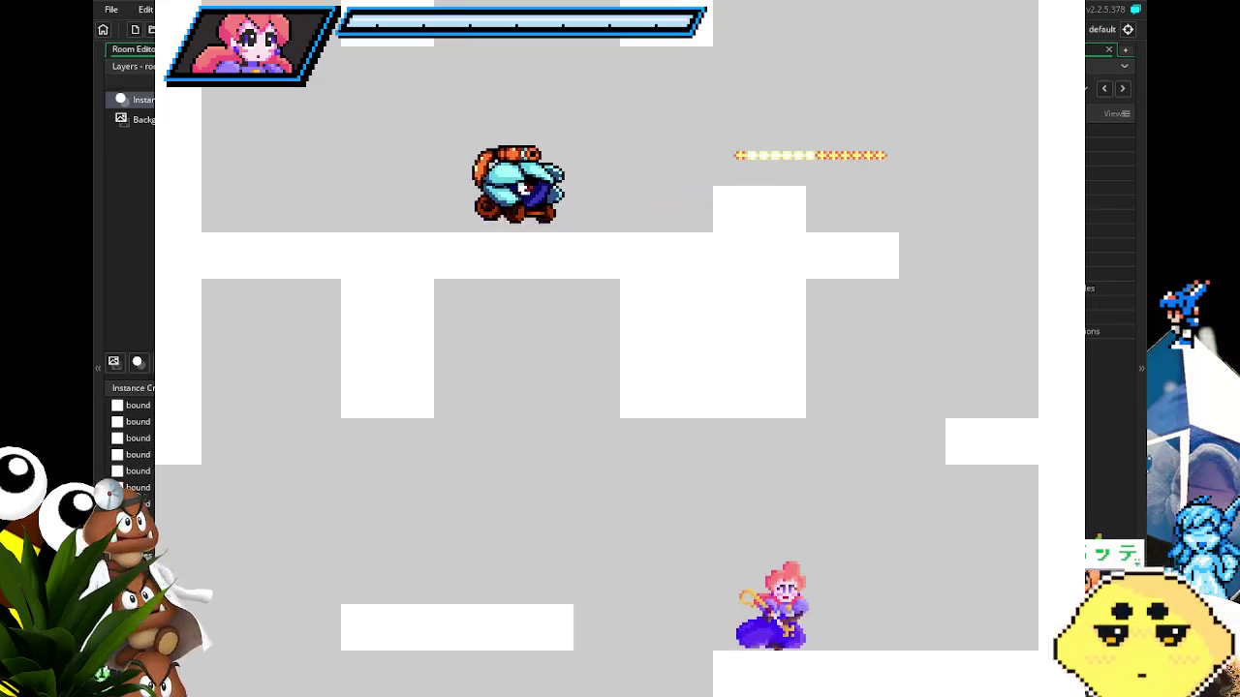
key("Right")
key("Left")
key("Up")
key("Left")
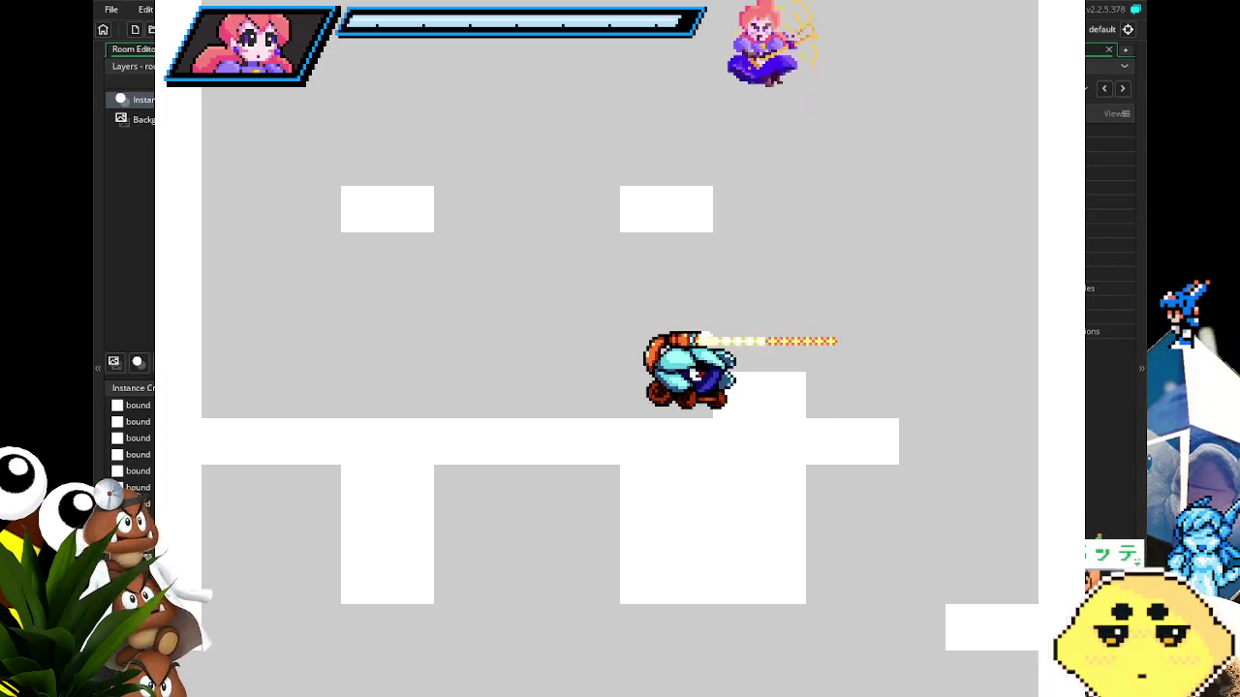
key("z")
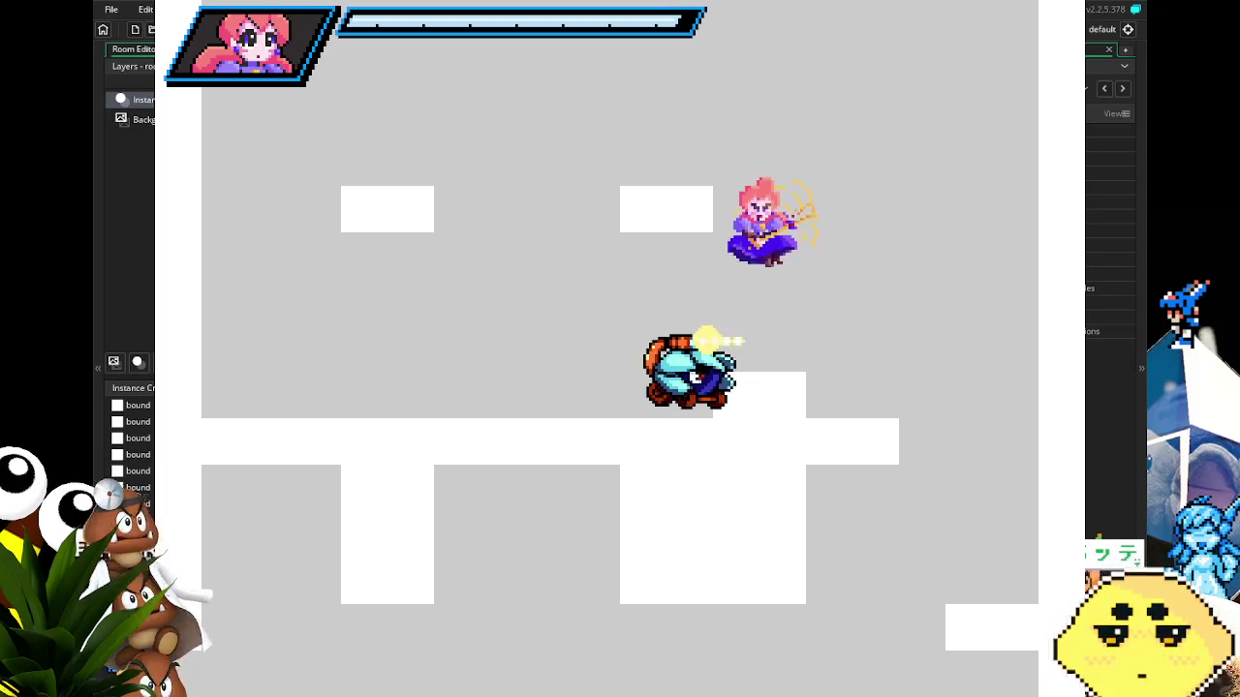
Walk Sunny back and forth, steering left and right while falling.
key("Left")
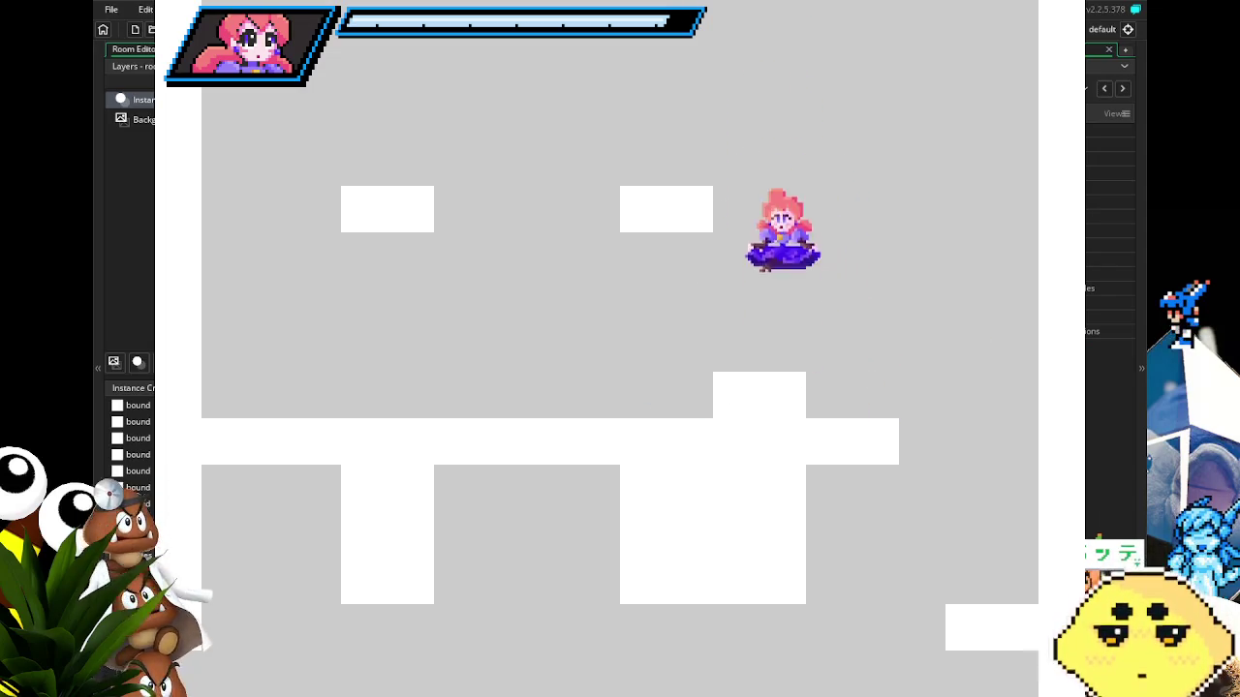
key("Left")
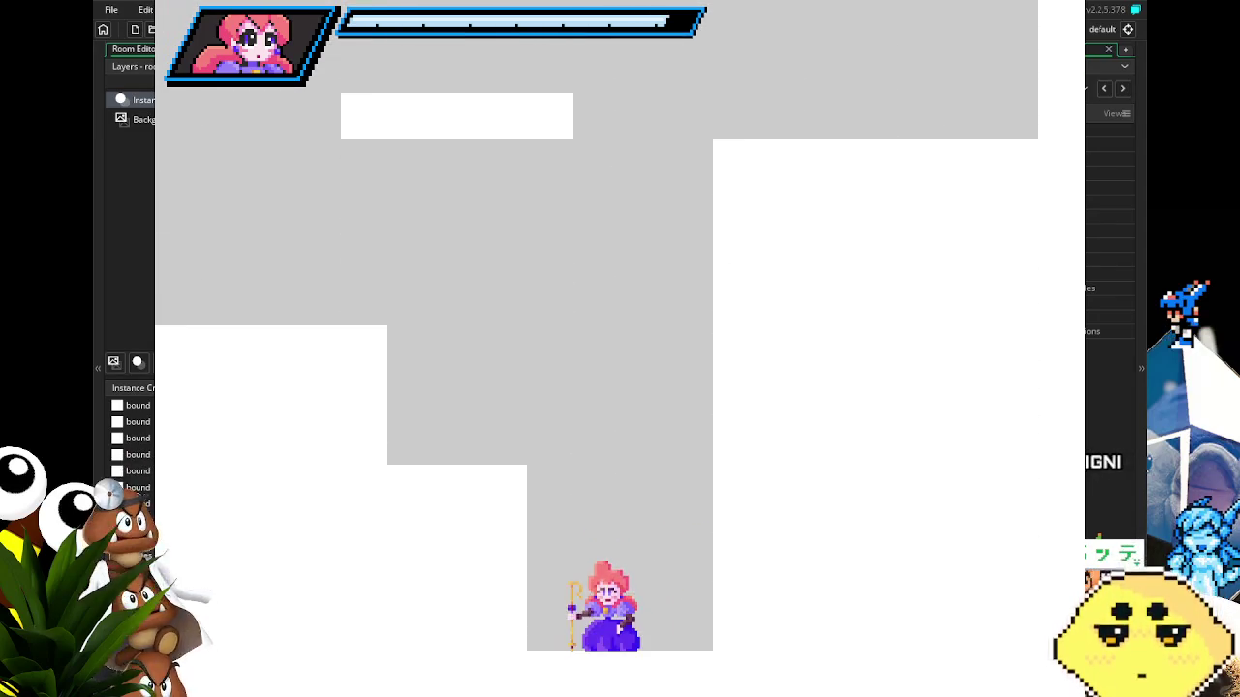
key("Left")
key("Left")
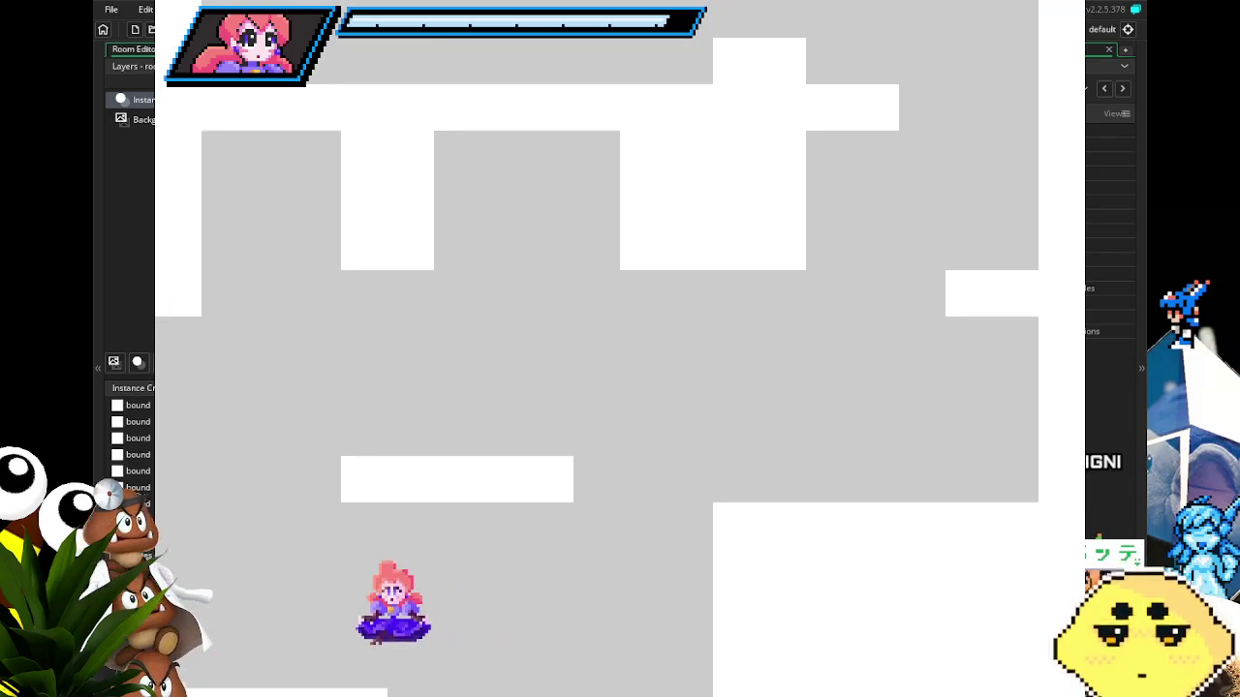
key("Left")
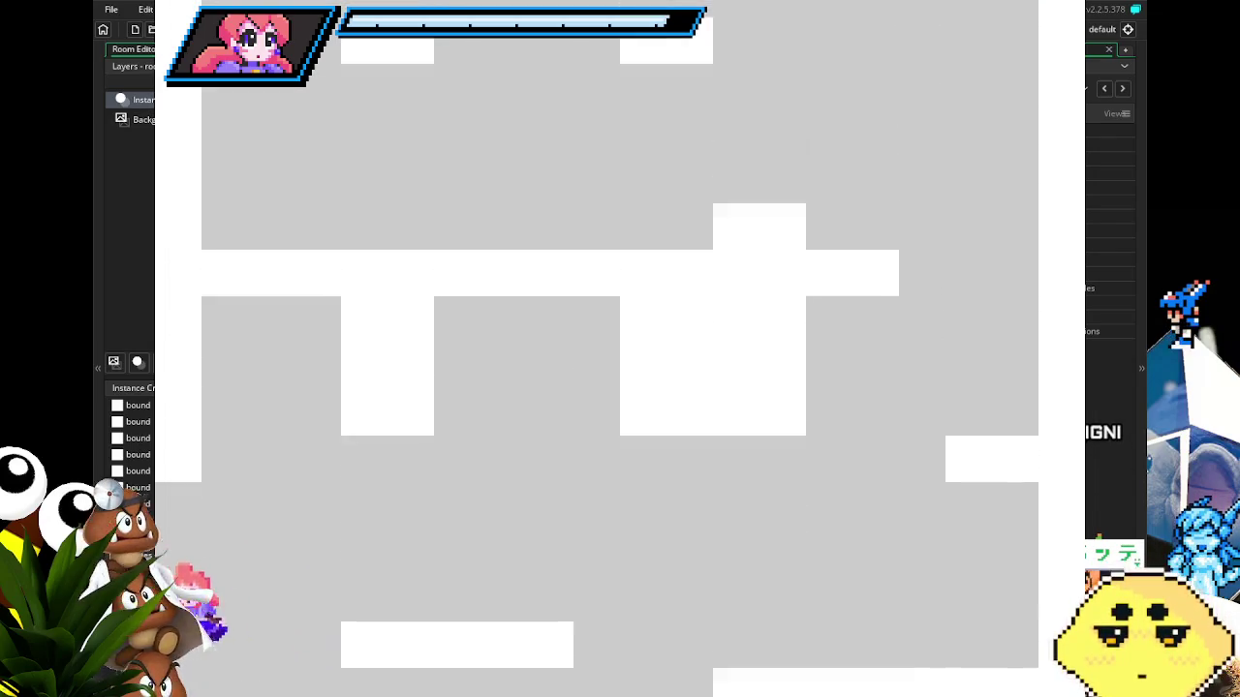
key("Right")
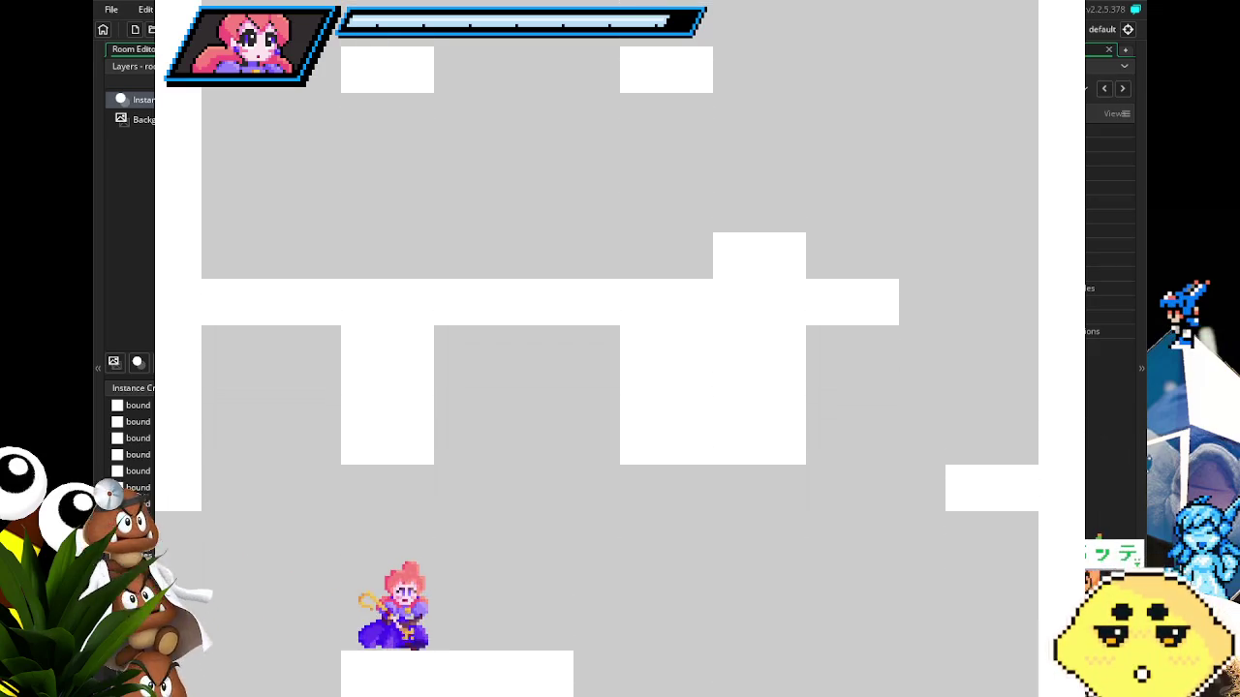
key("Left")
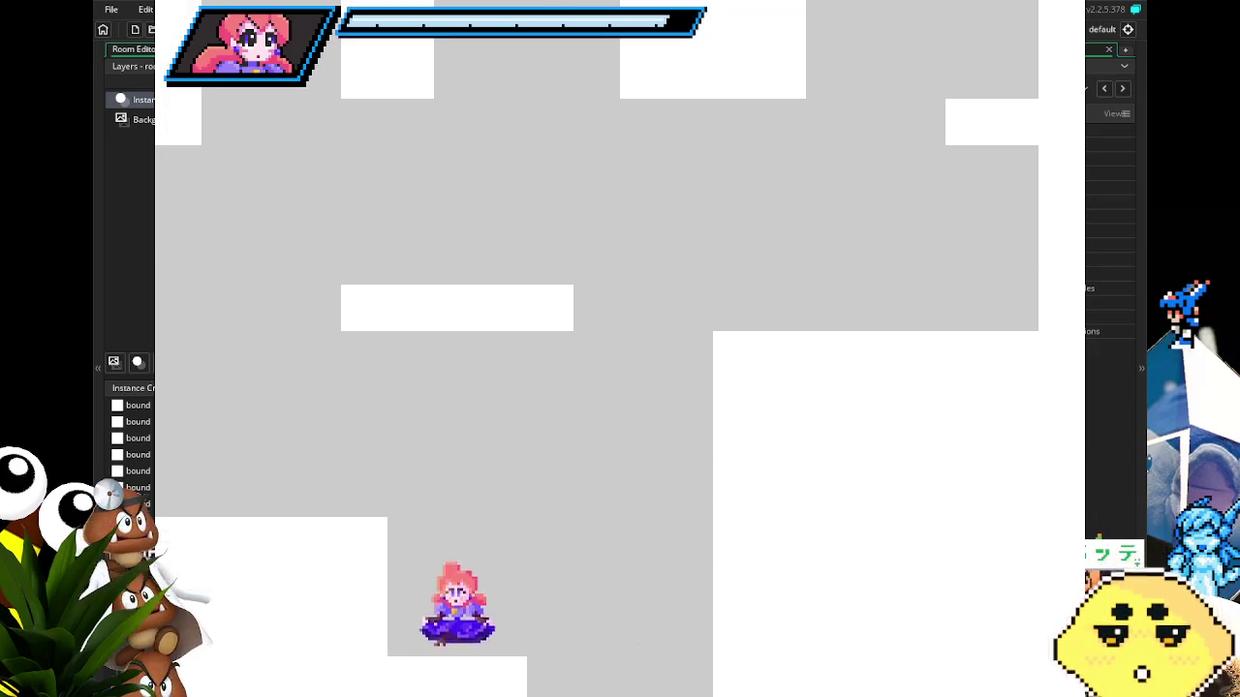
key("Right")
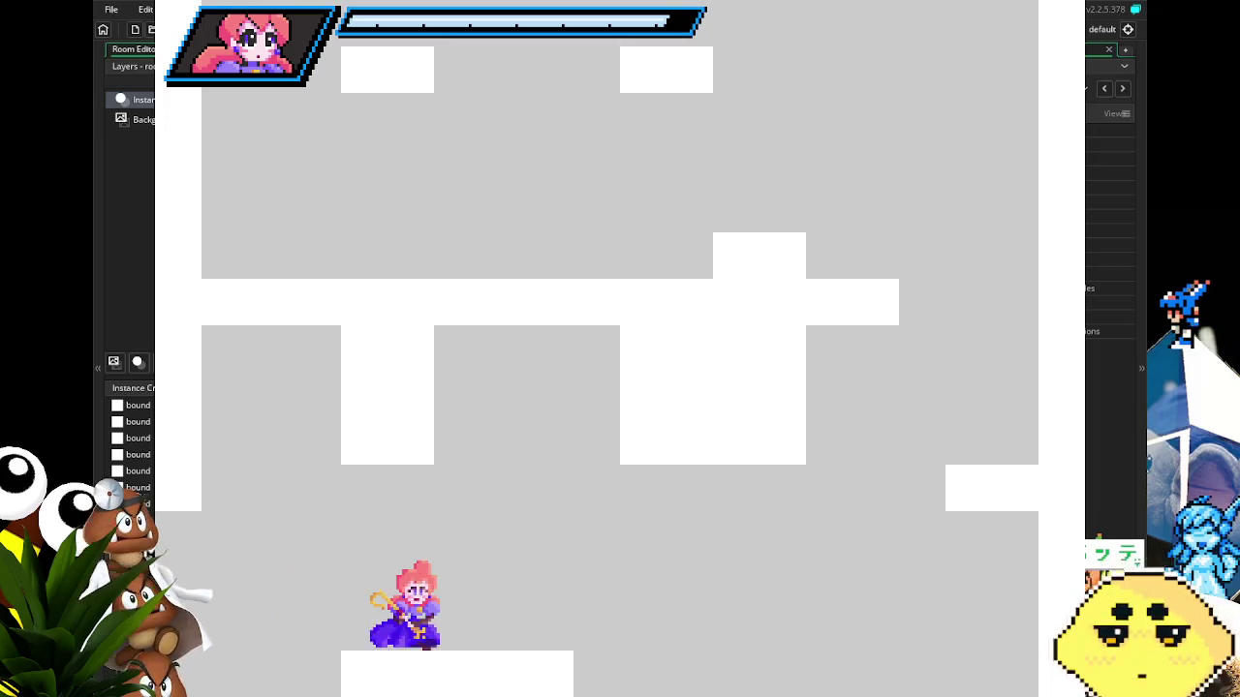
key("Left")
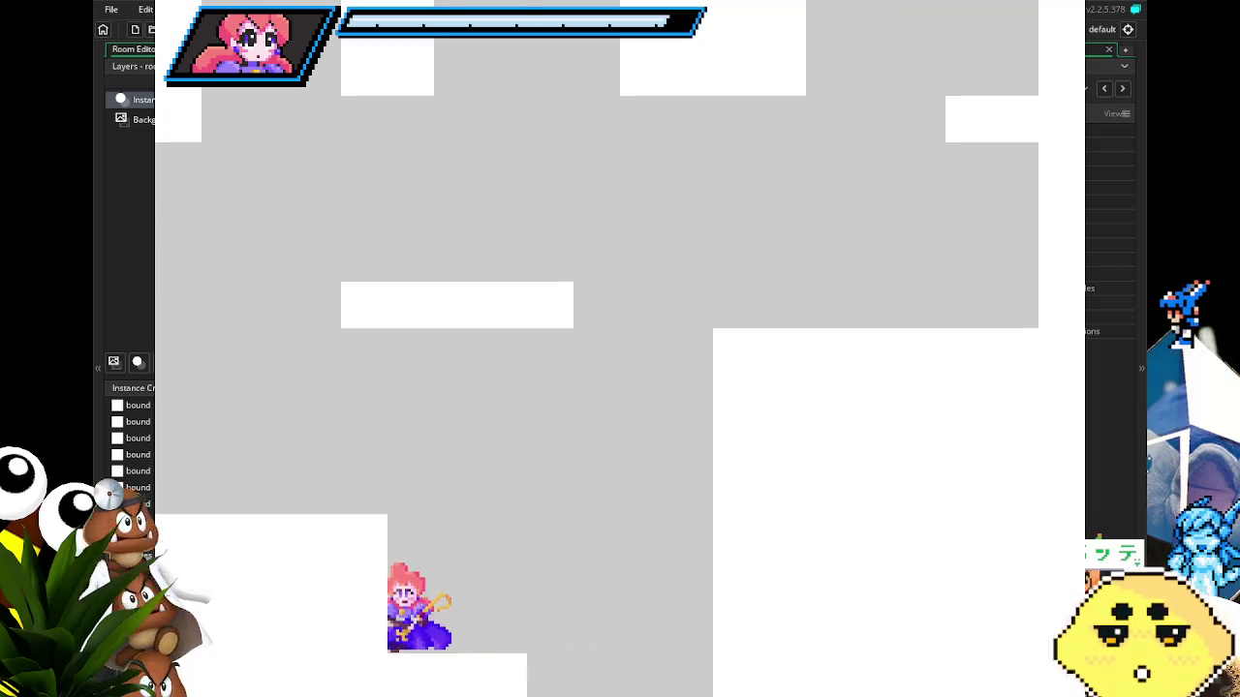
key("Right")
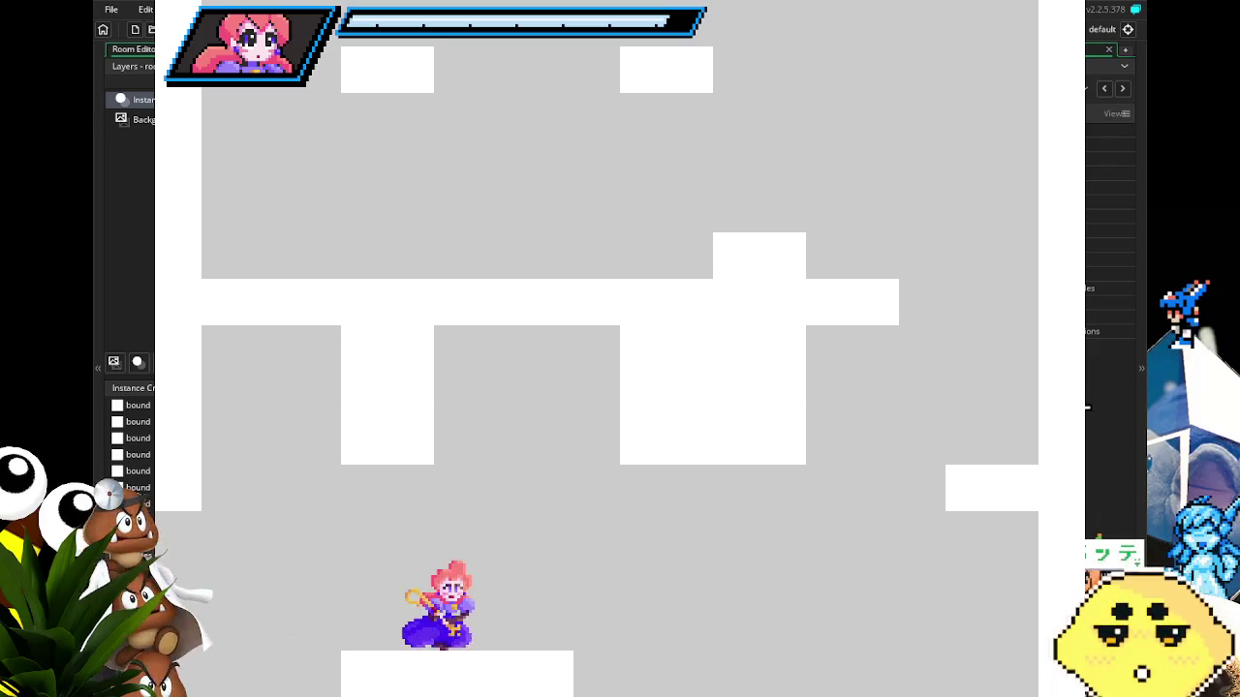
key("Right")
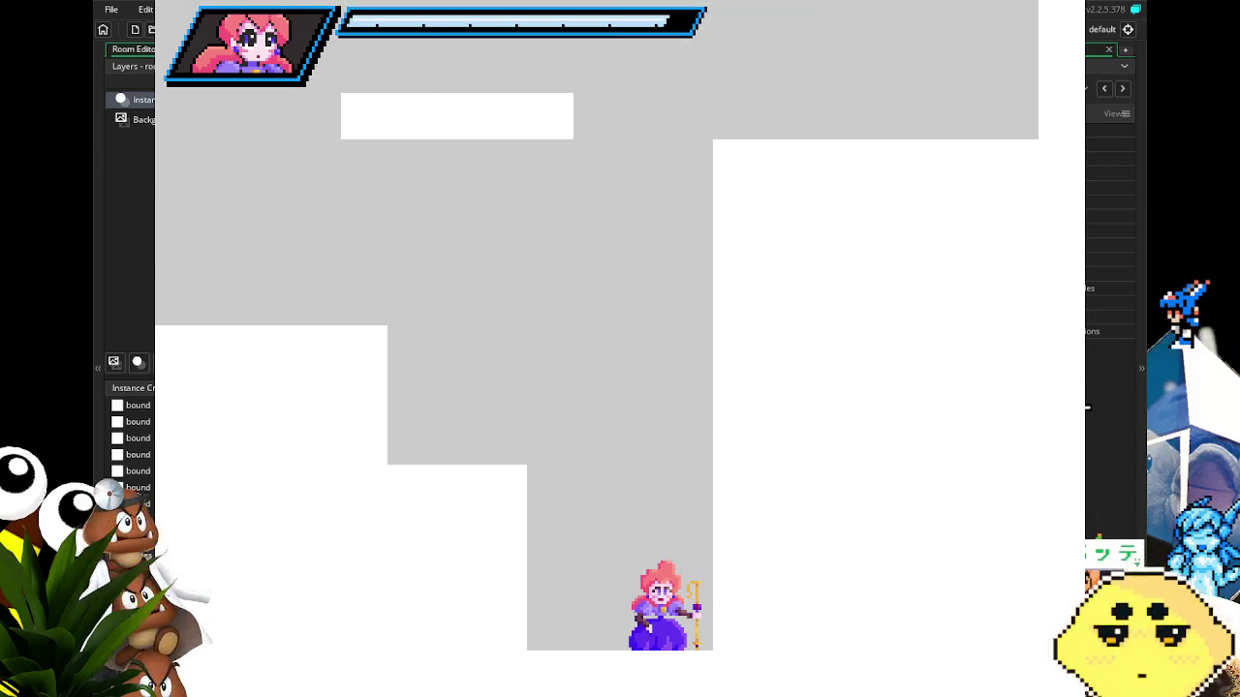
key("Left")
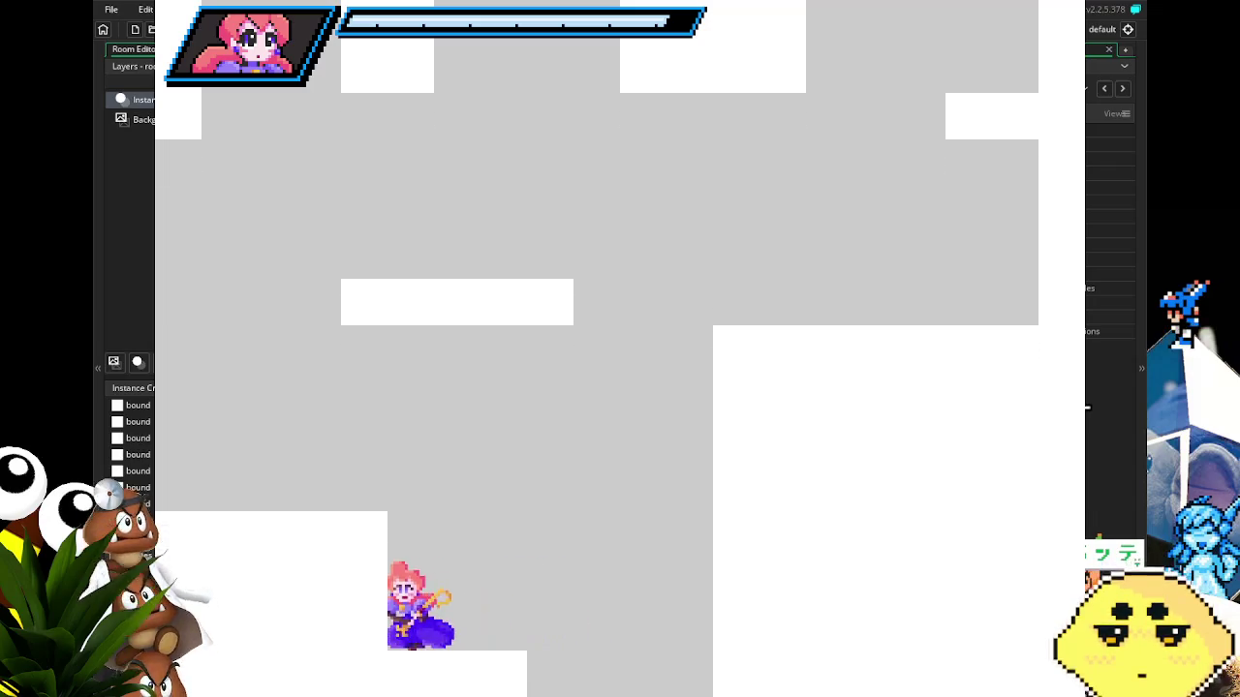
key("Right")
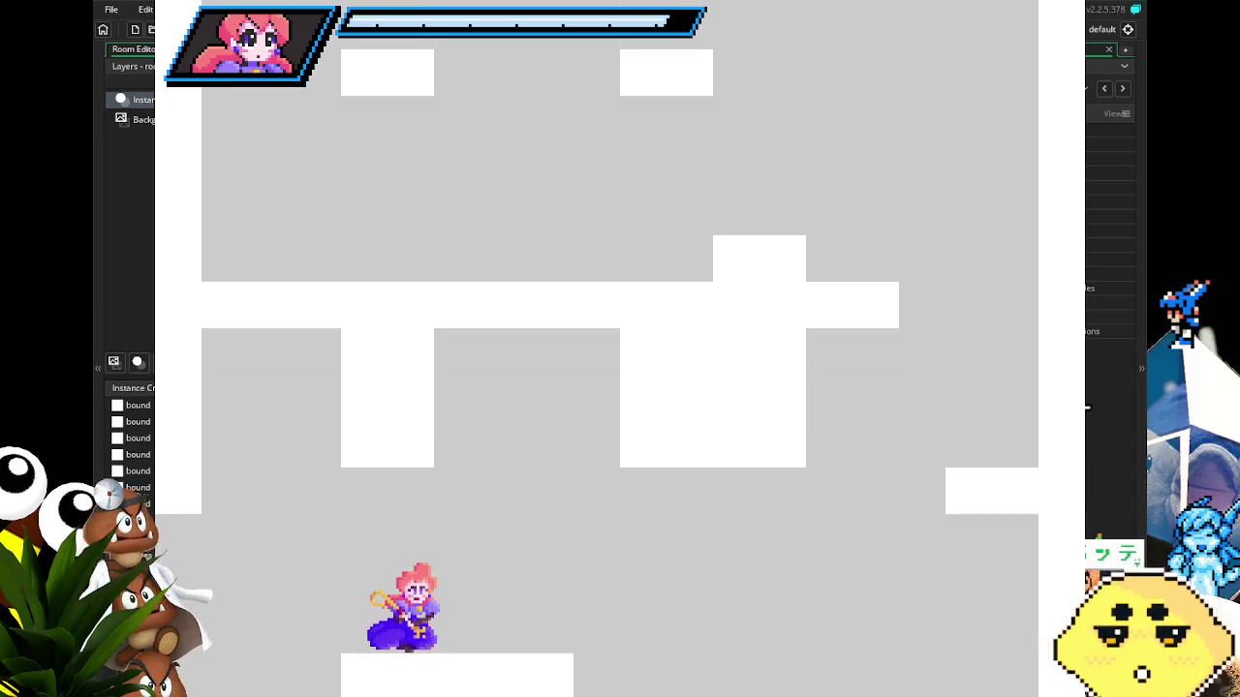
key("Right")
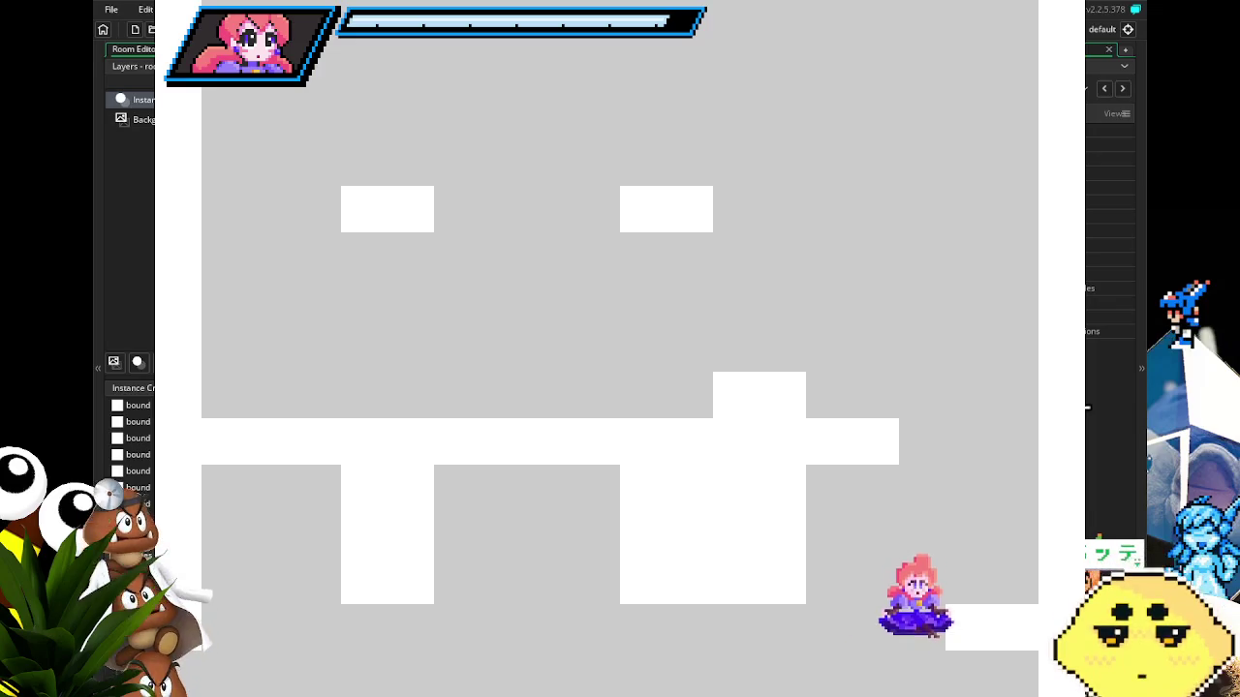
Jump Sunny onto the right-hand ledge and back off it, then quit the game with Escape.
key("Up")
key("Right")
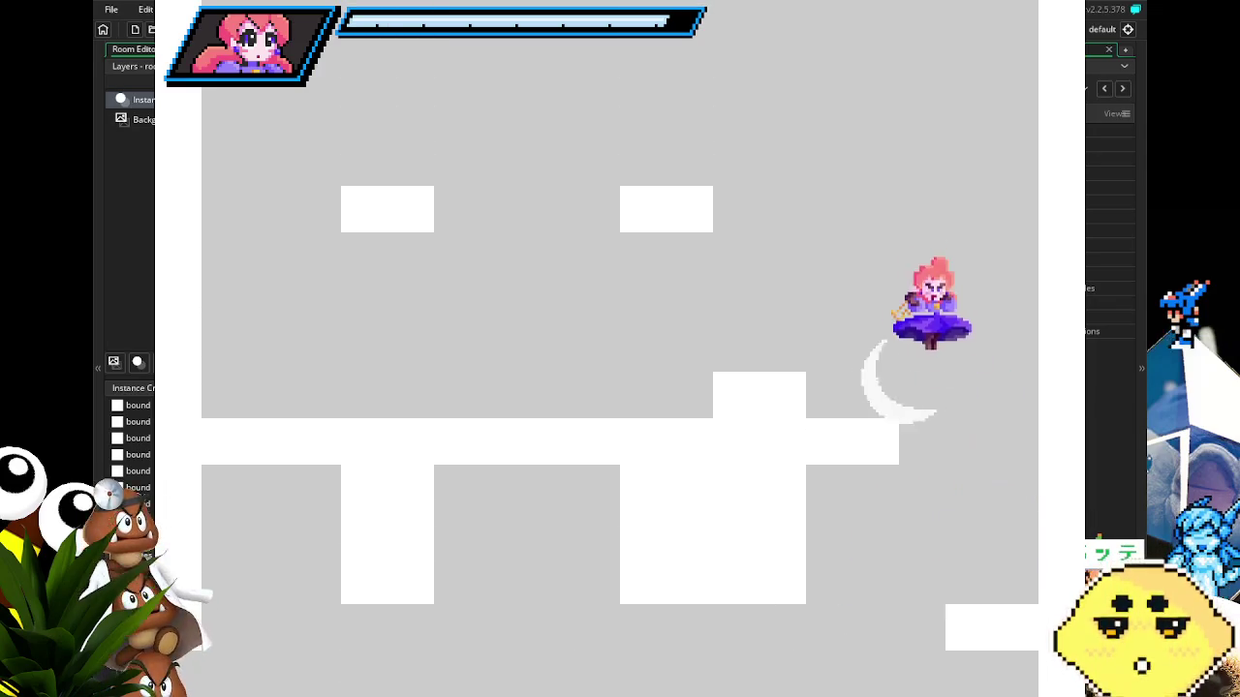
key("Up")
key("Right")
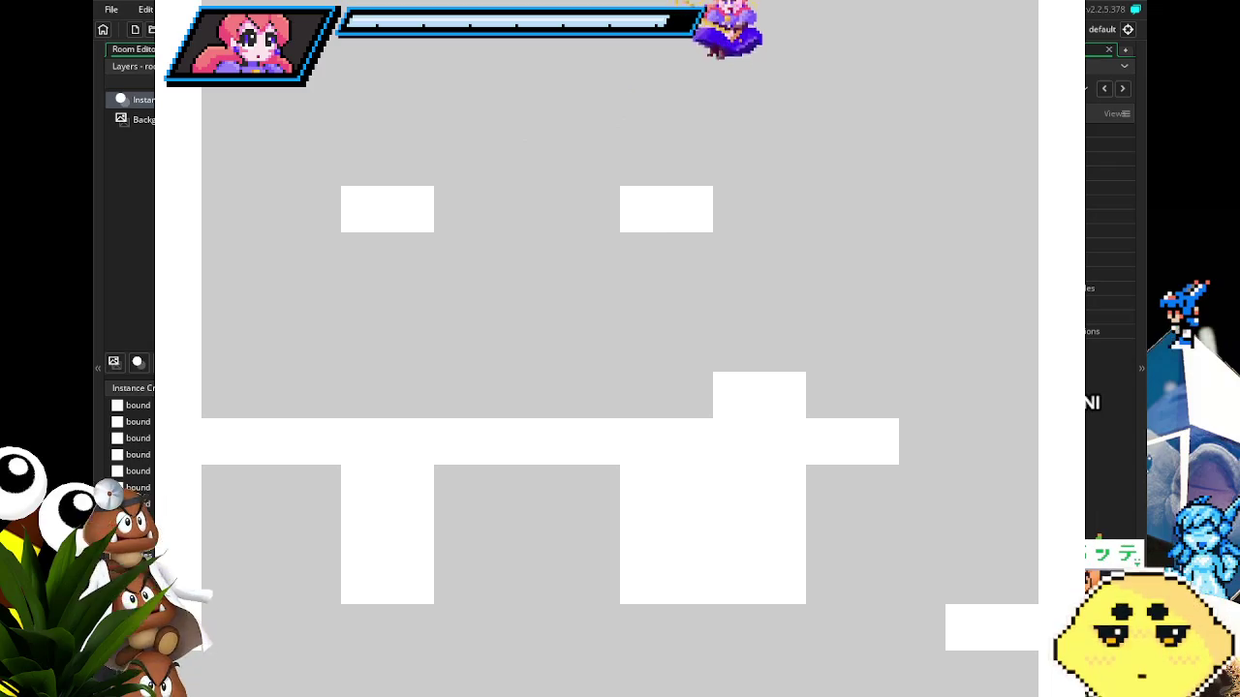
key("Left")
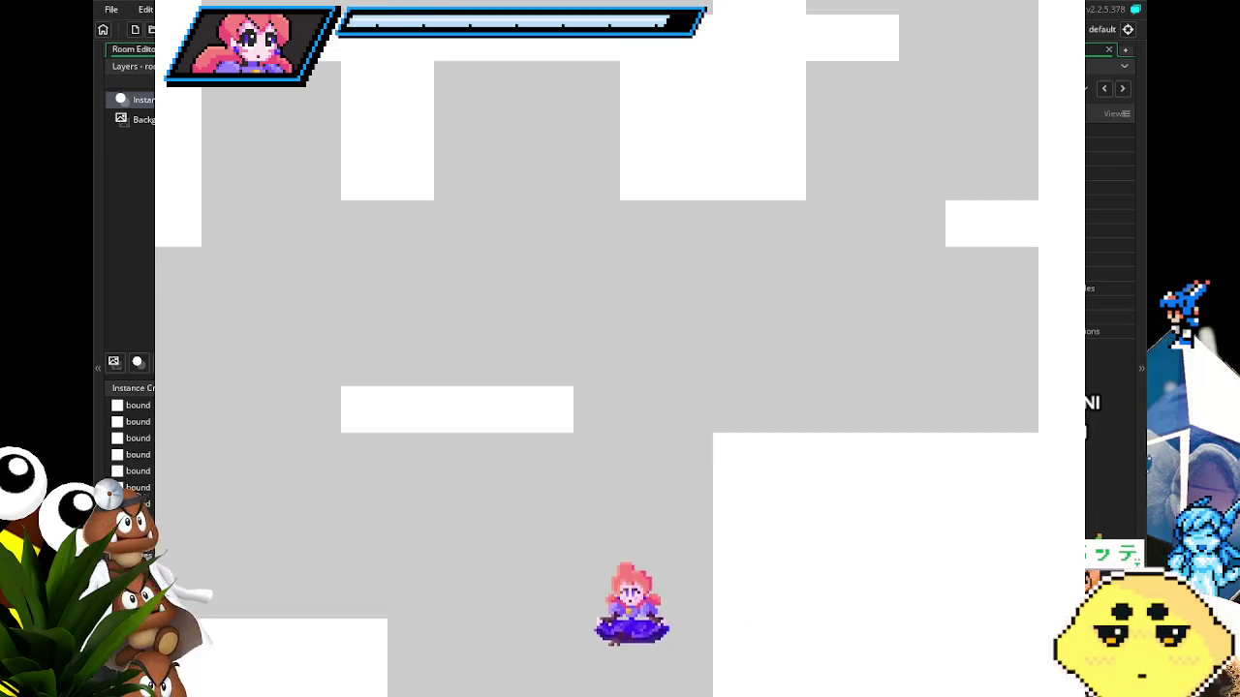
key("Right")
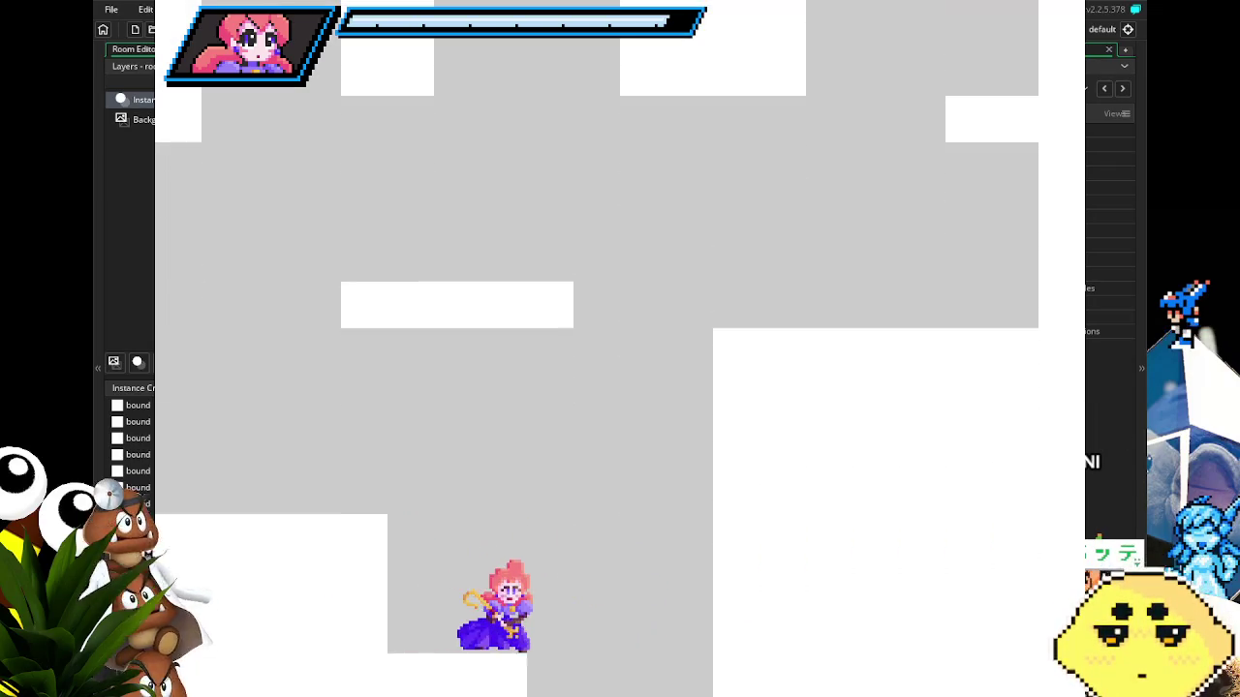
key("Left")
key("Up")
key("Right")
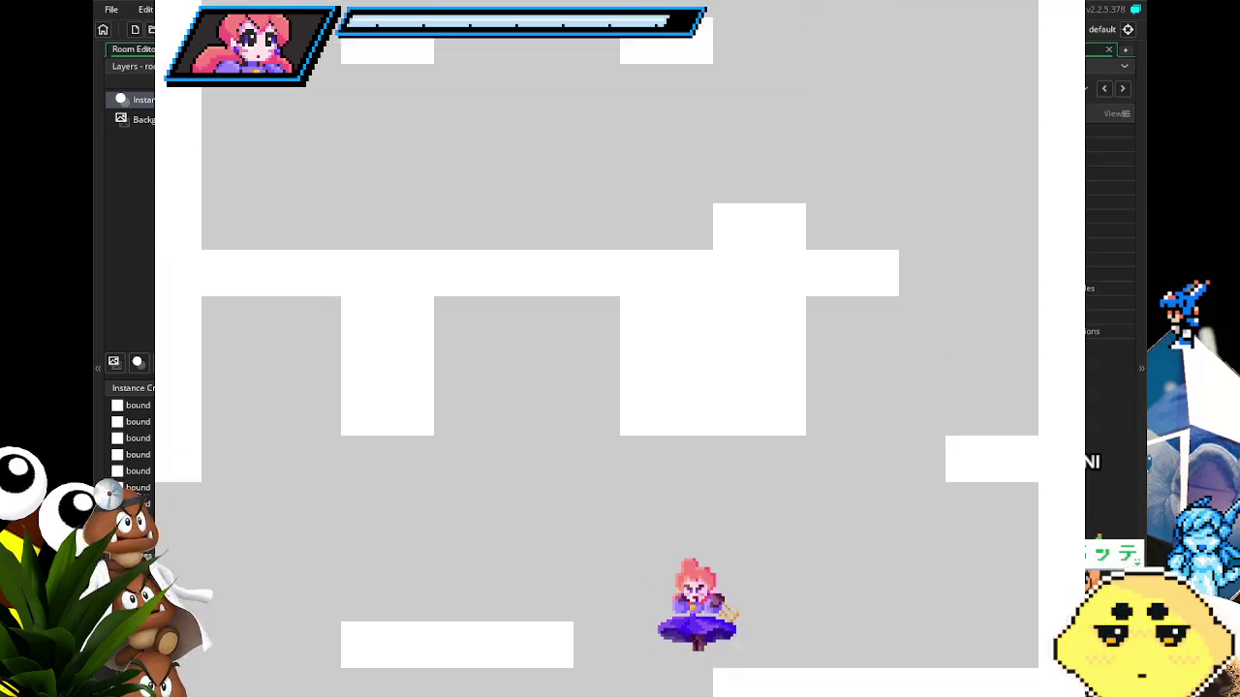
key("Left")
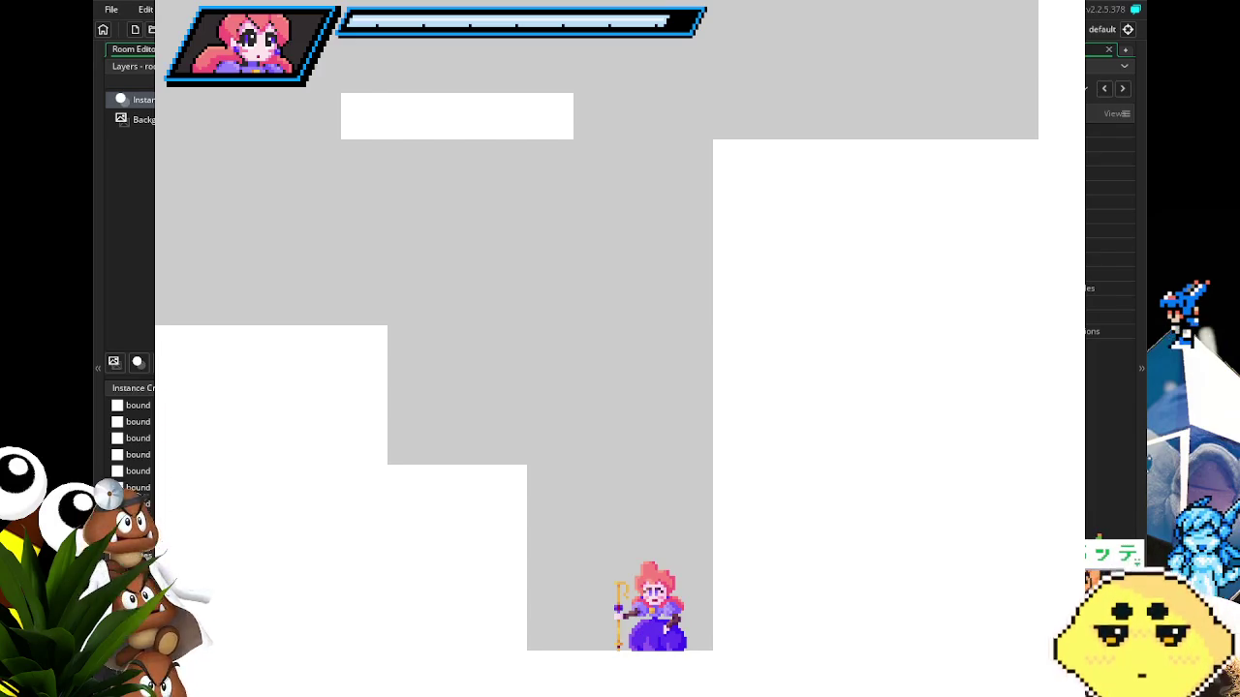
key("Escape")
left_click(102, 12)
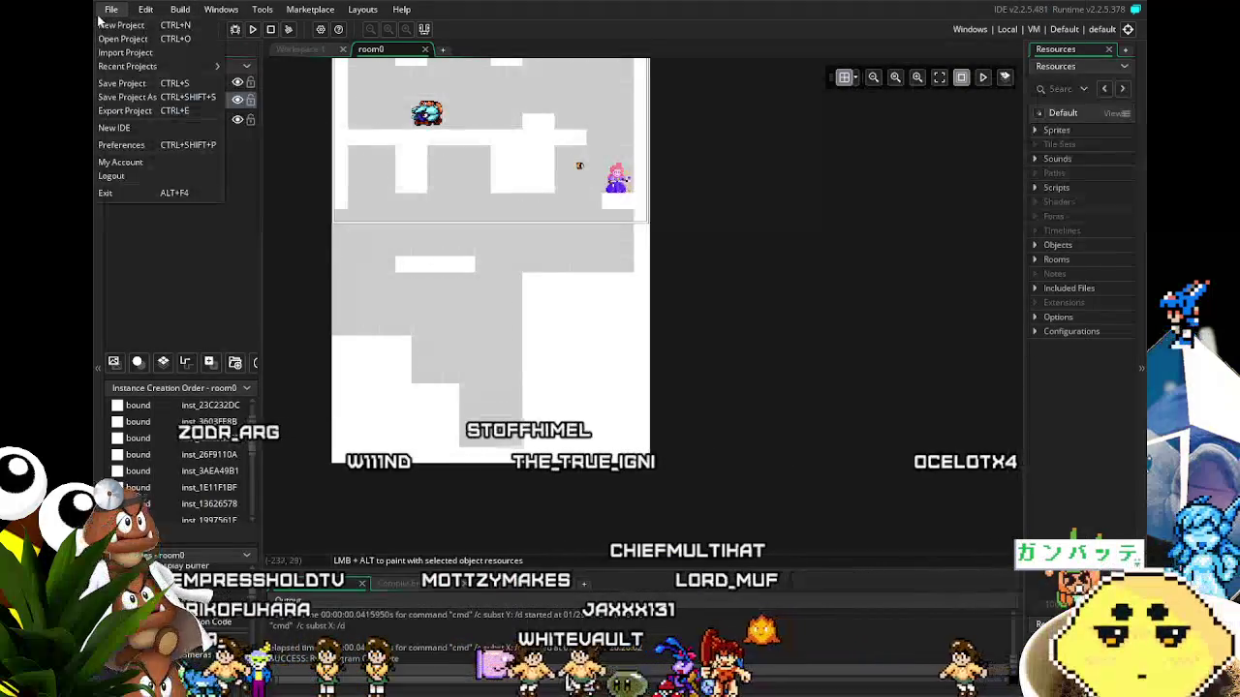
Reopen Job Hopper from Recent Projects and shift the room0 view slightly.
mouse_move(146, 66)
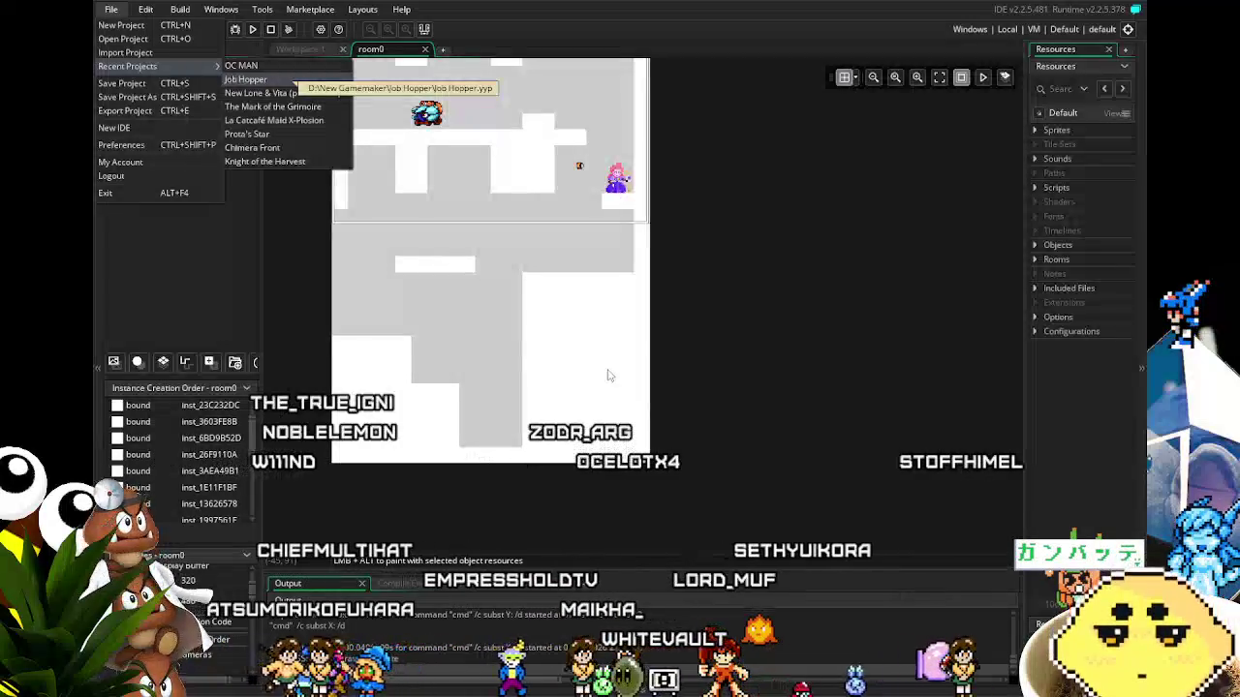
key("Return")
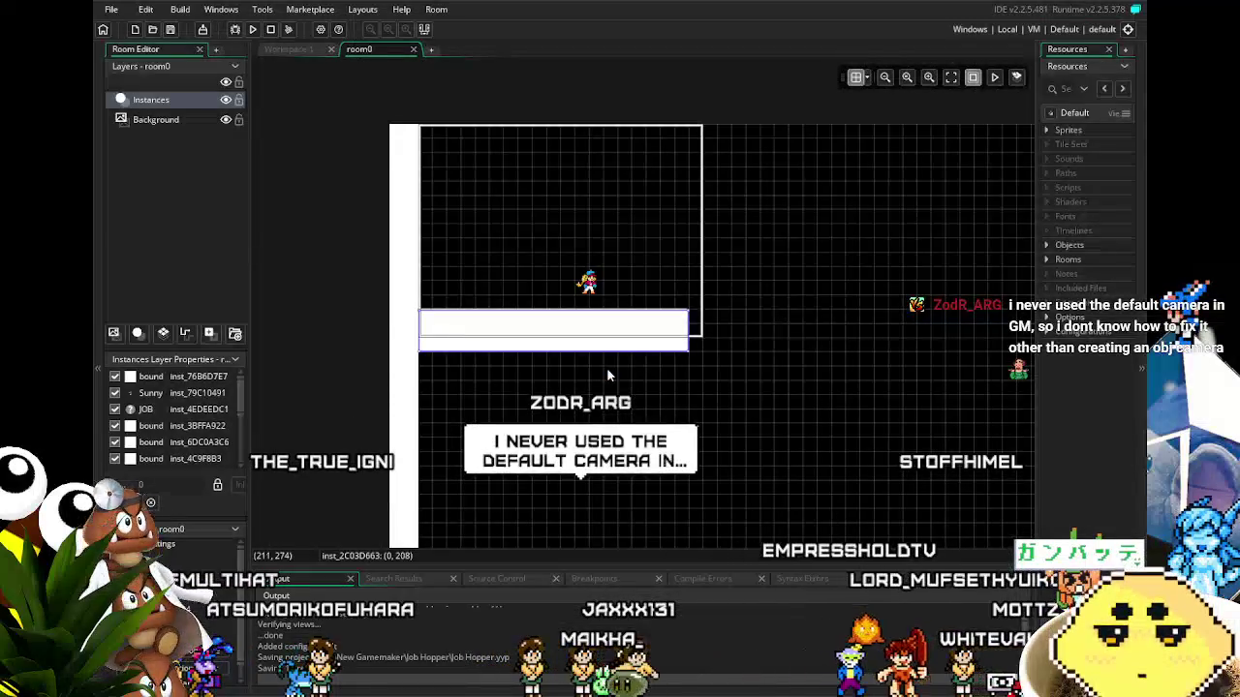
left_click_drag(673, 431, 566, 415)
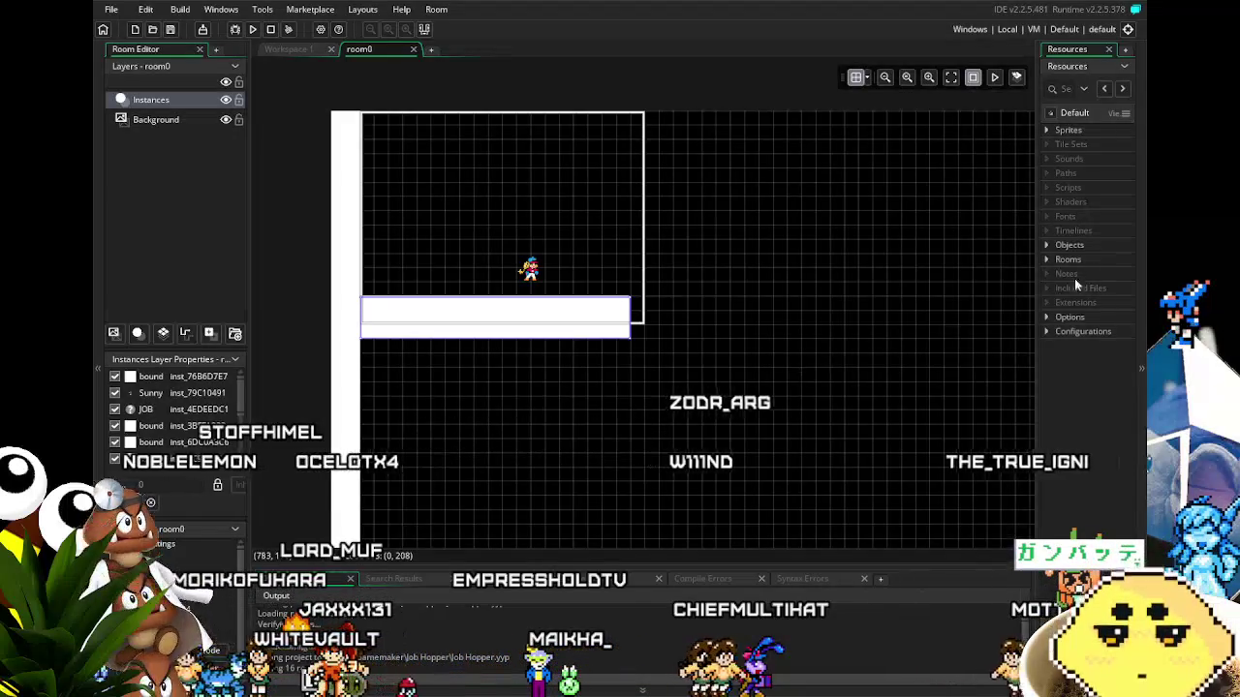
Open the Sunny object's editor from Objects and save the project.
left_click(1046, 245)
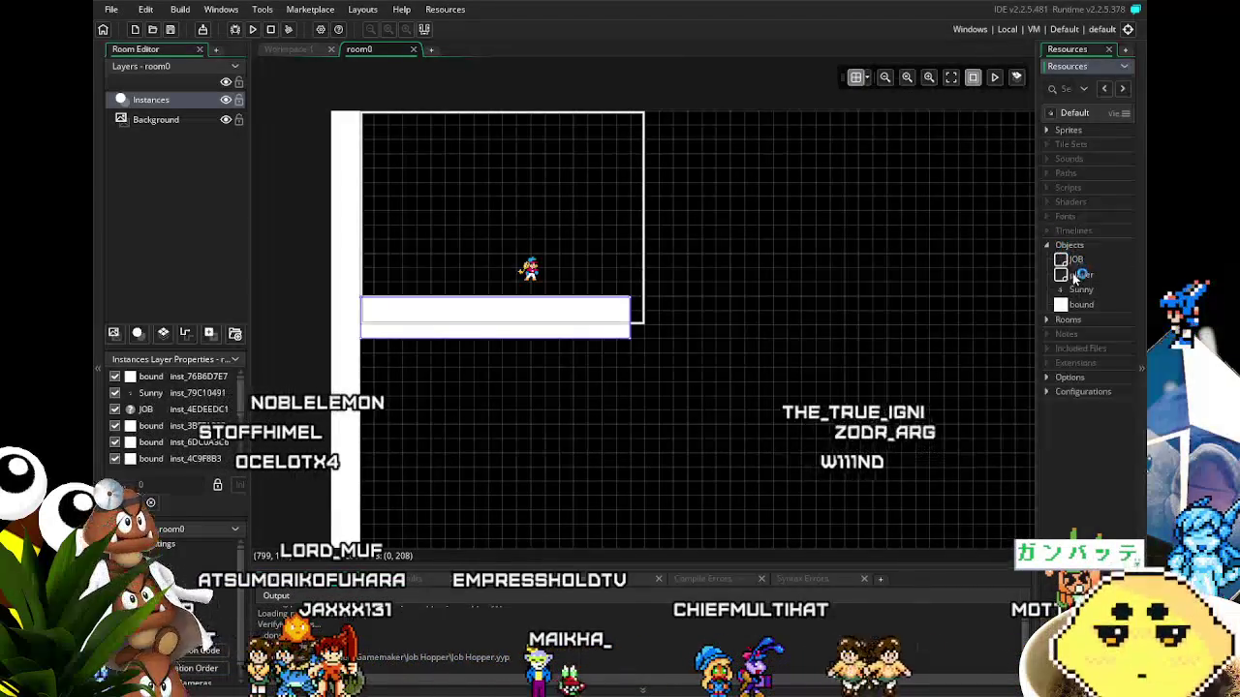
double_click(1074, 287)
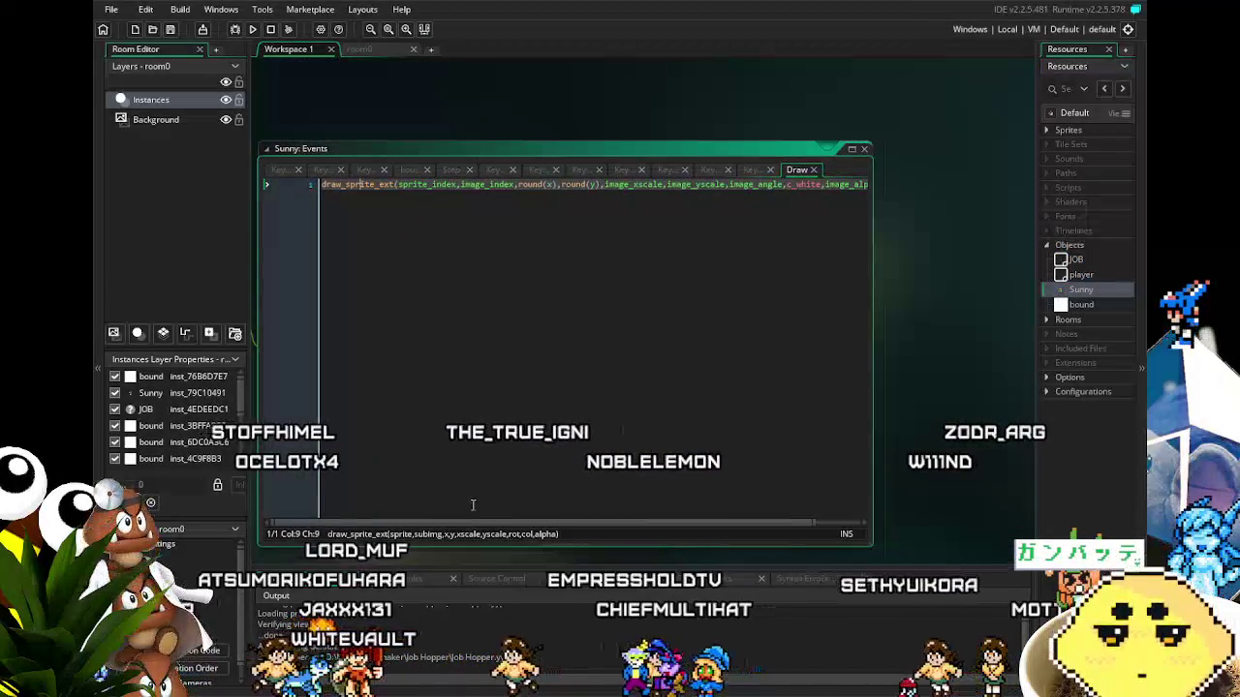
mouse_move(604, 528)
left_mouse_down()
mouse_move(652, 528)
mouse_move(284, 528)
left_mouse_up()
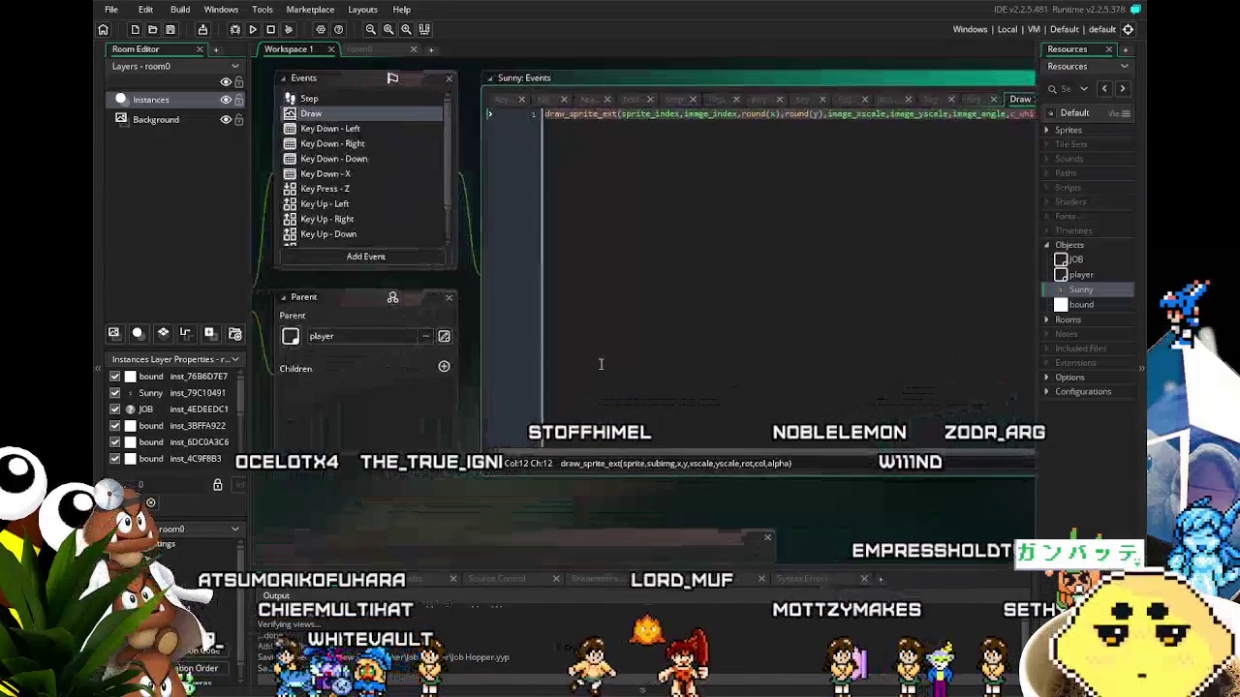
left_click(170, 30)
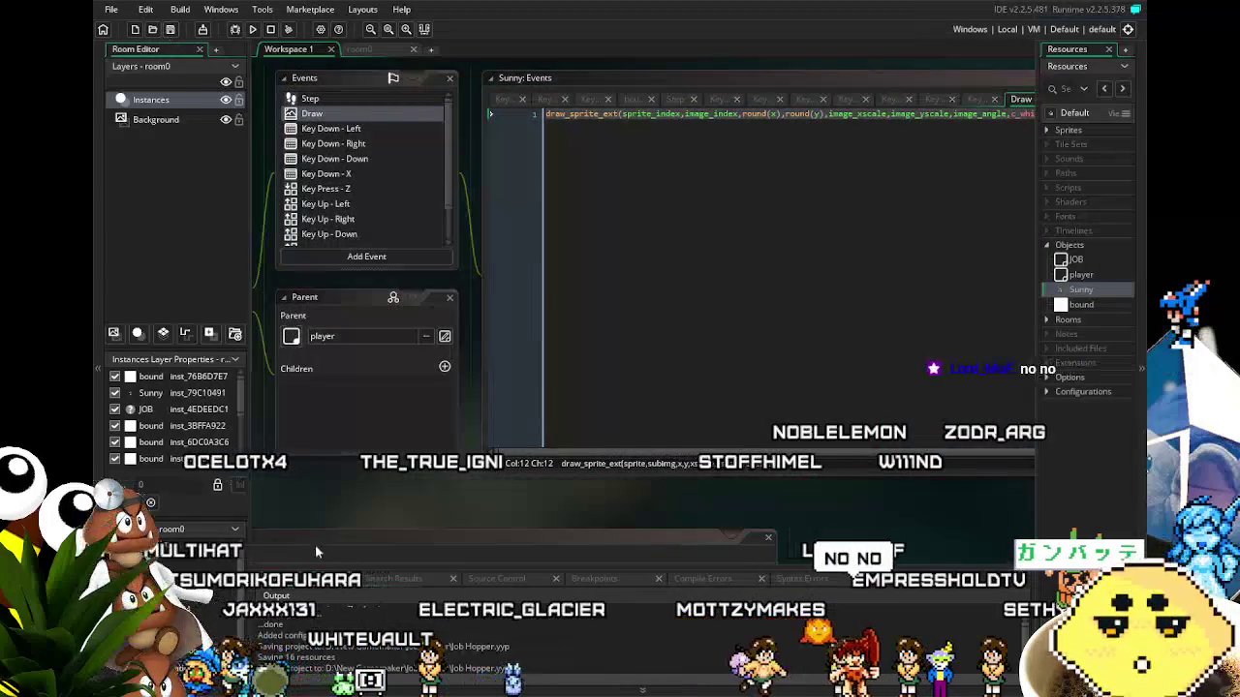
Review Sunny's settings, Solid checkbox and Draw event code, then go back to room0.
left_click_drag(368, 496, 490, 496)
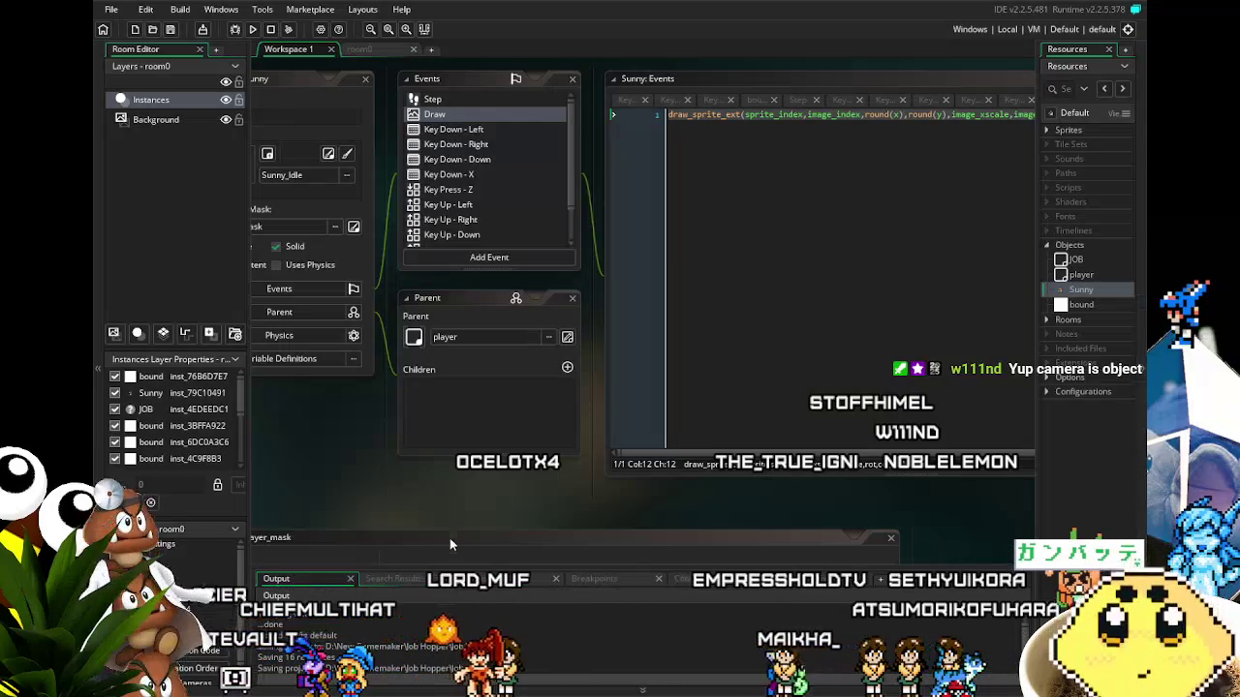
mouse_move(360, 497)
left_mouse_down()
mouse_move(506, 494)
mouse_move(459, 525)
left_mouse_up()
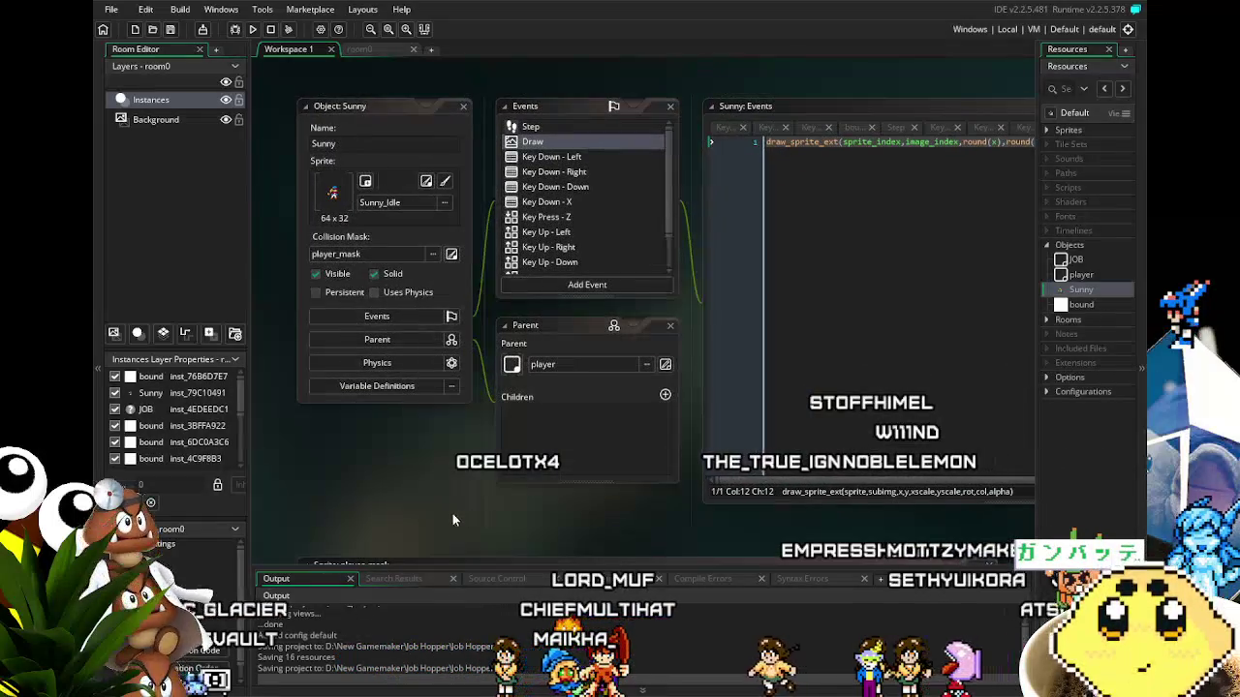
scroll(590, 257, "down", 3)
scroll(582, 261, "up", 3)
left_click_drag(469, 513, 410, 507)
left_click(378, 51)
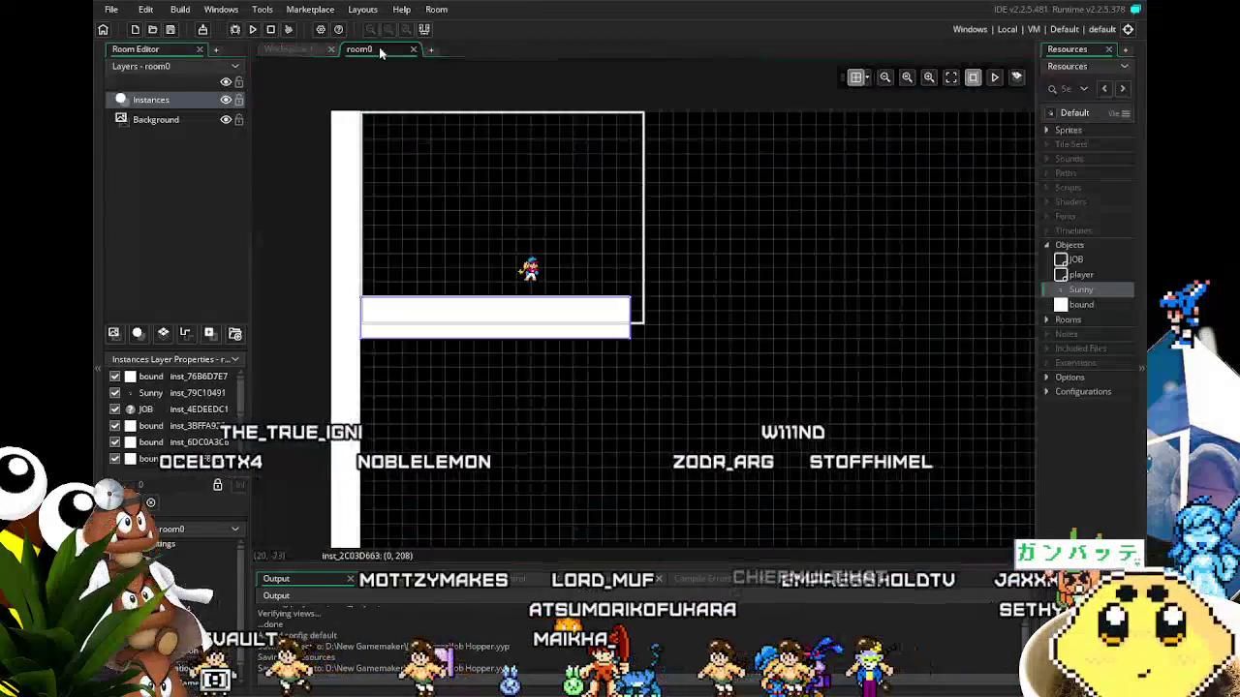
Drag Sunny from the top platform down onto the lower-left floor at 128, 704.
left_click_drag(417, 406, 385, 57)
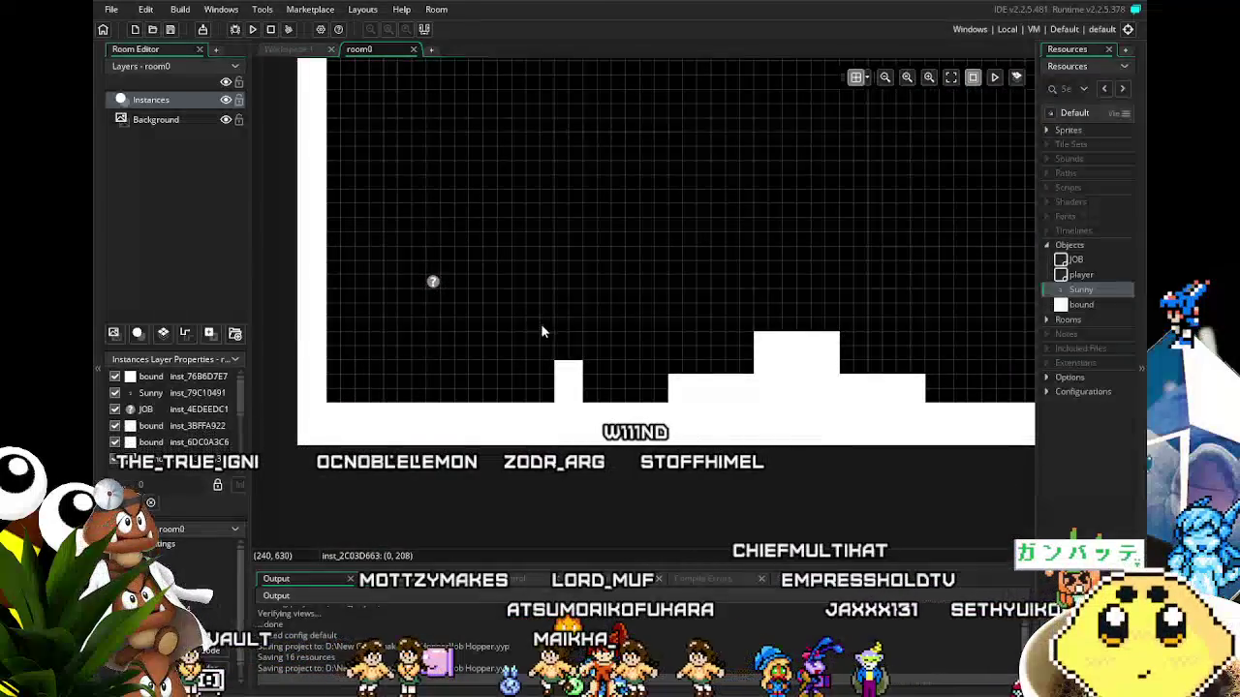
left_click_drag(531, 354, 320, 383)
mouse_move(692, 360)
left_mouse_down()
mouse_move(416, 345)
mouse_move(481, 499)
left_mouse_up()
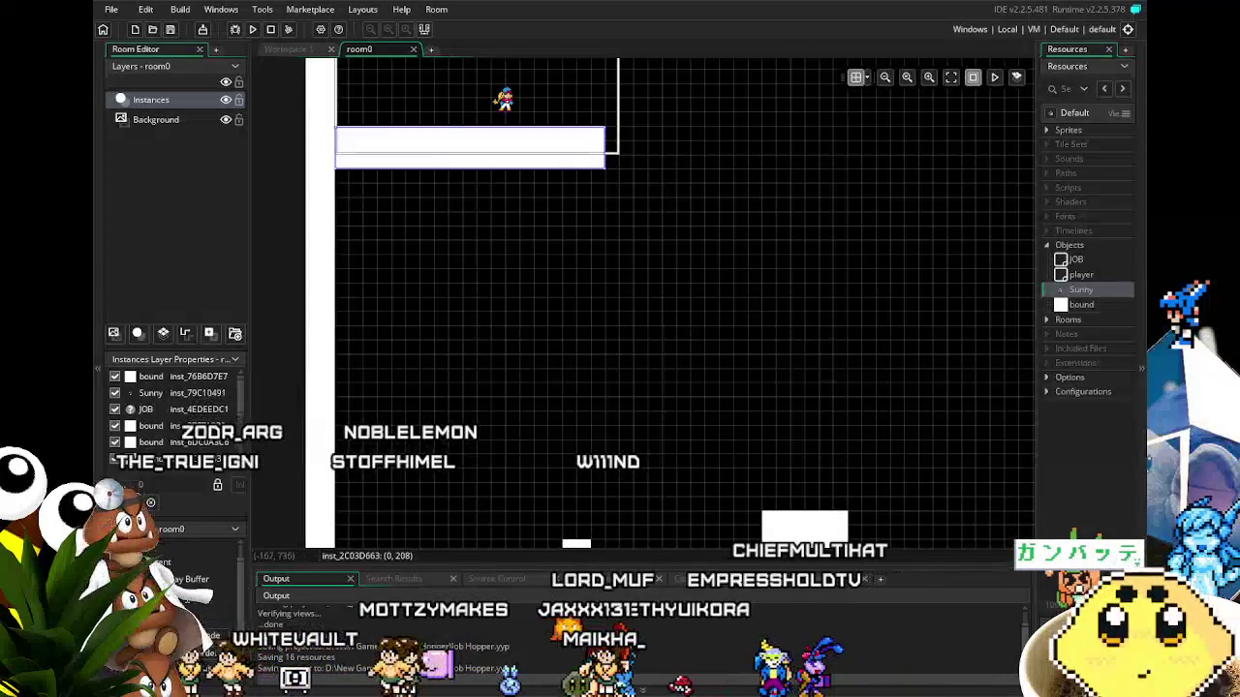
mouse_move(475, 219)
left_mouse_down()
mouse_move(503, 389)
mouse_move(494, 422)
left_mouse_up()
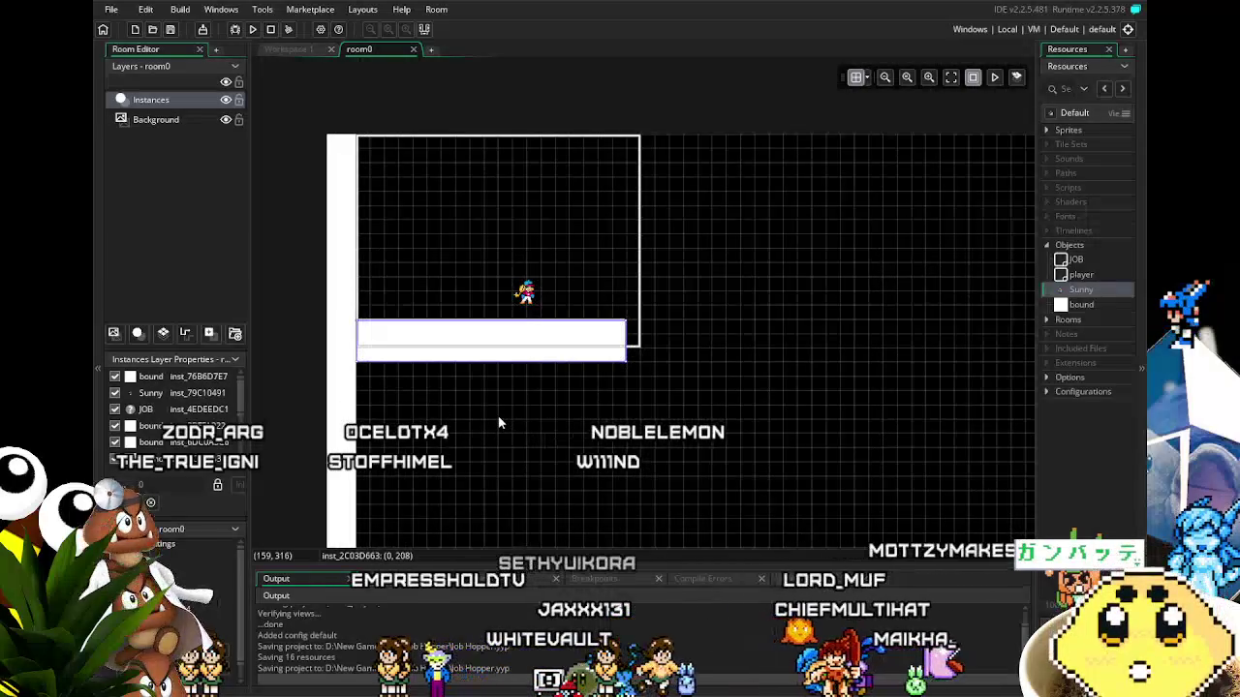
left_click_drag(499, 423, 497, 266)
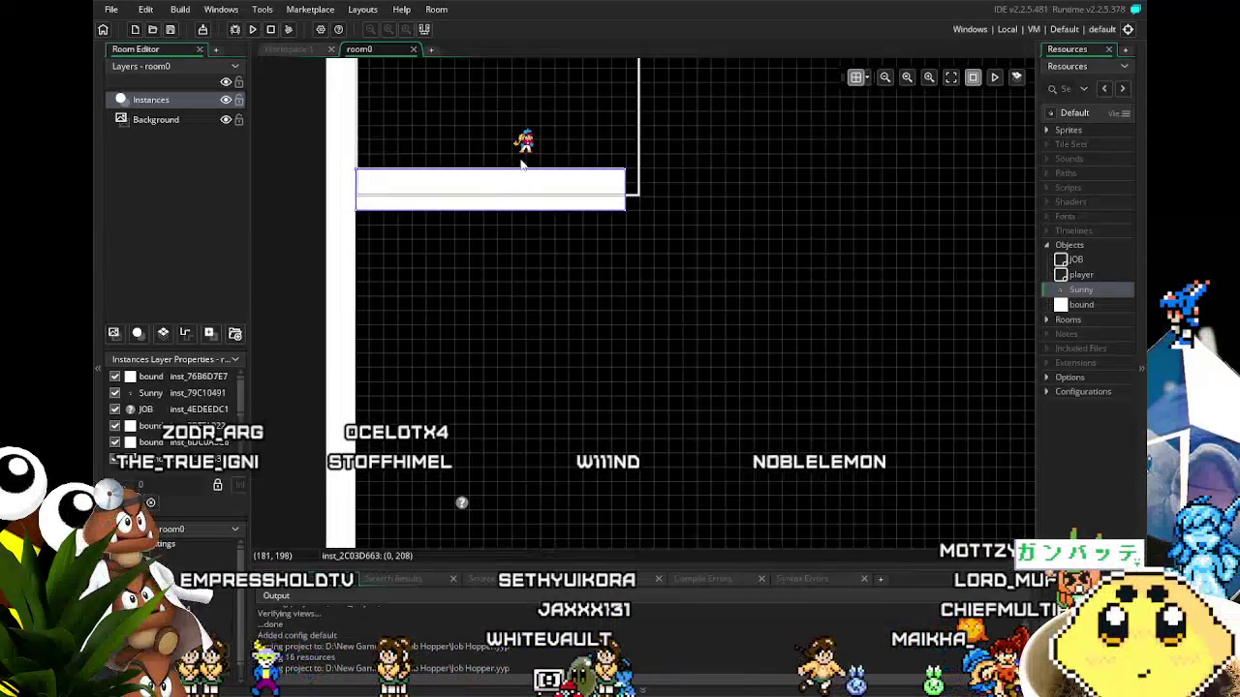
mouse_move(520, 167)
left_mouse_down()
mouse_move(427, 188)
mouse_move(440, 275)
mouse_move(461, 186)
mouse_move(462, 222)
mouse_move(451, 336)
mouse_move(430, 351)
left_mouse_up()
scroll(461, 186, "down", 5)
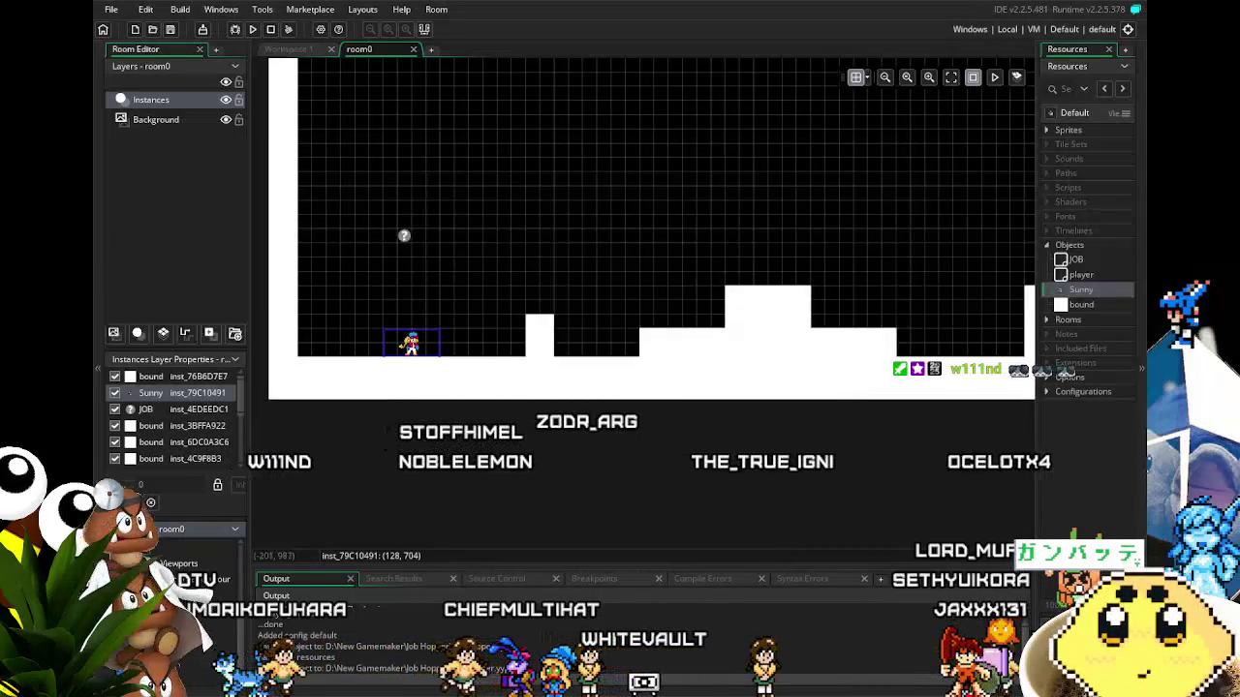
scroll(190, 657, "down", 3)
scroll(191, 651, "down", 1)
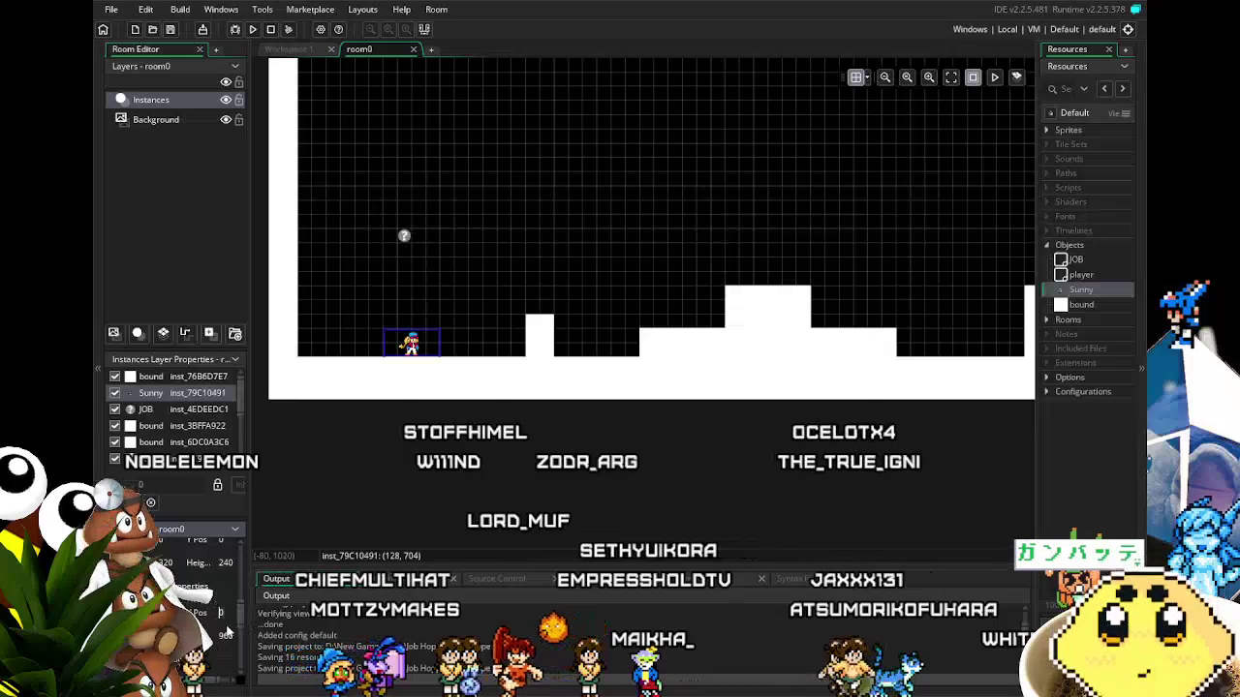
Lower the camera viewport's Y Pos in several edits, to about 400, so it frames the floor.
scroll(200, 574, "up", 1)
type("960")
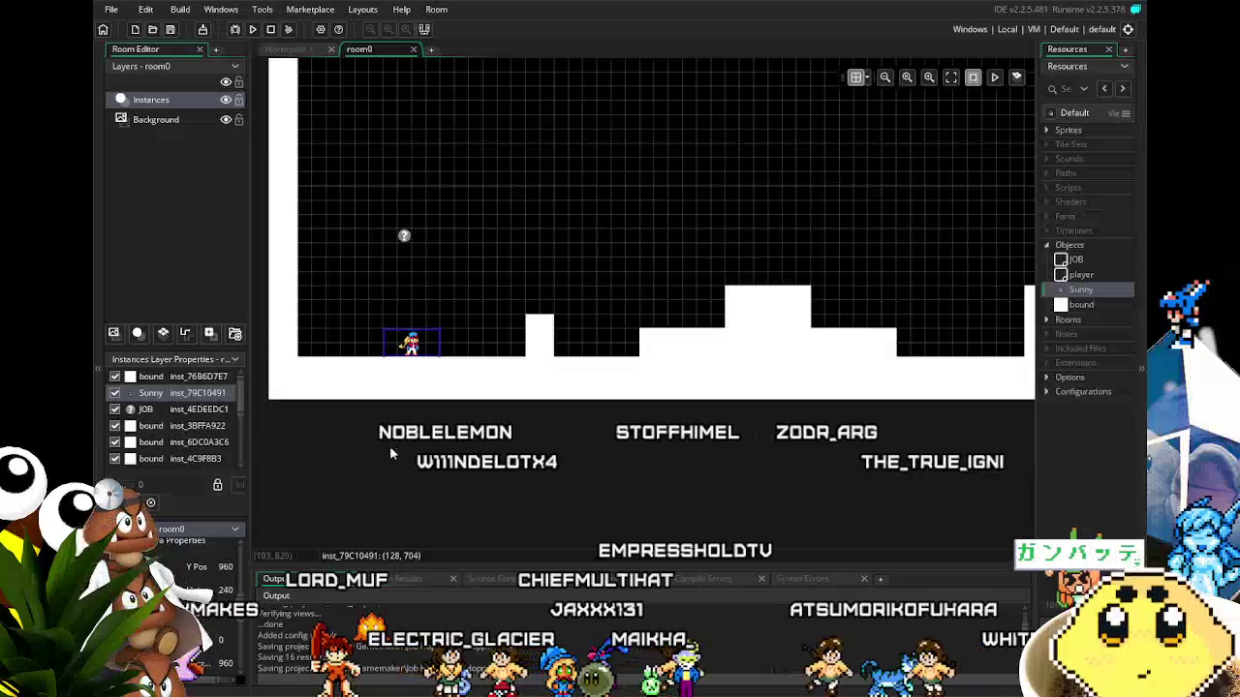
scroll(389, 445, "up", 5)
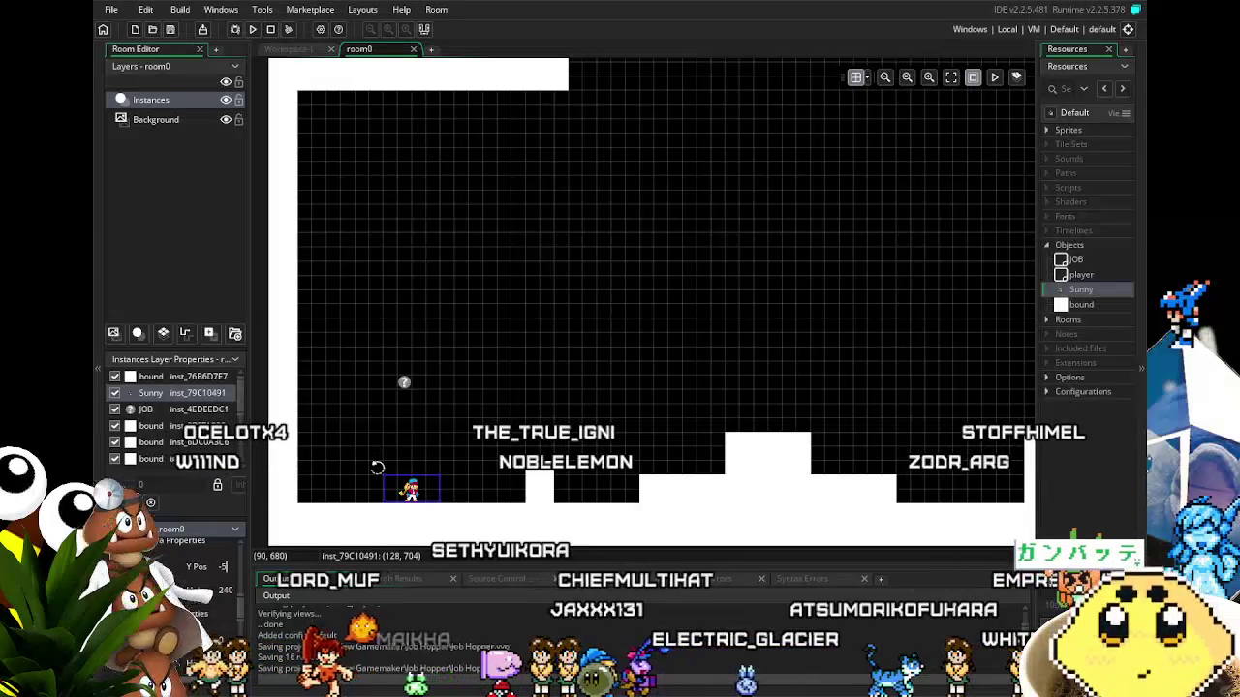
scroll(378, 467, "up", 10)
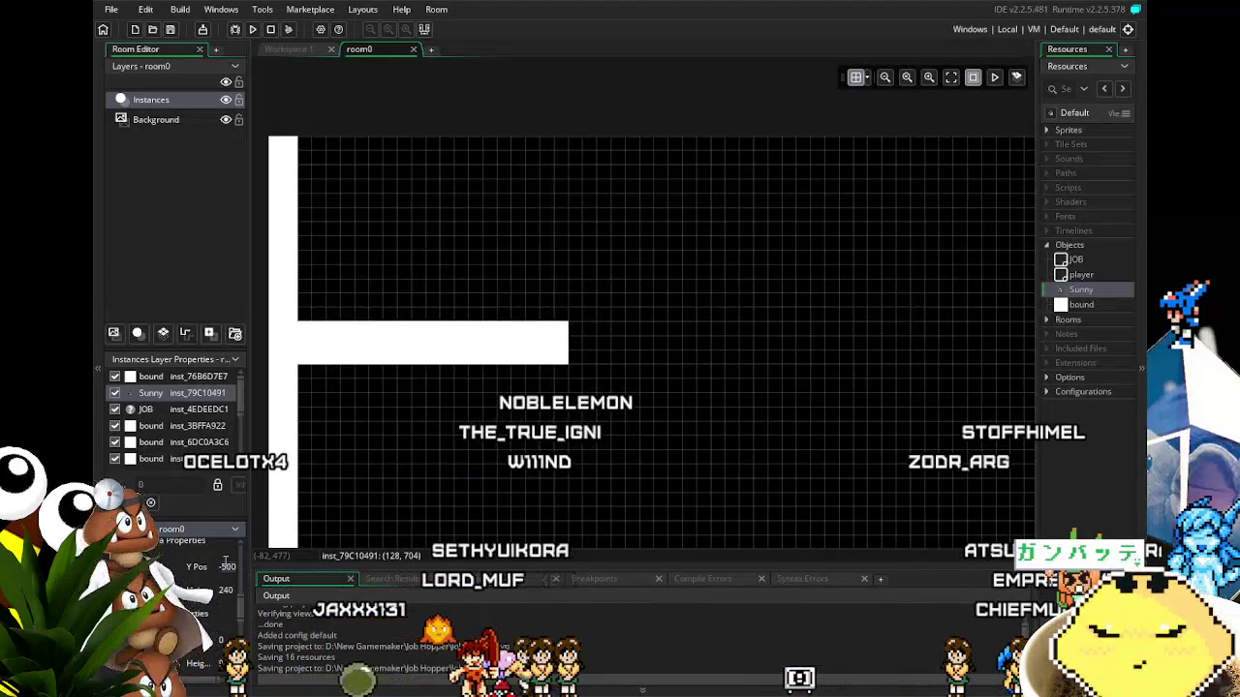
type("0")
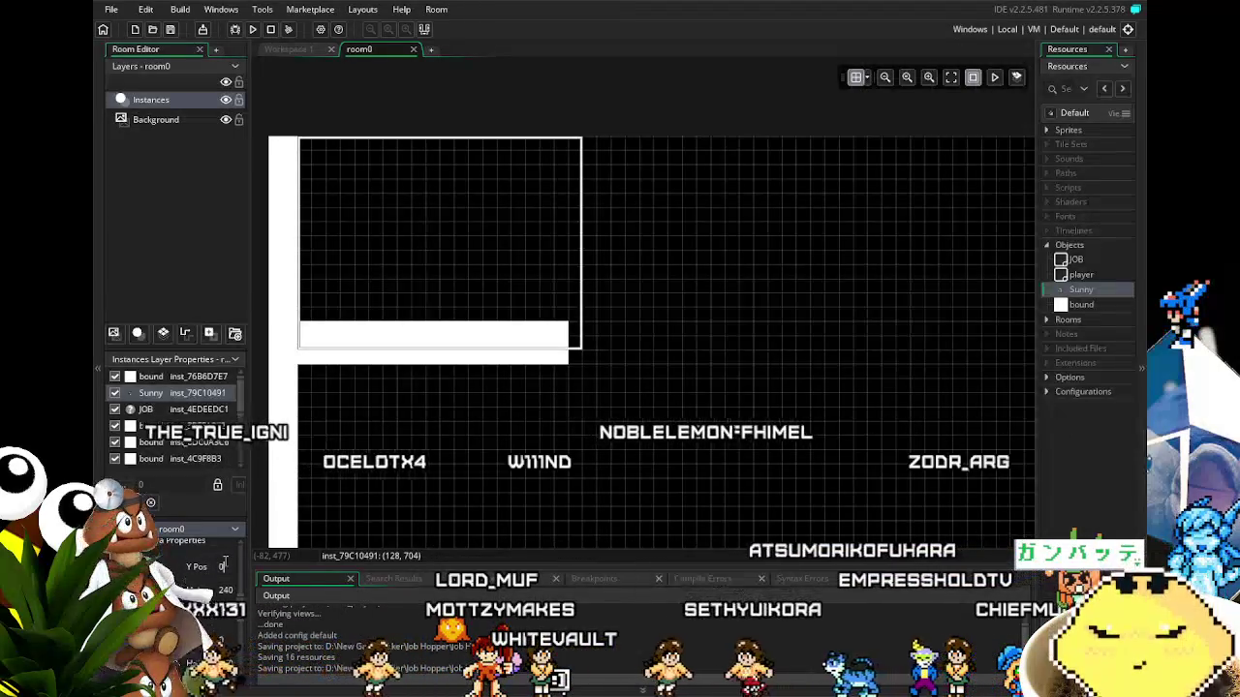
type("200")
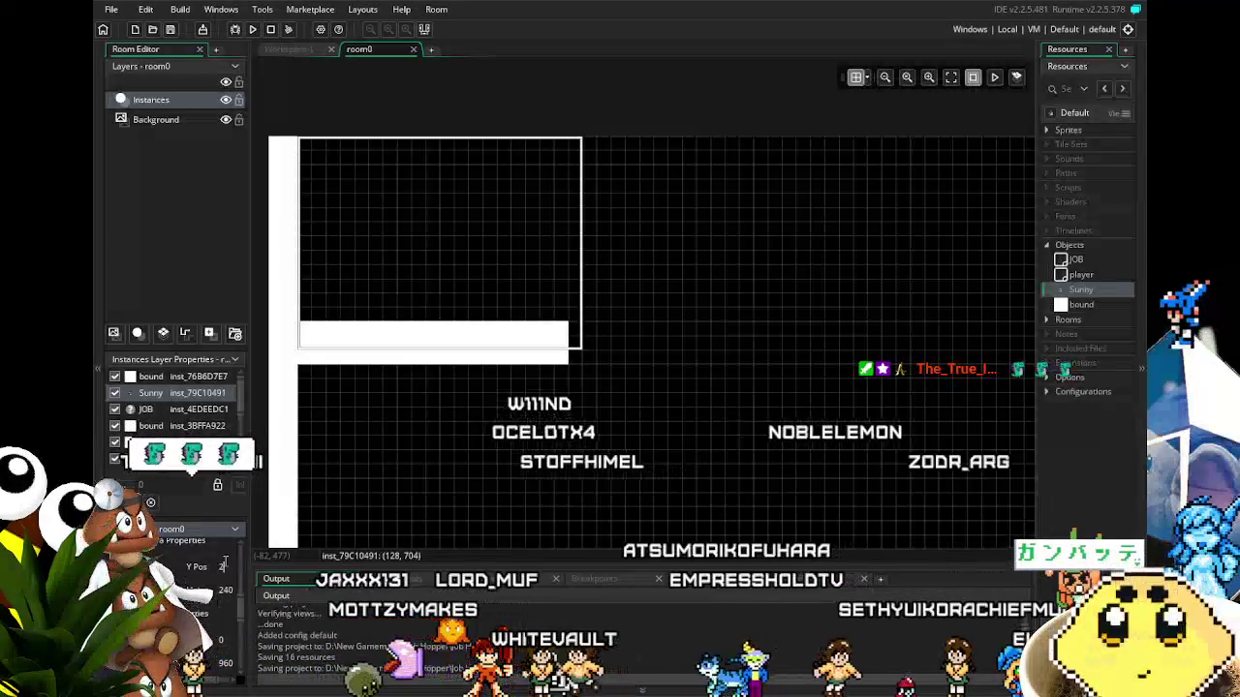
key("Return")
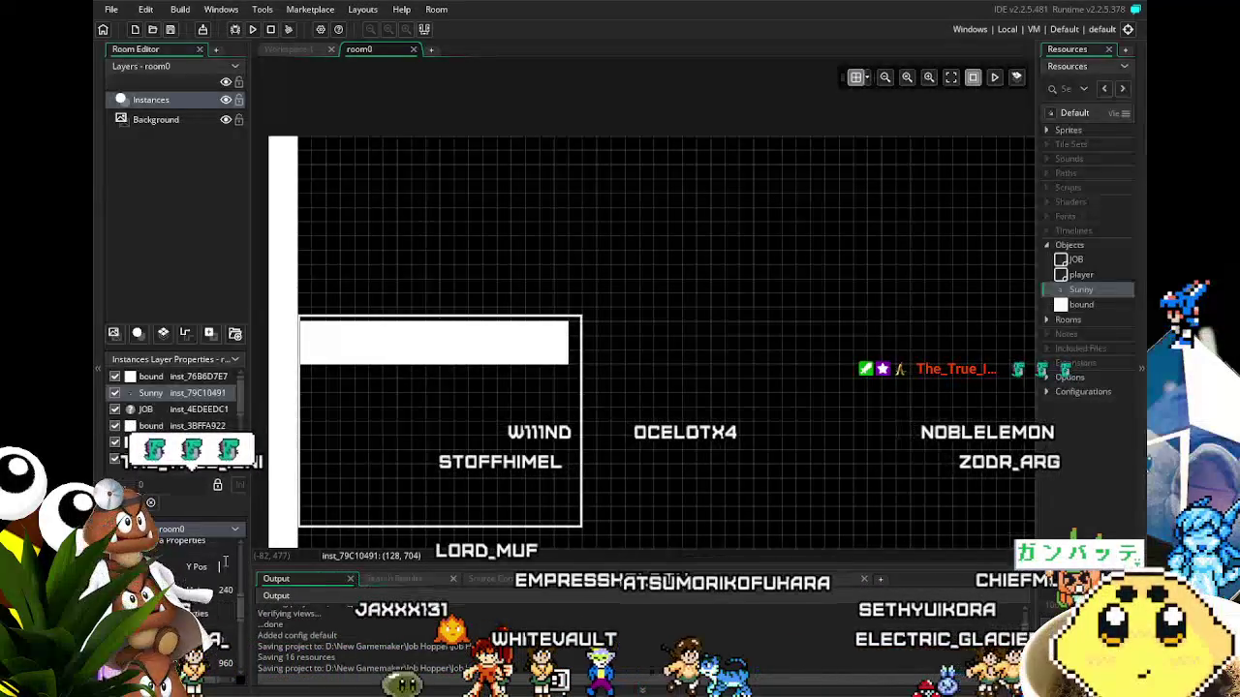
type("400")
key("Return")
scroll(448, 297, "down", 5)
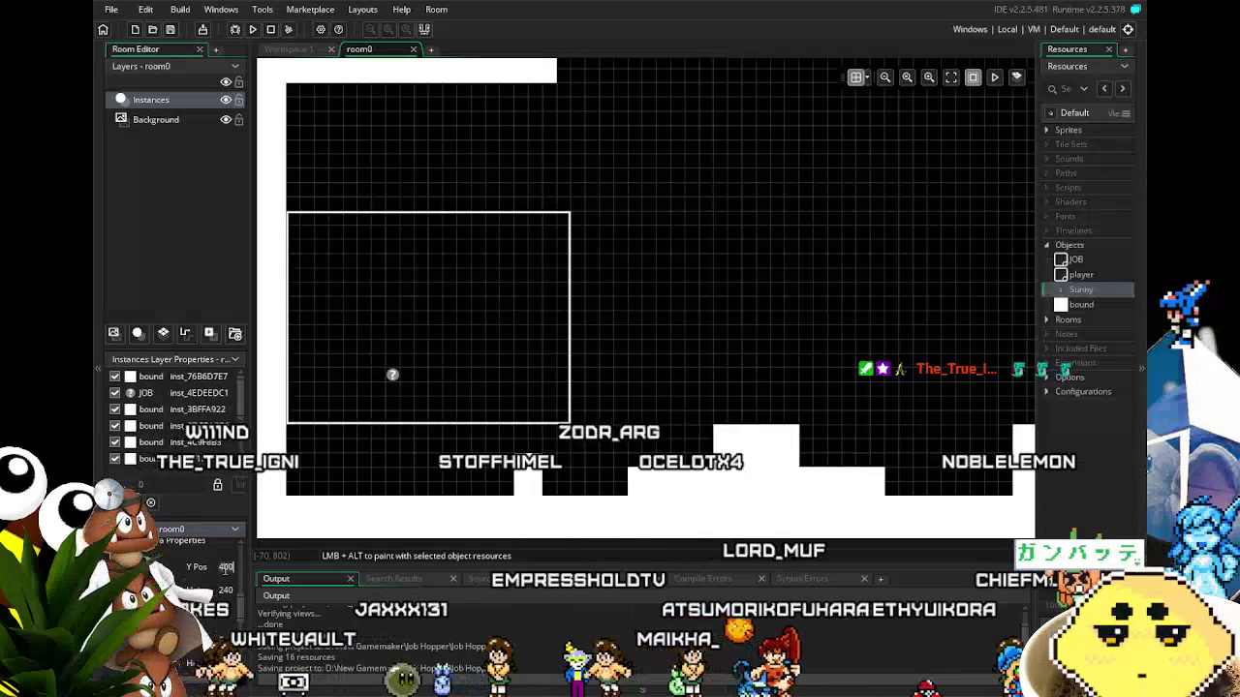
type("0")
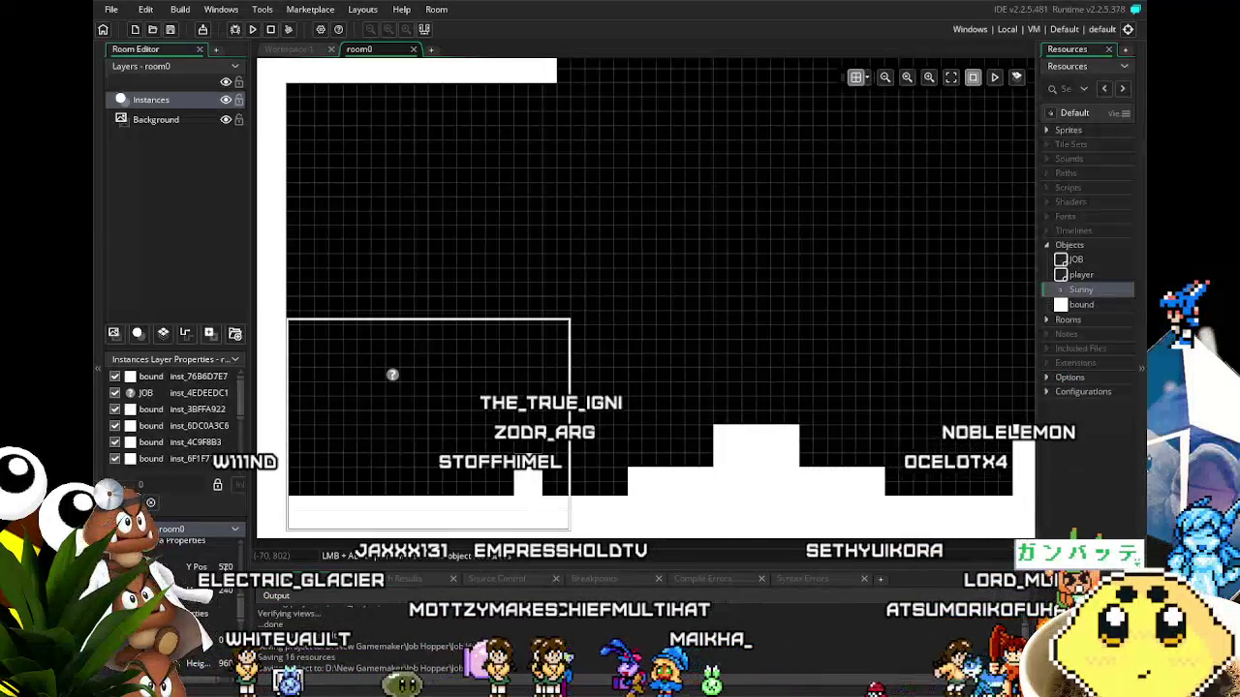
Scroll around room0 to check the new camera frame.
mouse_move(329, 436)
left_mouse_down()
mouse_move(356, 260)
mouse_move(313, 336)
left_mouse_up()
scroll(362, 436, "up", 2)
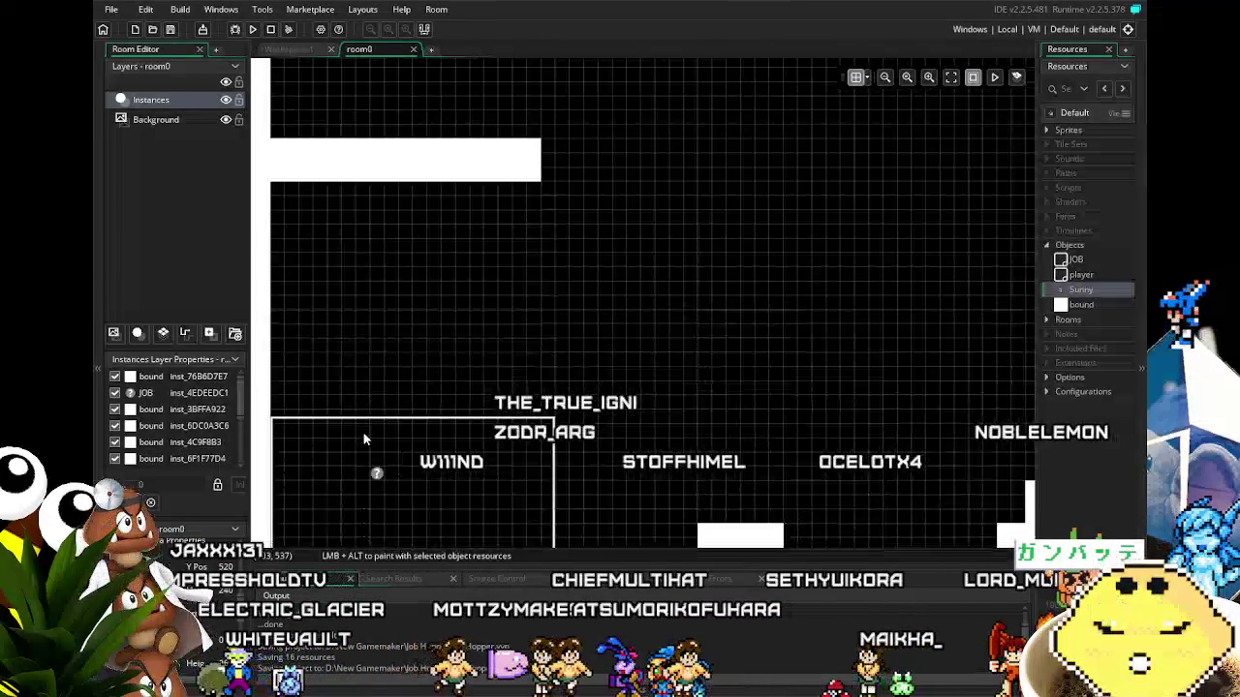
scroll(297, 462, "up", 2)
scroll(295, 461, "up", 2)
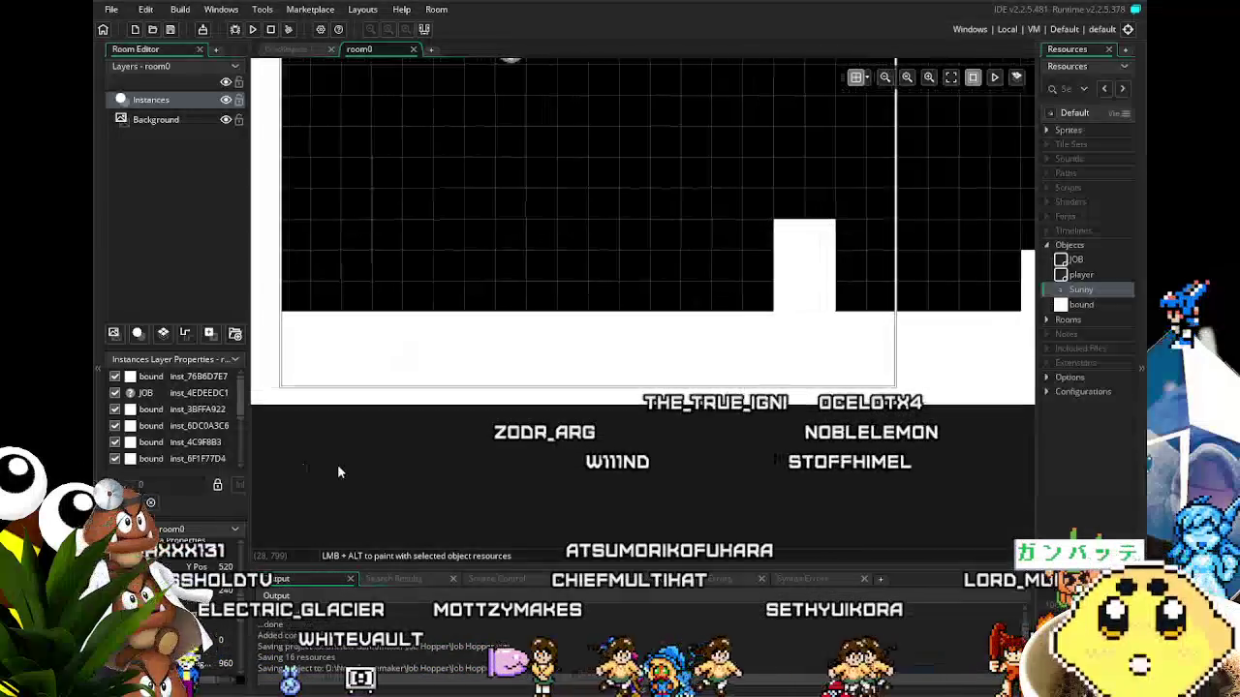
scroll(372, 464, "up", 2)
scroll(372, 464, "down", 3)
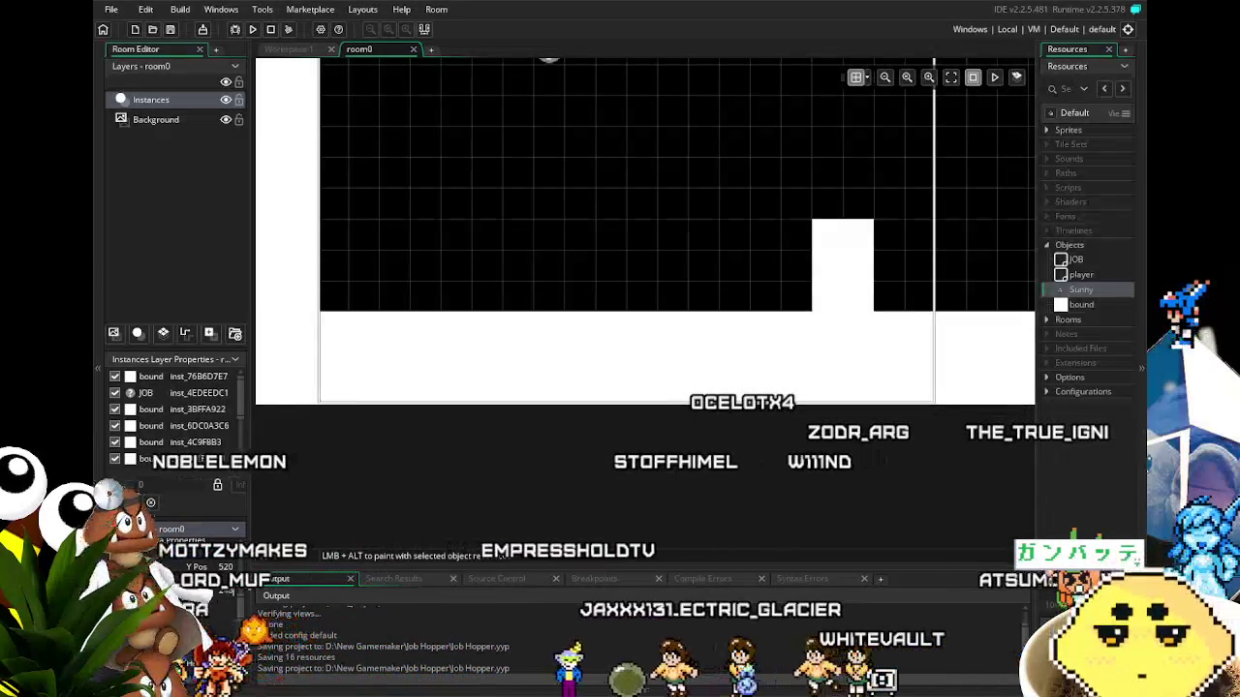
scroll(628, 365, "down", 3)
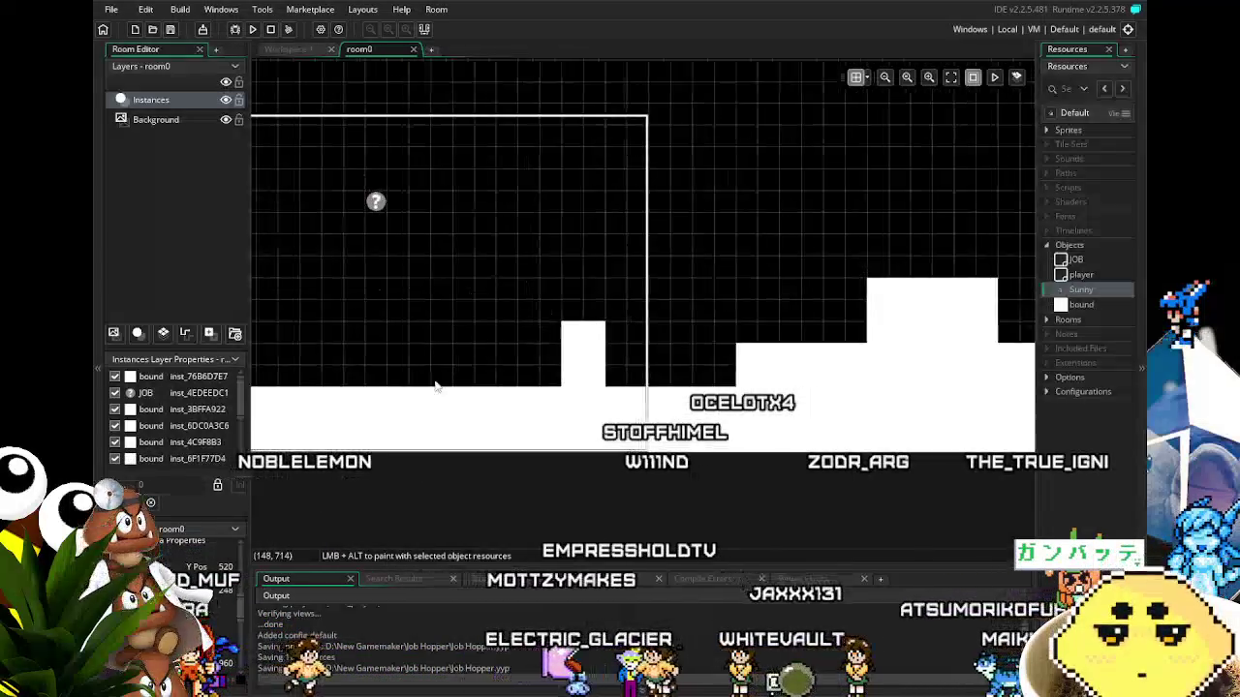
scroll(628, 365, "up", 2)
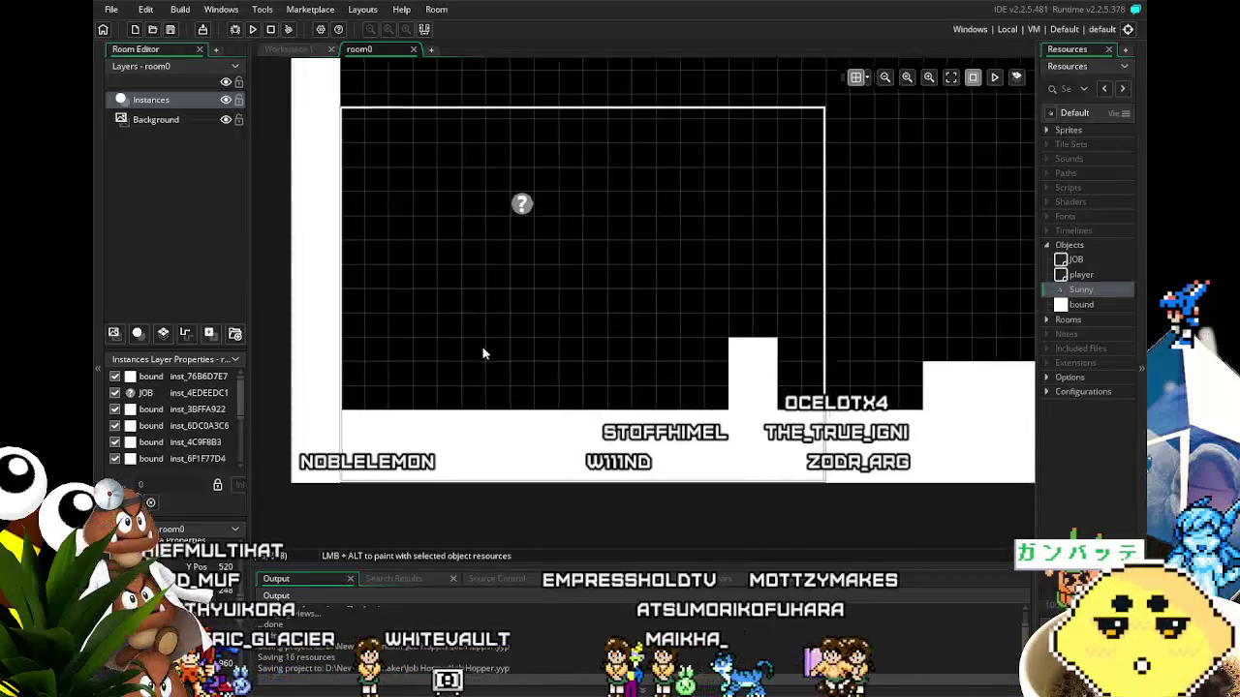
scroll(484, 353, "down", 2)
scroll(491, 308, "up", 1)
scroll(477, 386, "down", 2)
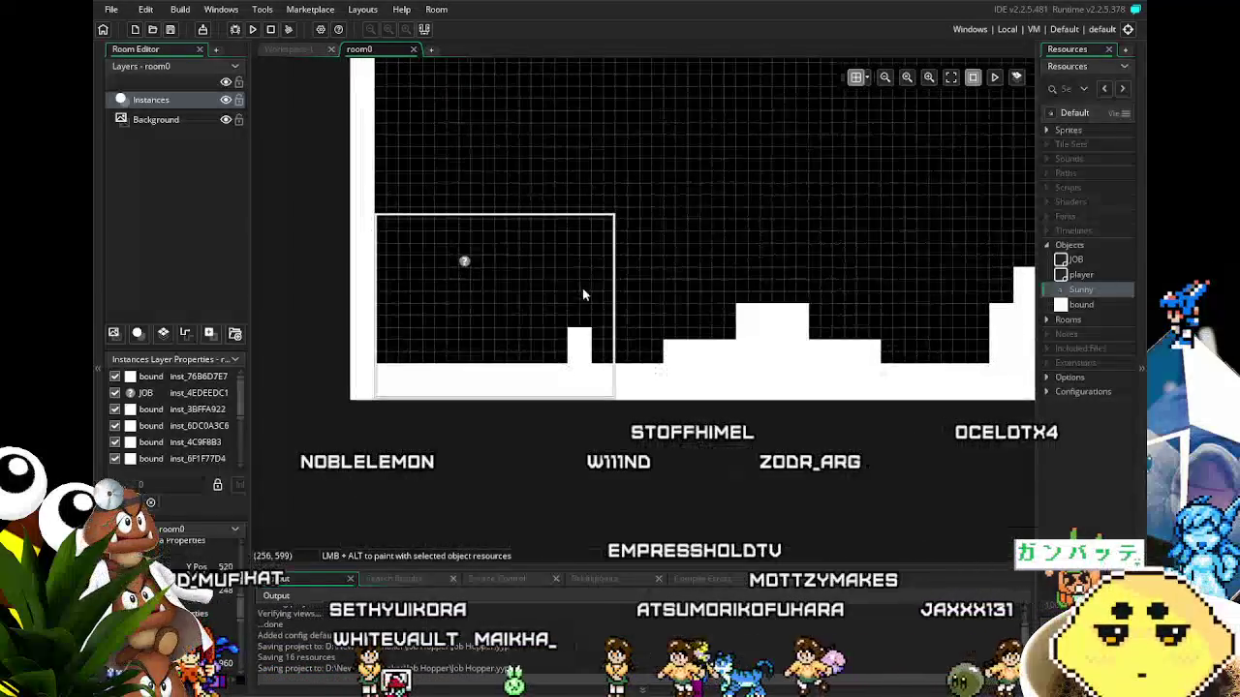
scroll(576, 288, "up", 2)
scroll(698, 296, "down", 2)
scroll(718, 308, "up", 2)
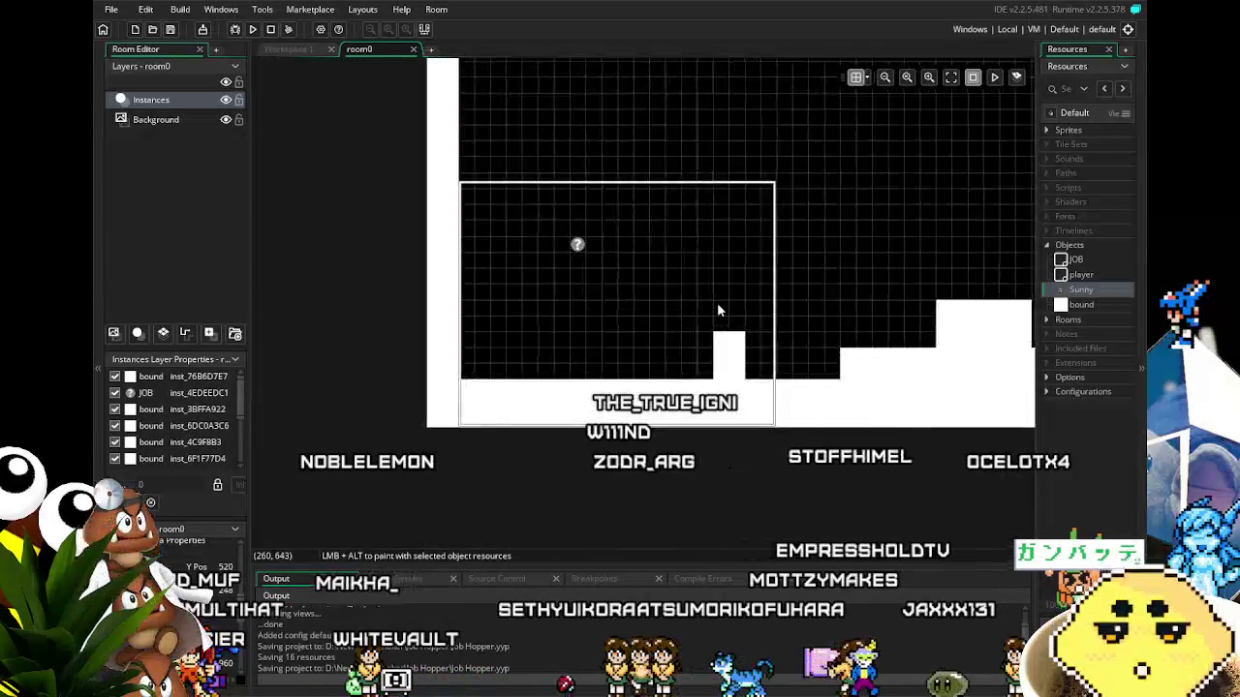
scroll(717, 302, "up", 1)
scroll(179, 427, "down", 1)
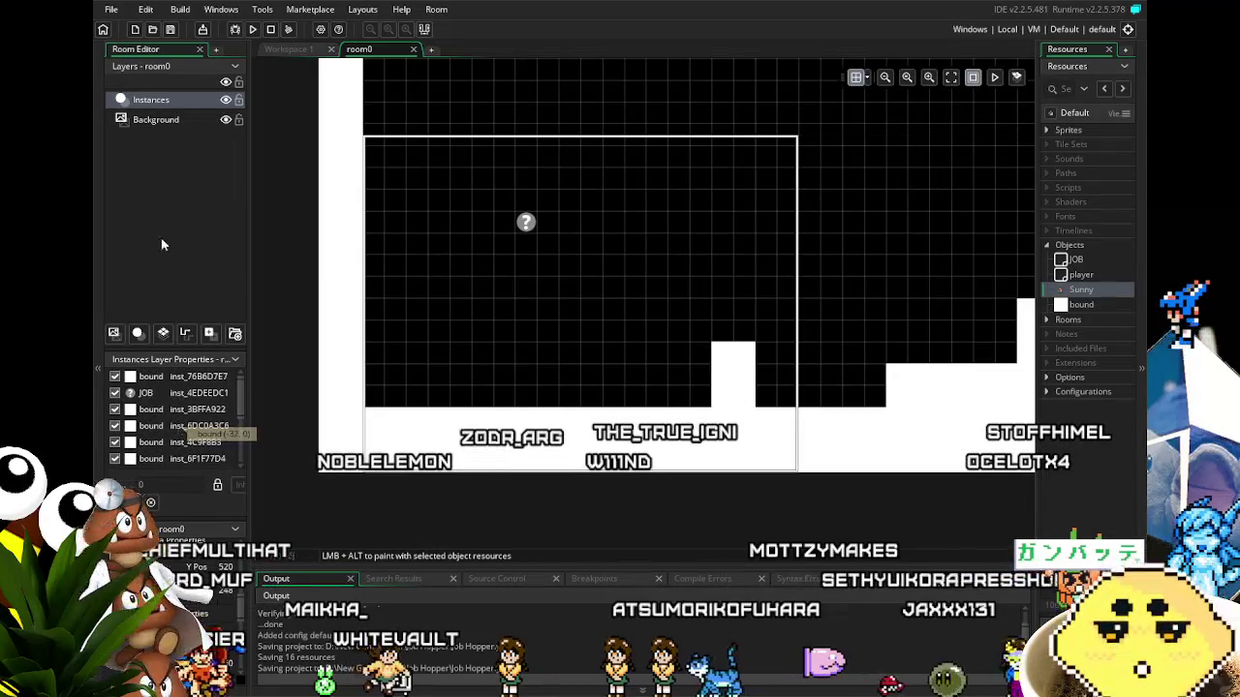
Drag a Sunny instance from Resources onto the left floor of room0.
left_click(1066, 66)
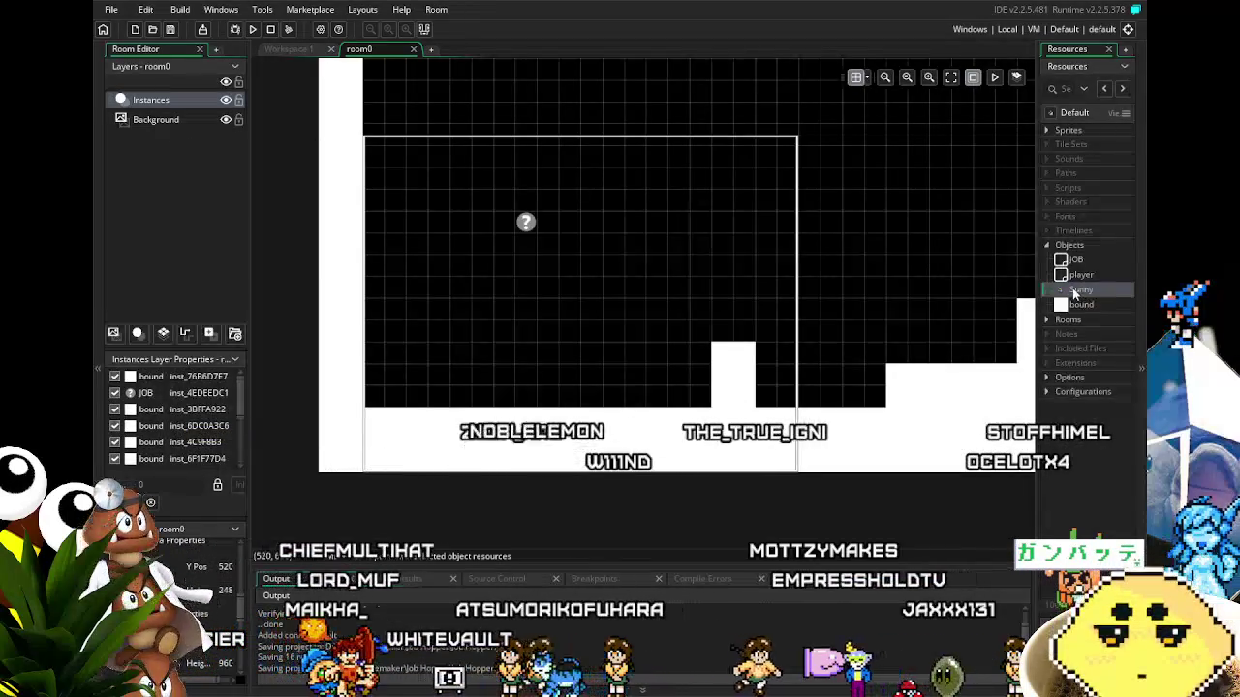
mouse_move(561, 441)
left_mouse_down()
mouse_move(547, 549)
mouse_move(547, 437)
left_mouse_up()
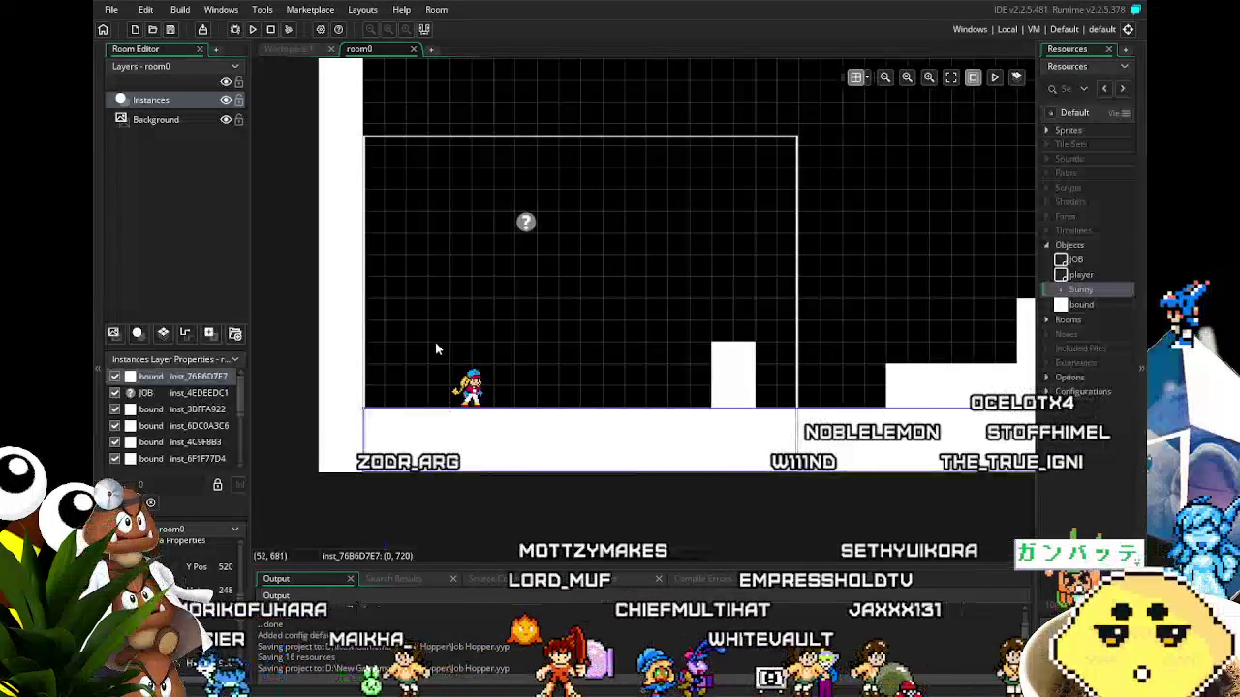
scroll(191, 442, "down", 3)
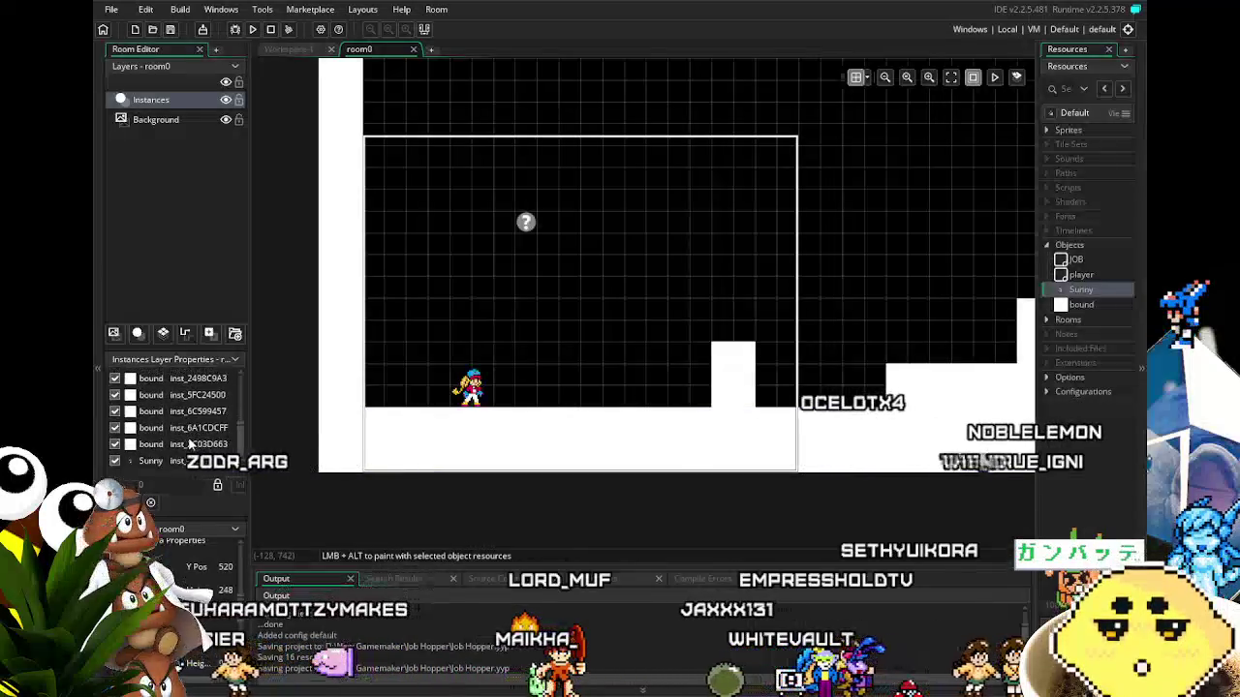
mouse_move(610, 404)
left_mouse_down()
mouse_move(233, 410)
mouse_move(422, 387)
mouse_move(504, 334)
mouse_move(452, 358)
left_mouse_up()
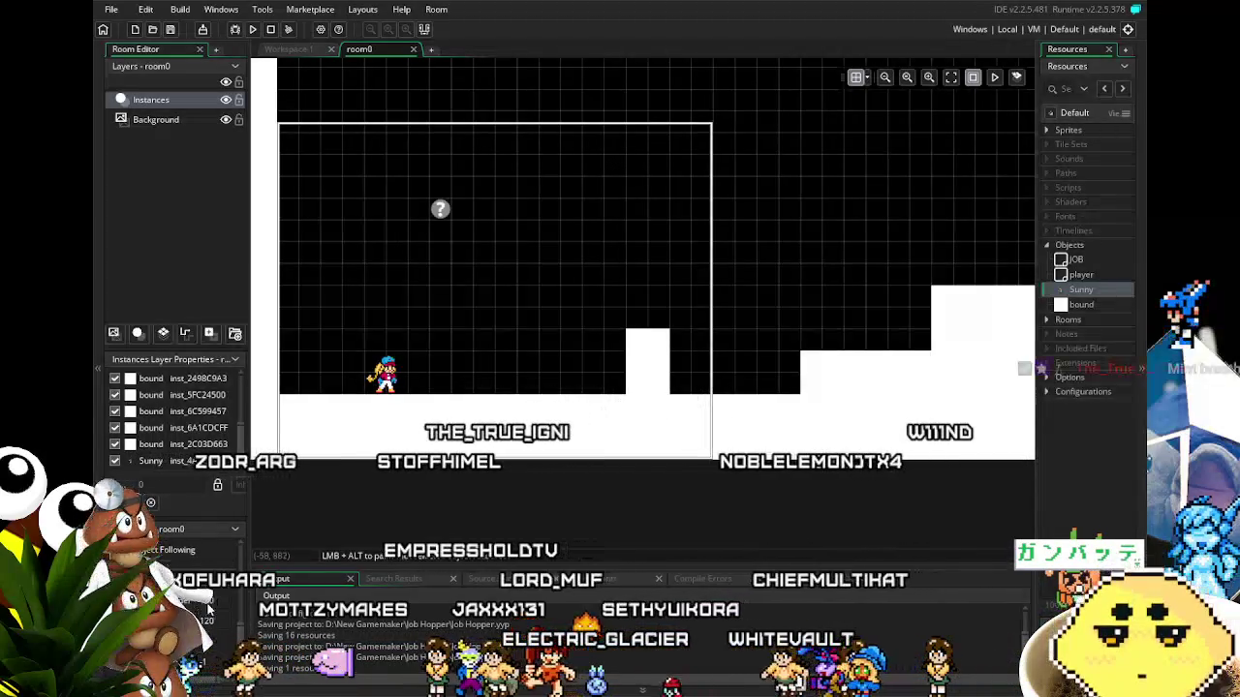
double_click(384, 373)
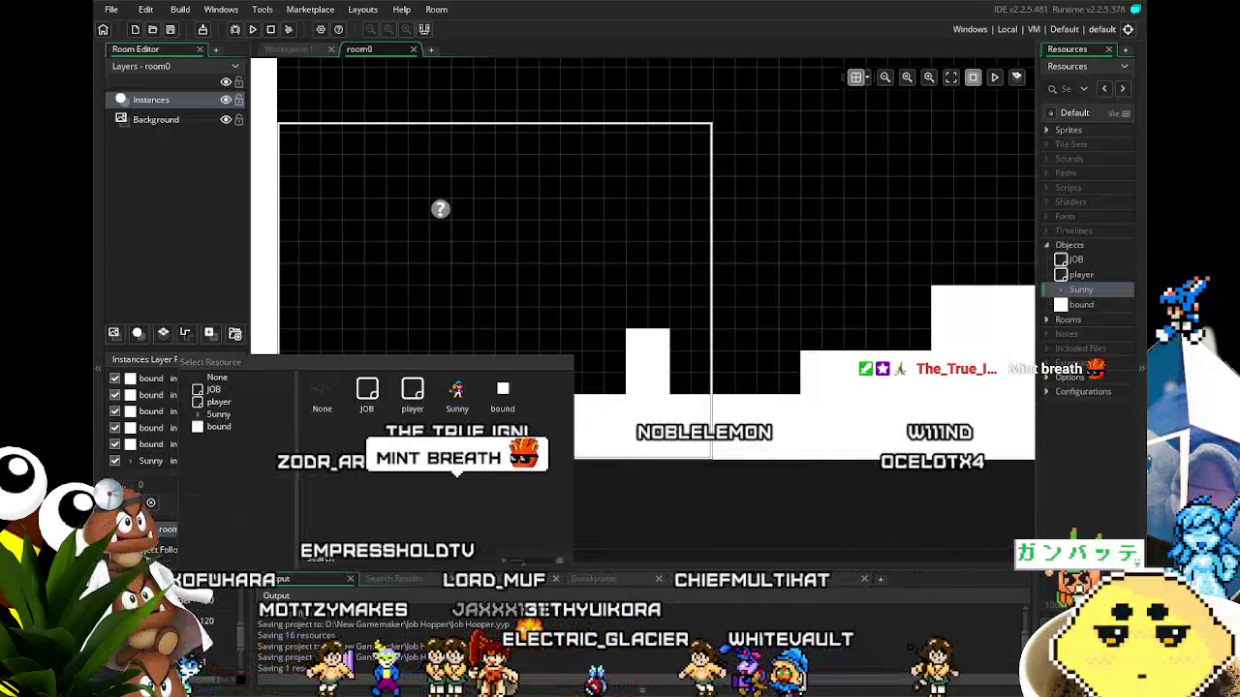
Set the floor instance's object to Sunny, pan the view, and launch a test run.
left_click(457, 393)
mouse_move(356, 517)
left_mouse_down()
mouse_move(425, 481)
mouse_move(394, 477)
left_mouse_up()
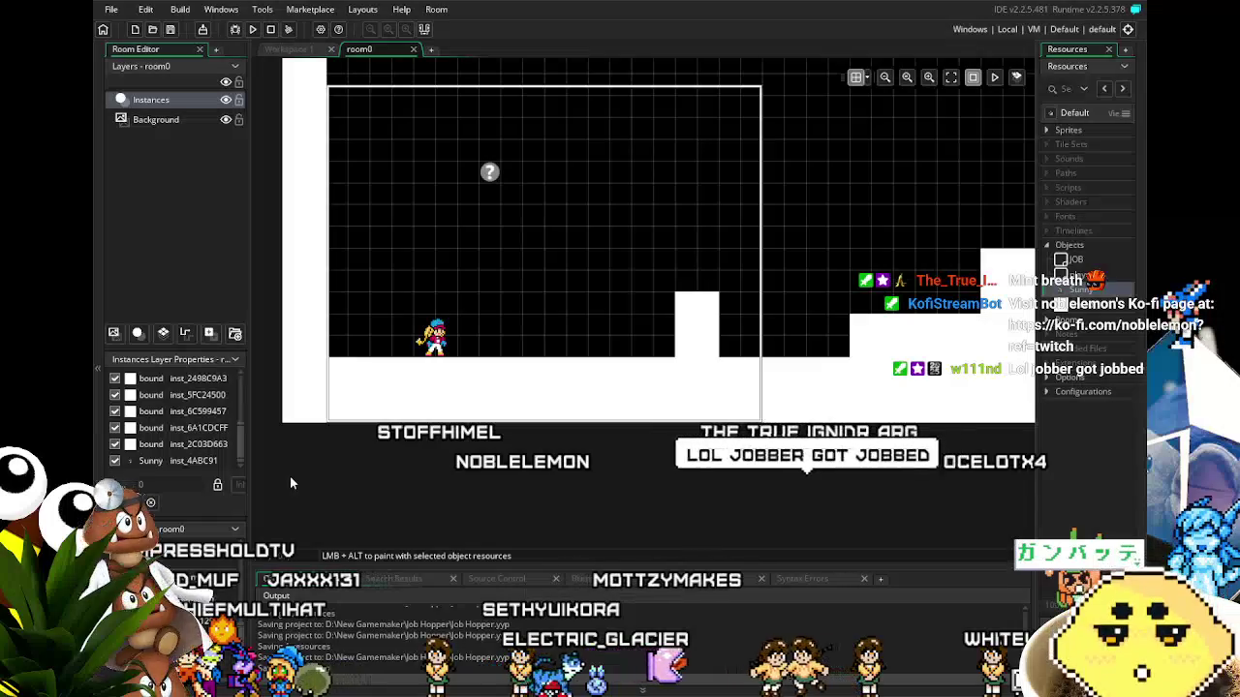
left_click_drag(646, 469, 564, 483)
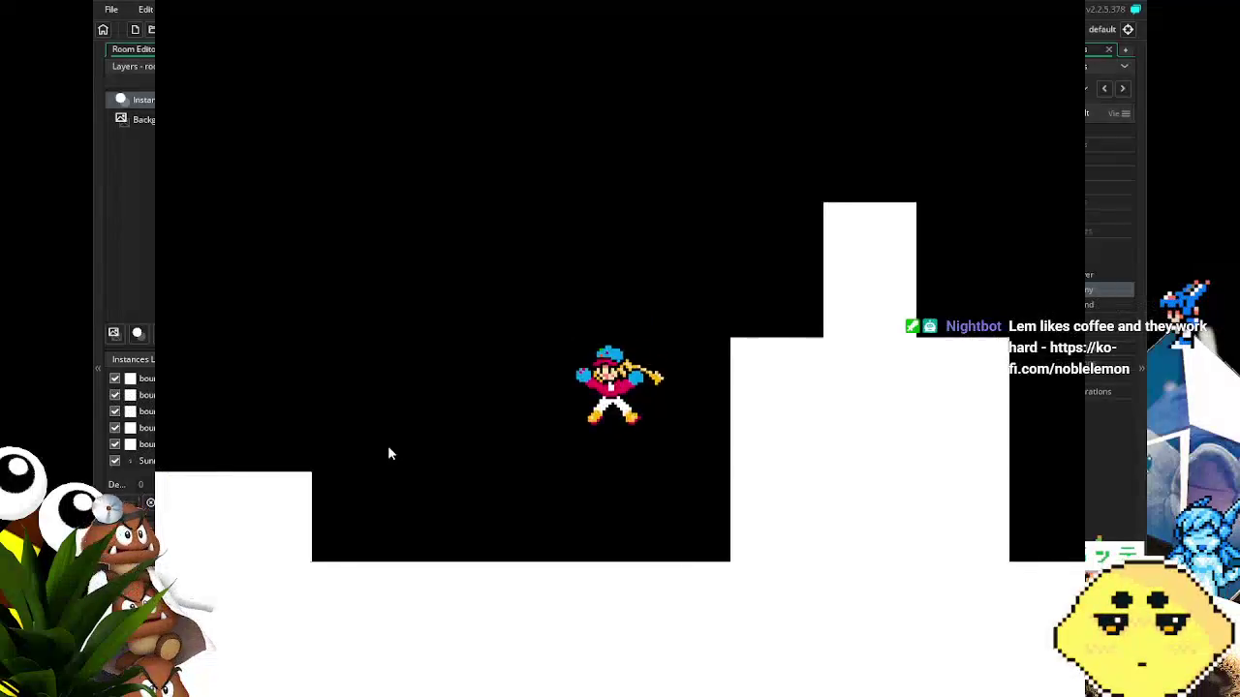
key("Left")
Run Sunny left and right across room0, jumping onto the raised platforms and ledges.
key("Left")
key("space")
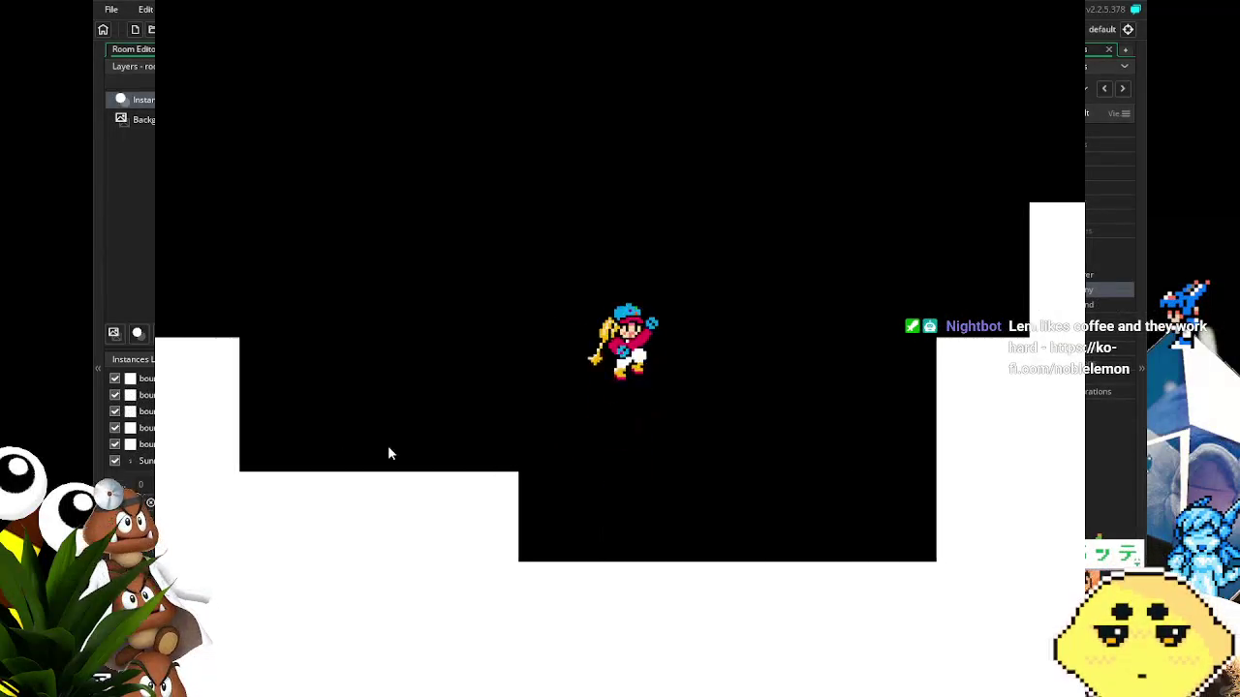
key("Left")
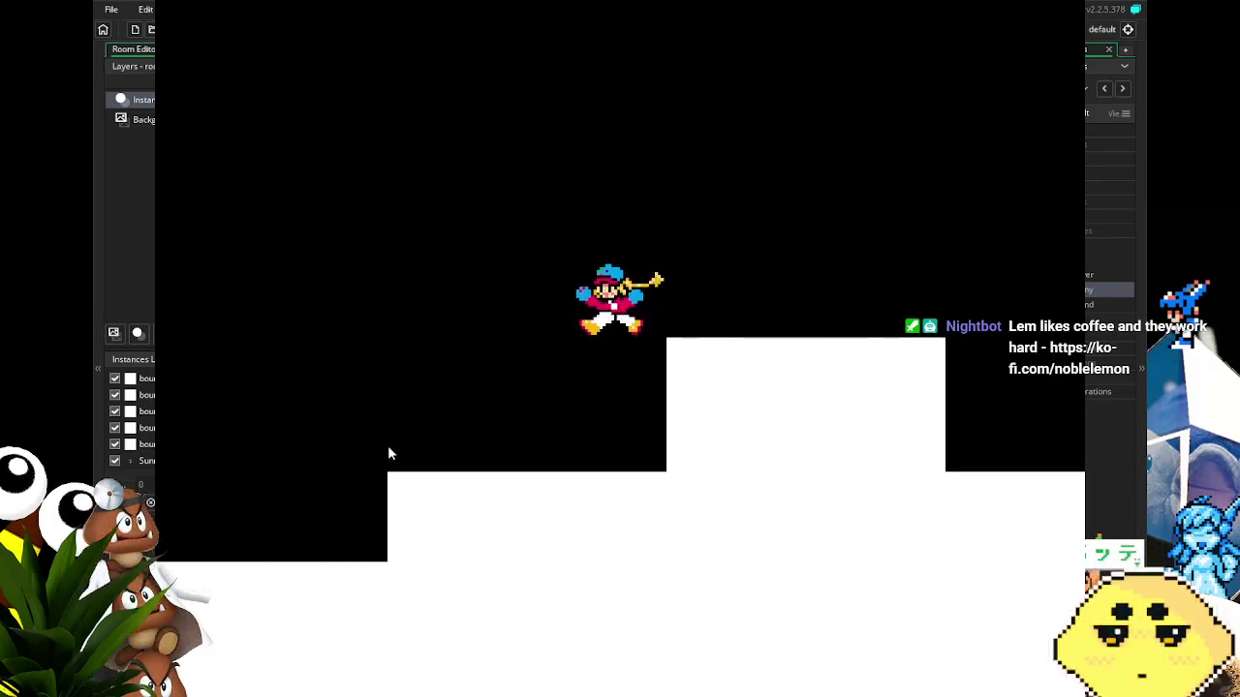
key("Right")
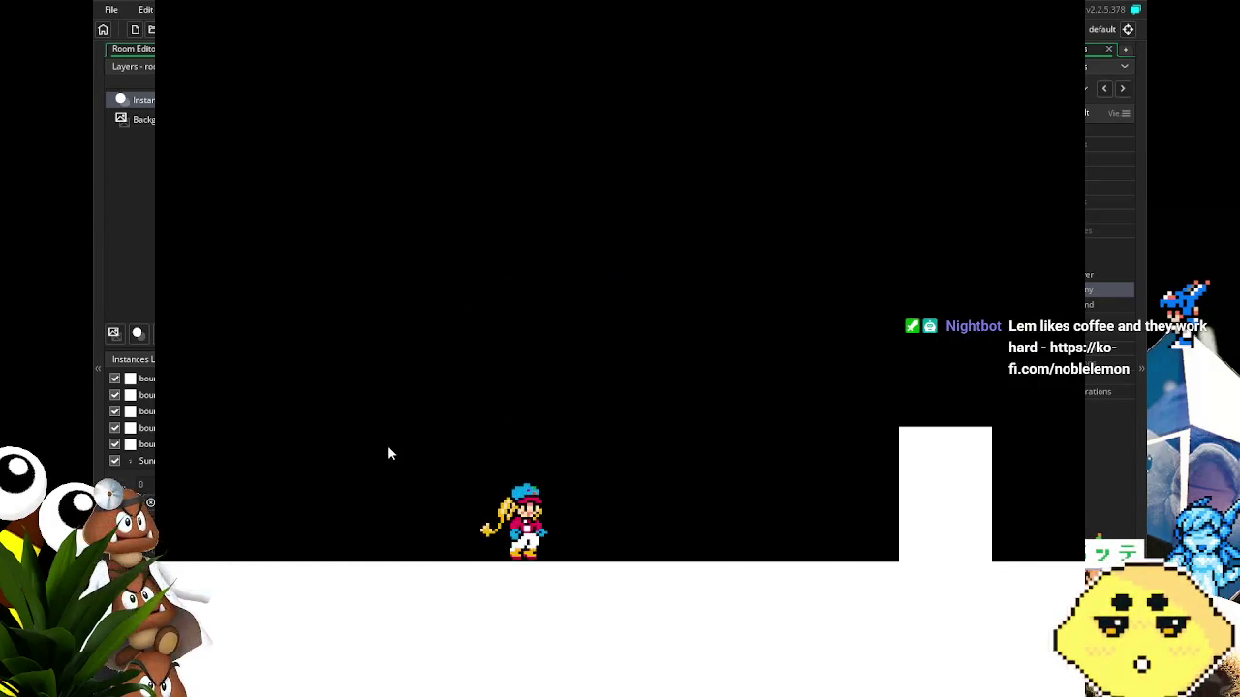
key("space")
key("Left")
key("space")
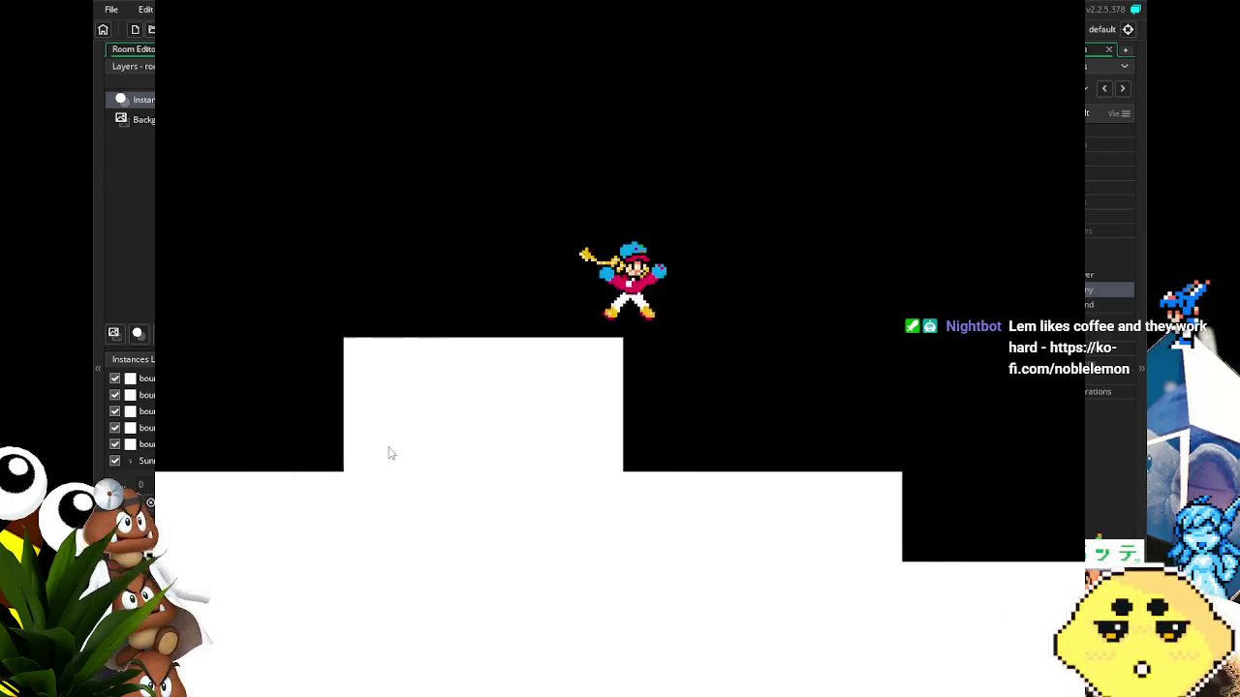
key("Right")
key("space")
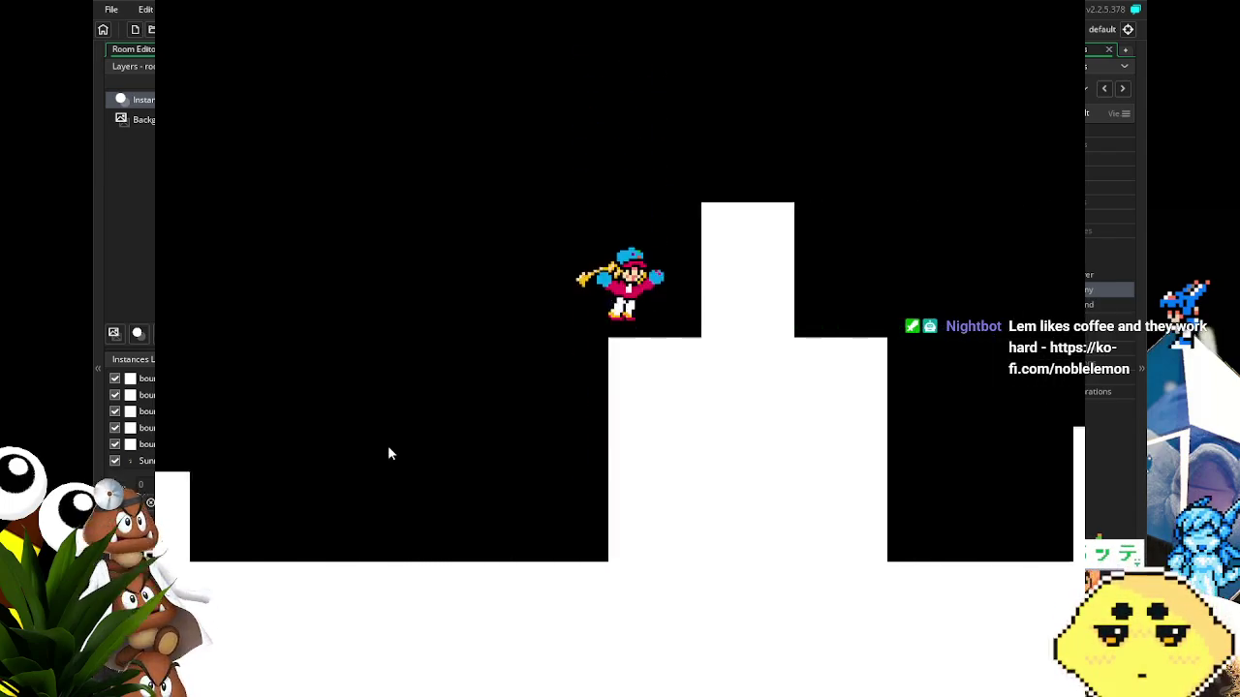
key("Left")
key("space")
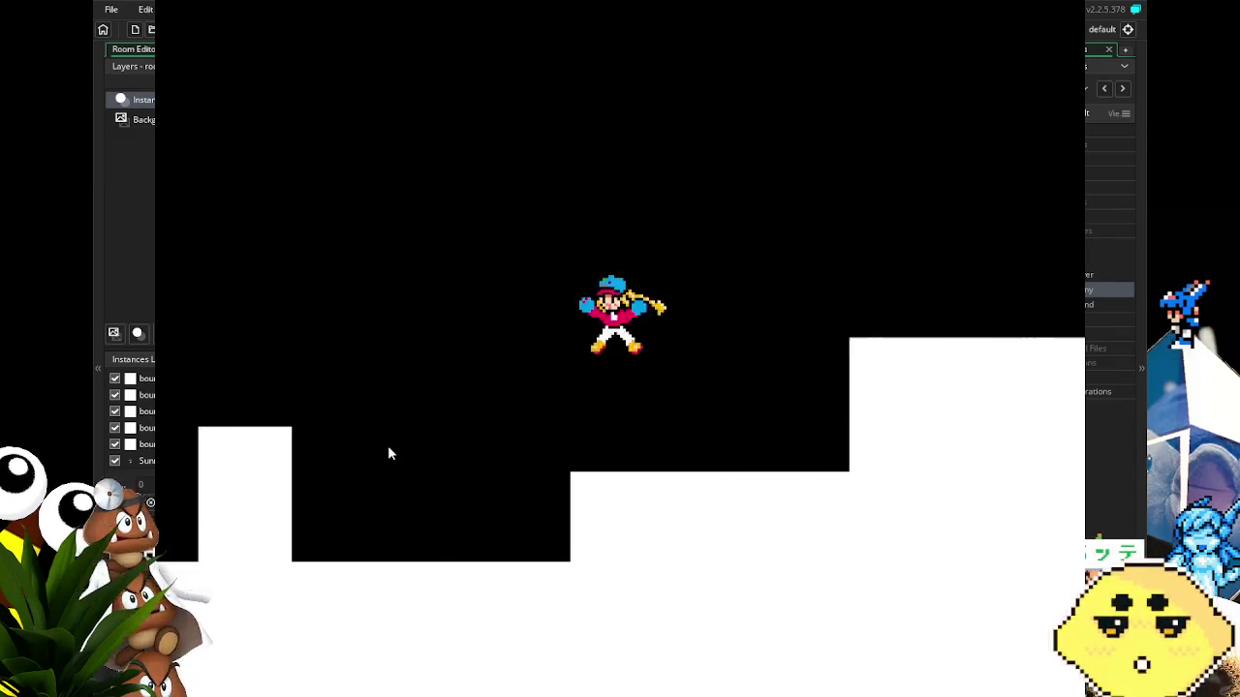
key("space")
key("Right")
key("space")
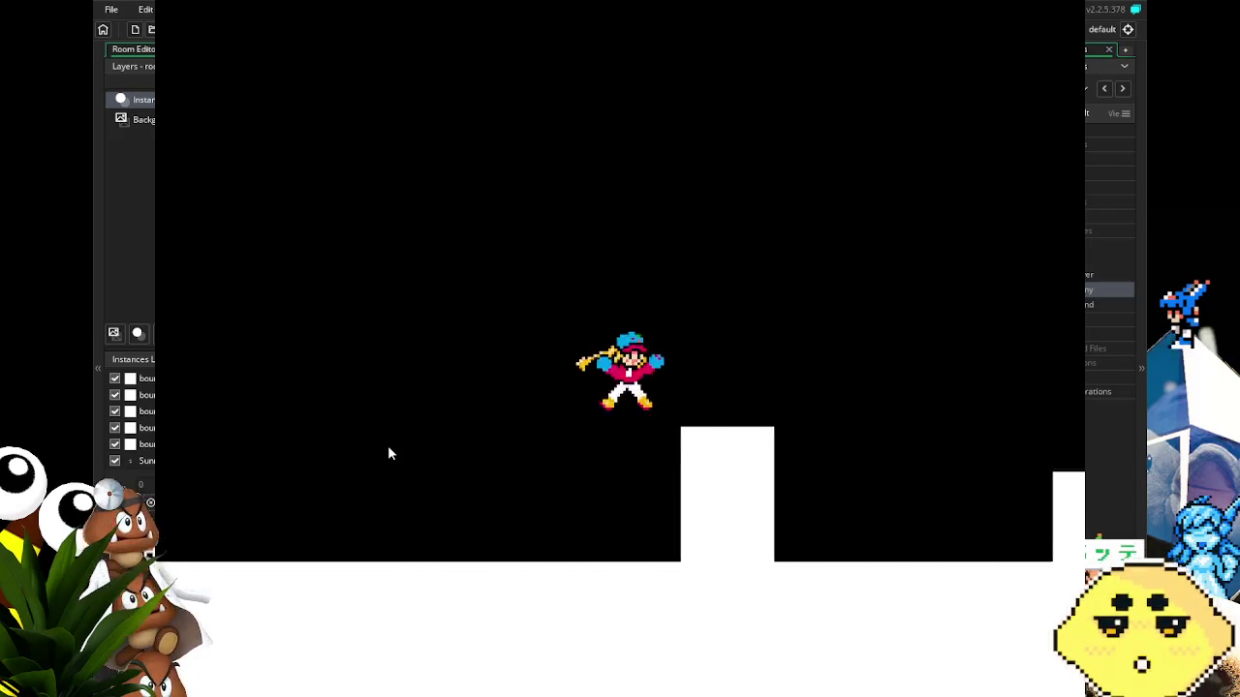
key("space")
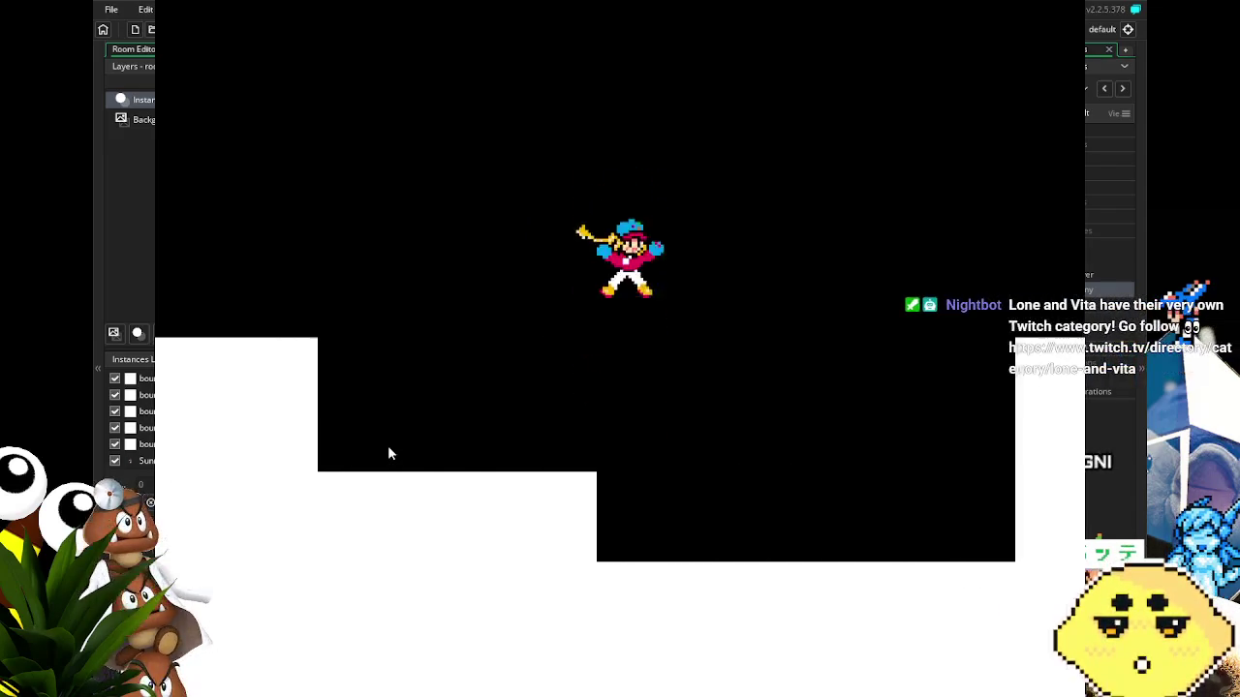
key("space")
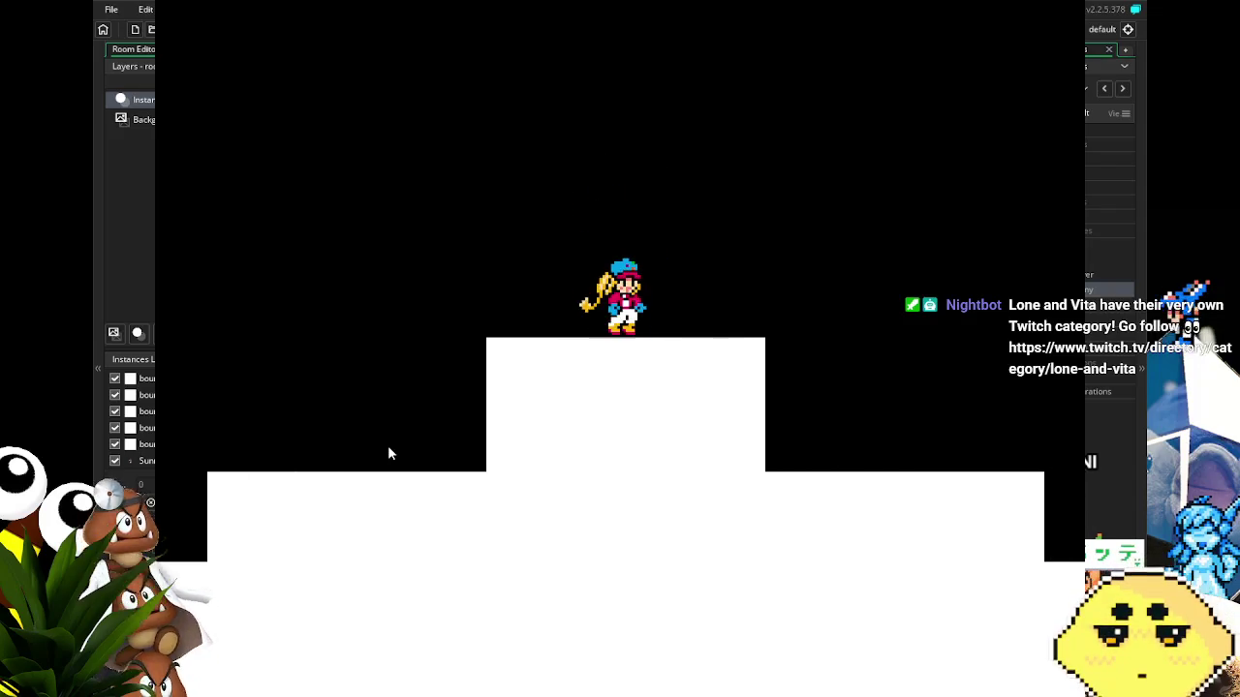
key("Left")
key("space")
key("space")
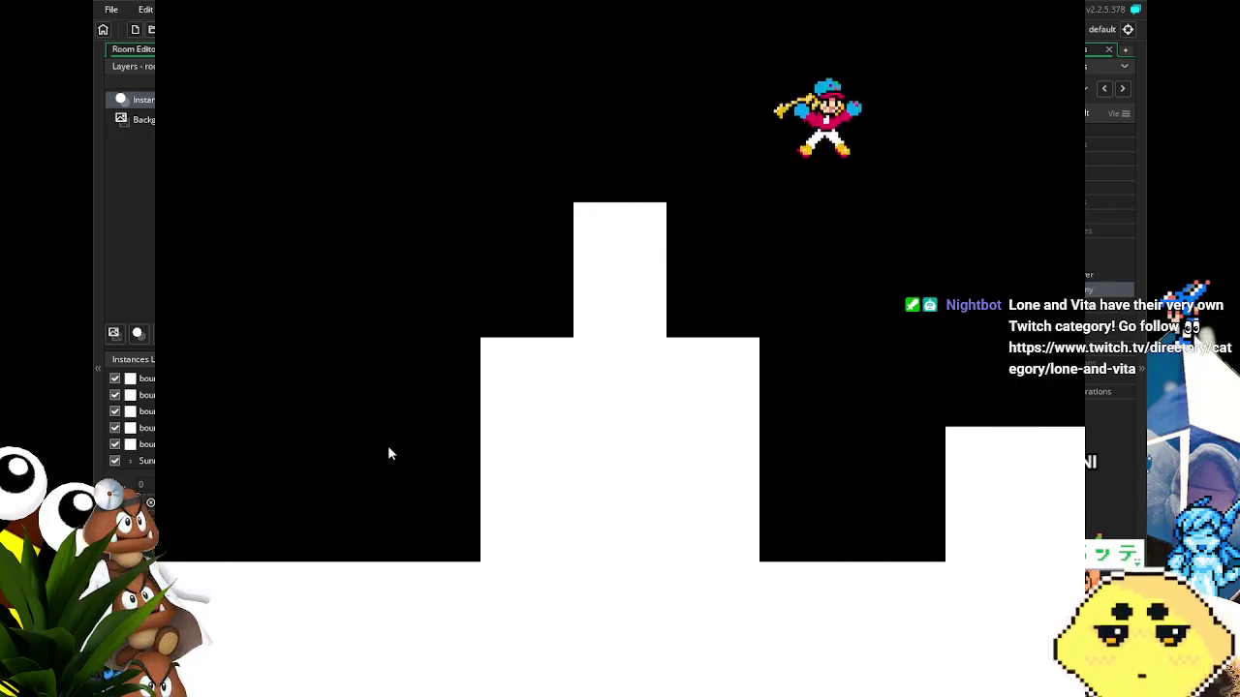
key("Right")
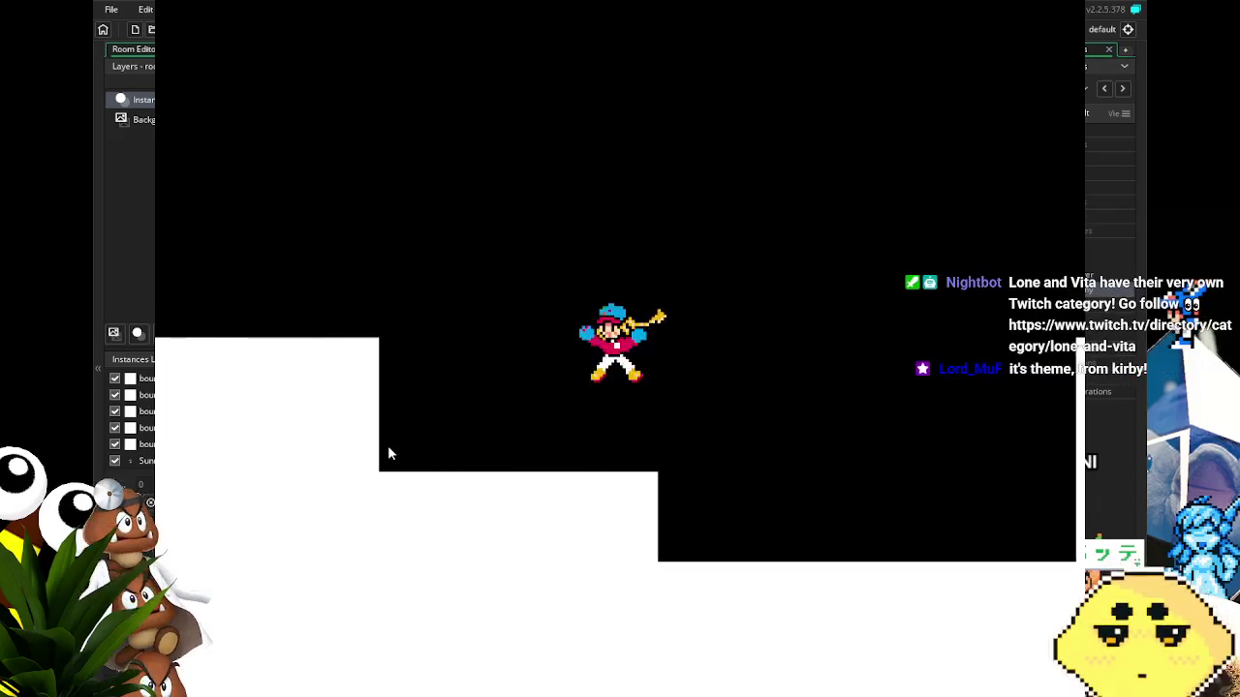
key("space")
key("Right")
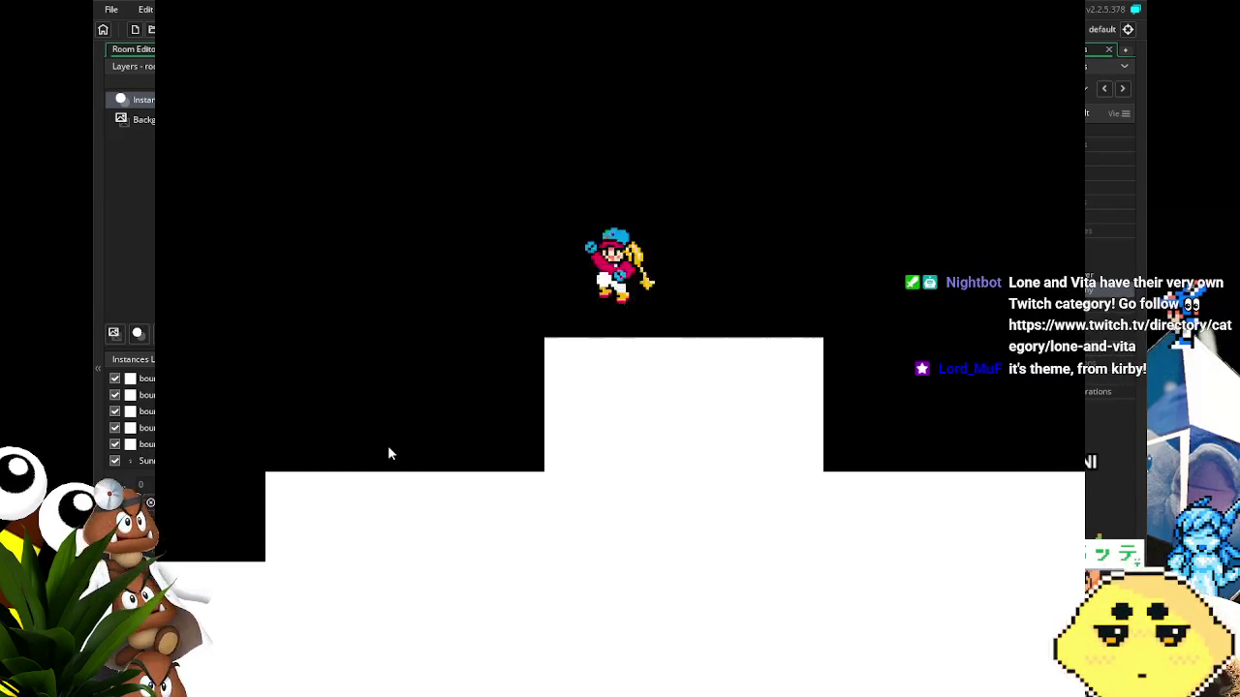
key("Left")
key("Right")
key("space")
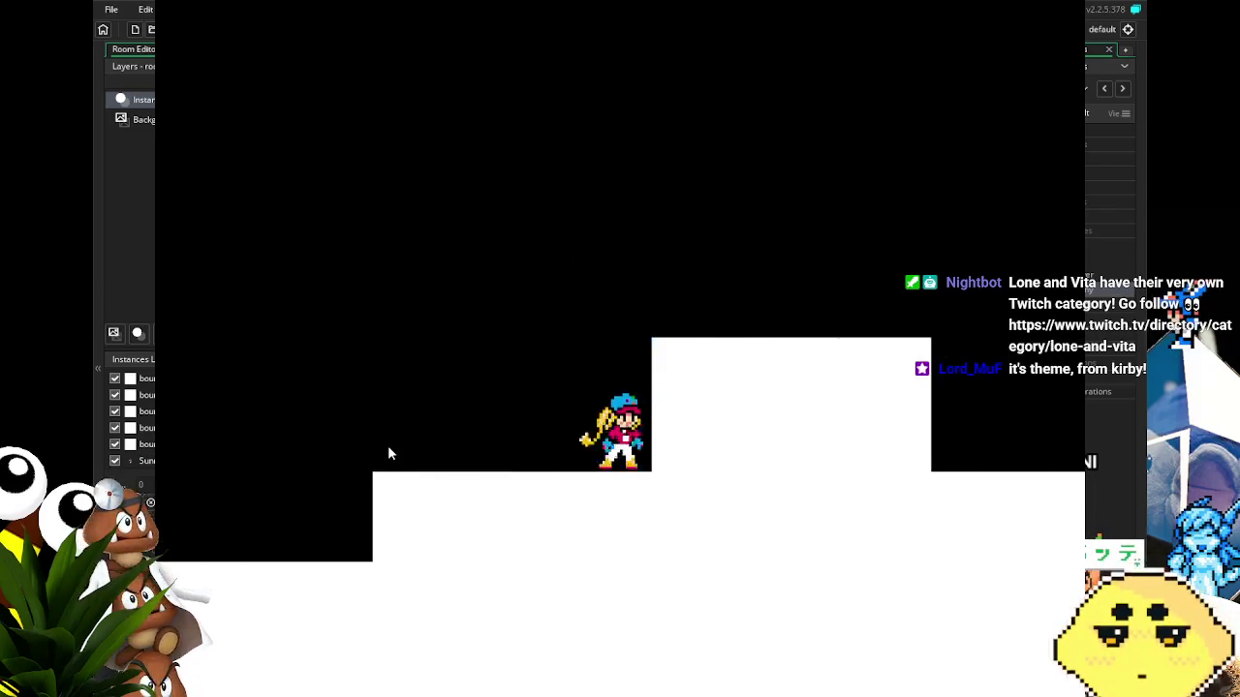
Keep Sunny jumping over the blocks and platforms, then quit the test run.
key("space")
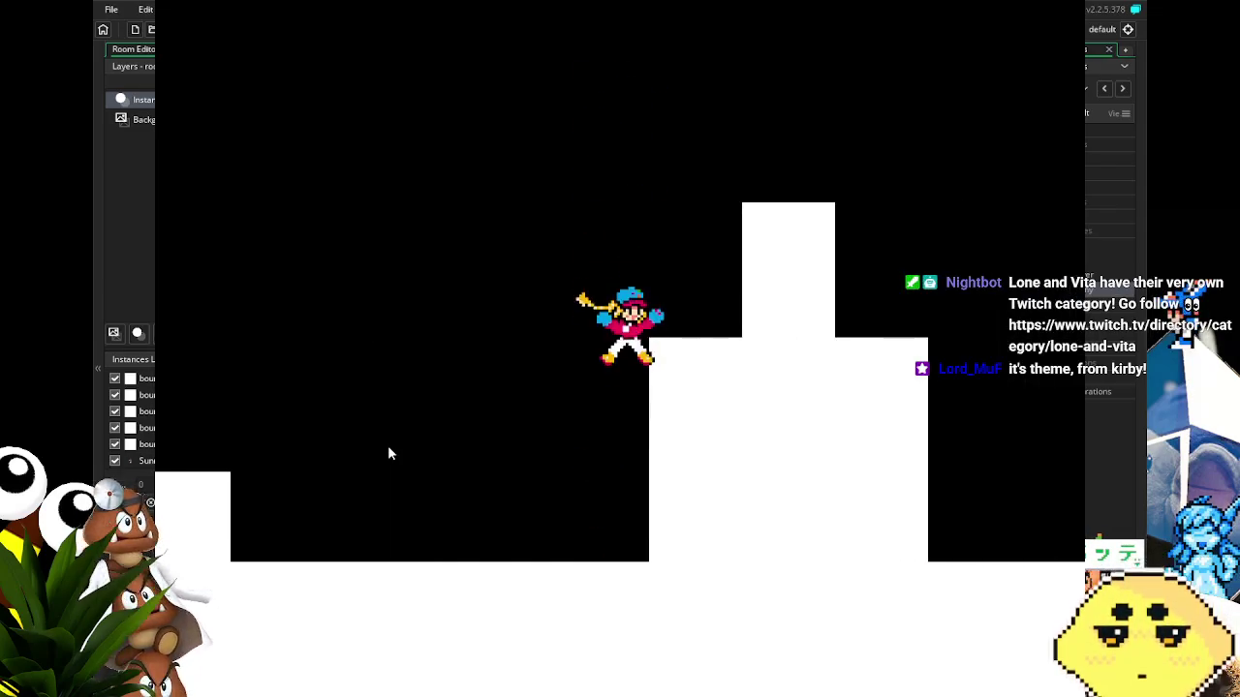
key("space")
key("space")
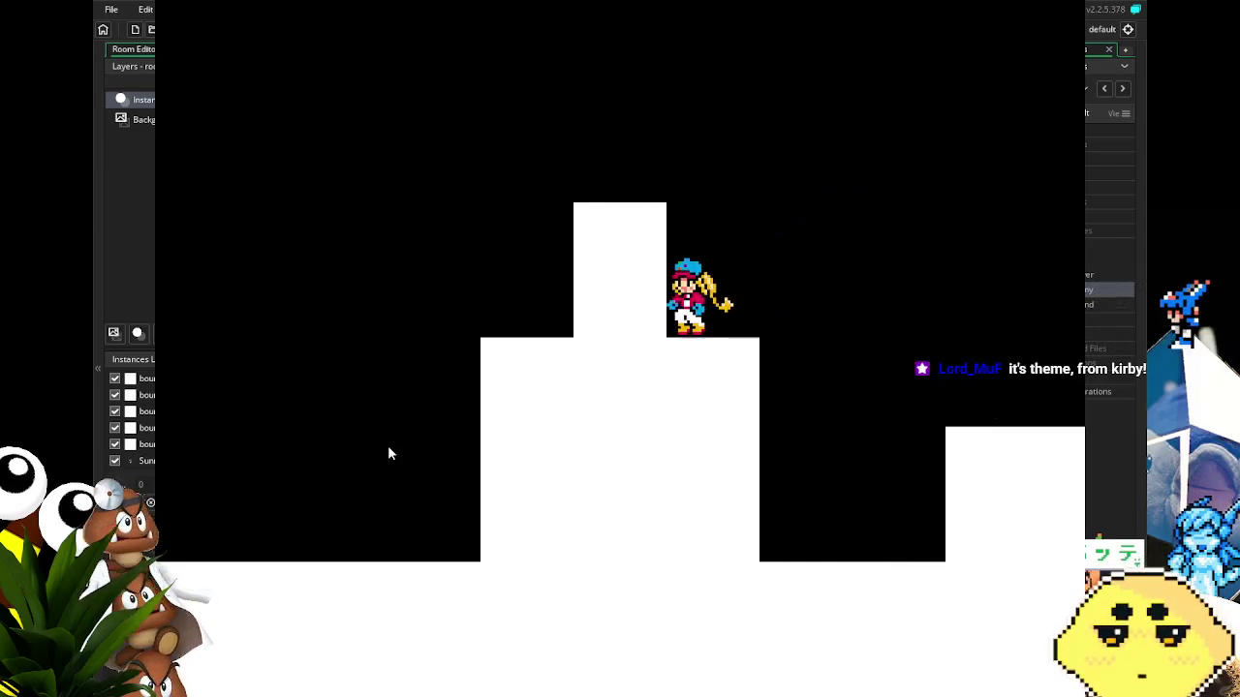
key("space")
key("space")
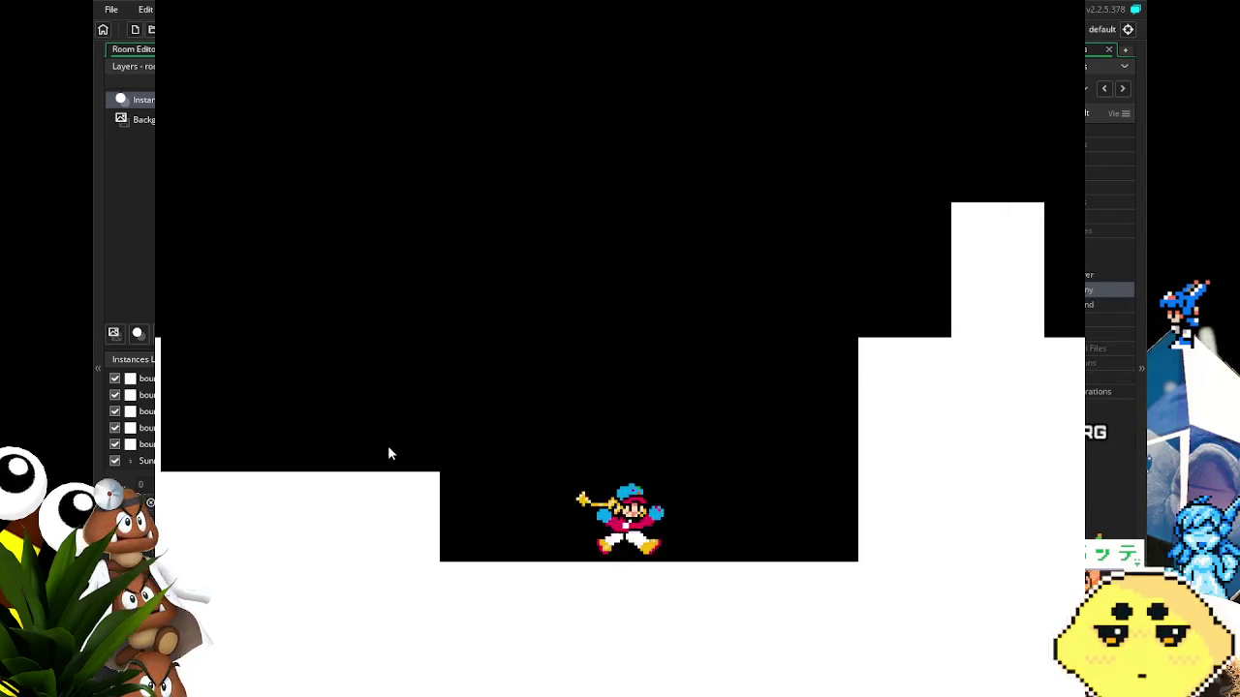
key("space")
key("space")
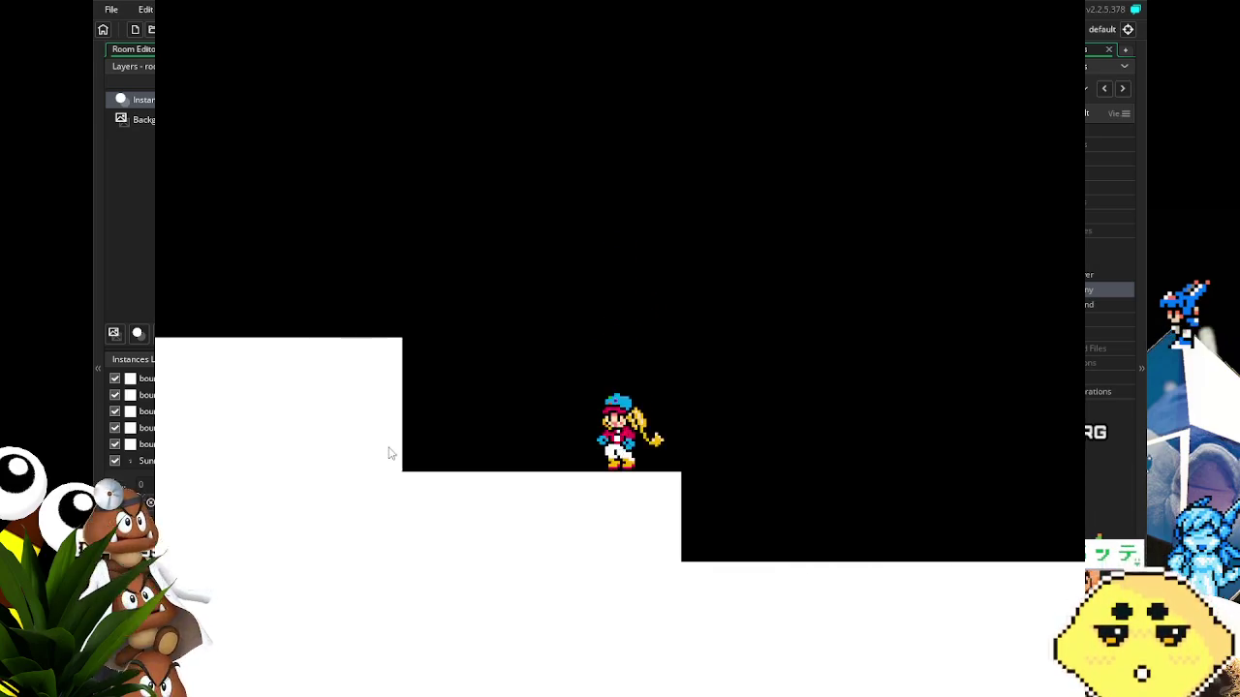
key("space")
key("space")
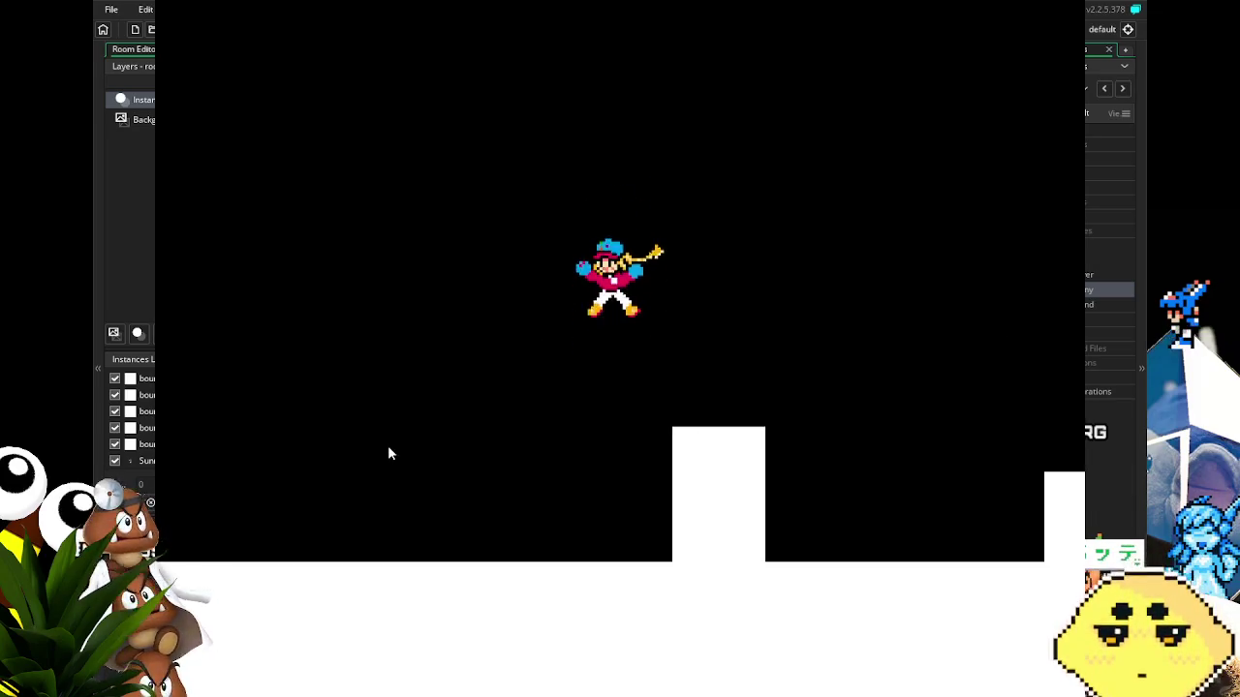
key("space")
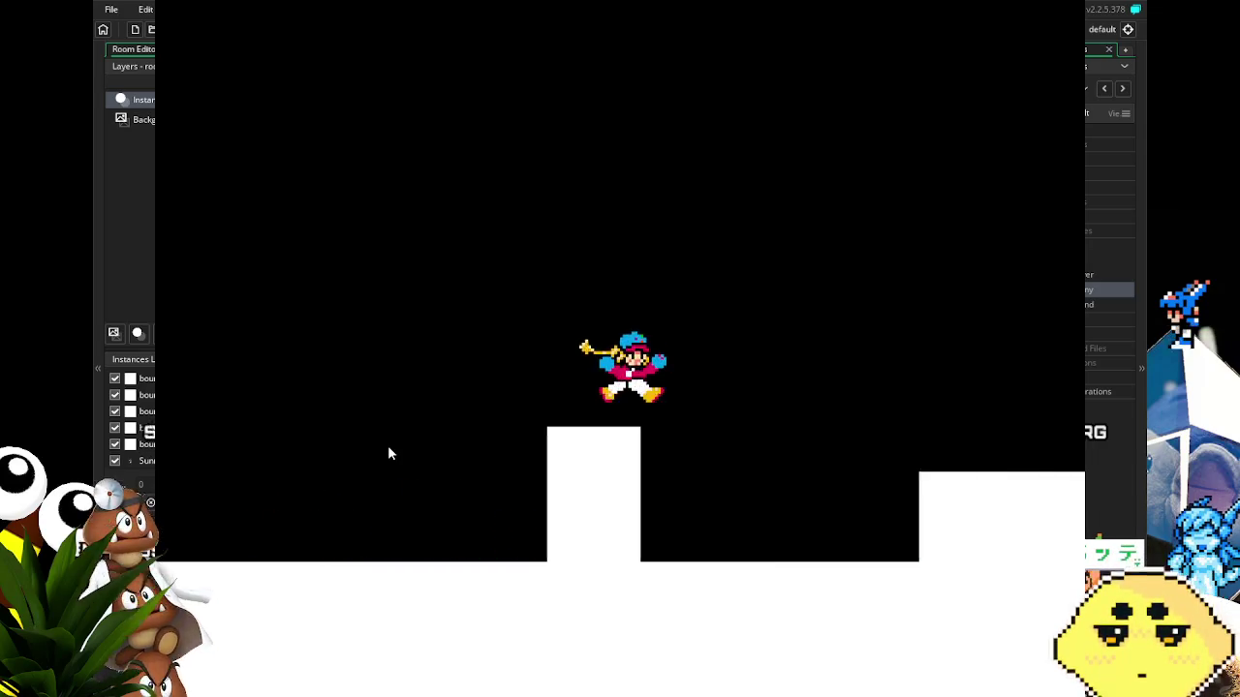
key("space")
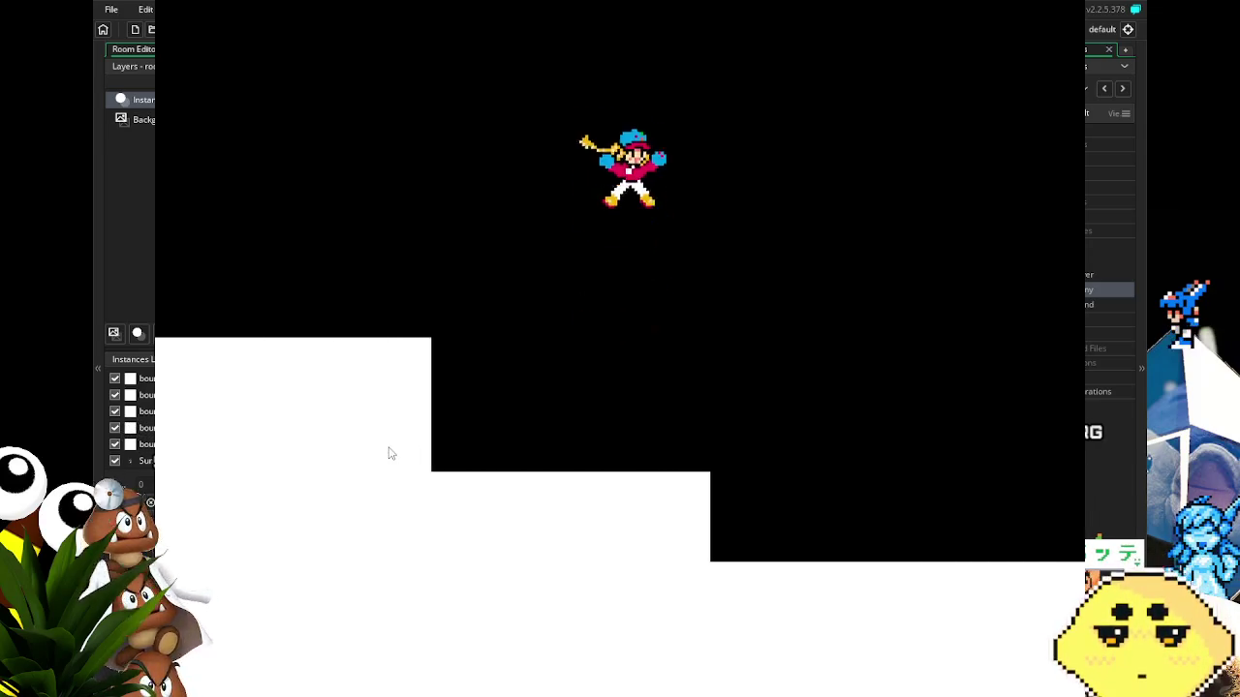
key("space")
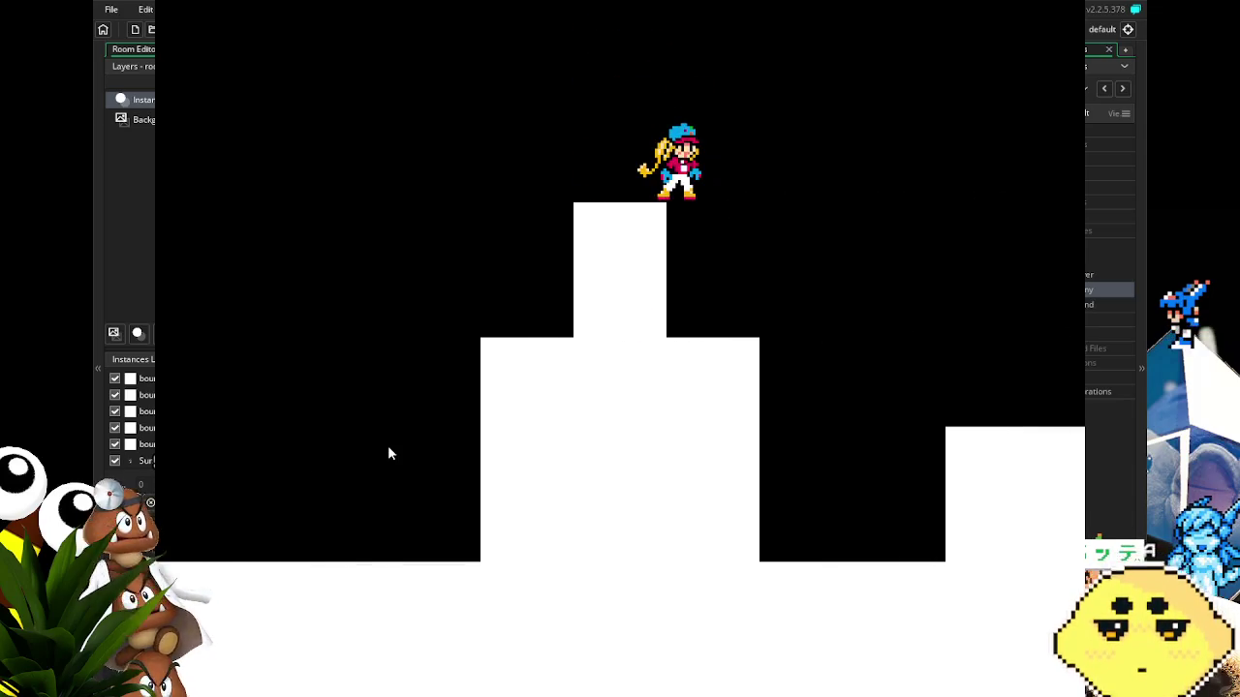
key("space")
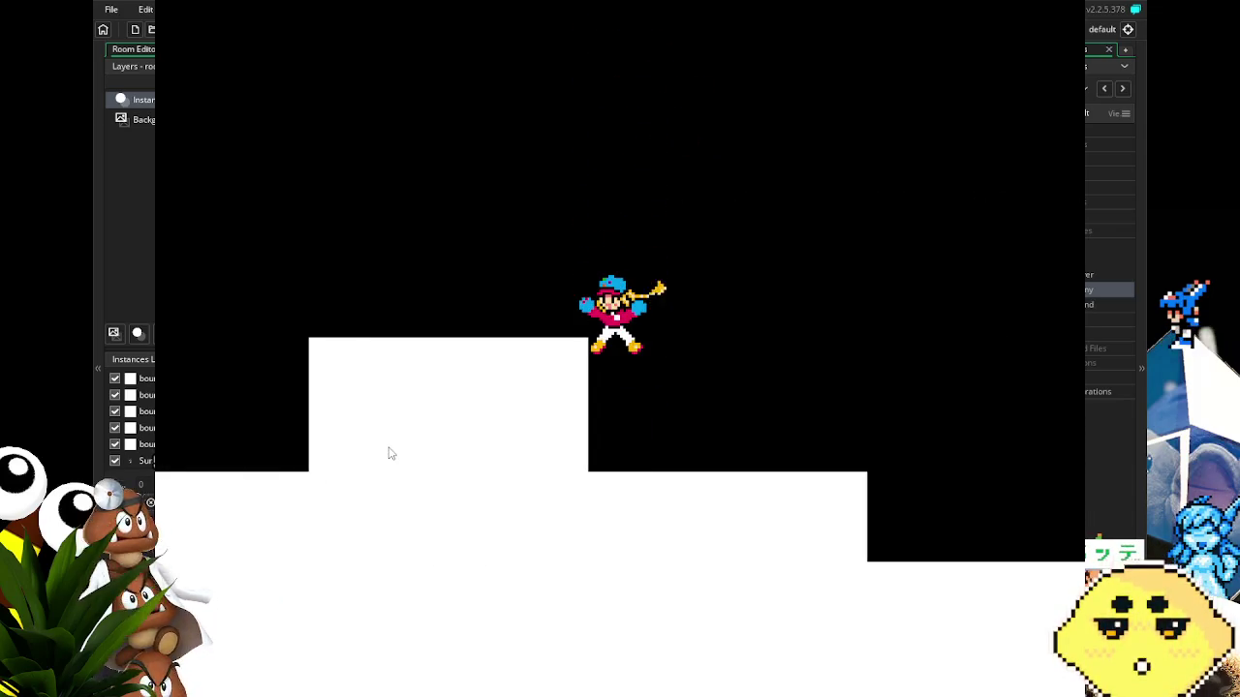
key("space")
key("space")
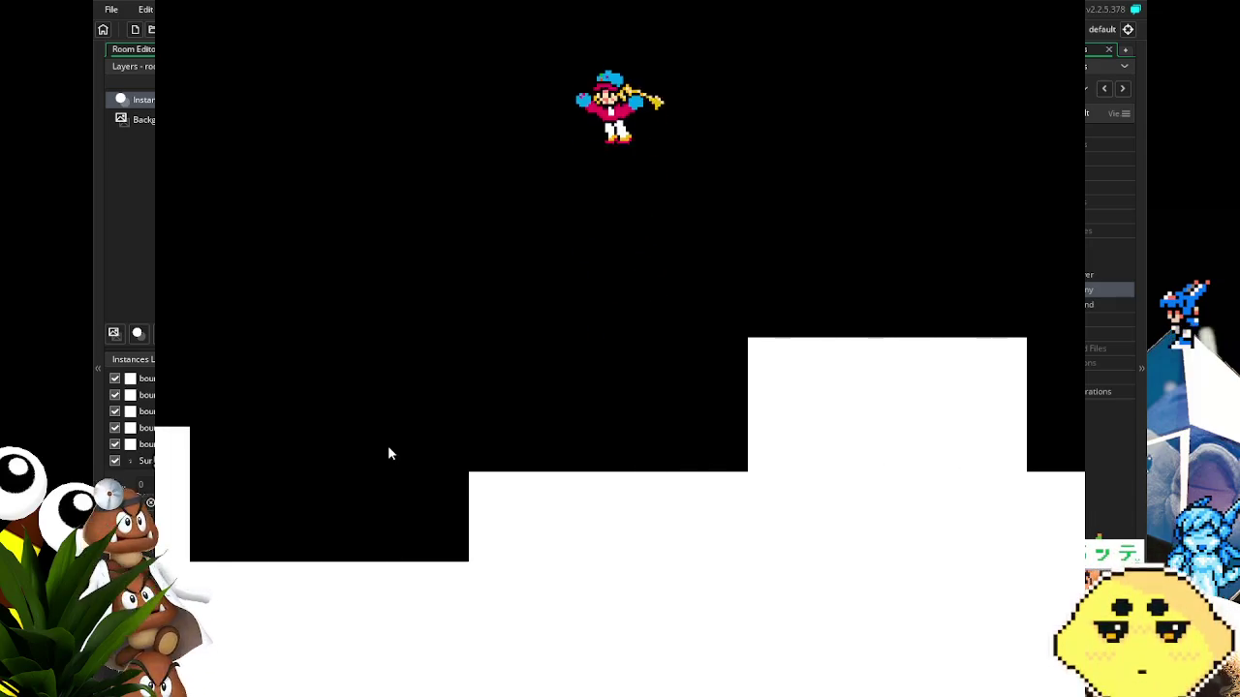
key("space")
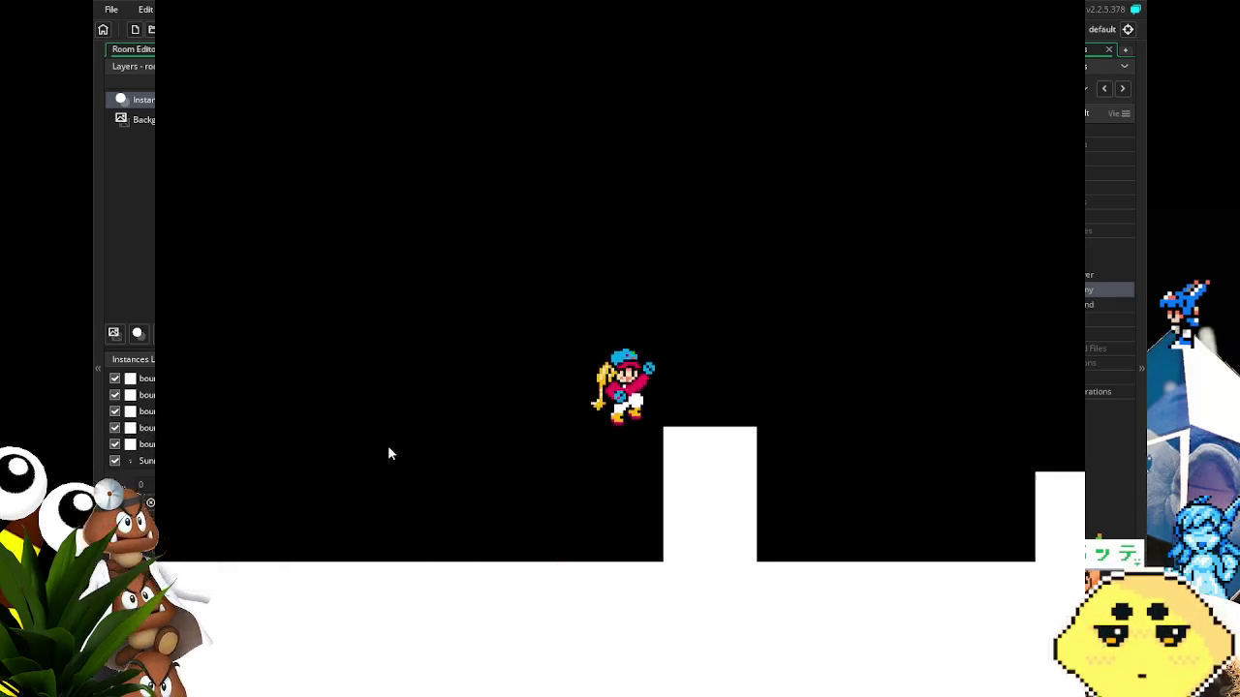
key("space")
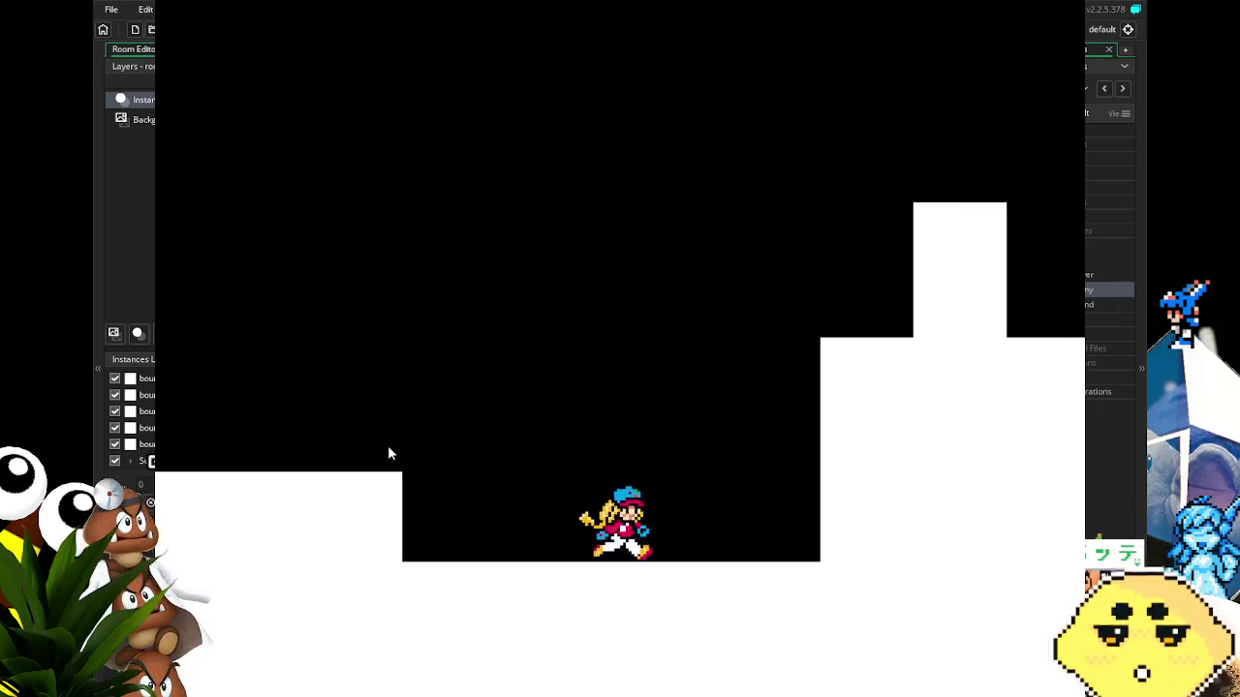
key("space")
key("space")
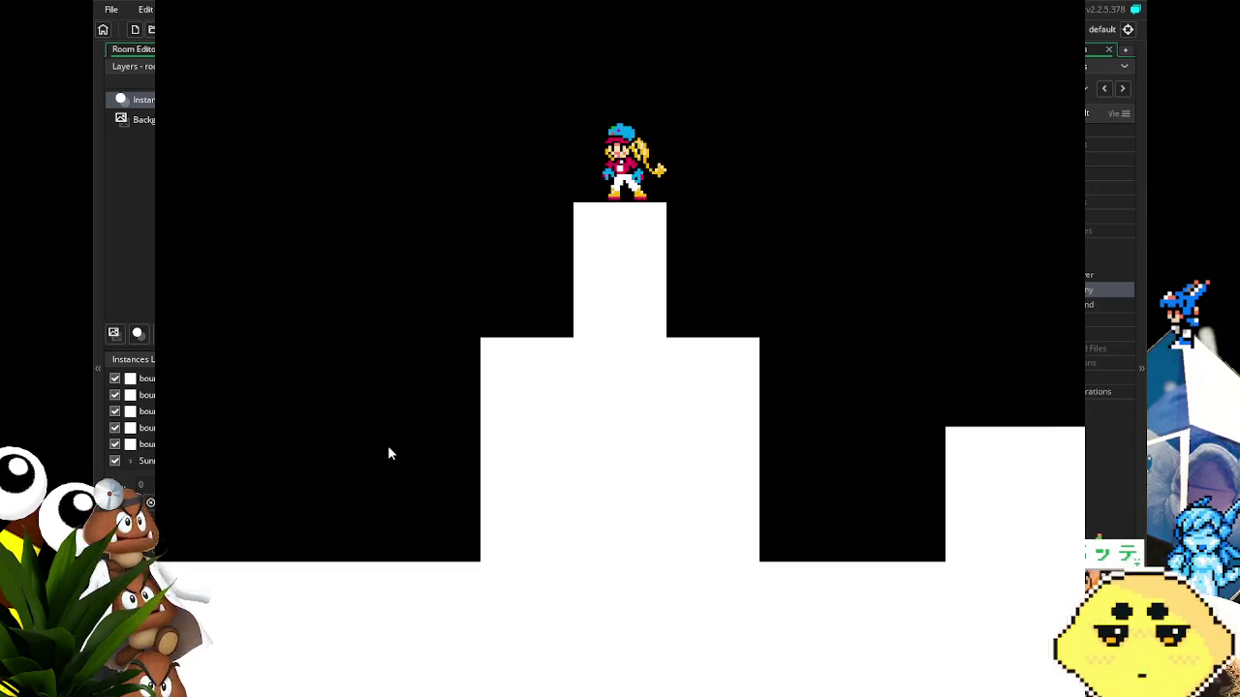
key("Escape")
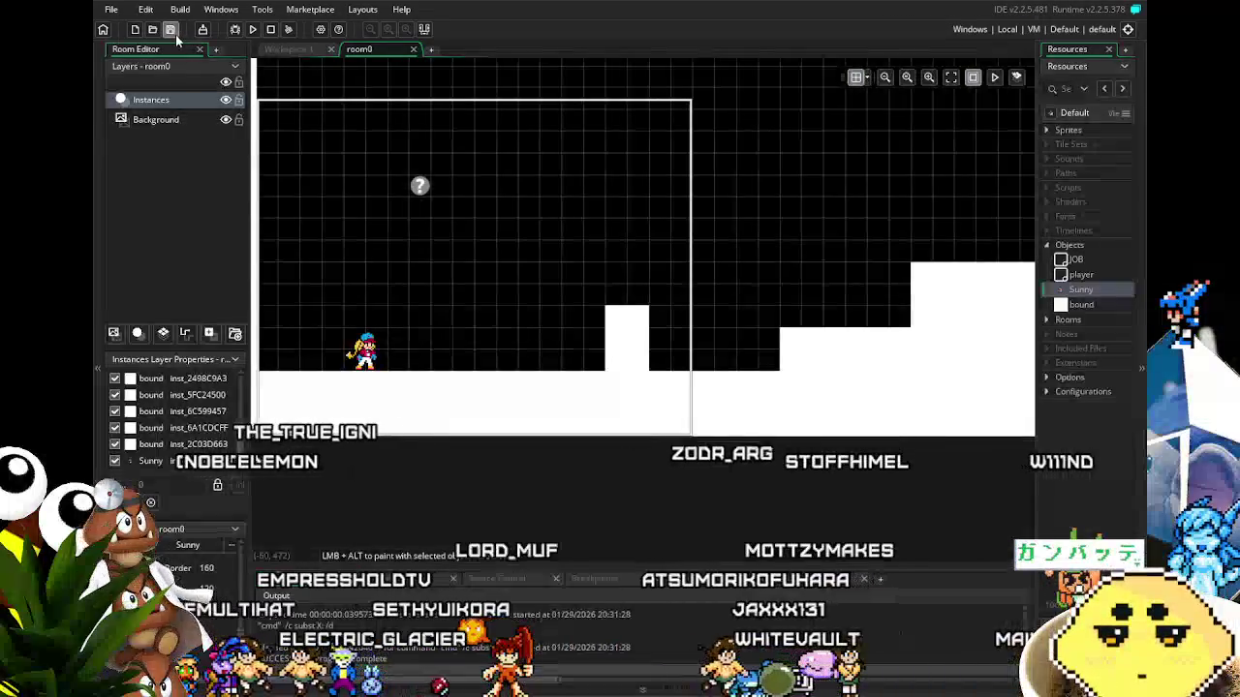
Open the Sunny object and look over its Step, Draw and Key Down - Left code.
double_click(1081, 289)
mouse_move(579, 490)
left_mouse_down()
mouse_move(394, 512)
mouse_move(468, 511)
left_mouse_up()
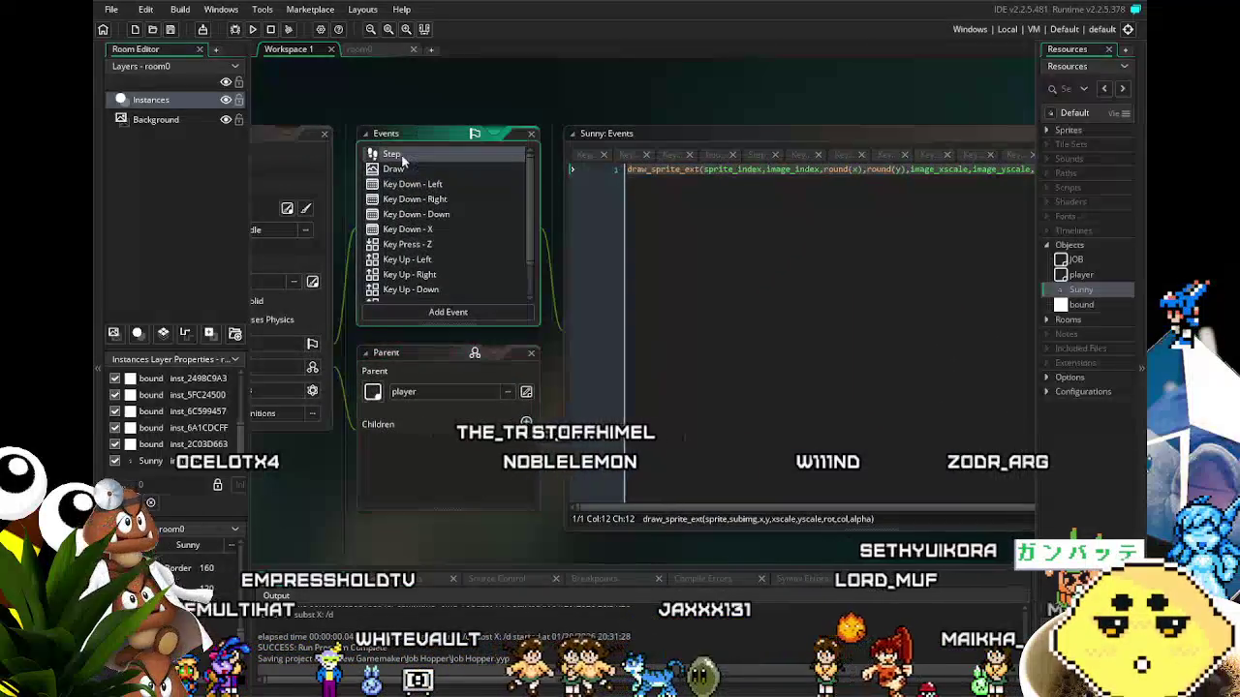
left_click(400, 157)
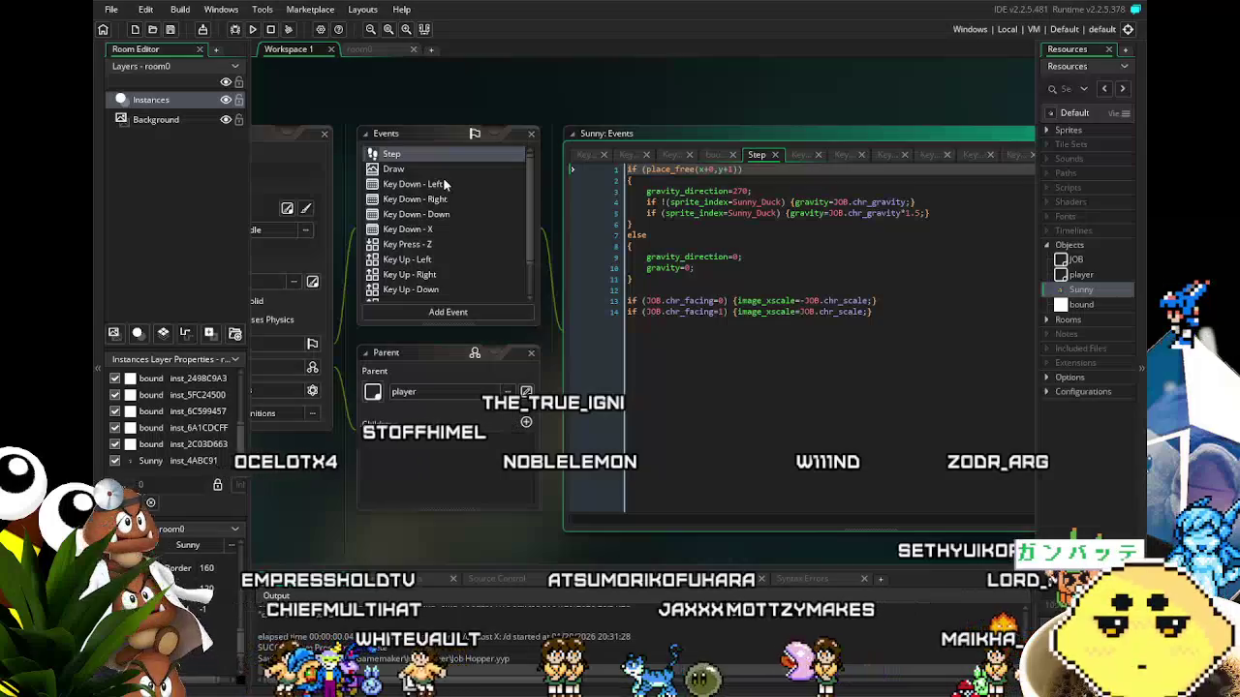
left_click(411, 168)
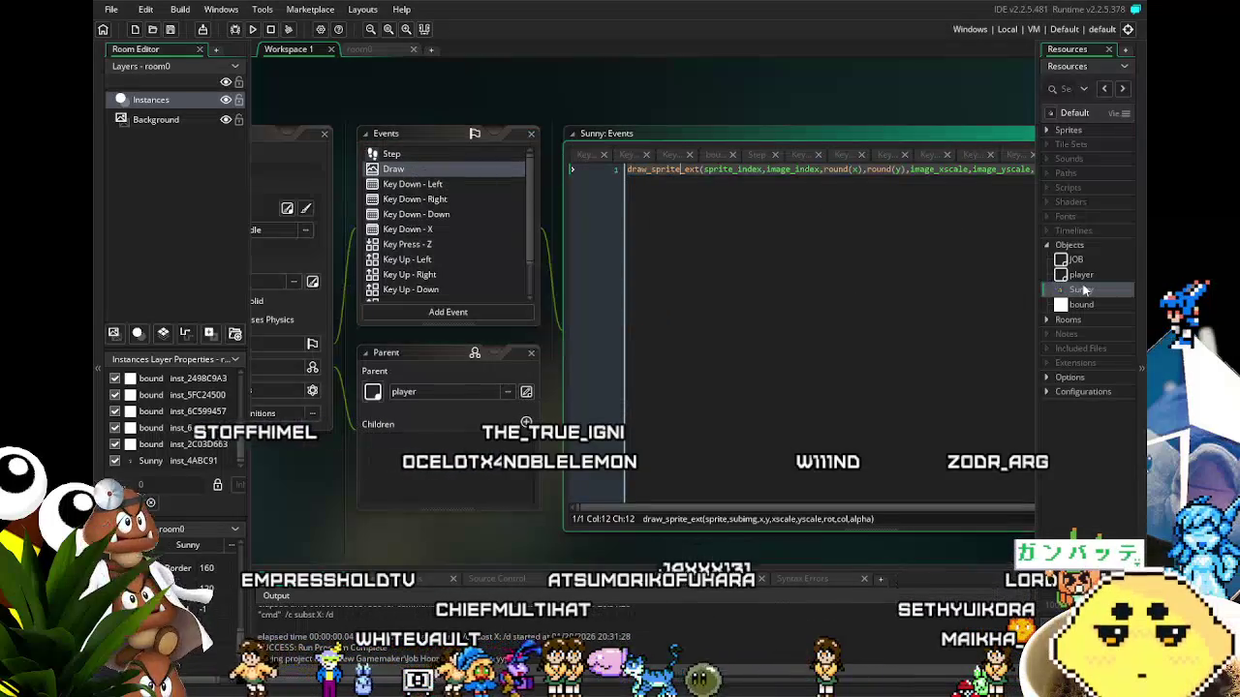
left_click(443, 185)
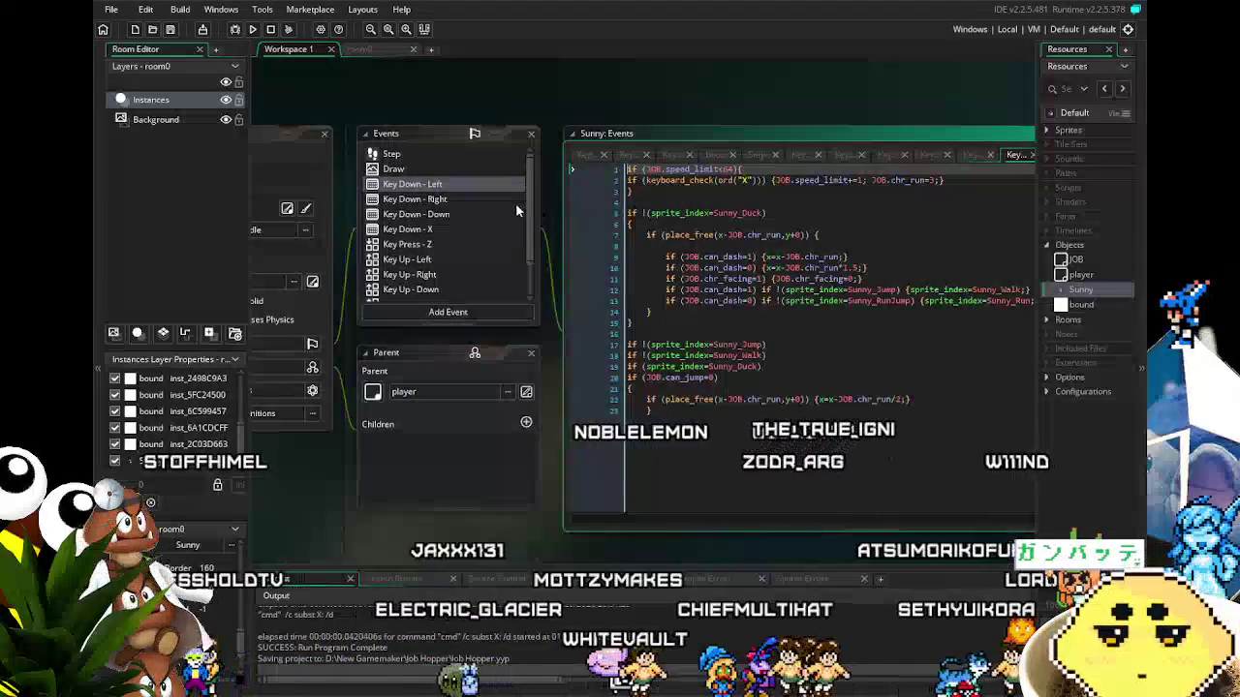
left_click(659, 319)
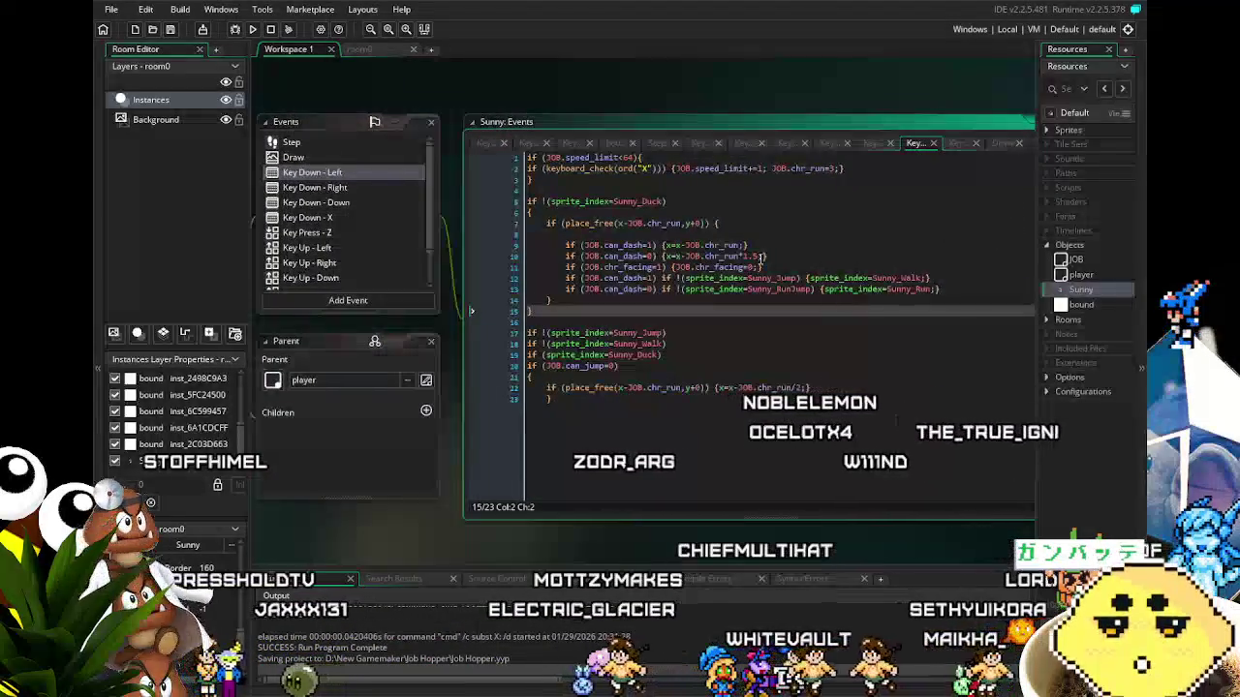
left_click(756, 256)
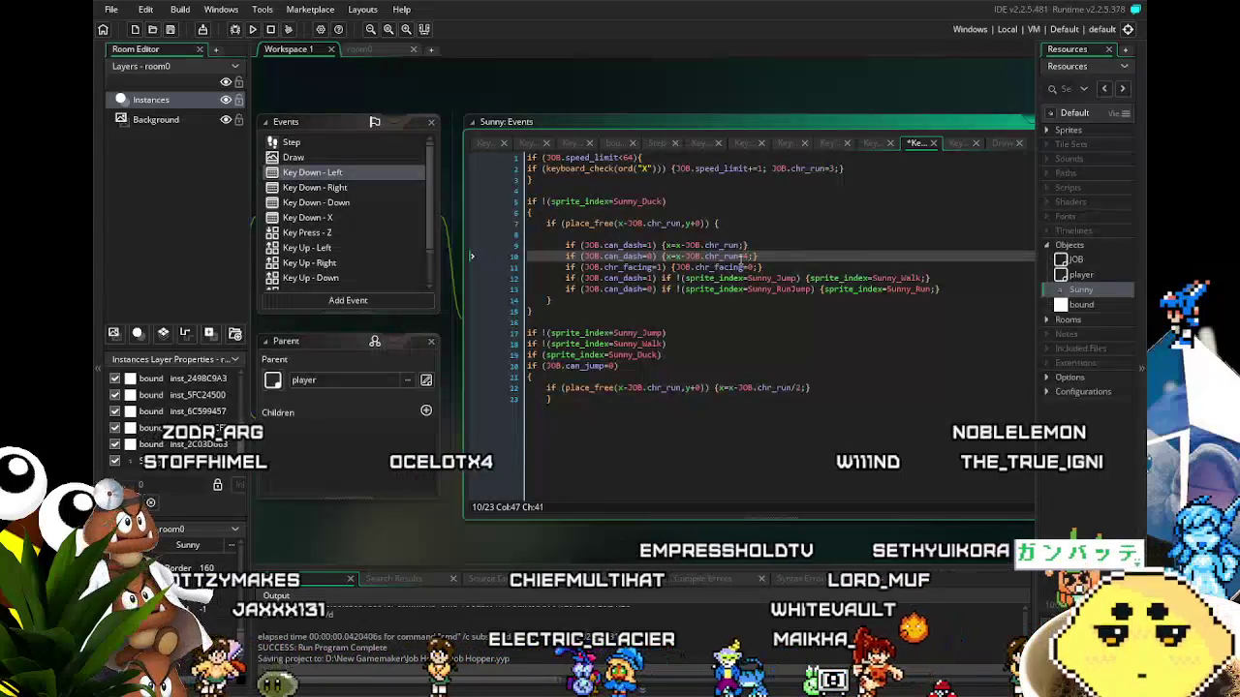
left_click(699, 339)
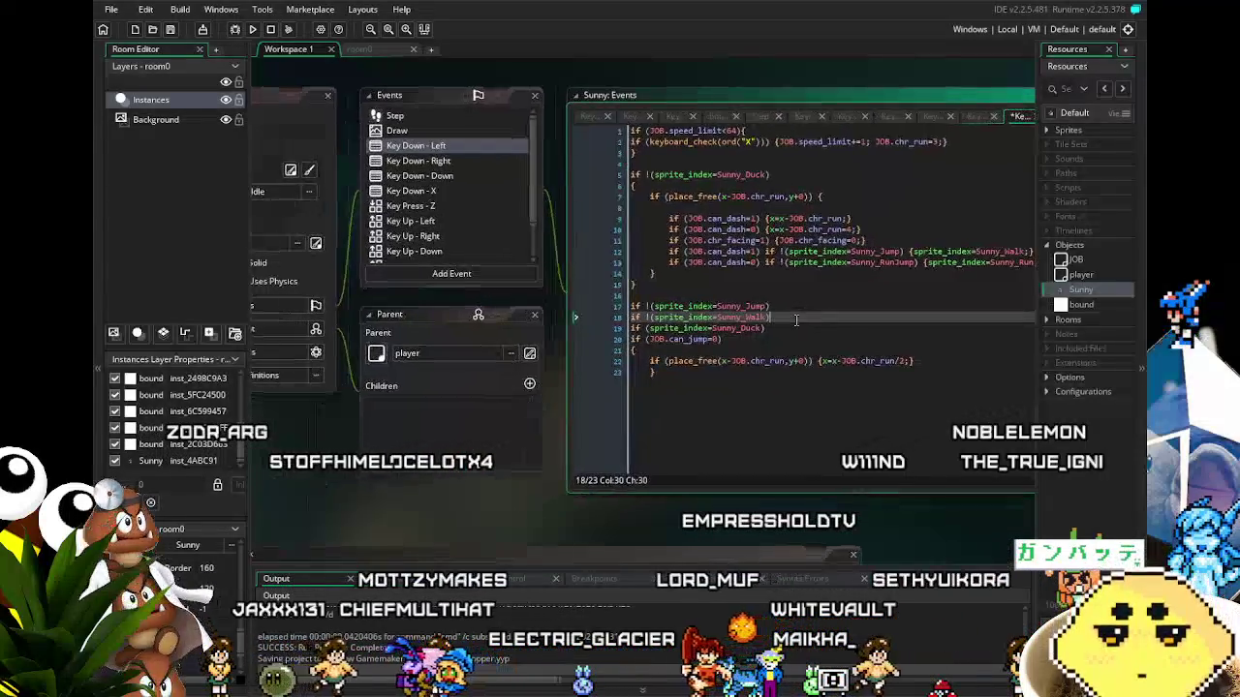
In Key Down - Right, change the line 10 speed multiplier and line 22 halved air speed.
left_click(410, 162)
left_click(847, 228)
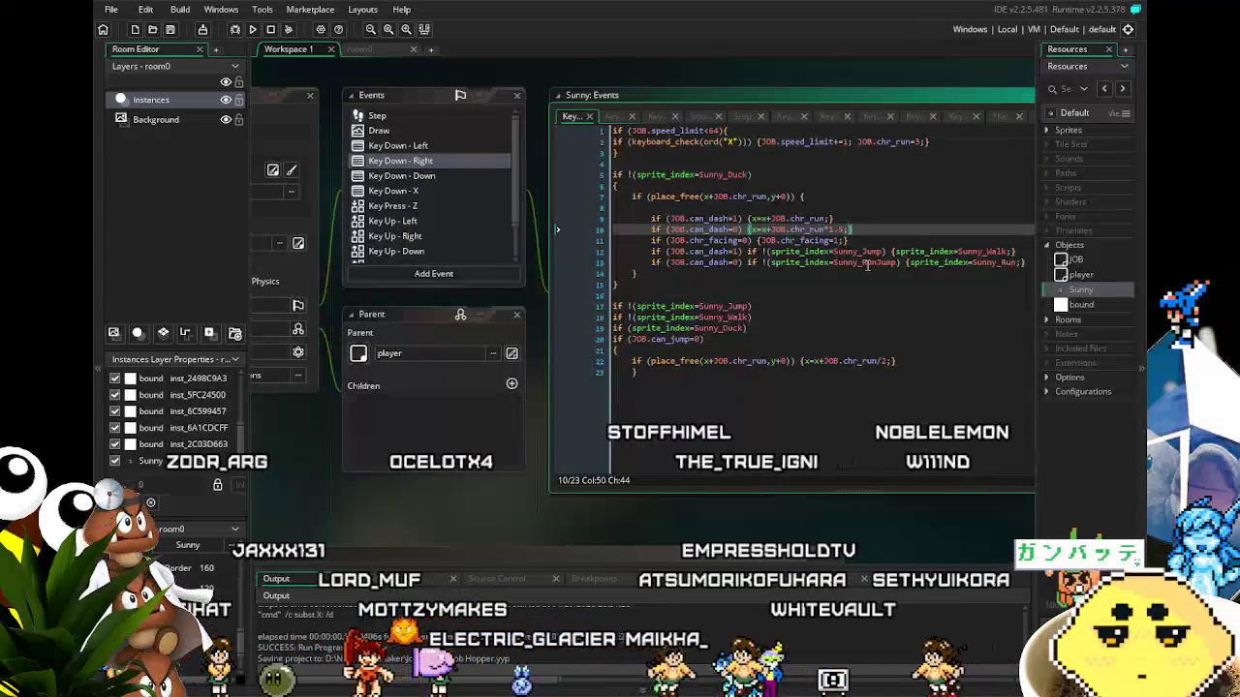
key("BackSpace")
key("BackSpace")
key("BackSpace")
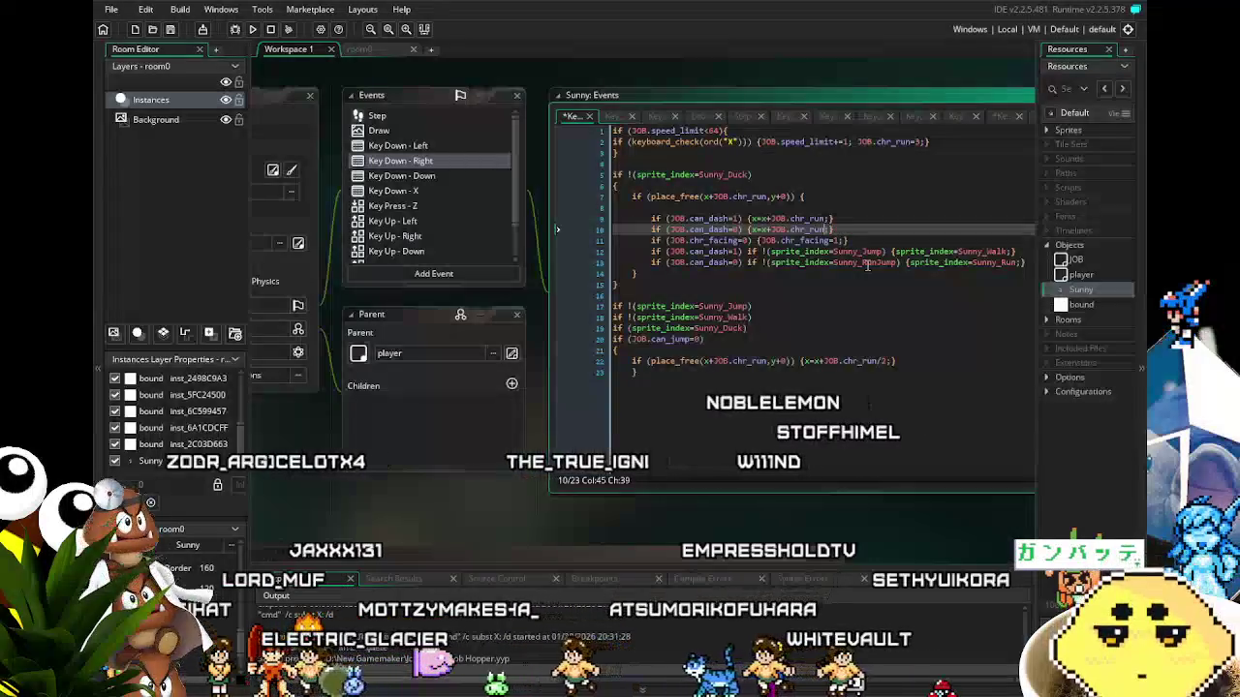
type("/2")
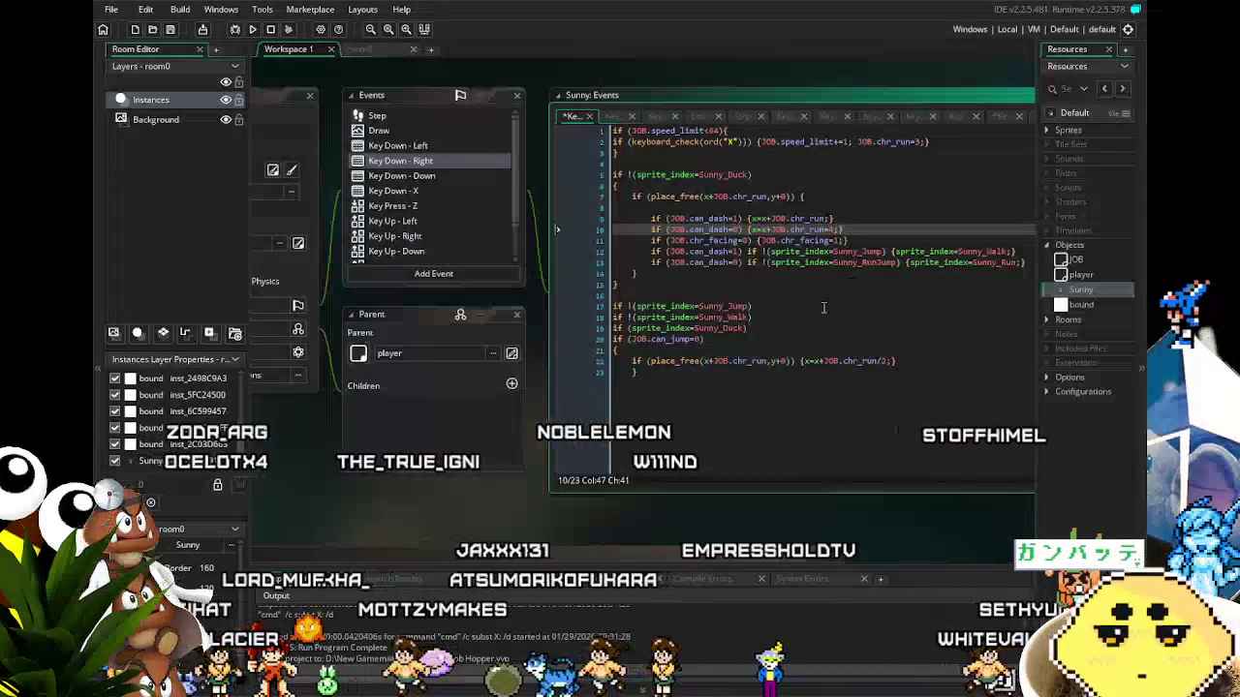
left_click(791, 347)
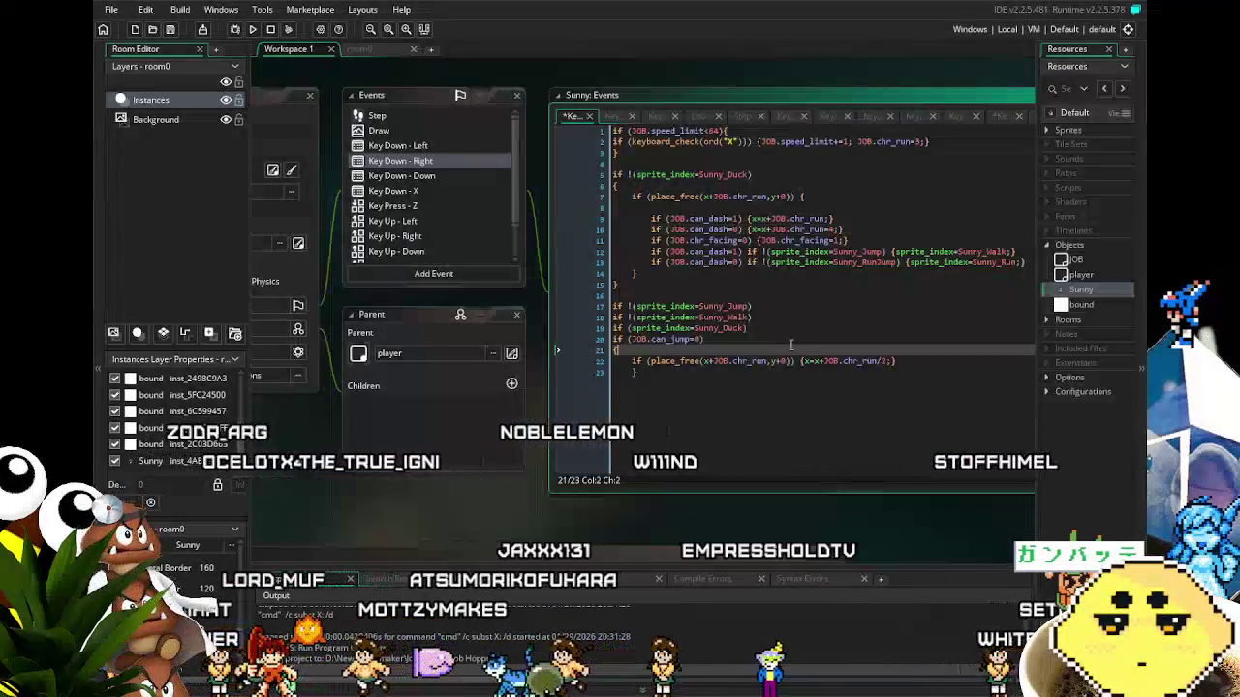
left_click(421, 180)
left_click(422, 161)
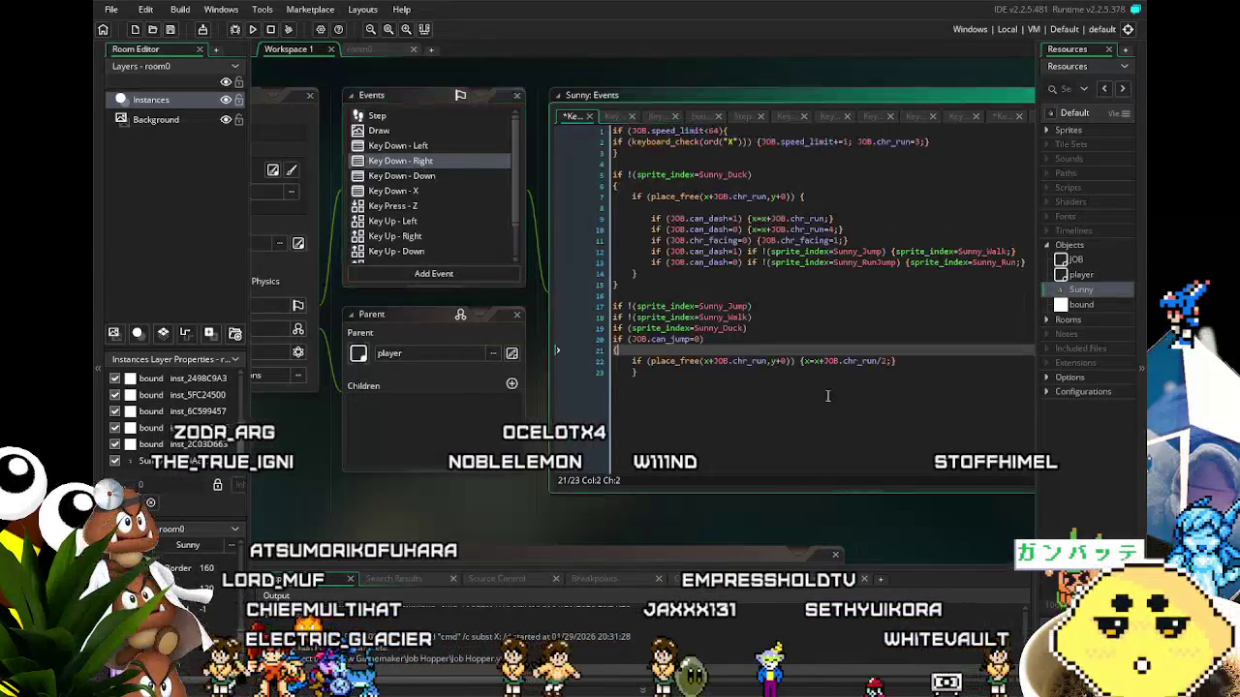
left_click(816, 390)
left_click(832, 365)
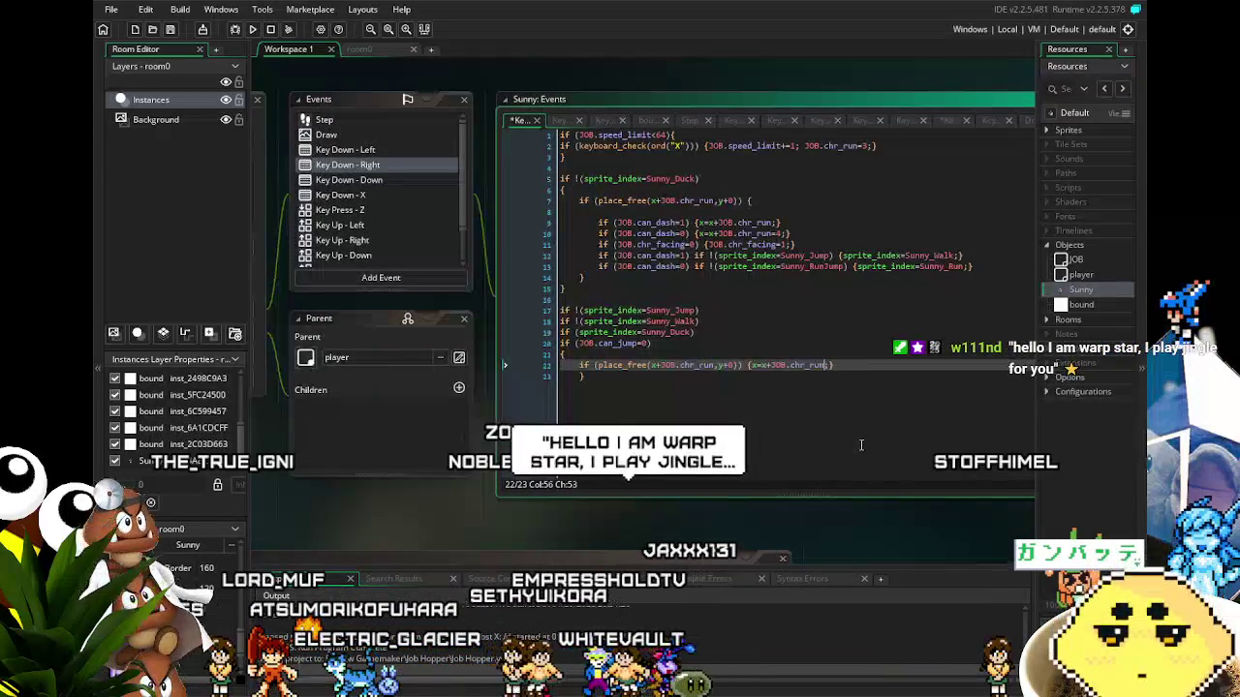
type("*")
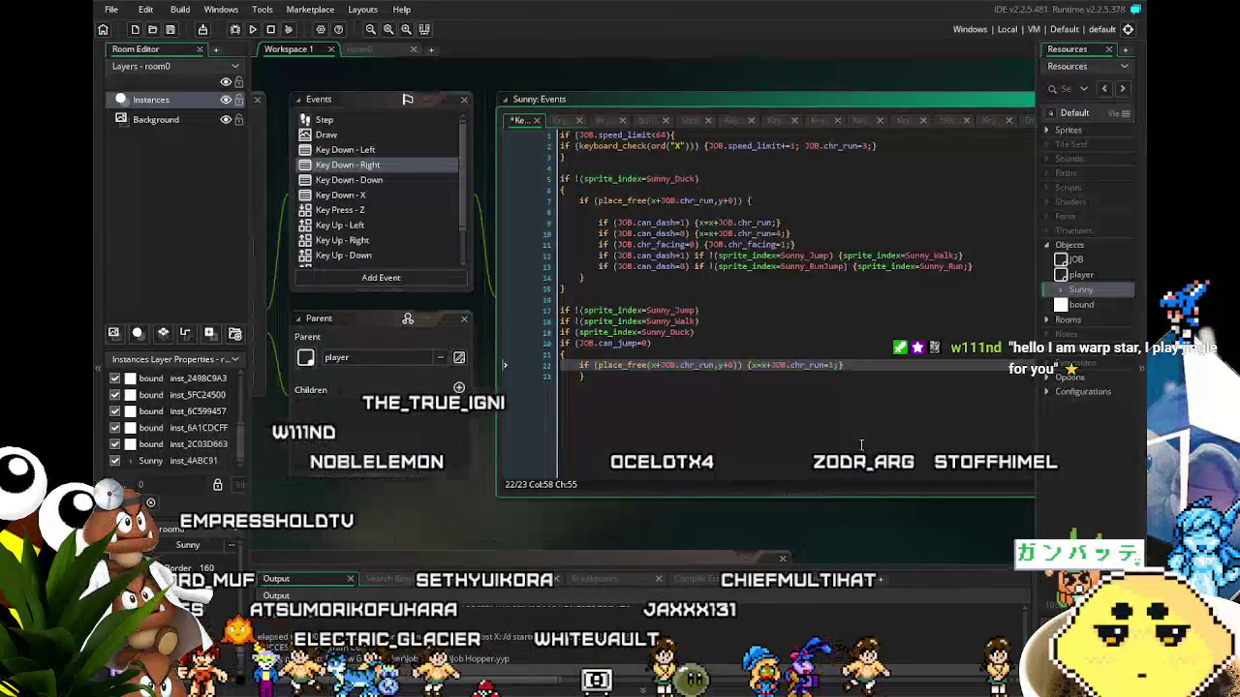
left_click(843, 447)
In Key Down - Left, change line 22's halved air speed to a multiplier of 1.
left_click(345, 149)
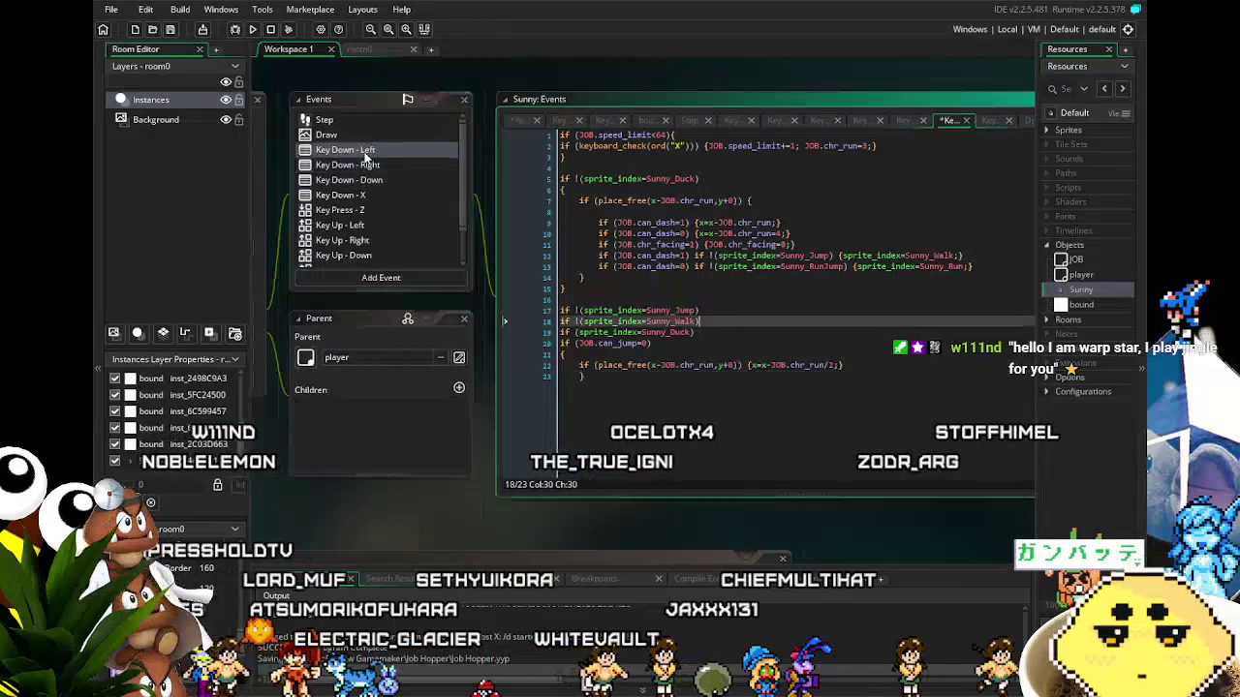
left_click(837, 365)
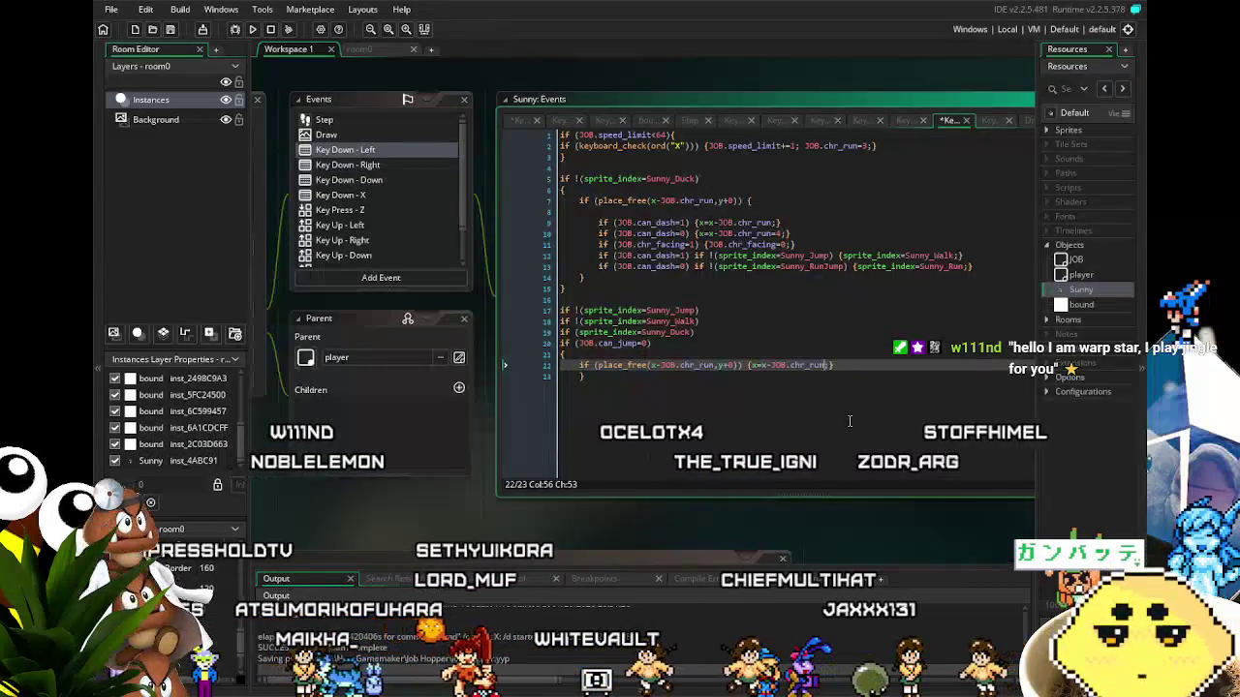
type("=1;")
key("Down")
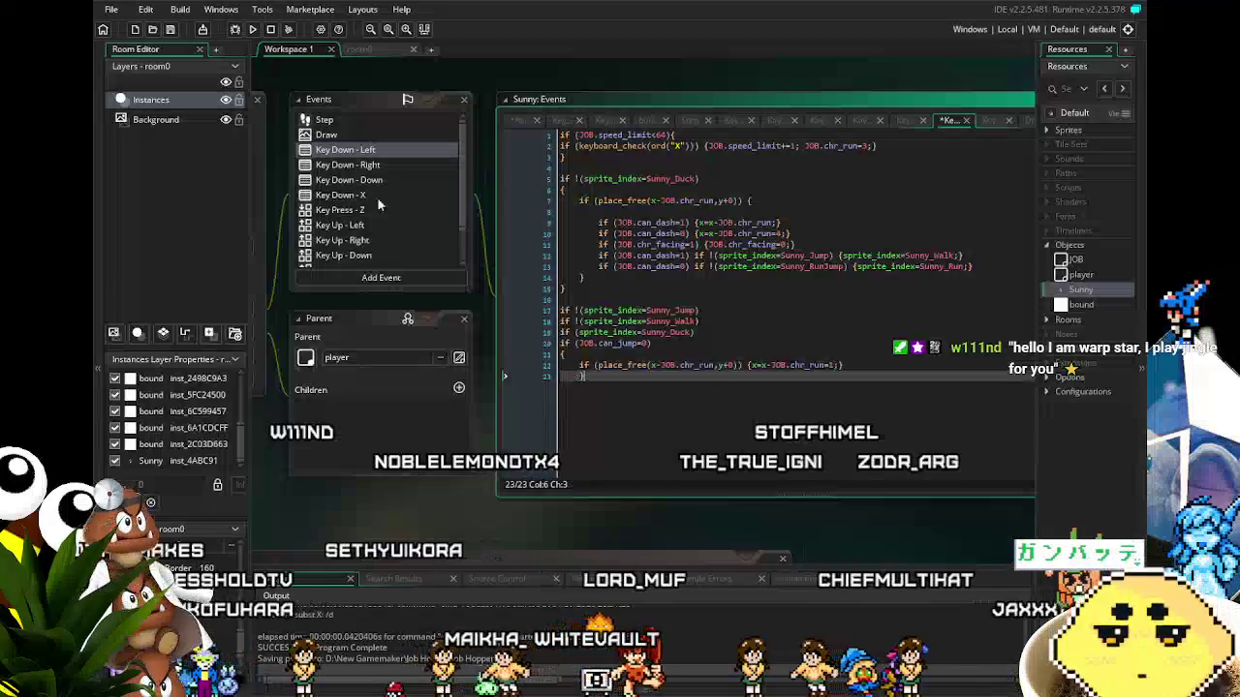
left_click(349, 180)
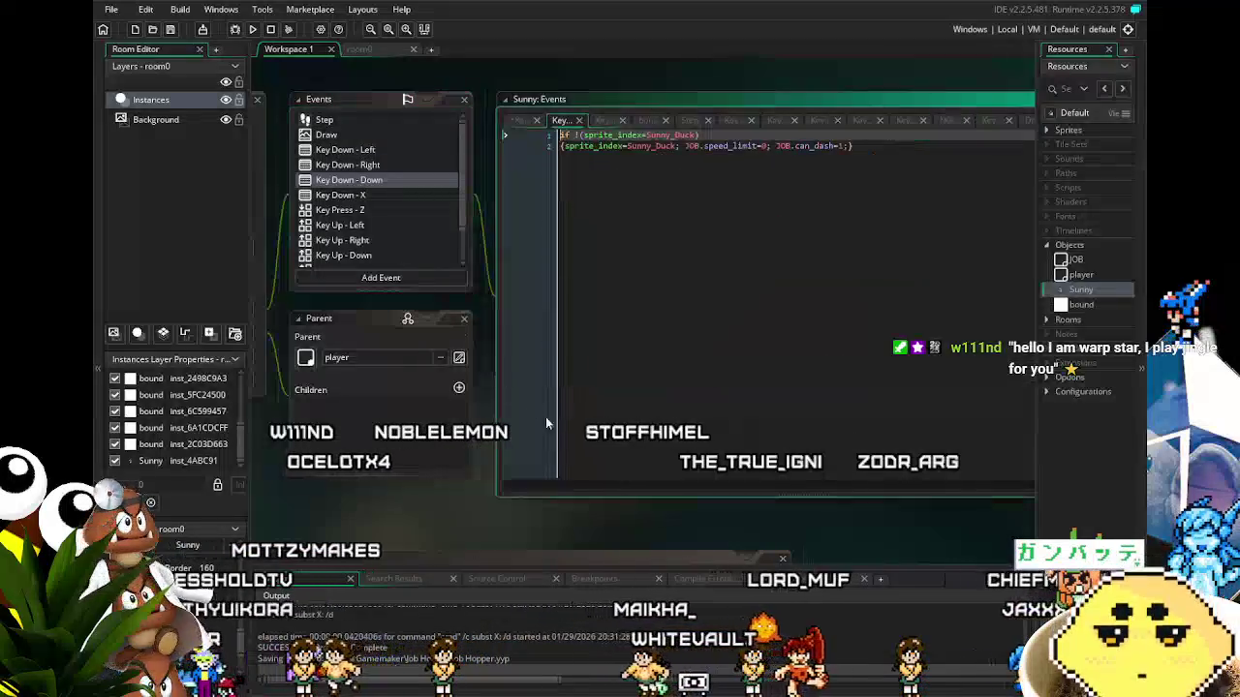
Review Sunny's Key Down - X dash, Key Press - Z jump and Key Up - Left code.
left_click(325, 197)
left_click(338, 211)
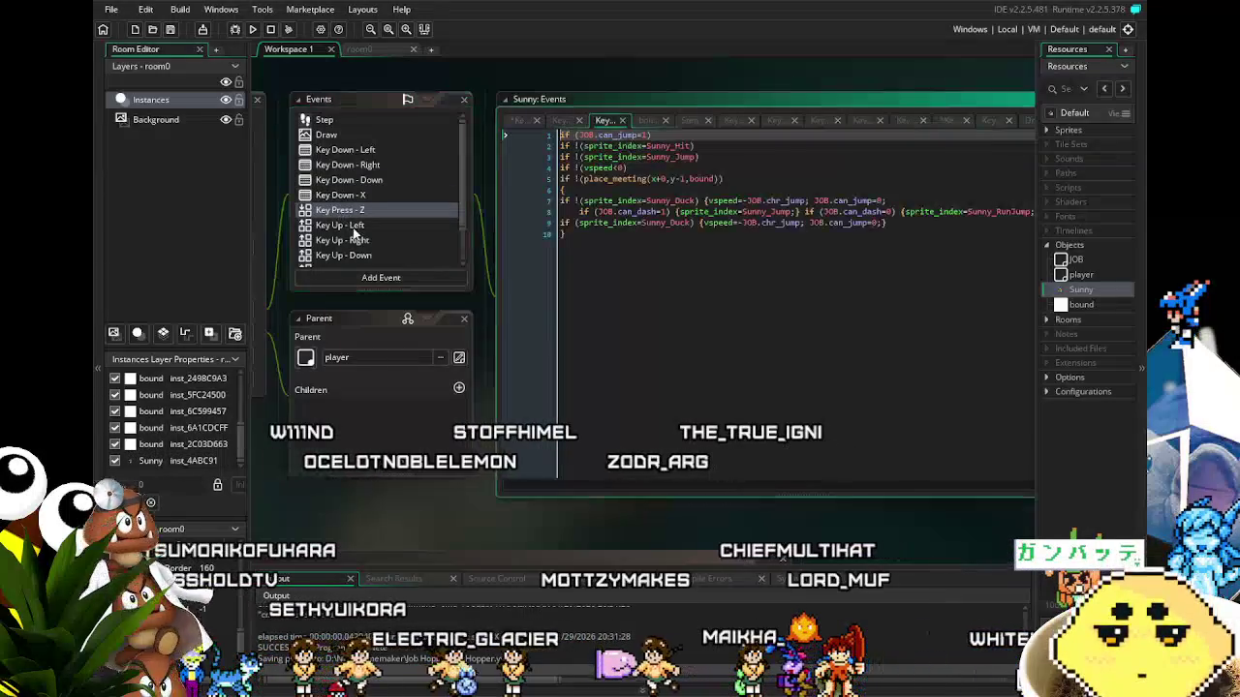
left_click(628, 323)
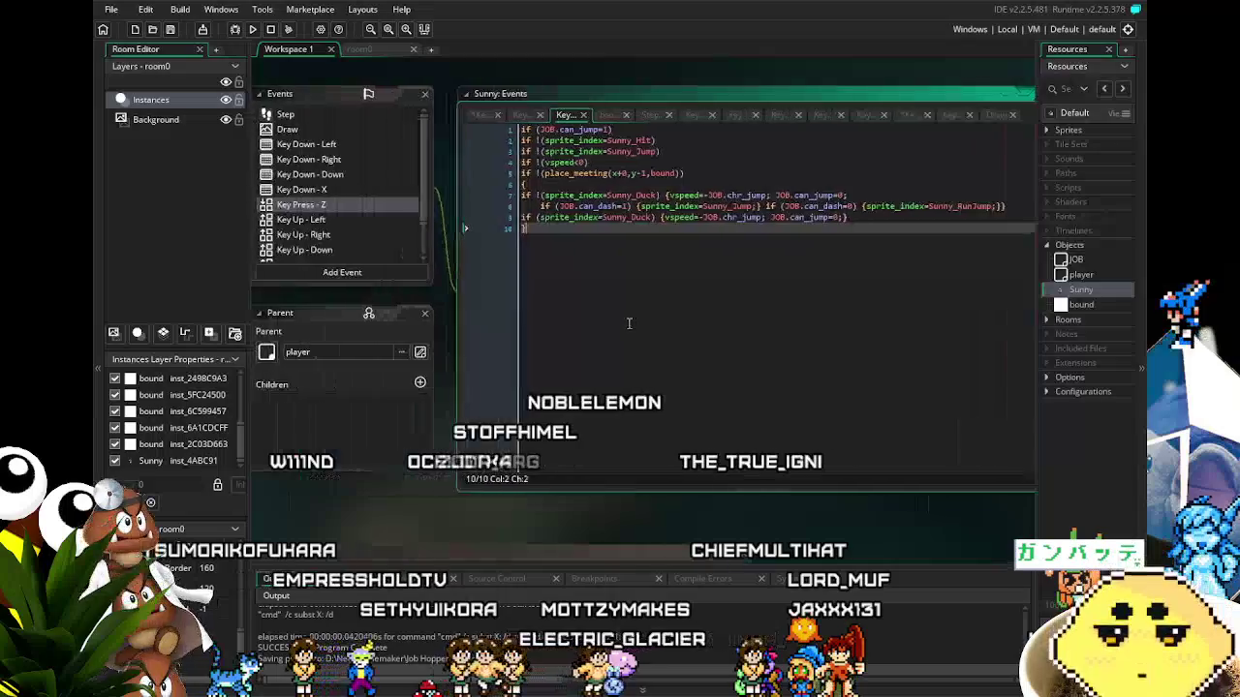
left_click(334, 223)
left_click(326, 191)
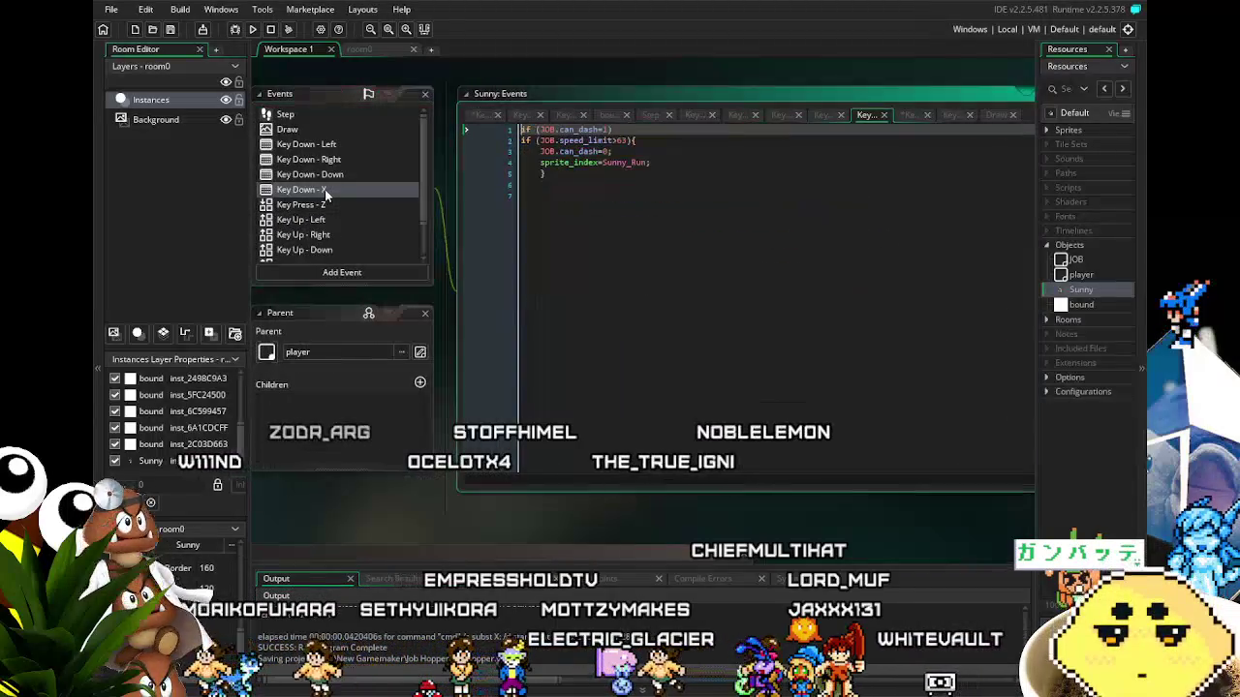
left_click(319, 204)
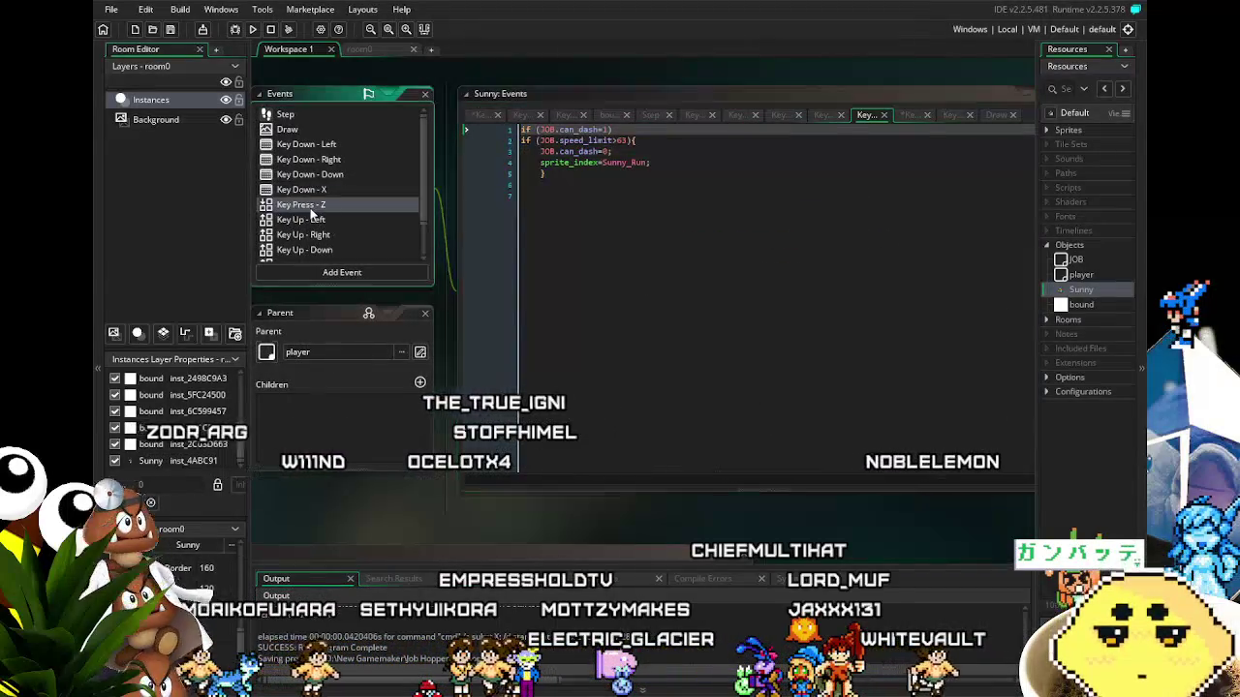
left_click(328, 221)
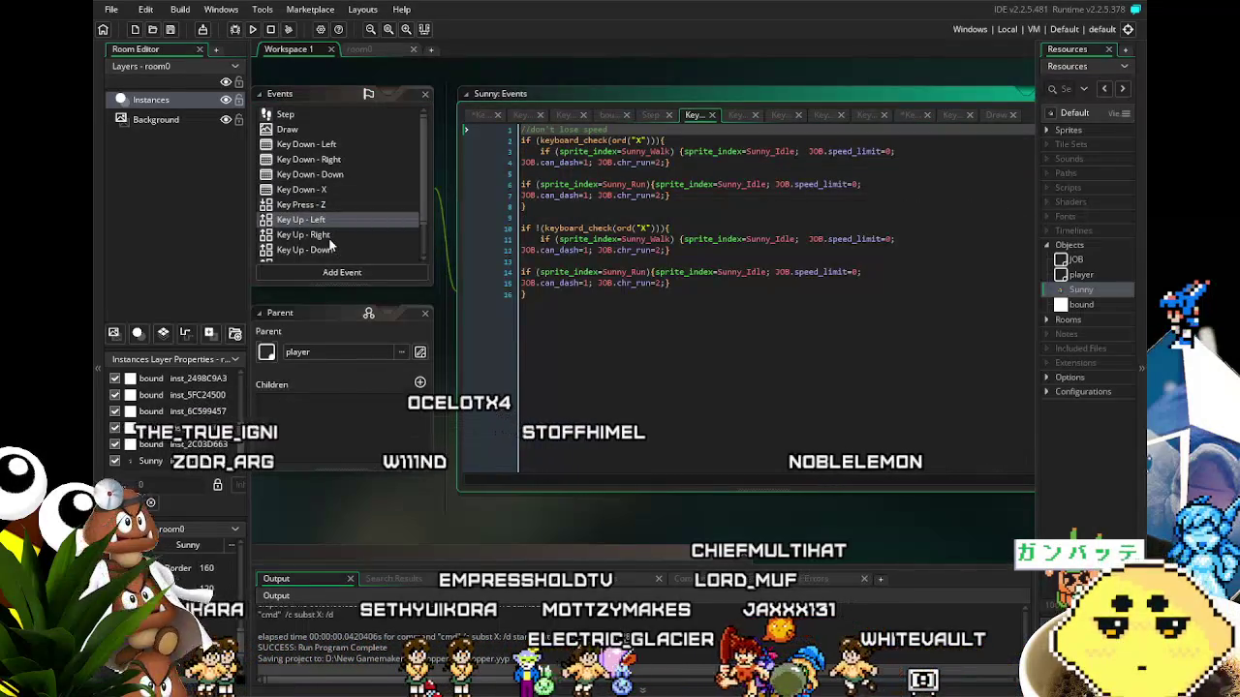
Check the Key Up Right, Down, X, Z and bound collision code, then start a room0 test run.
left_click(329, 240)
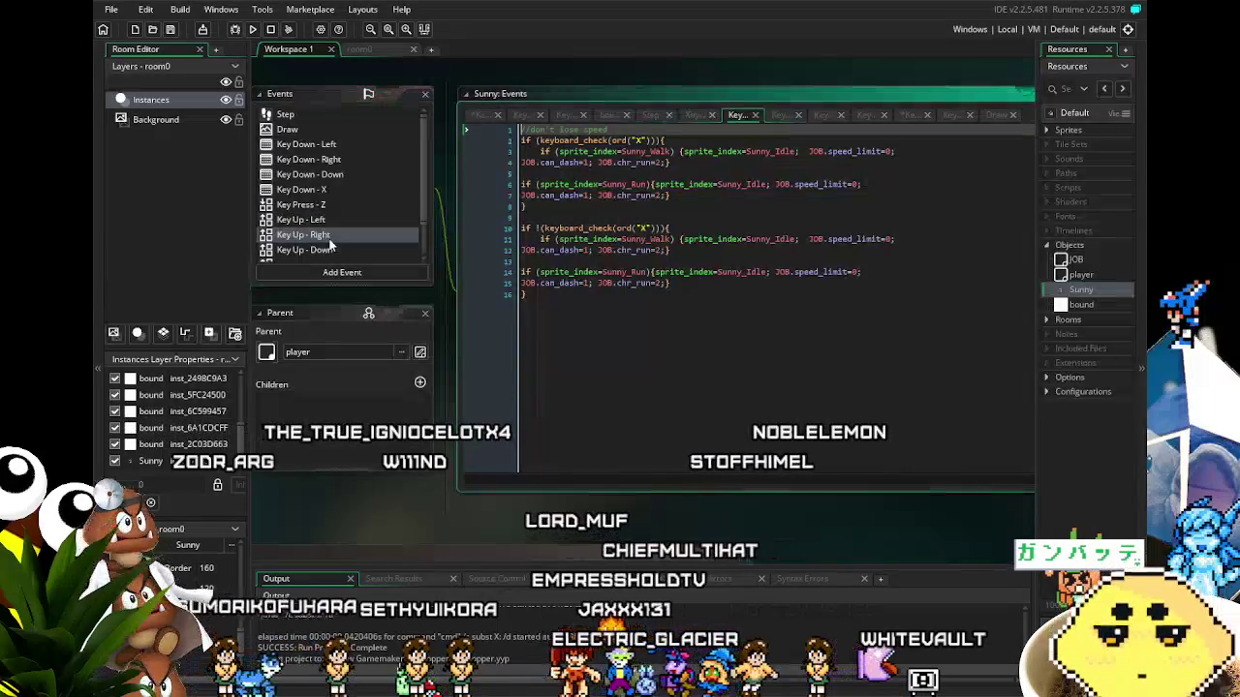
left_click(329, 246)
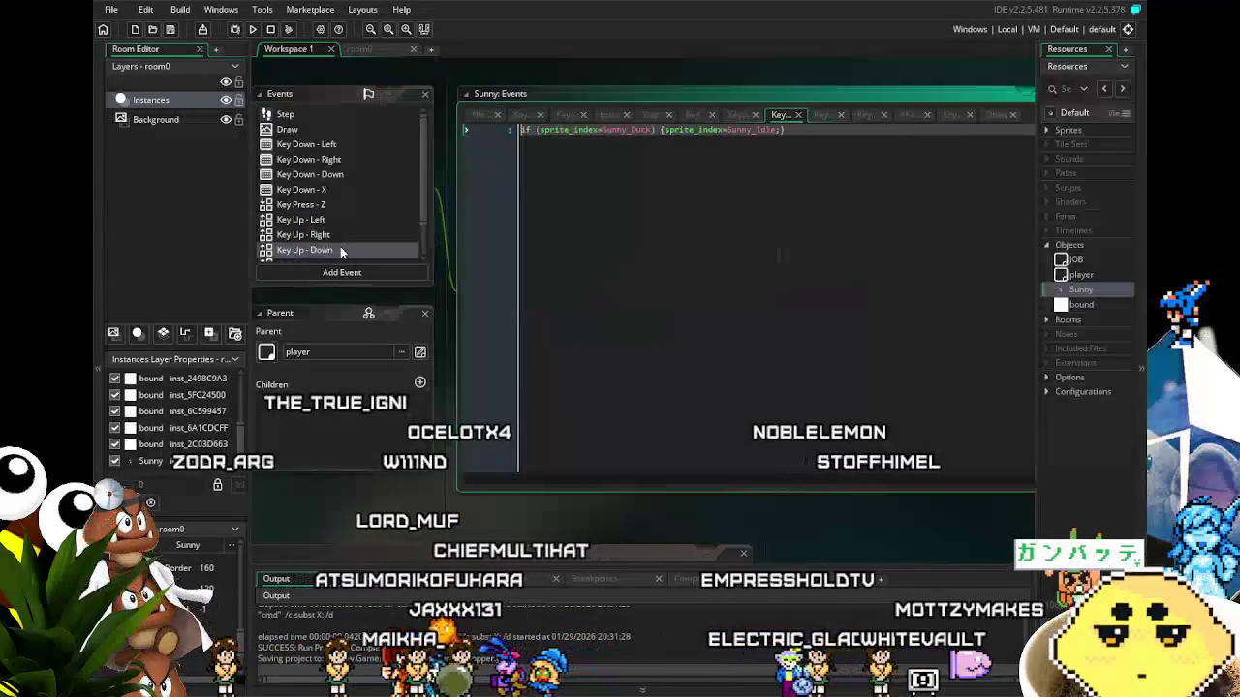
scroll(329, 216, "down", 1)
left_click(325, 222)
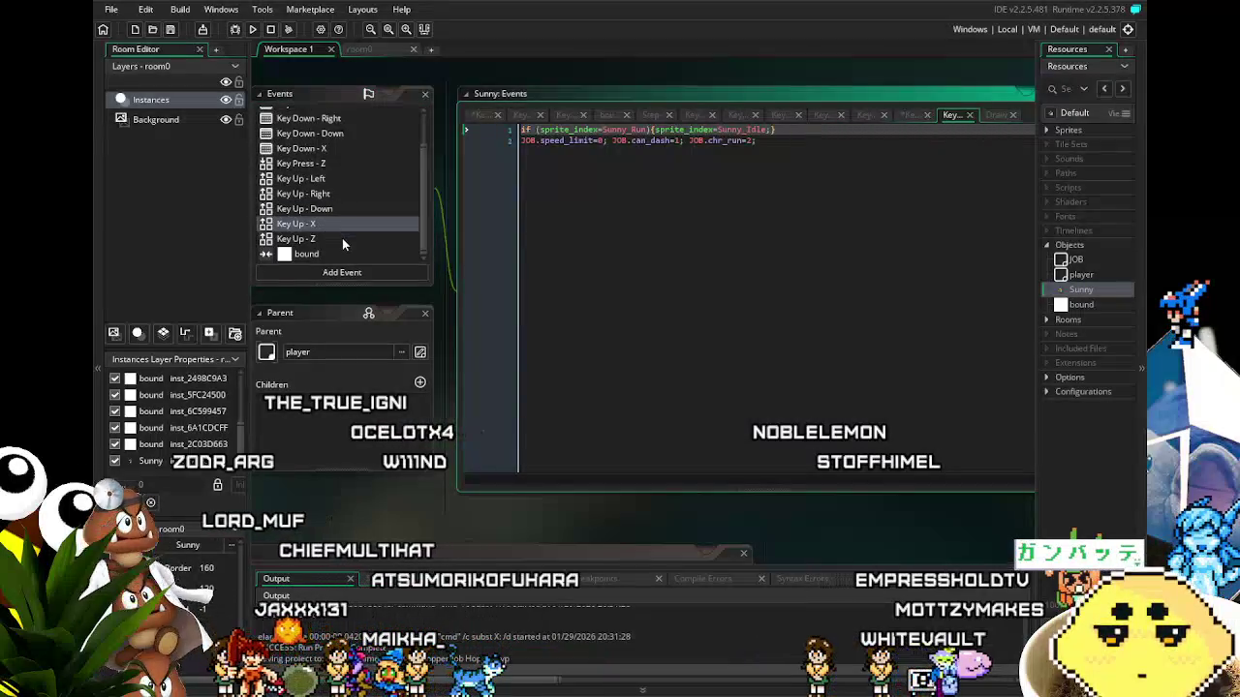
left_click(342, 238)
left_click(344, 255)
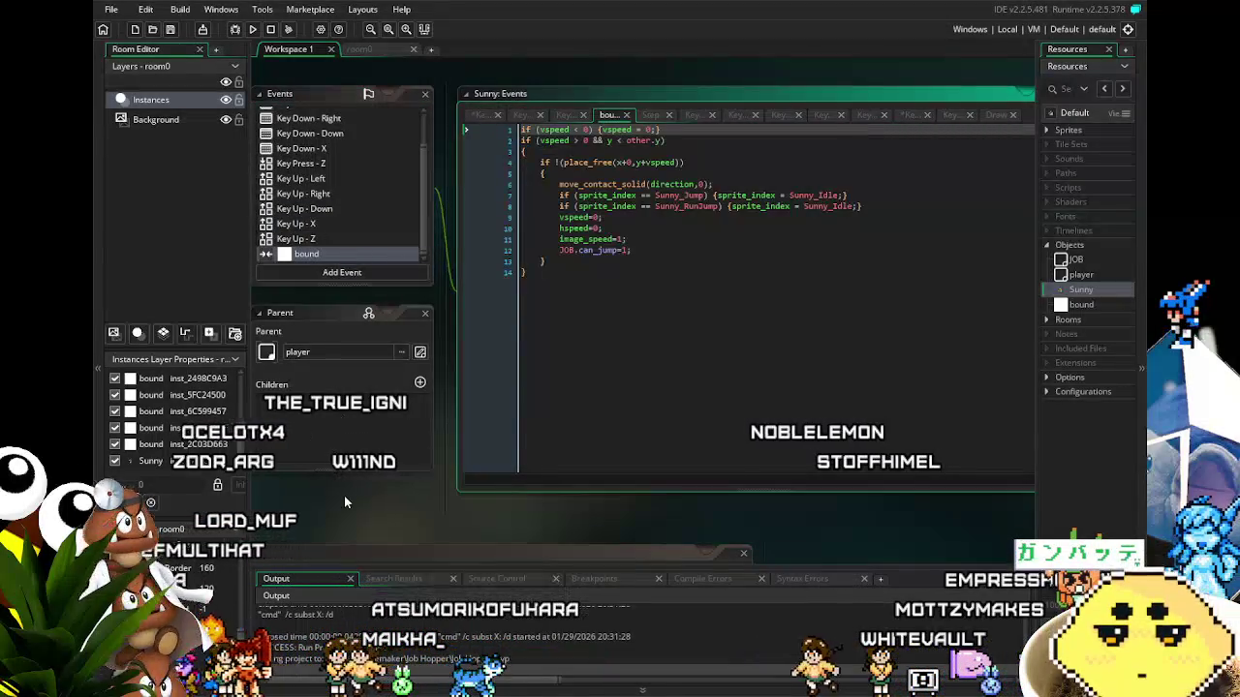
left_click_drag(344, 495, 380, 489)
key("F5")
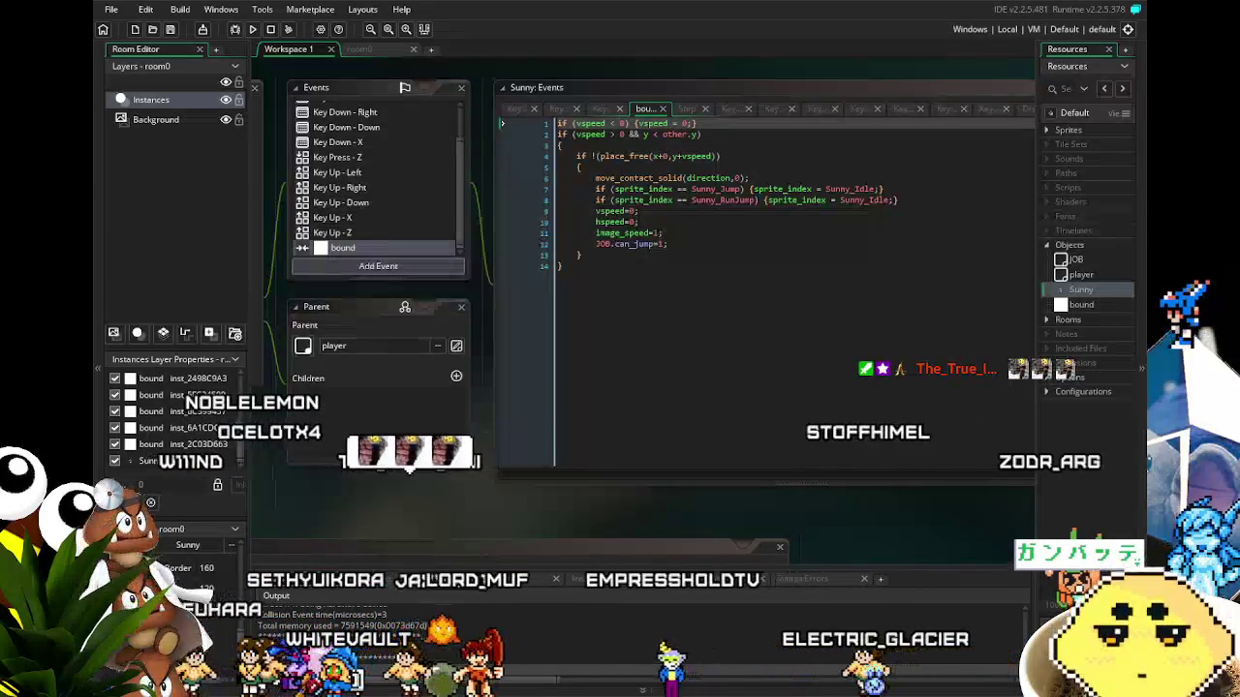
key("space")
Walk Sunny left and right, jump onto the raised platform, then close the game.
key("Left")
key("Left")
key("Right")
key("Left")
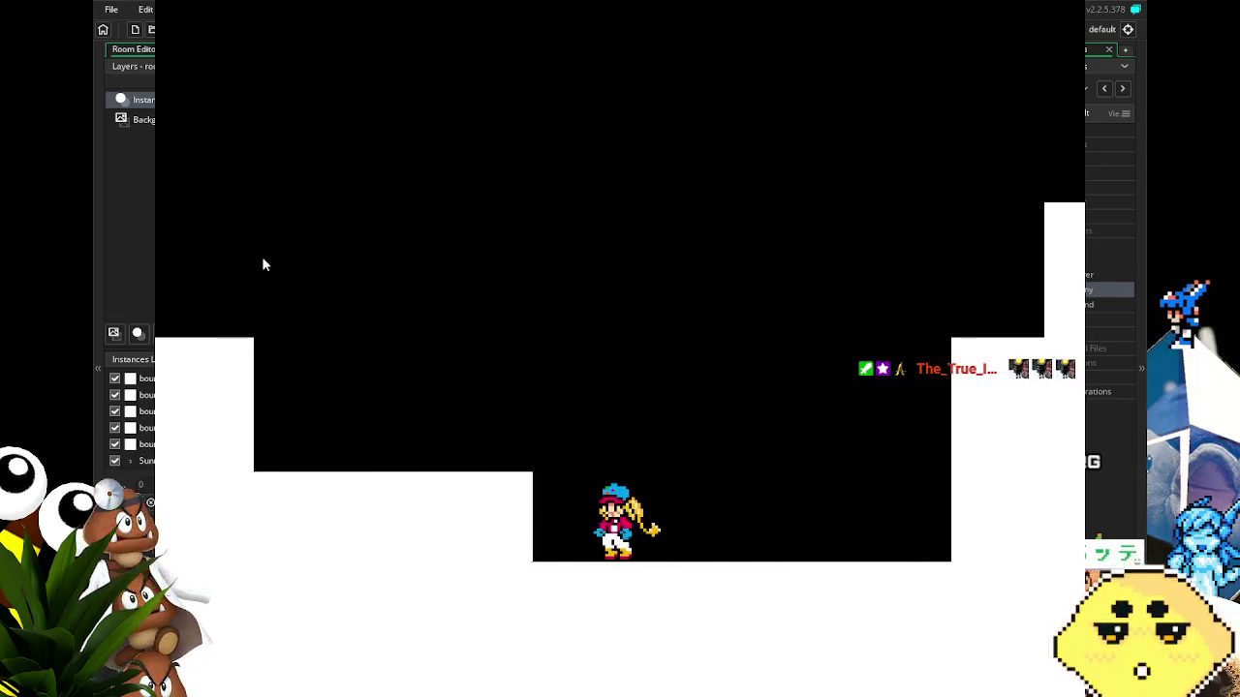
key("Right")
key("space")
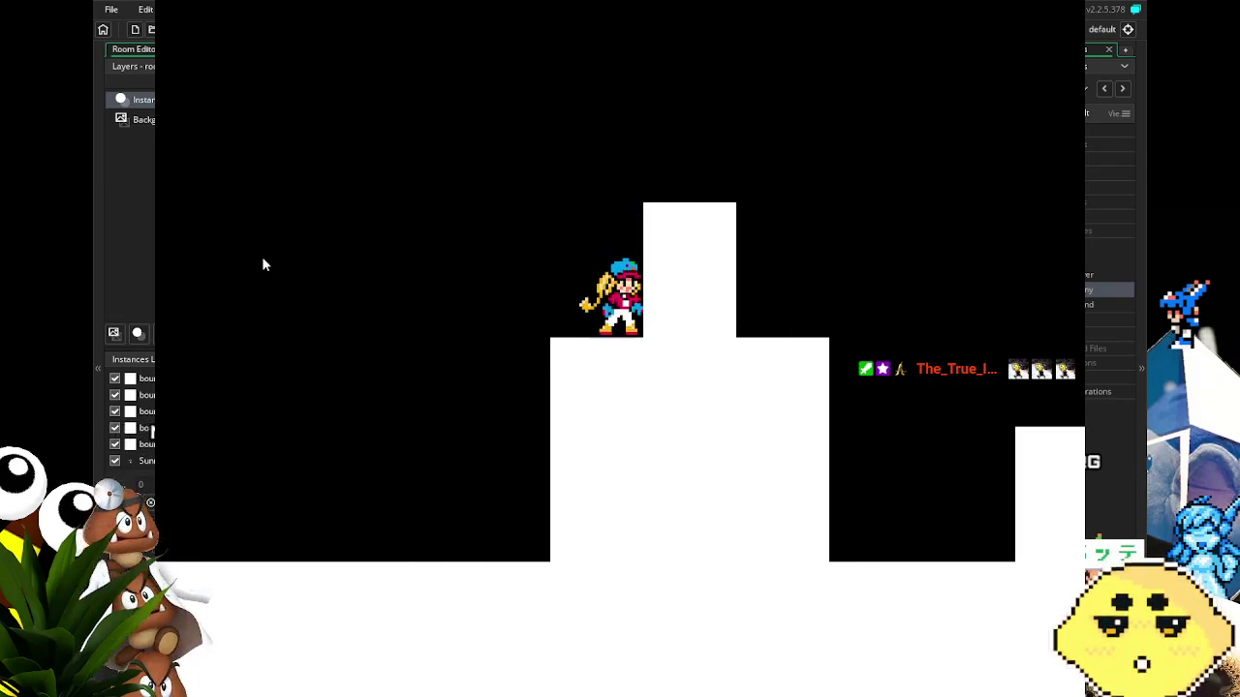
key("Left")
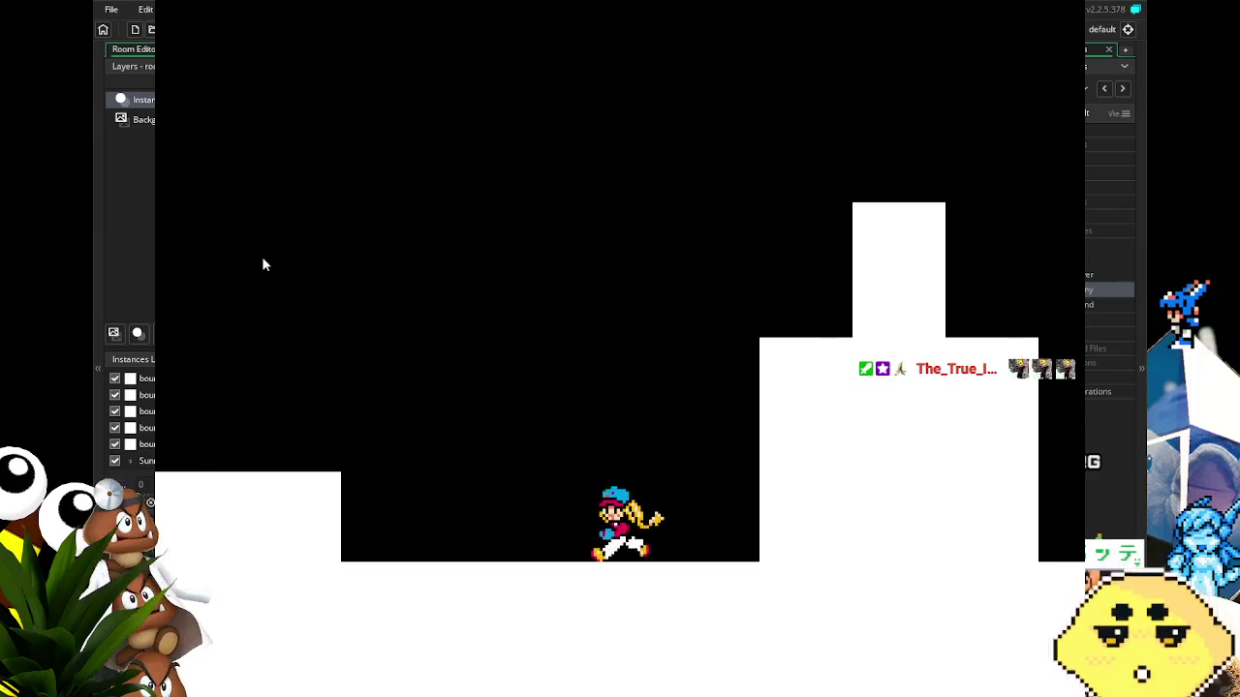
key("space")
key("Left")
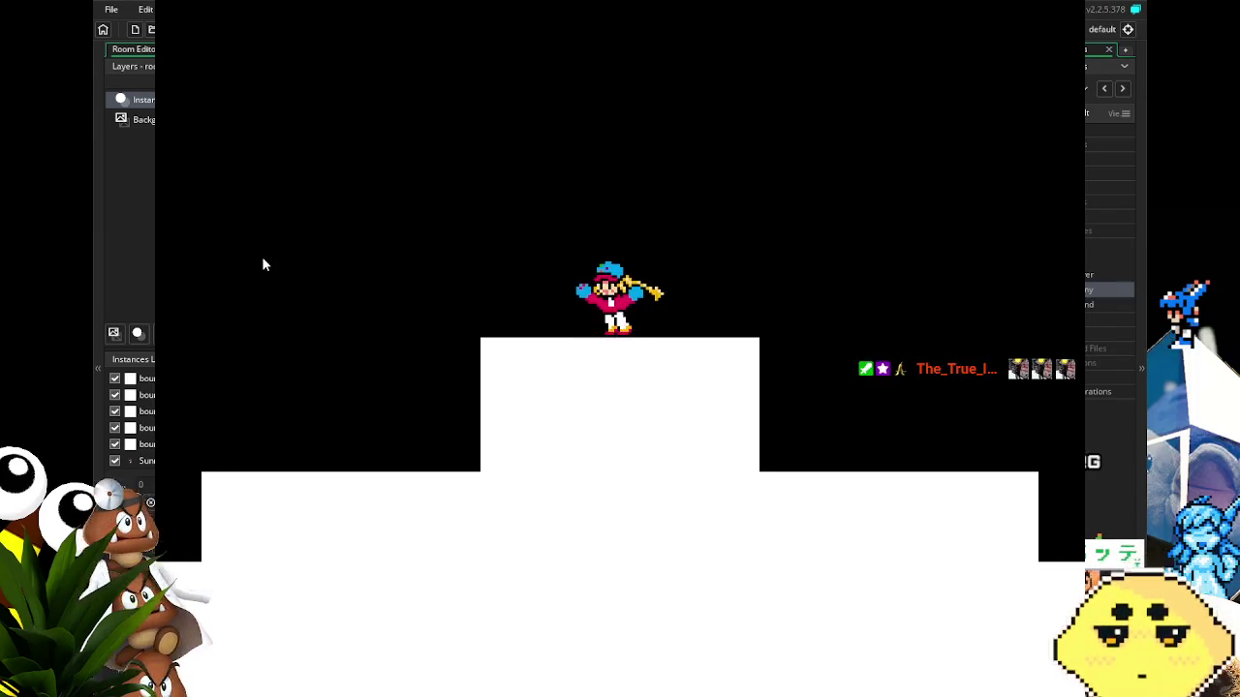
key("Right")
key("Left")
key("space")
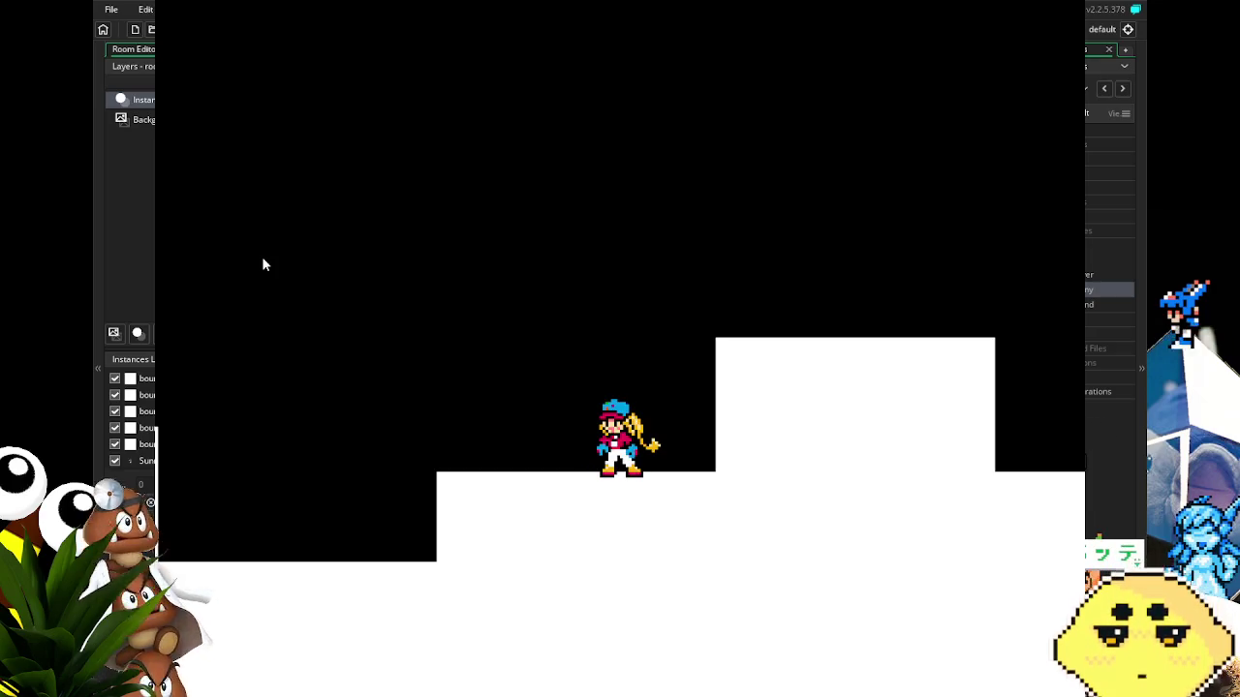
key("Escape")
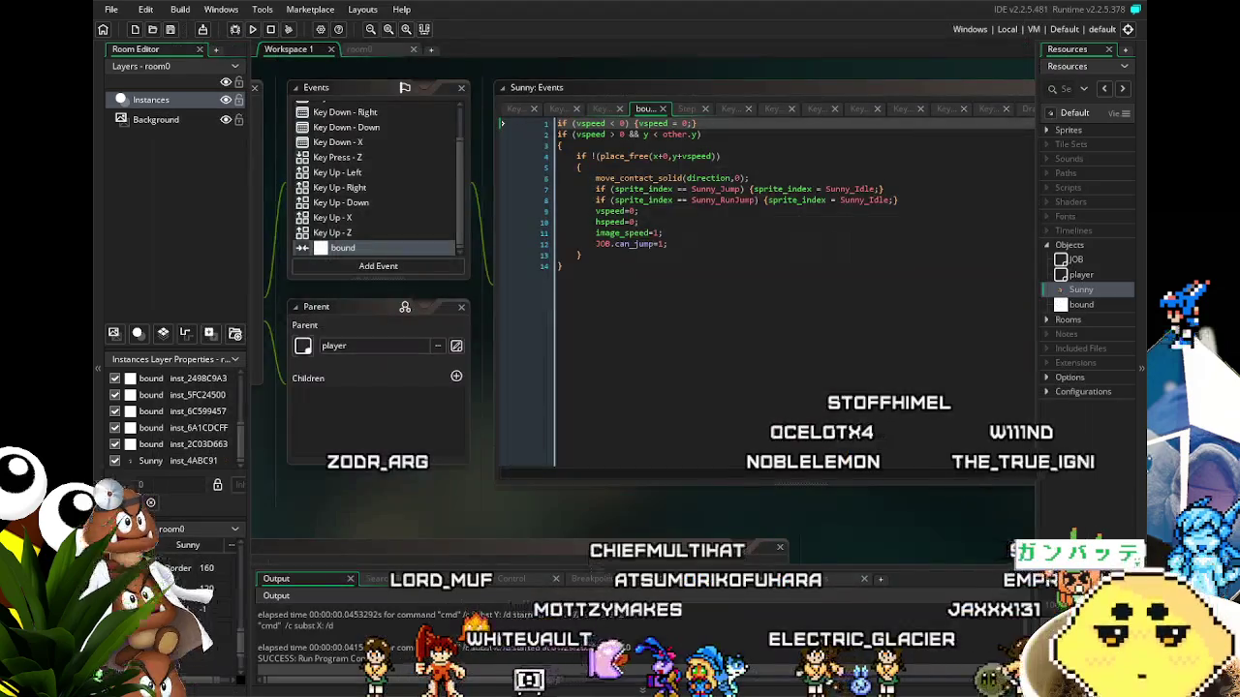
Bring the Sunny object editor into view and compare its Step, Key Down - Left and Key Down - Right code.
left_click_drag(296, 470, 558, 478)
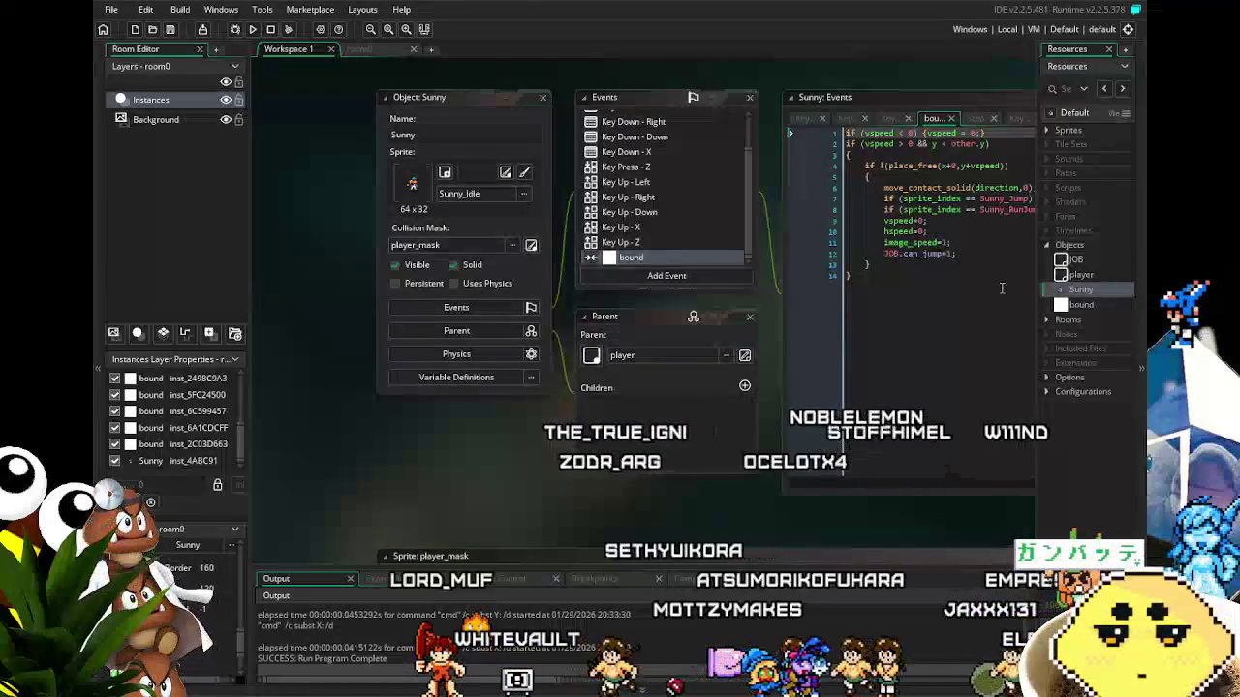
left_click_drag(565, 461, 440, 480)
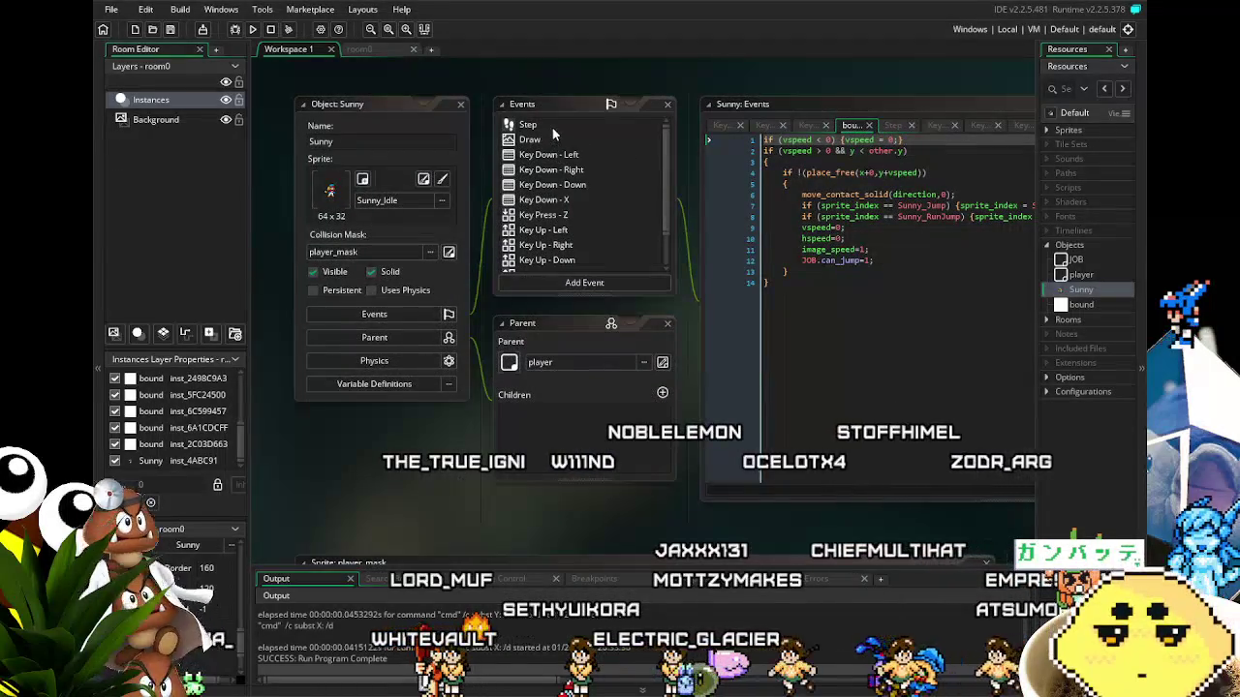
left_click(533, 126)
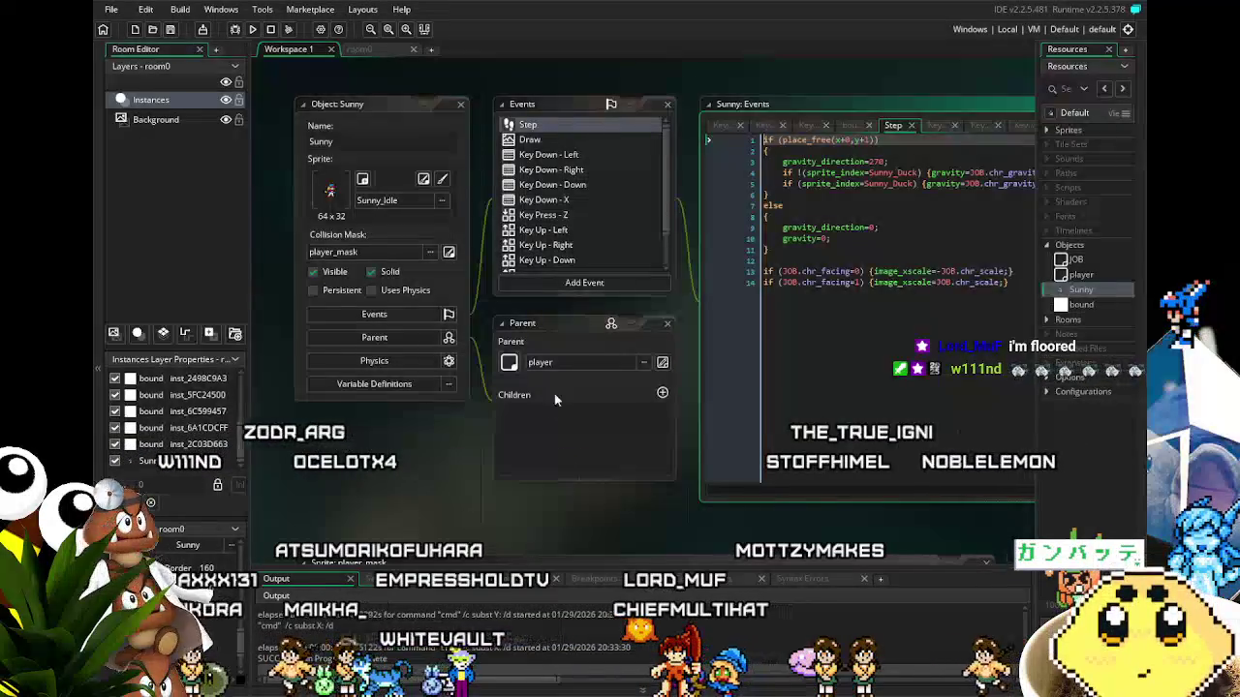
mouse_move(427, 482)
left_mouse_down()
mouse_move(420, 367)
mouse_move(403, 443)
mouse_move(378, 471)
left_mouse_up()
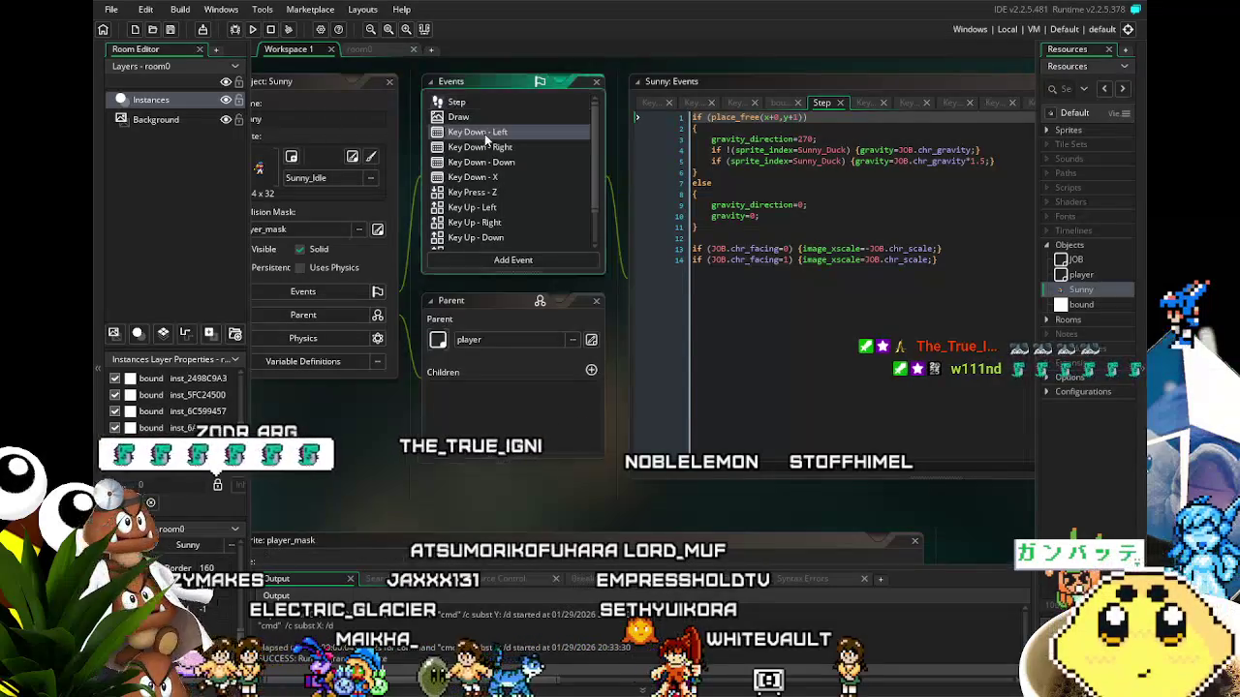
left_click(476, 132)
left_click_drag(472, 467, 373, 480)
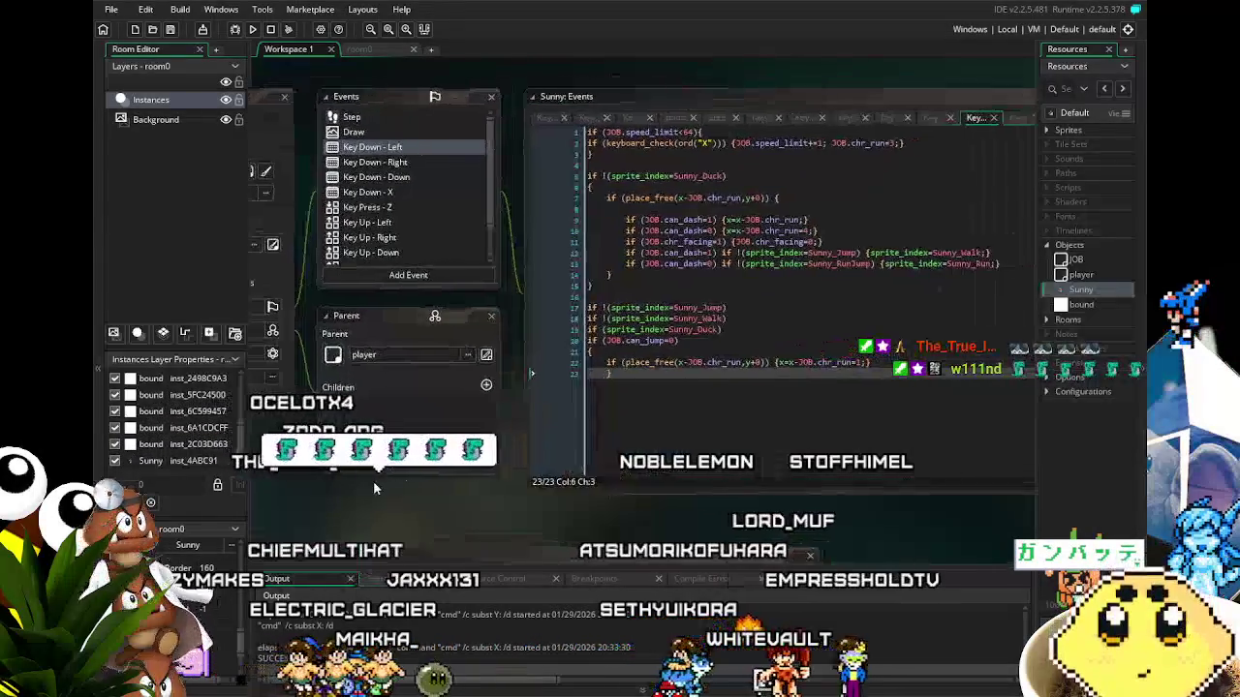
left_click(349, 162)
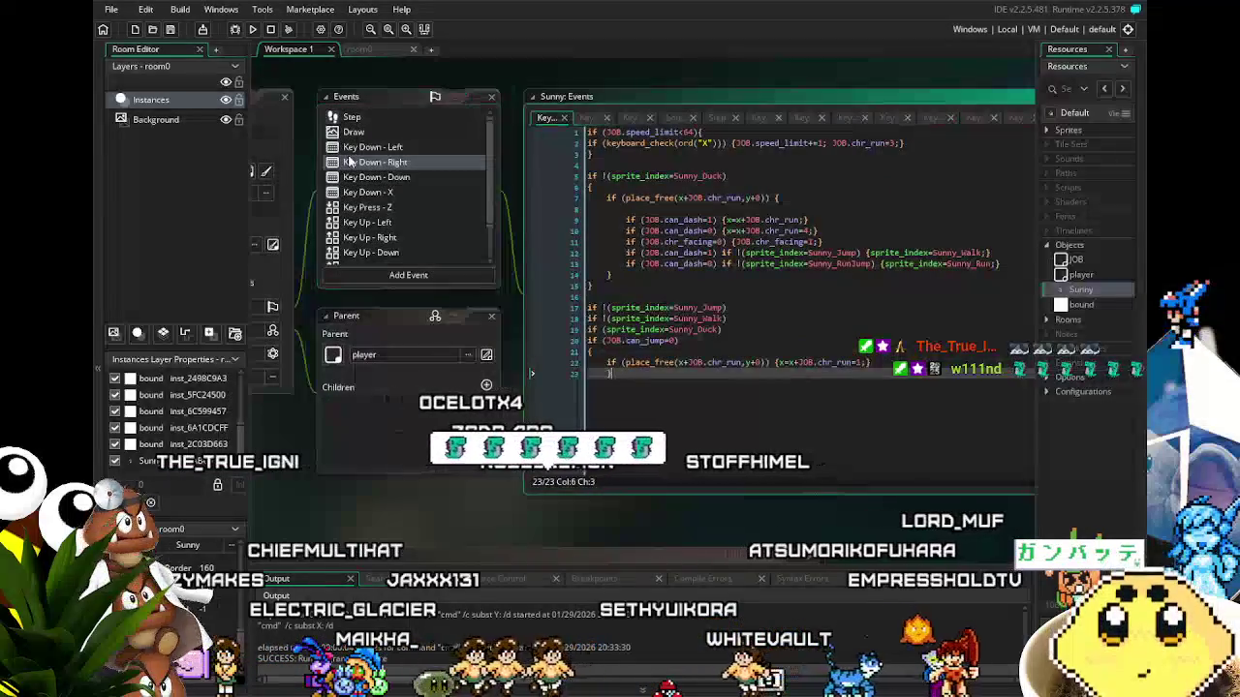
left_click(373, 147)
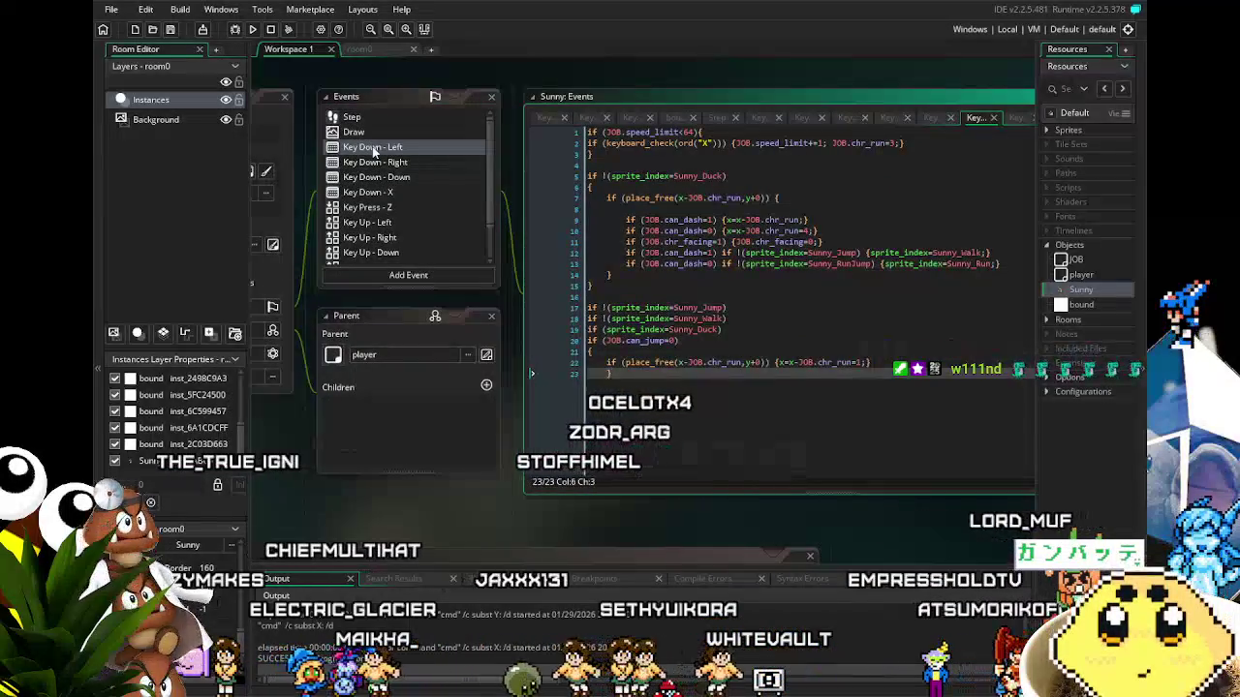
left_click(390, 163)
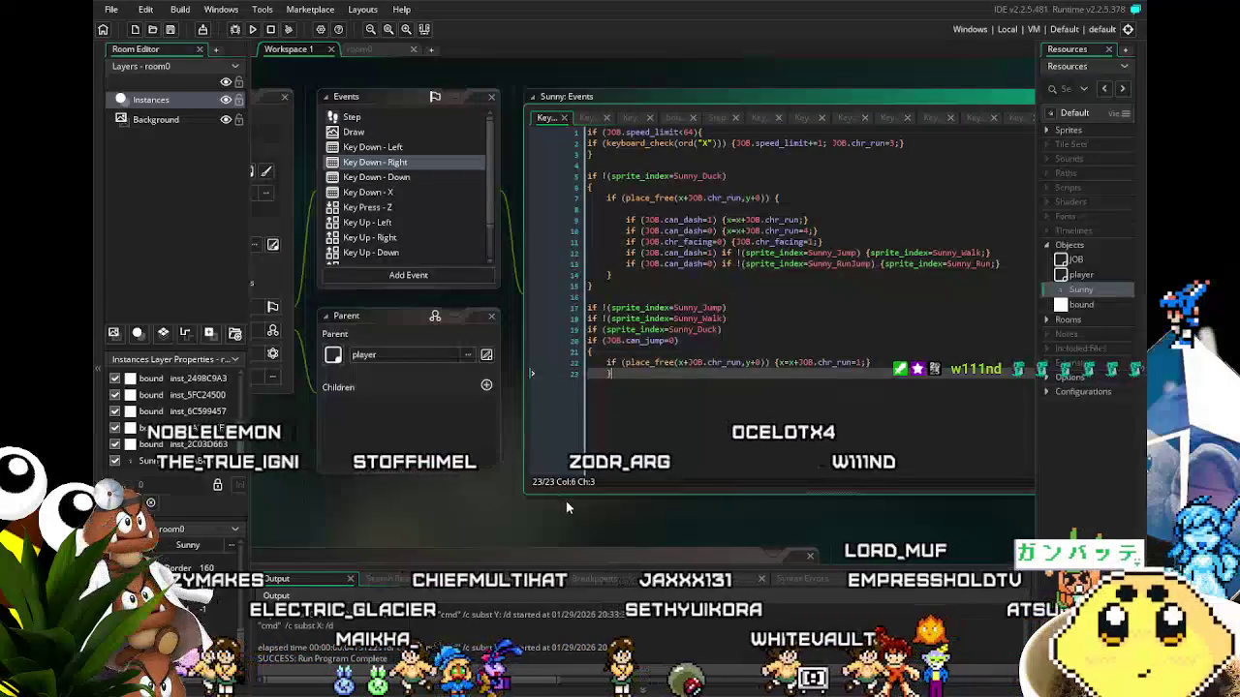
left_click_drag(552, 505, 481, 514)
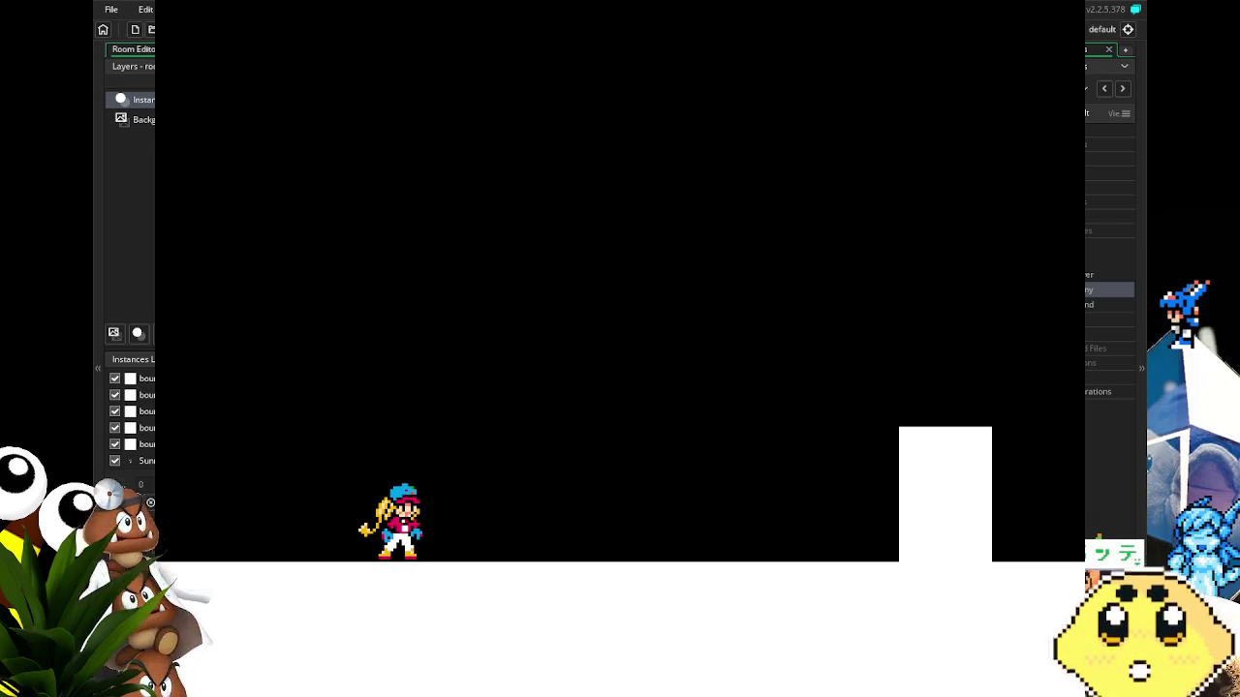
Close the room0 test run after play-testing Sunny's movement.
key("Escape")
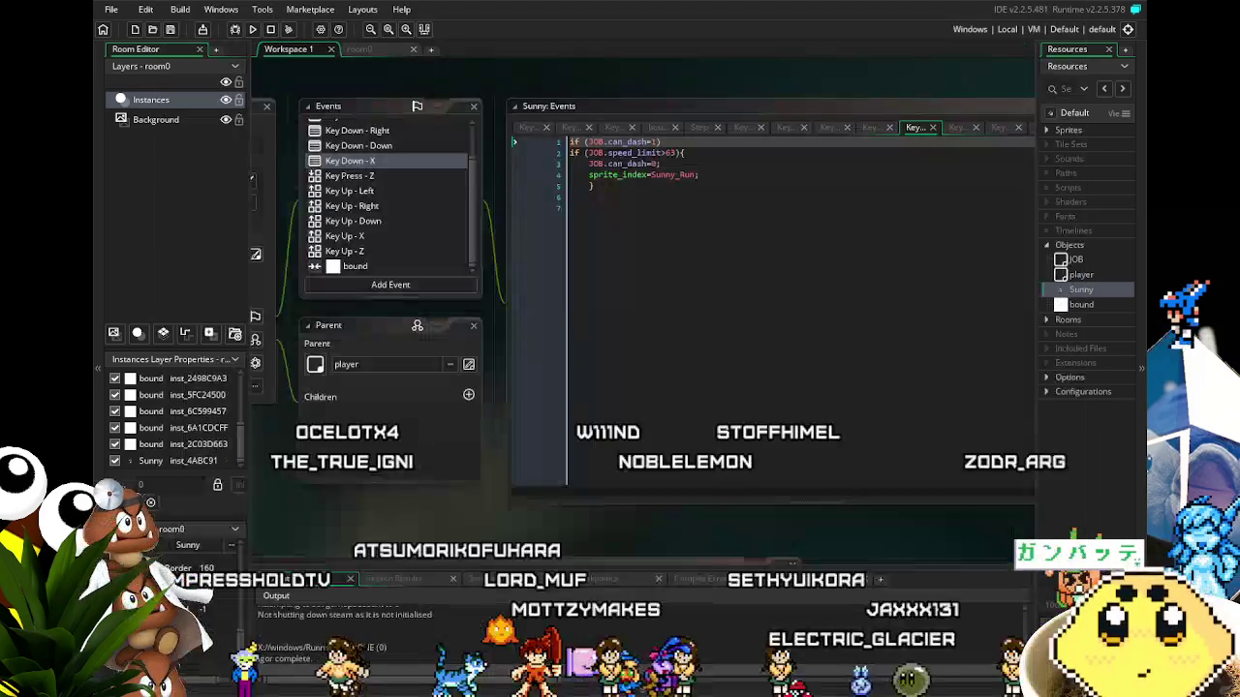
Save the Job Hopper project.
key("ctrl+s")
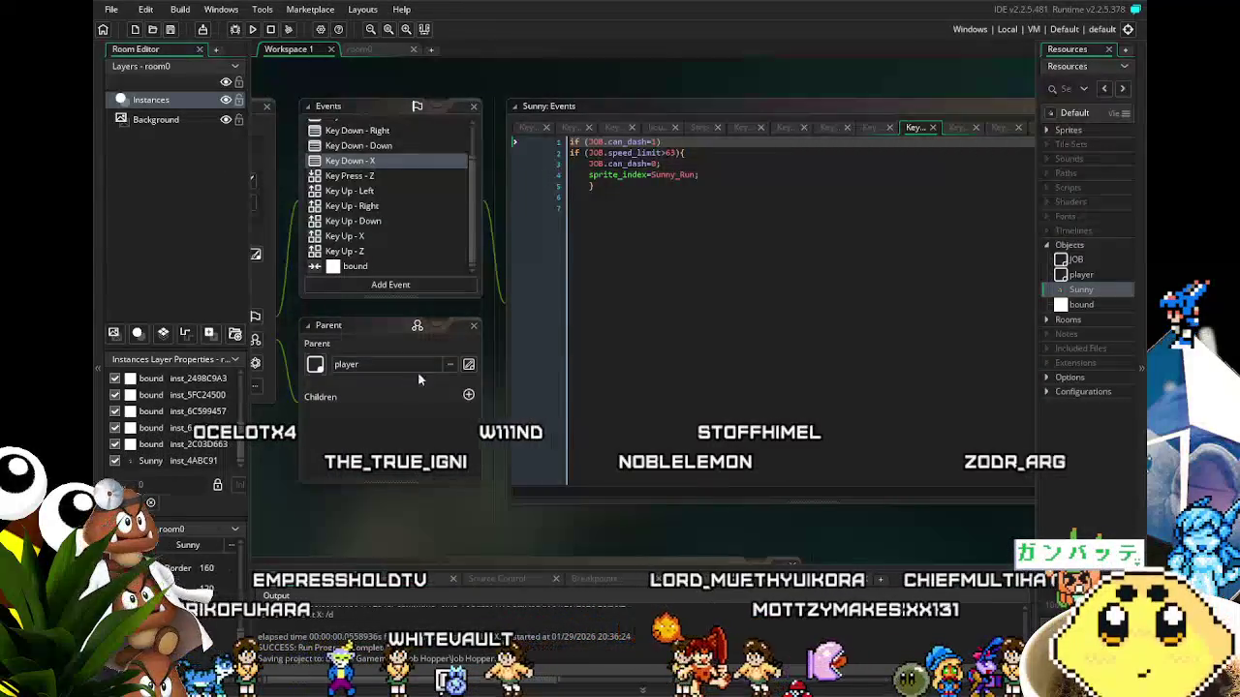
left_click_drag(363, 502, 391, 503)
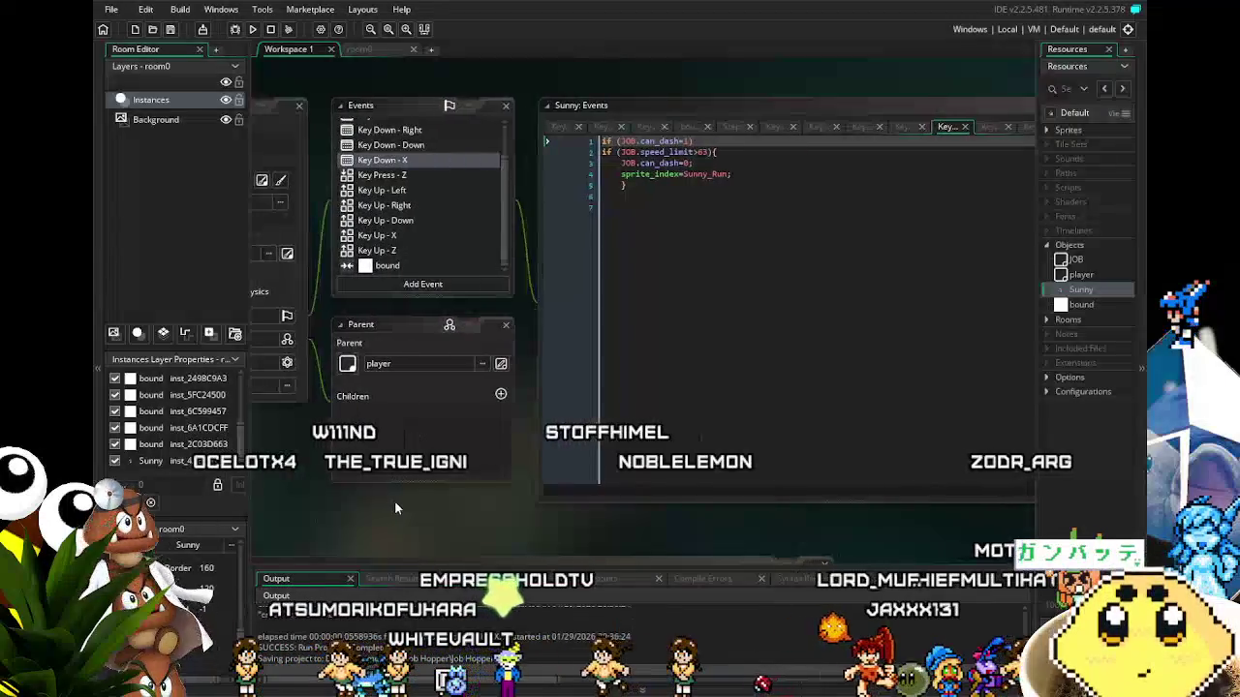
mouse_move(281, 519)
left_mouse_down()
mouse_move(453, 480)
mouse_move(357, 504)
left_mouse_up()
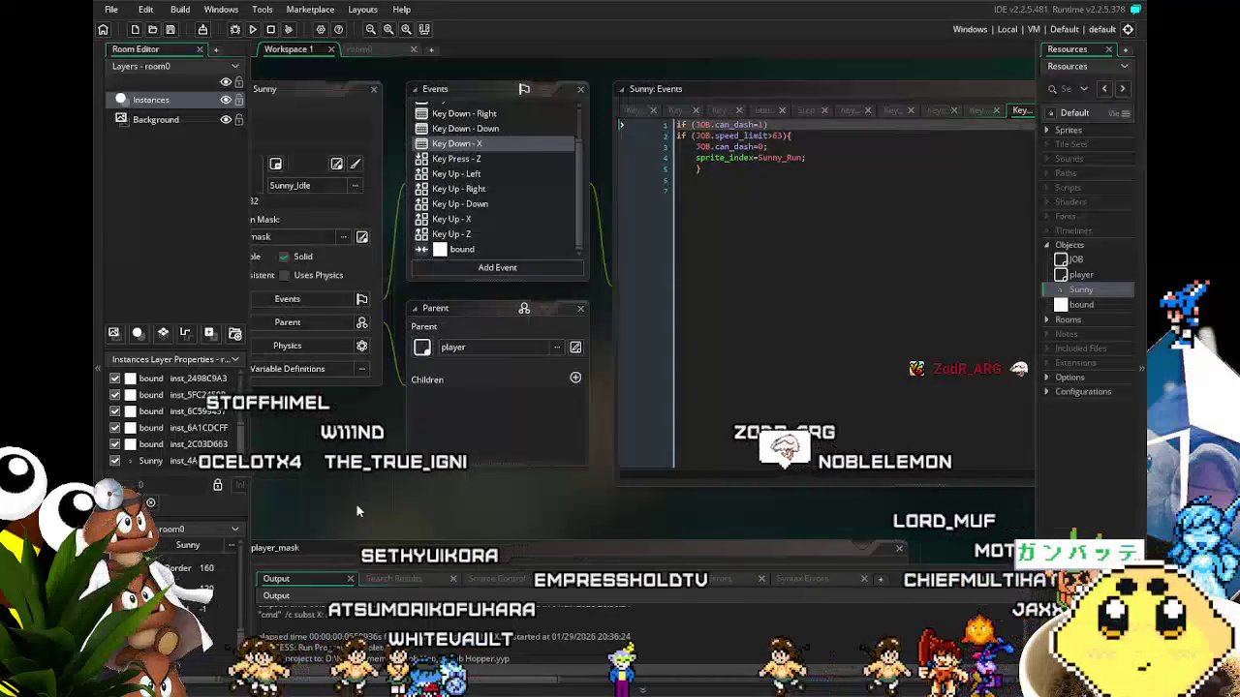
View Sunny's Step, Draw and Key Down - Right event code.
scroll(519, 201, "up", 2)
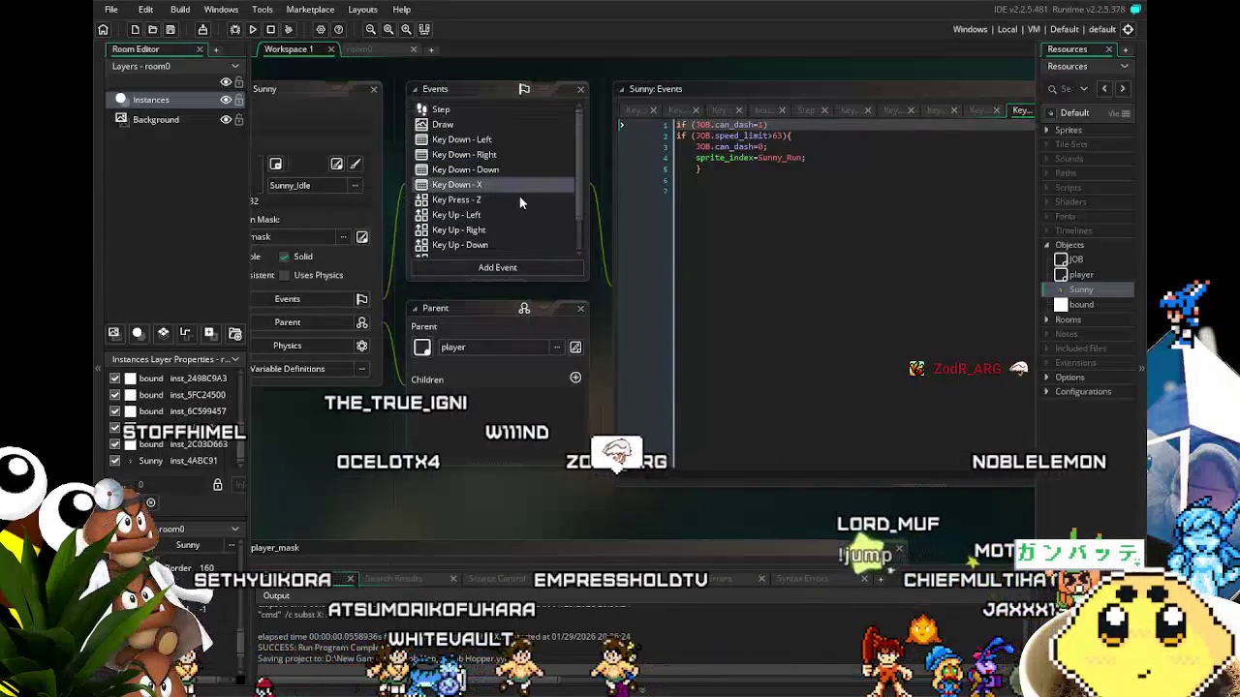
left_click(472, 109)
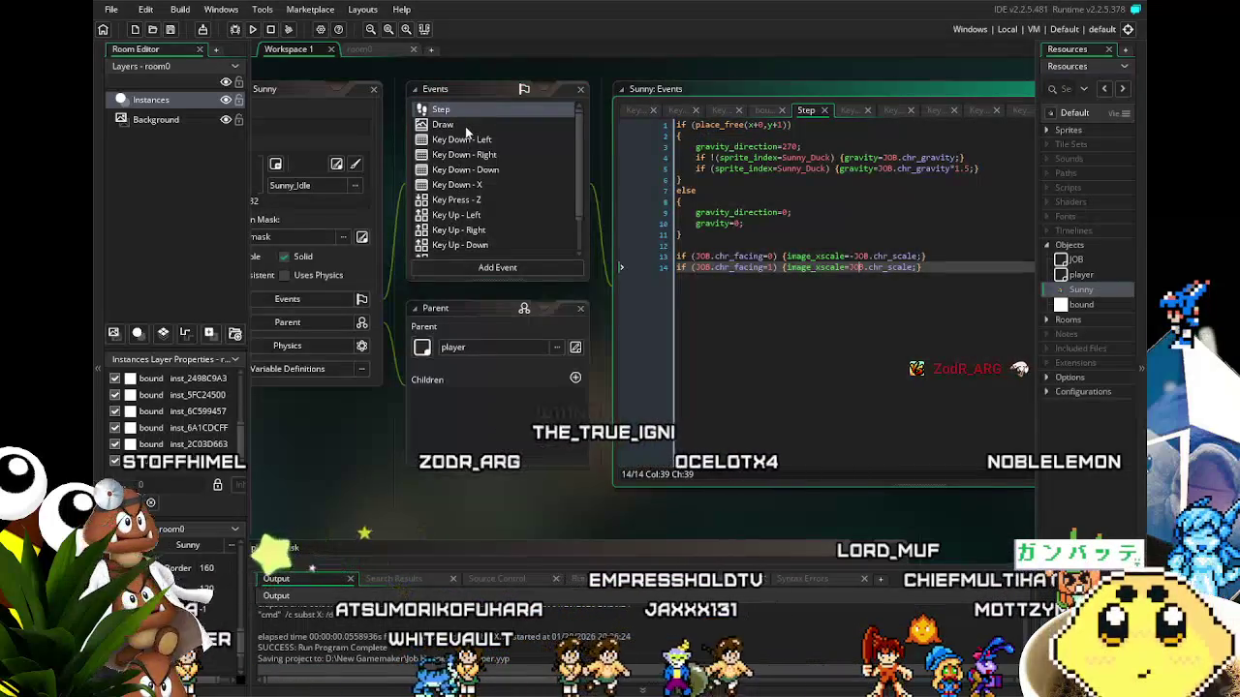
left_click(466, 125)
mouse_move(422, 444)
left_mouse_down()
mouse_move(302, 432)
mouse_move(411, 449)
left_mouse_up()
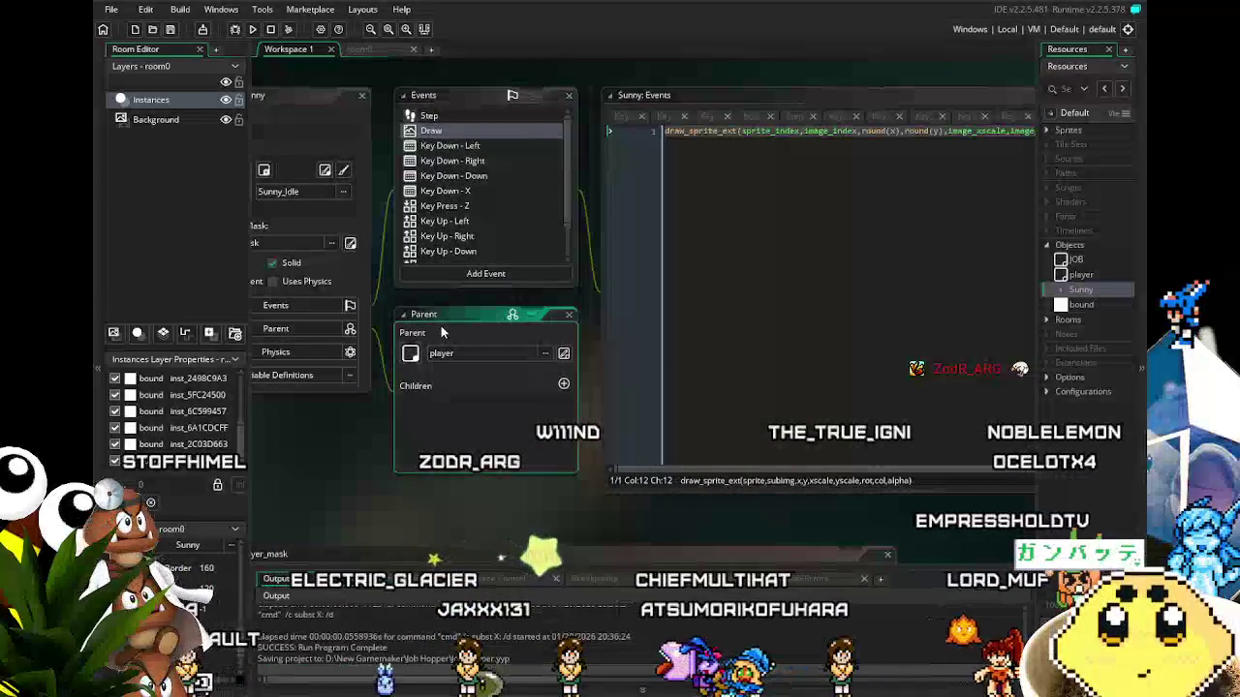
left_click_drag(327, 494, 440, 495)
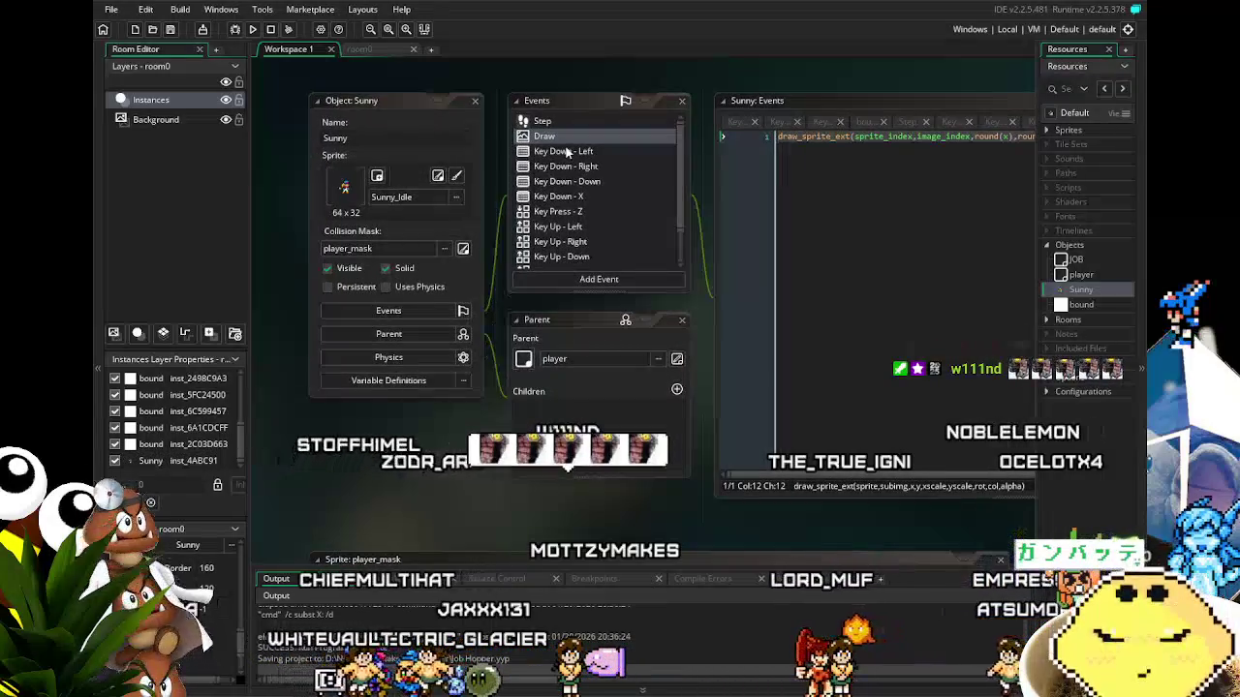
left_click(589, 167)
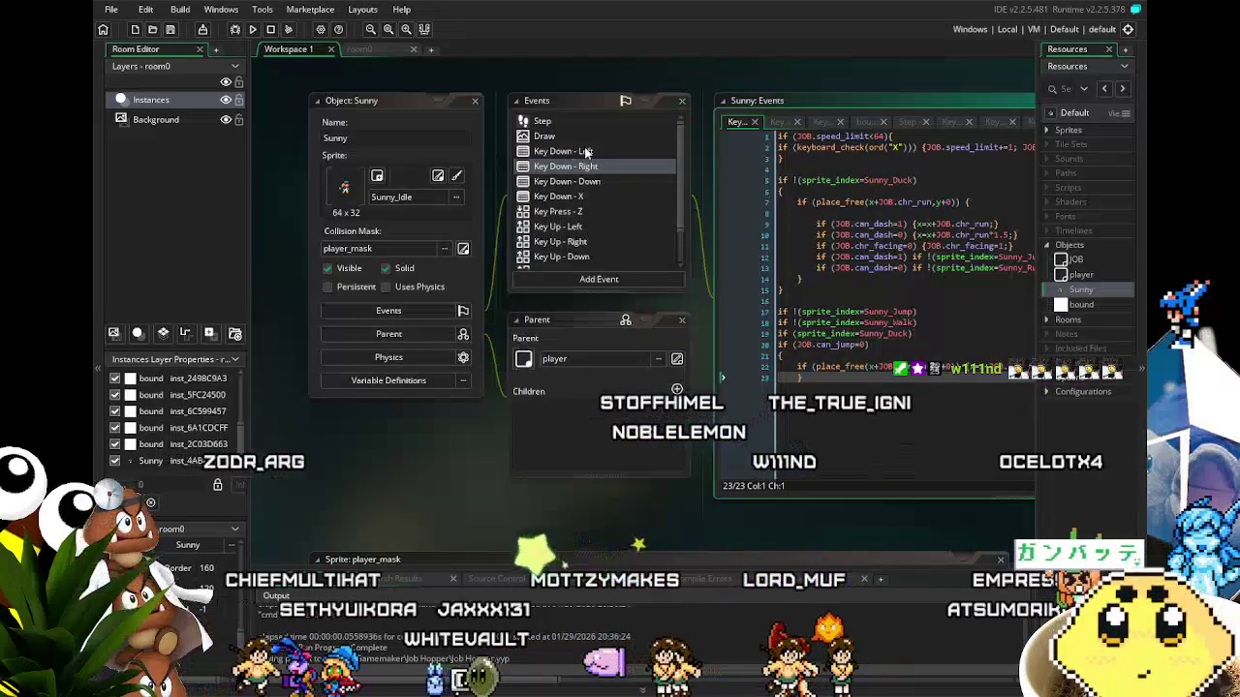
Read Sunny's Key Down - Left movement code, then switch to the room0 layout.
left_click(585, 152)
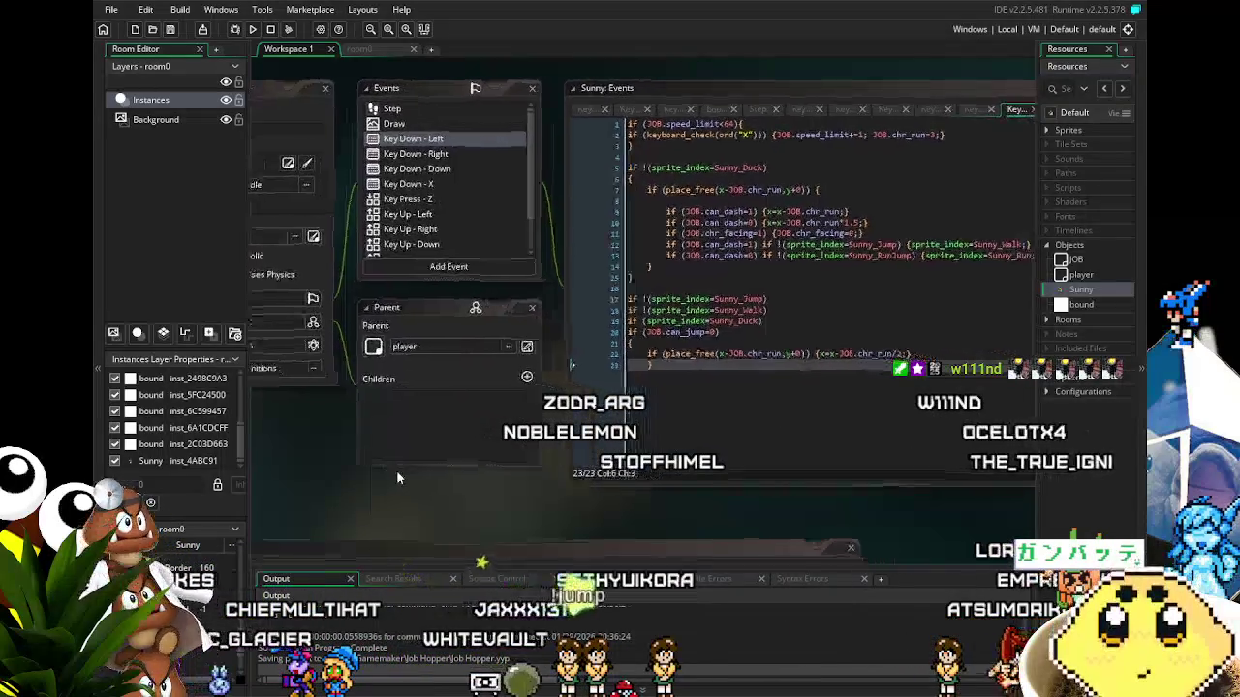
left_click_drag(295, 469, 342, 474)
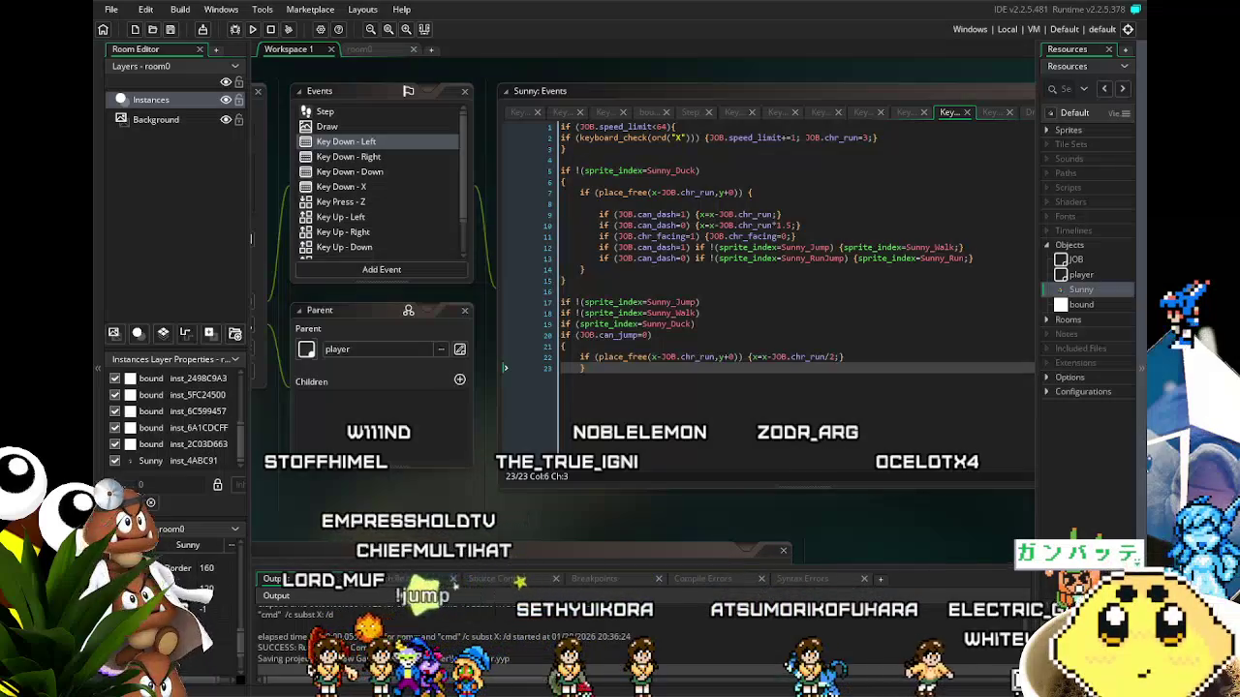
mouse_move(400, 525)
left_mouse_down()
mouse_move(574, 510)
mouse_move(555, 515)
left_mouse_up()
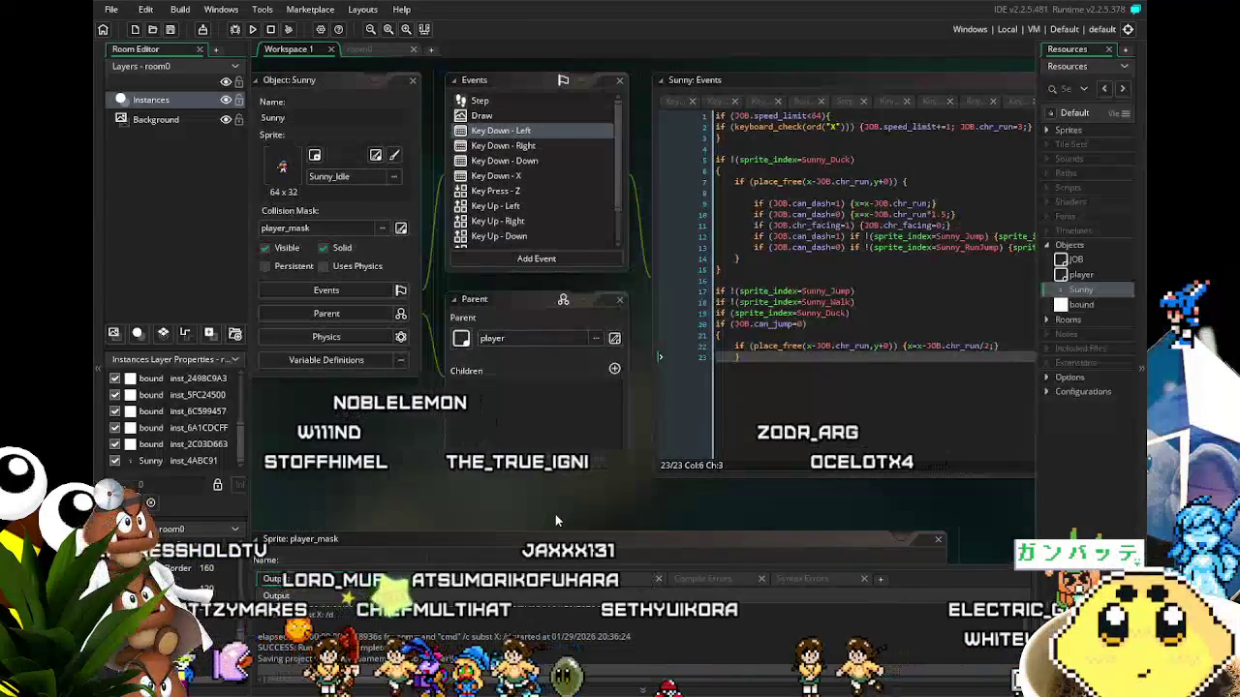
left_click_drag(443, 500, 491, 493)
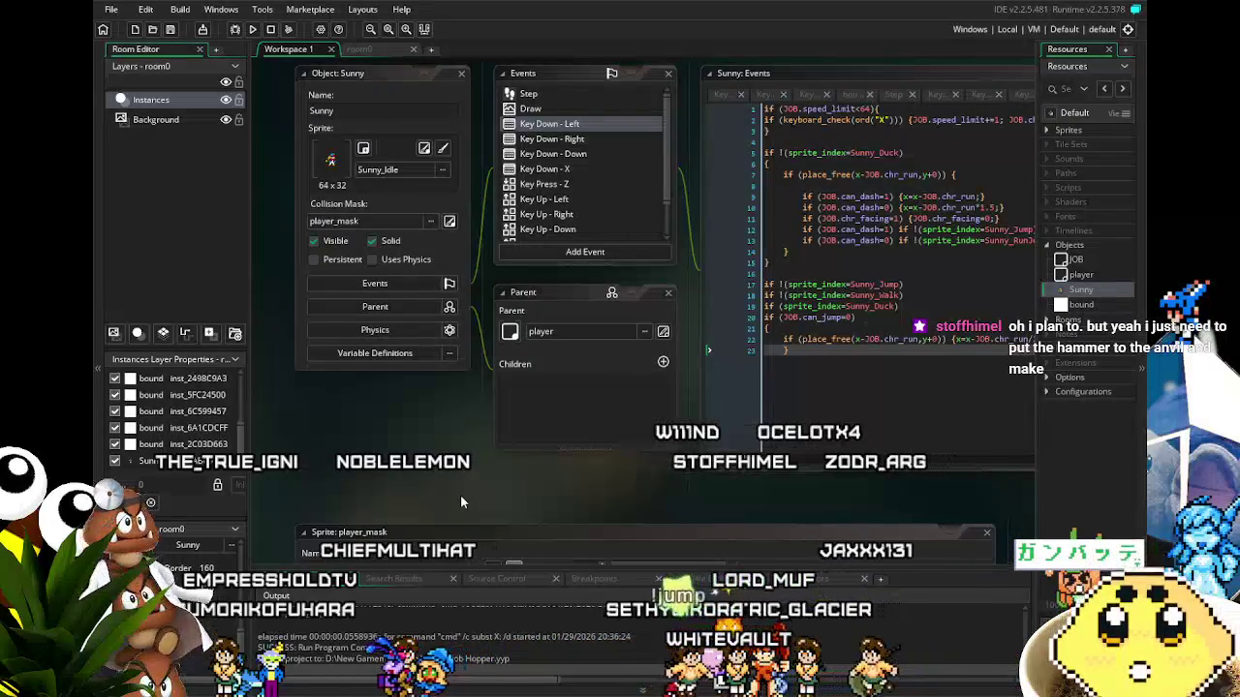
left_click_drag(460, 502, 388, 521)
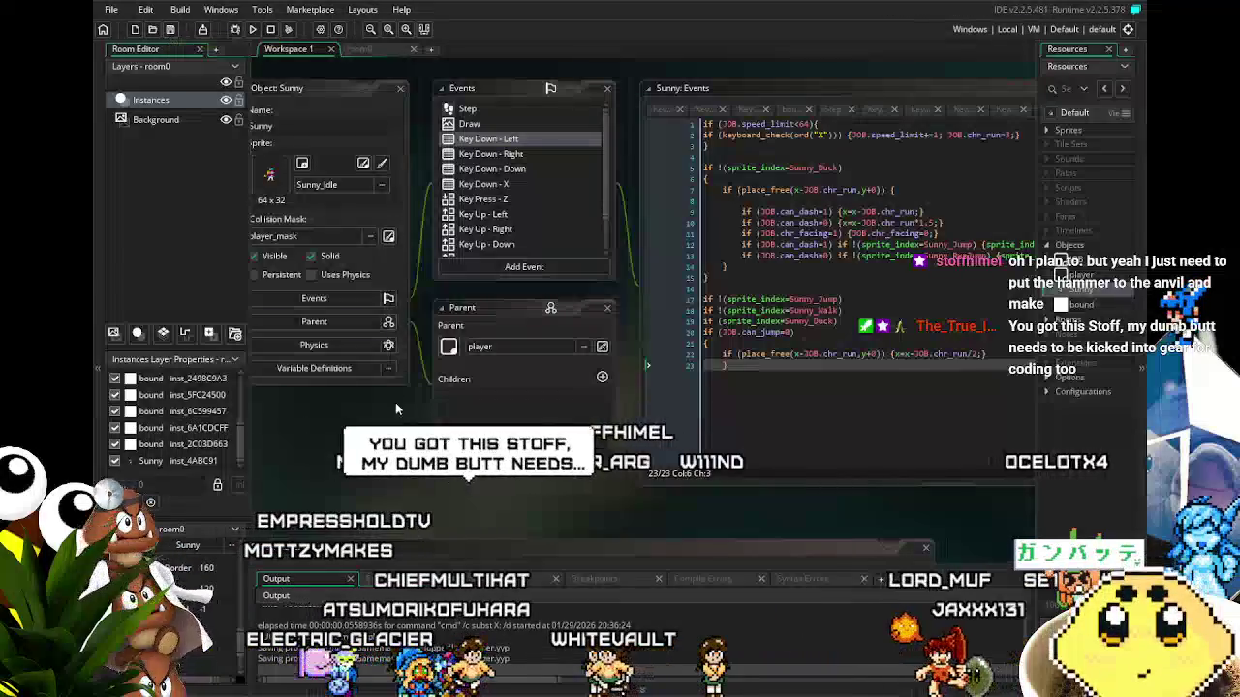
left_click_drag(378, 503, 382, 503)
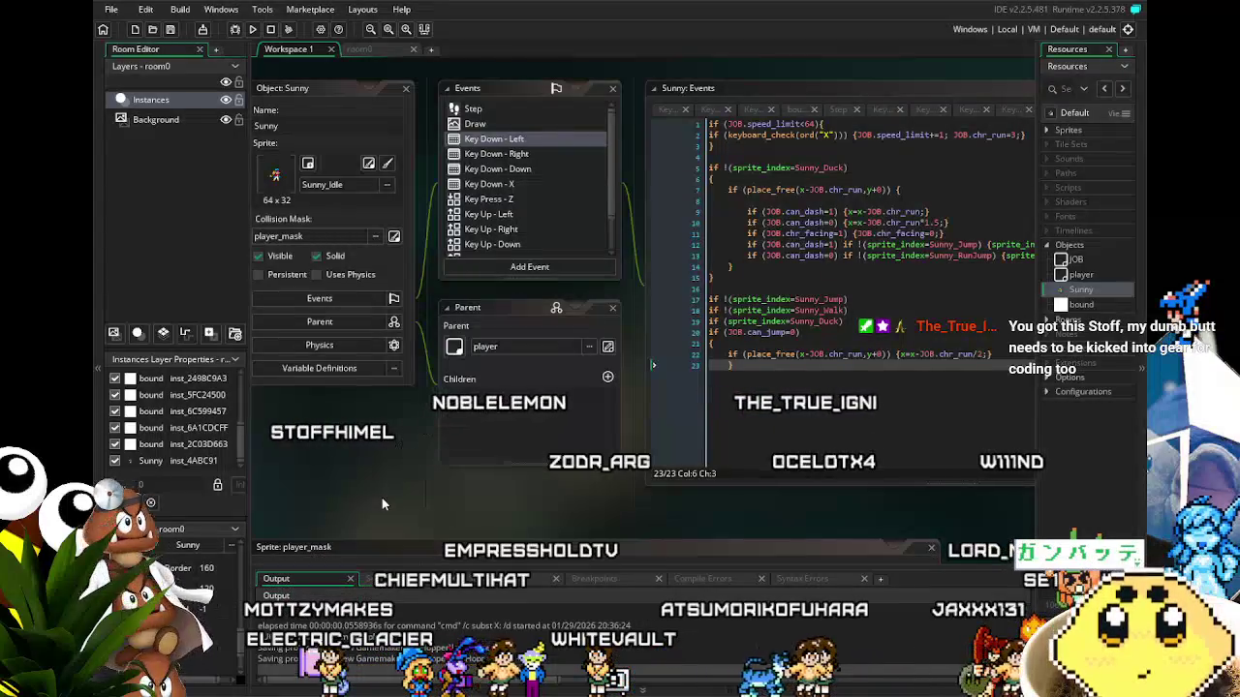
left_click(372, 50)
mouse_move(555, 324)
left_mouse_down()
mouse_move(525, 319)
mouse_move(642, 332)
mouse_move(619, 329)
left_mouse_up()
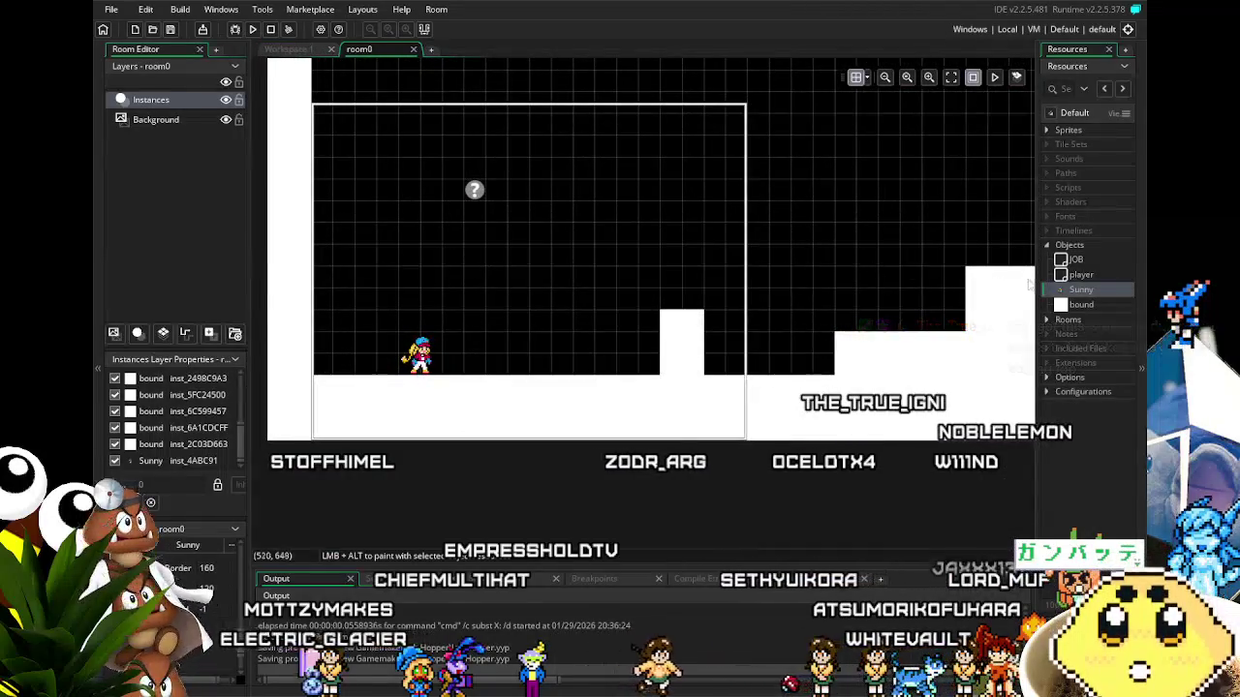
Return to room0 from Workspace 1, run the game, play it, then close it.
double_click(1077, 291)
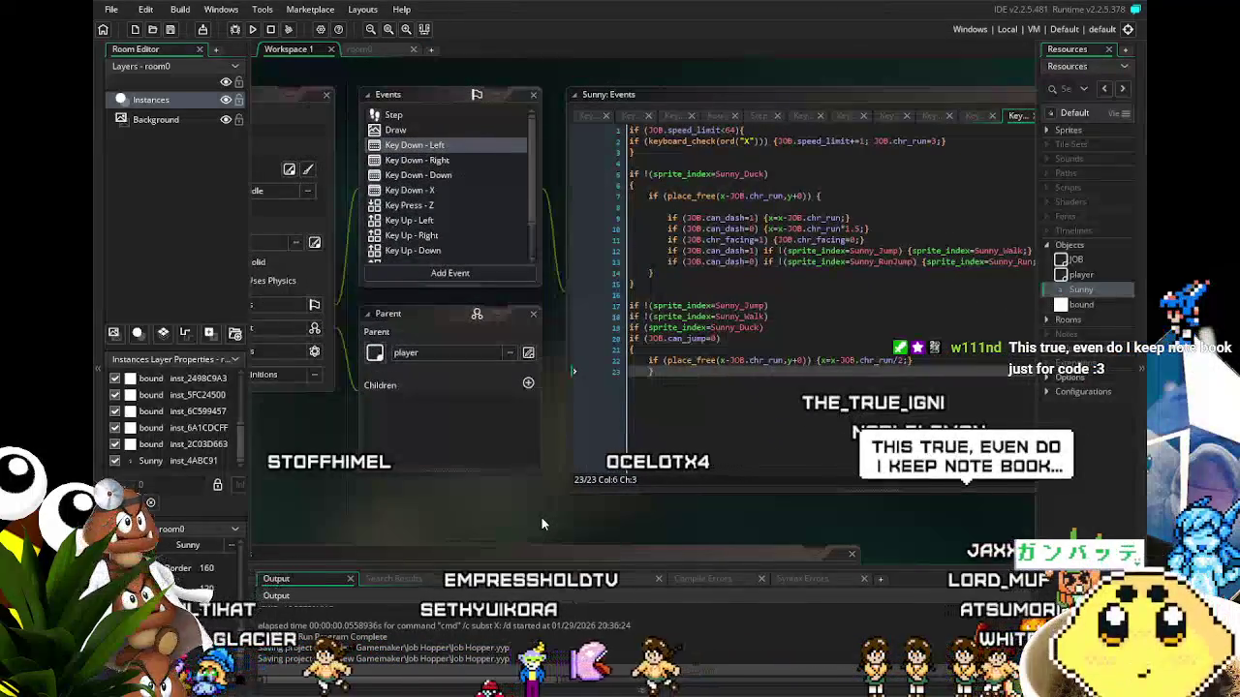
left_click(359, 49)
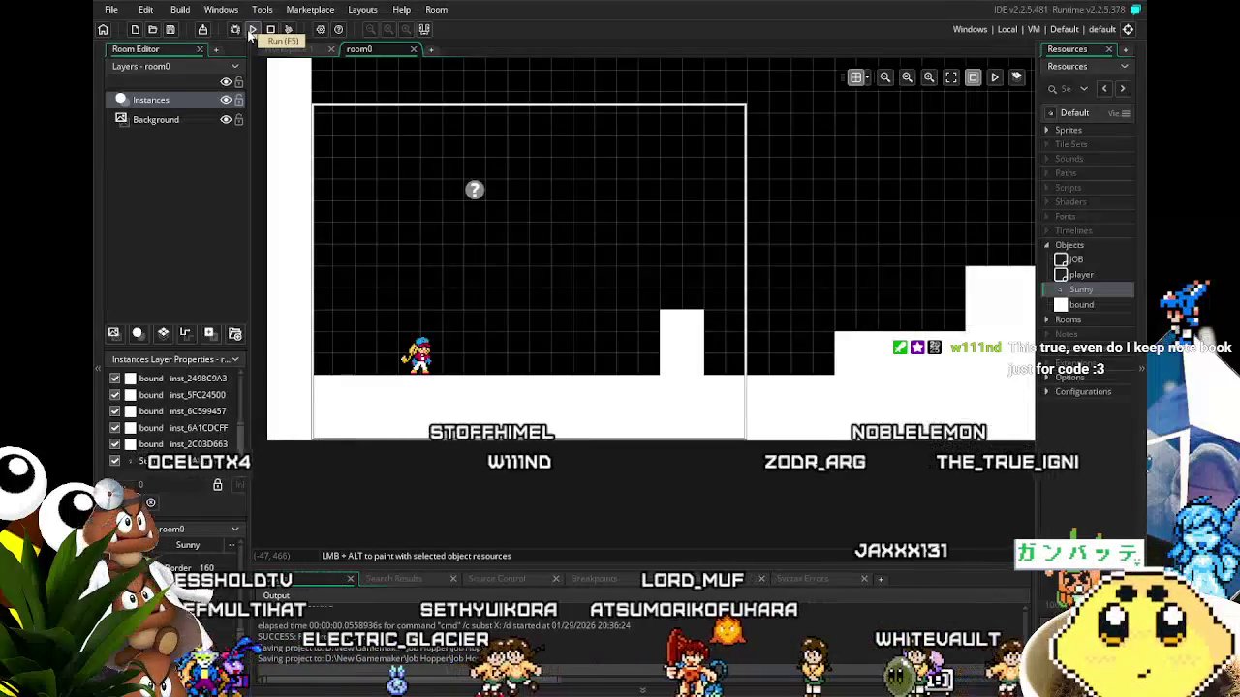
left_click(250, 32)
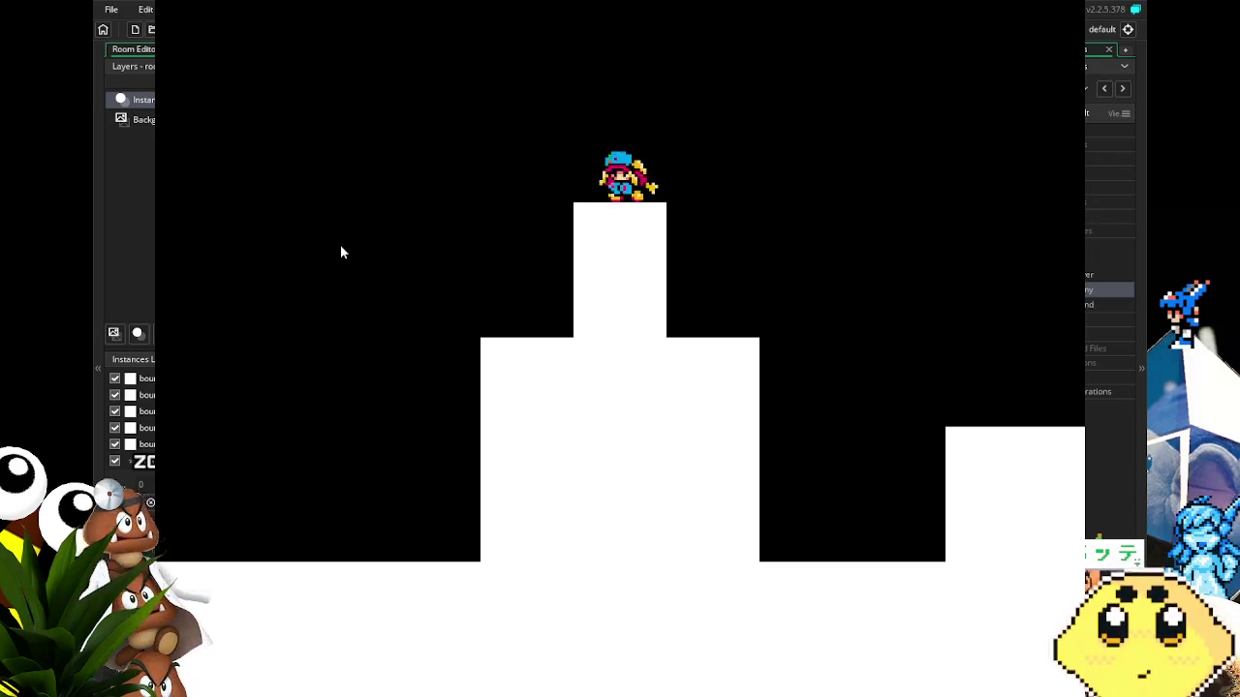
key("Escape")
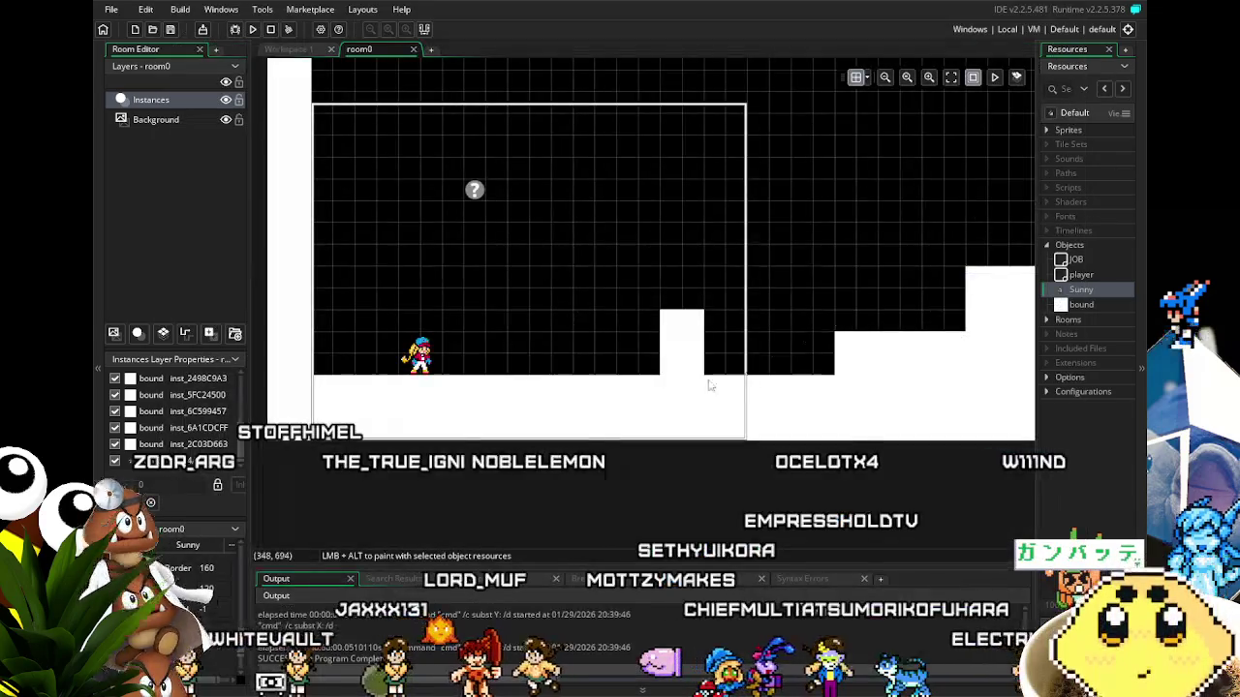
Save the project and pan around the room0 layout.
left_click(172, 31)
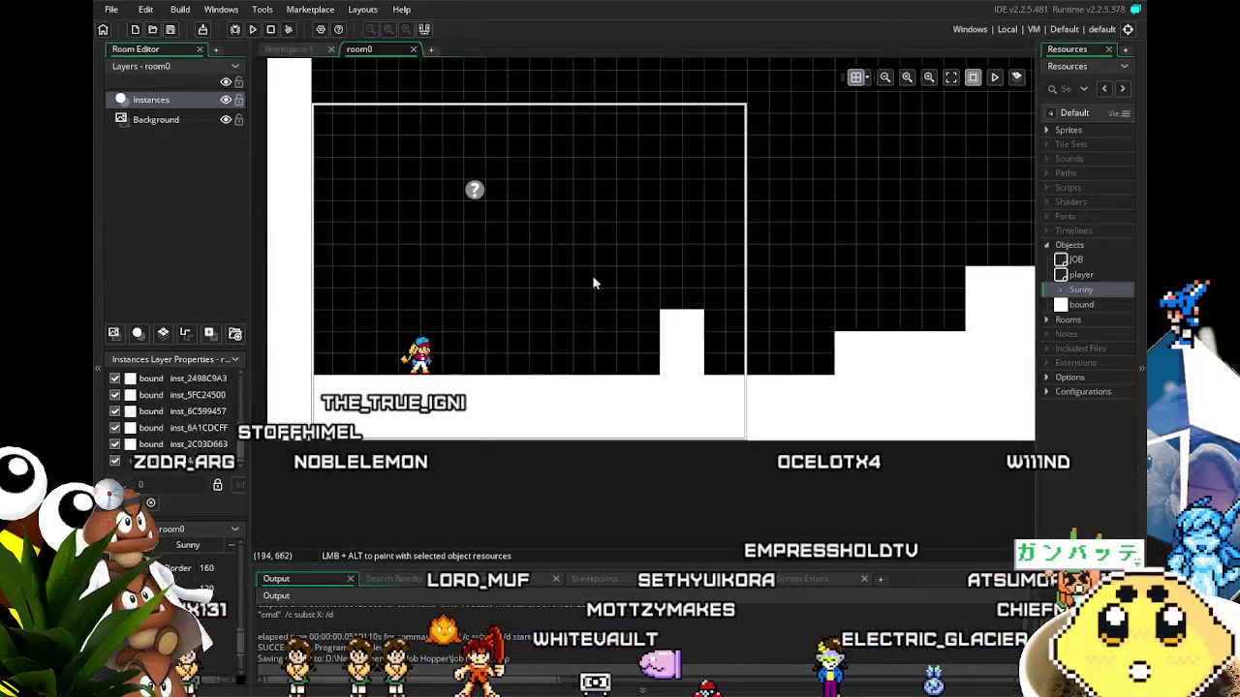
left_click(1050, 325)
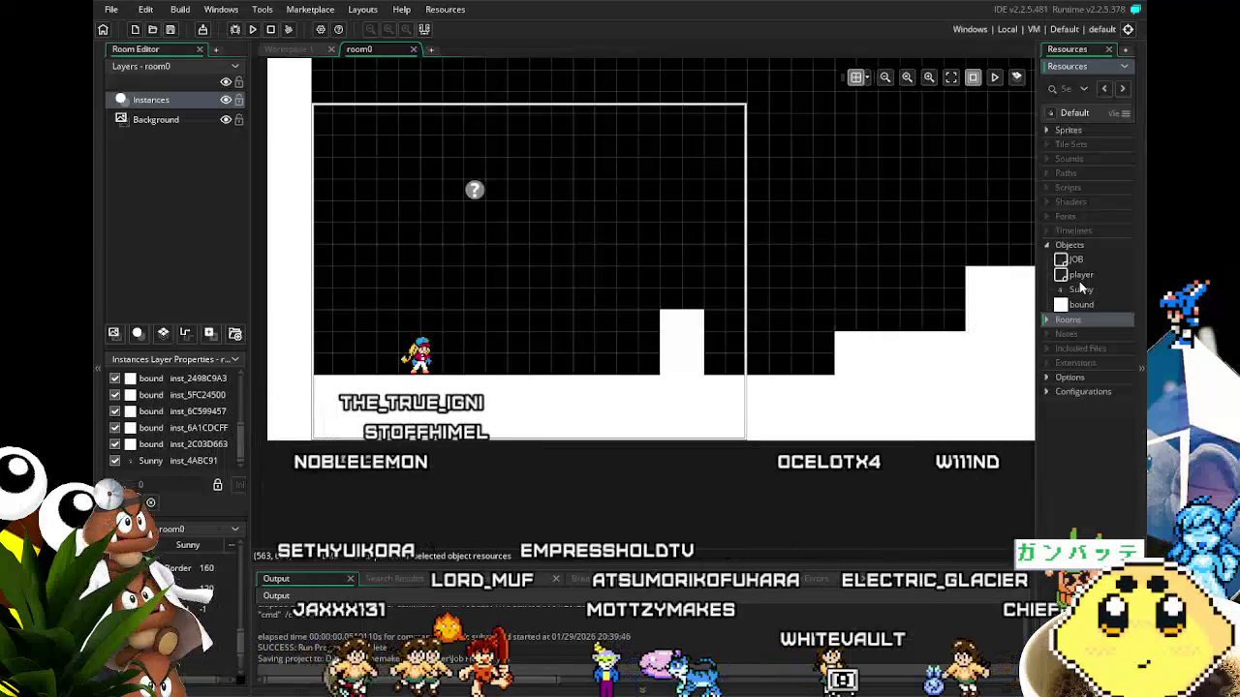
mouse_move(408, 433)
left_mouse_down()
mouse_move(352, 427)
mouse_move(381, 427)
left_mouse_up()
left_click_drag(704, 383, 724, 378)
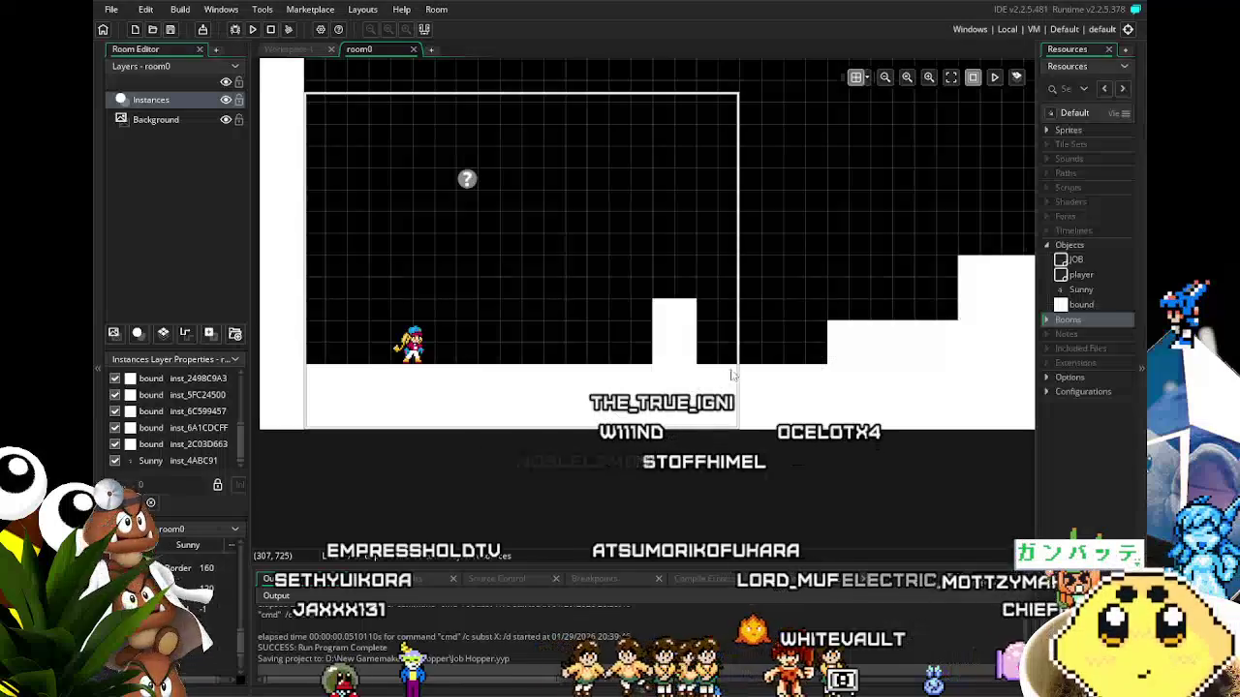
Browse the Sprites folder, then reopen the Sunny object editor in Workspace 1.
left_click(1053, 130)
left_click(1045, 129)
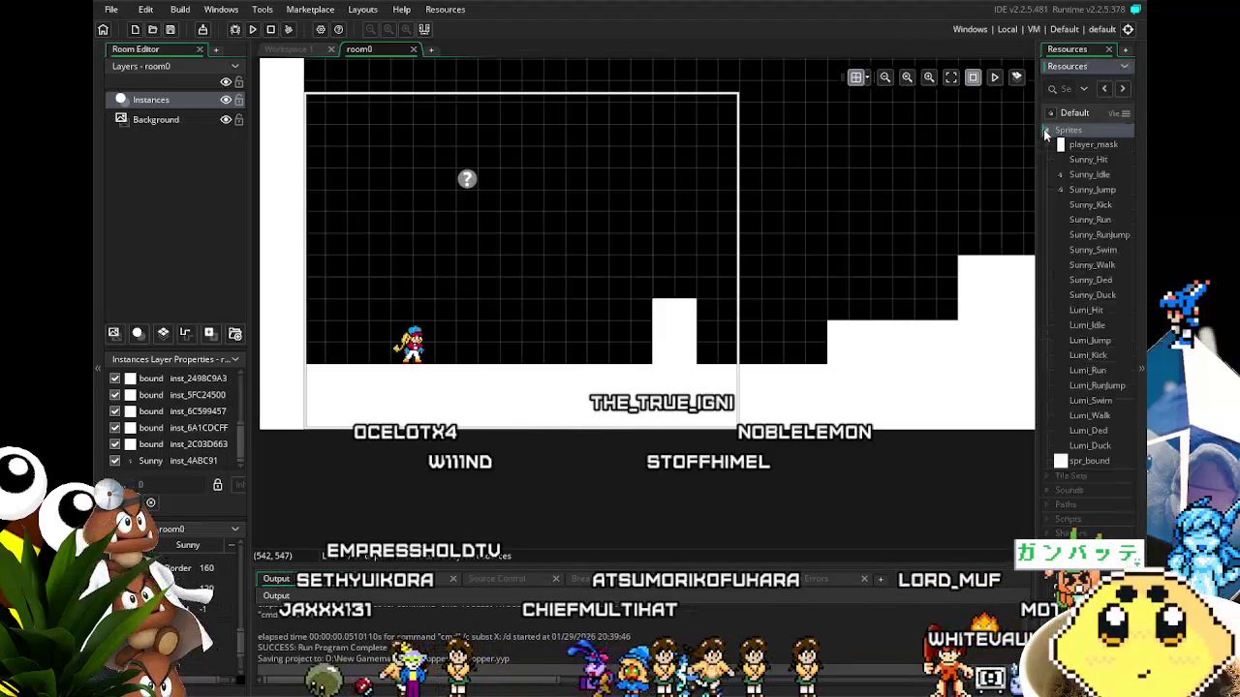
left_click(1043, 128)
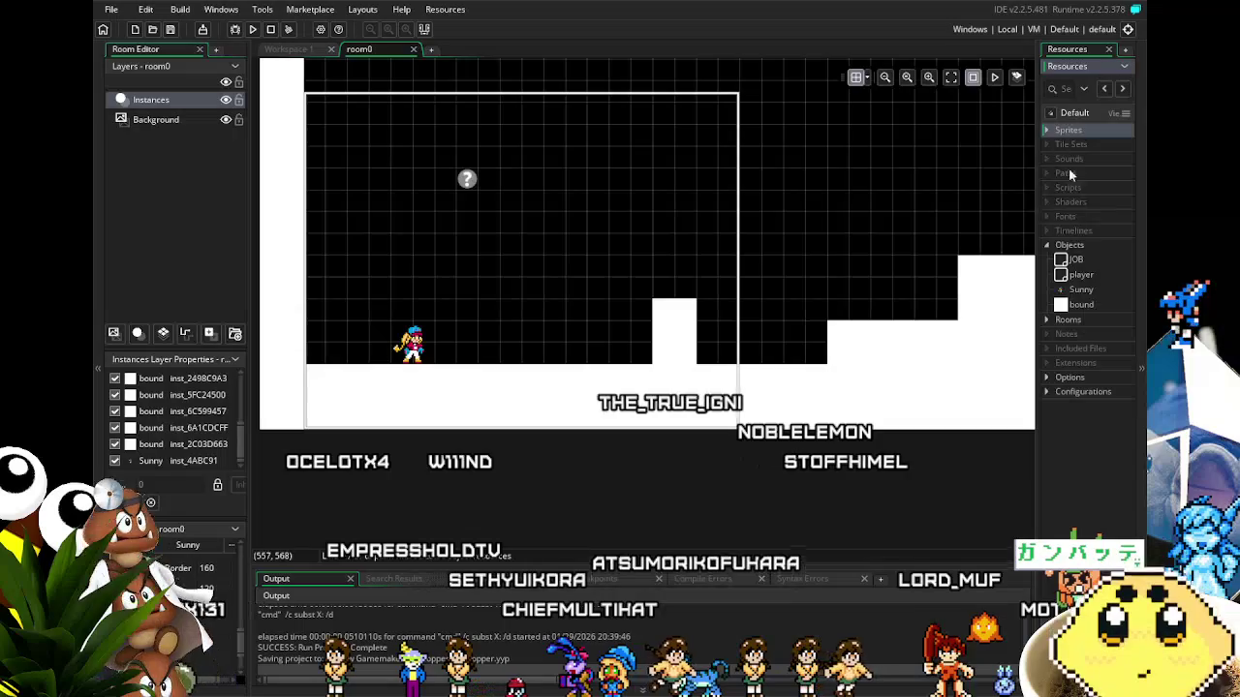
double_click(1080, 291)
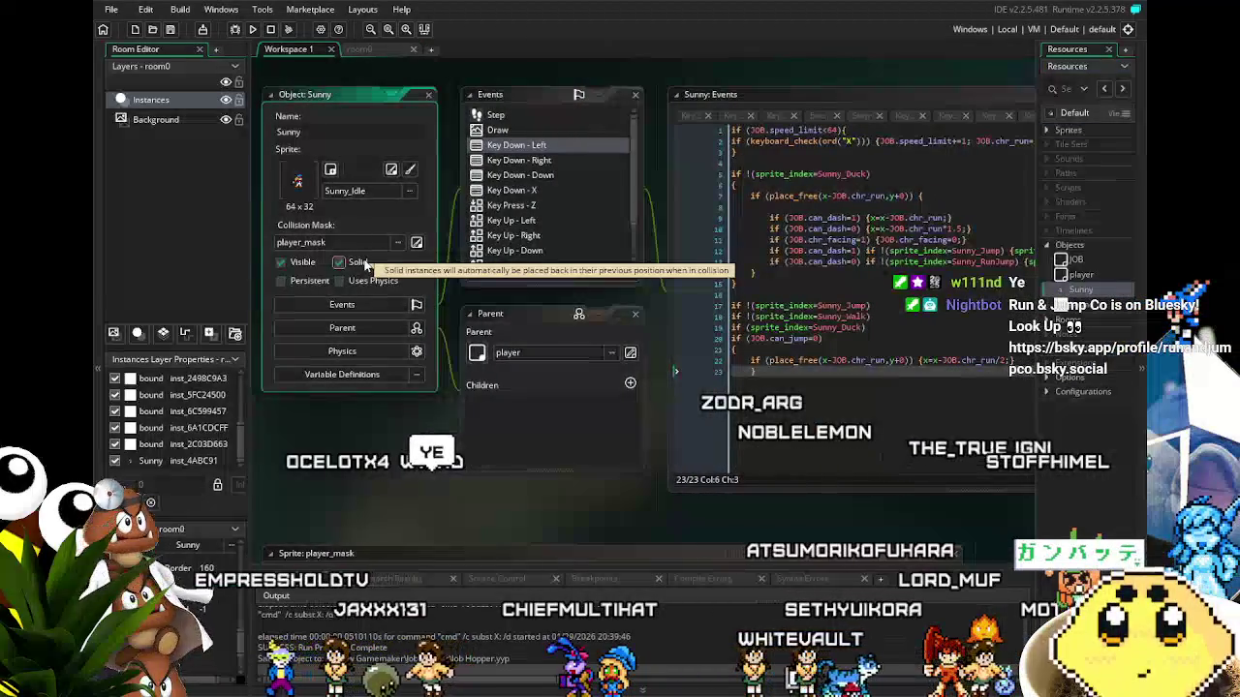
Build and run the Job Hopper game again with F5 to test room0.
key("F5")
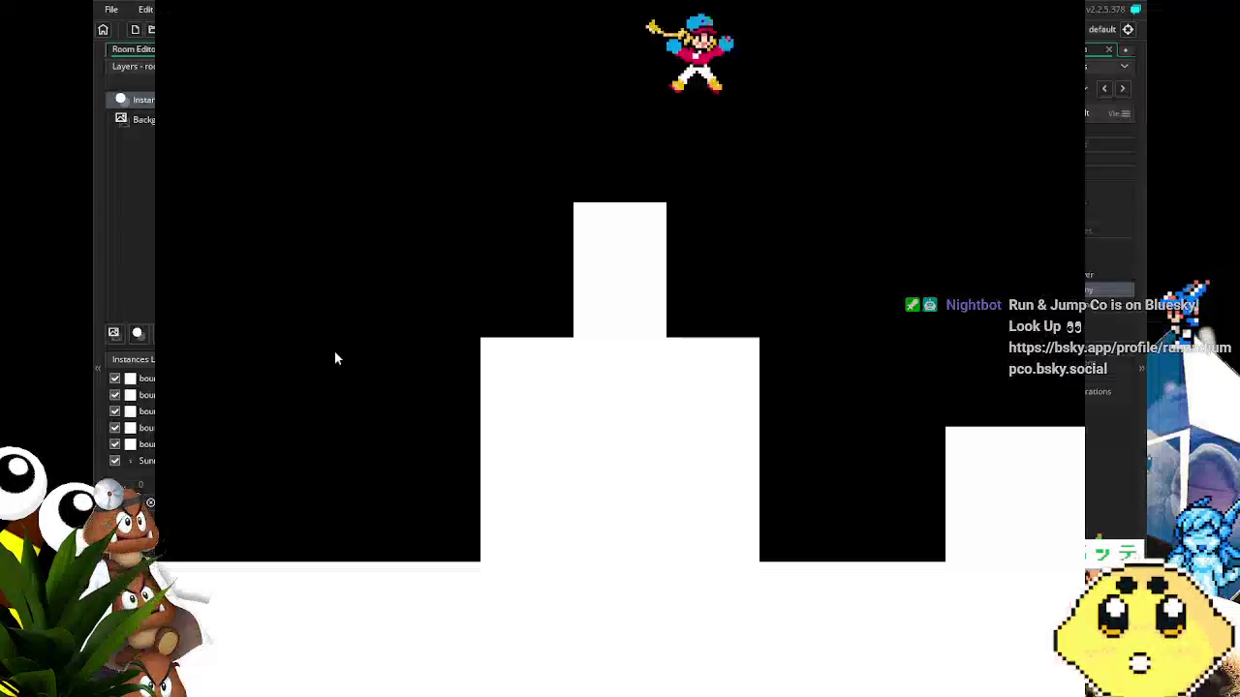
Run Sunny left and right, jump onto the tall block, then close the game window.
key("Left")
key("space")
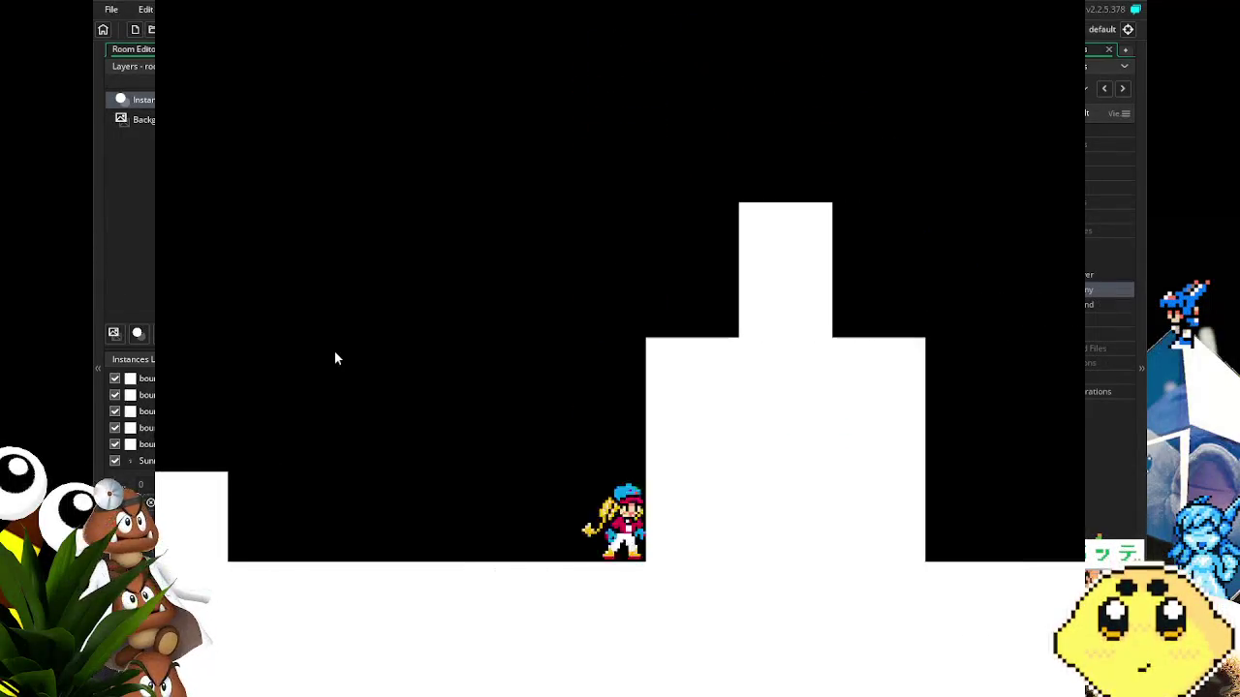
key("Right")
key("space")
key("space")
key("Left")
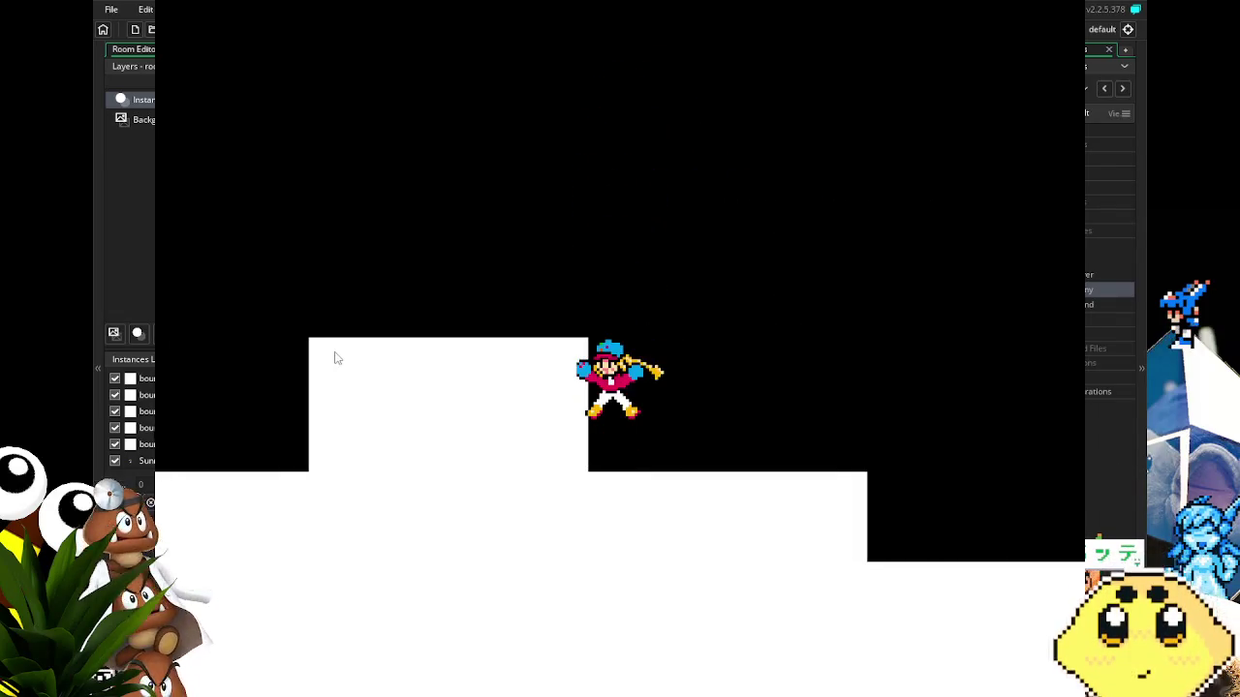
key("Right")
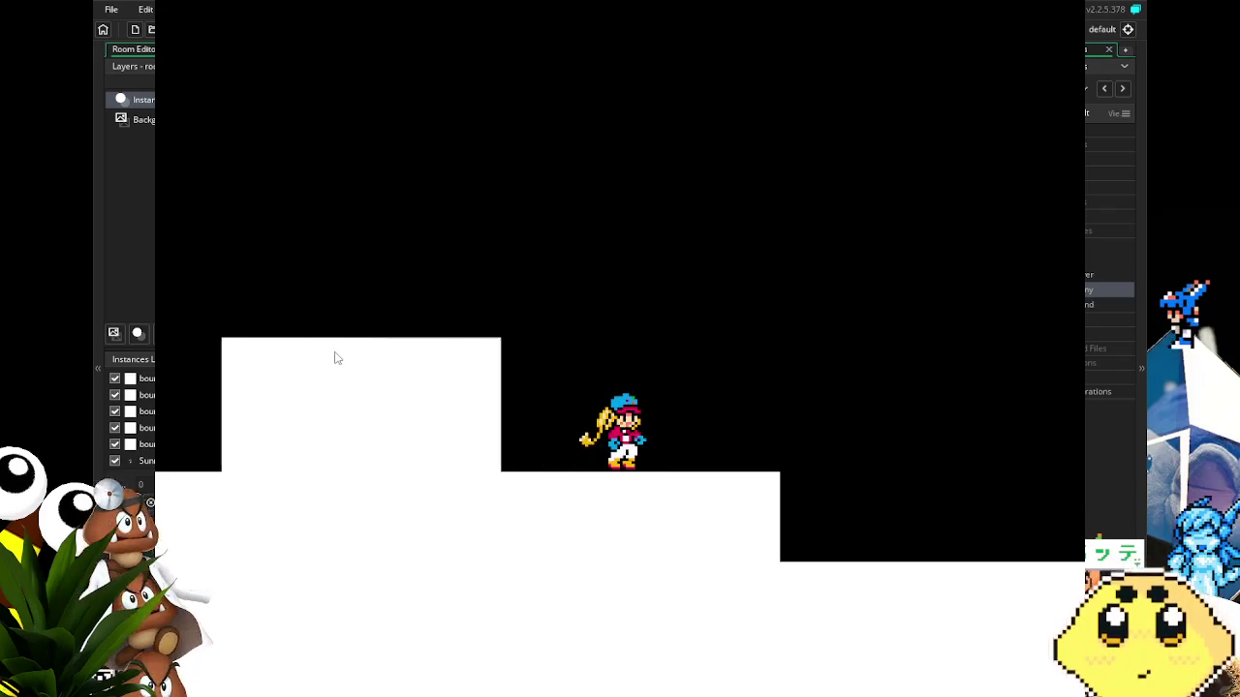
key("Escape")
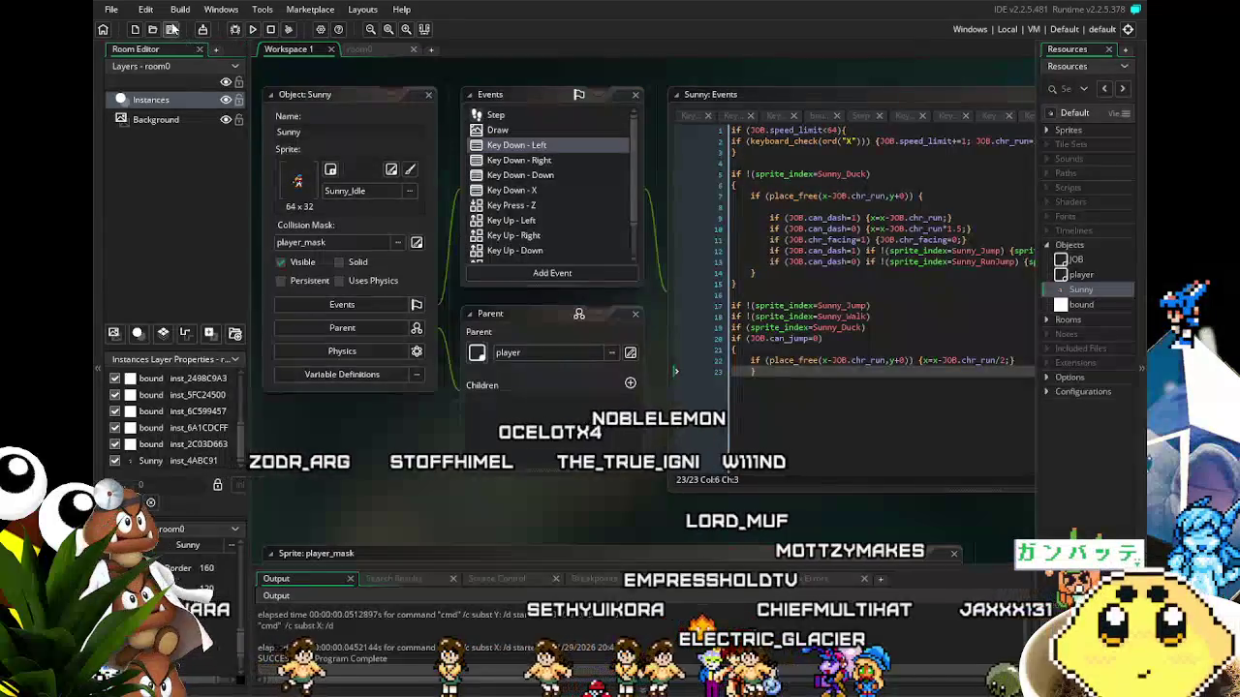
Save the Job Hopper project with Ctrl+S and shift the workspace view right.
key("ctrl+s")
left_click_drag(384, 452, 502, 432)
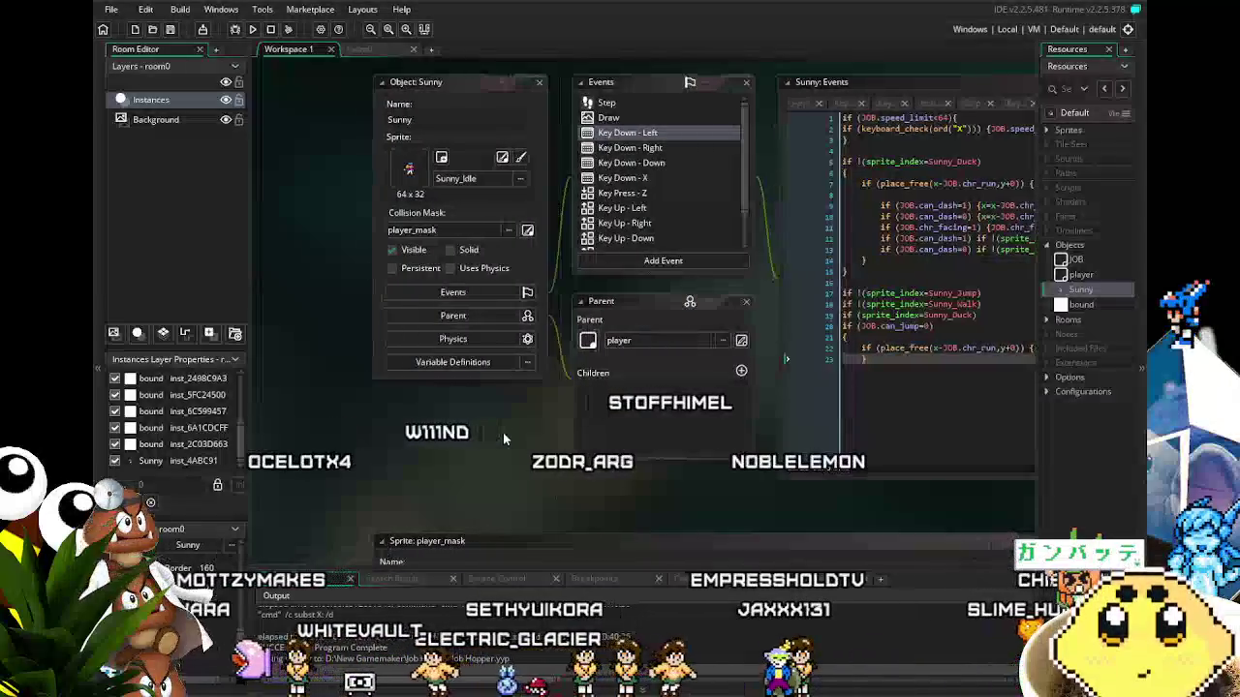
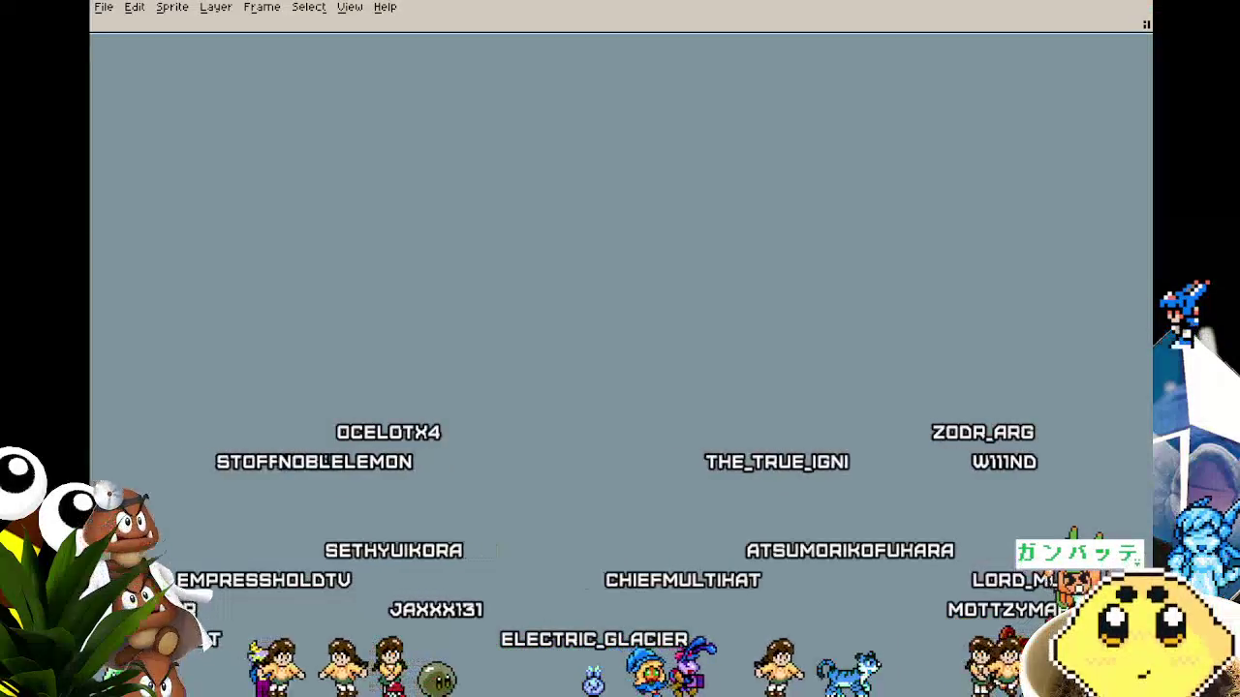
Create a new sprite with width and height both set to 16 px.
left_click(106, 10)
mouse_move(130, 55)
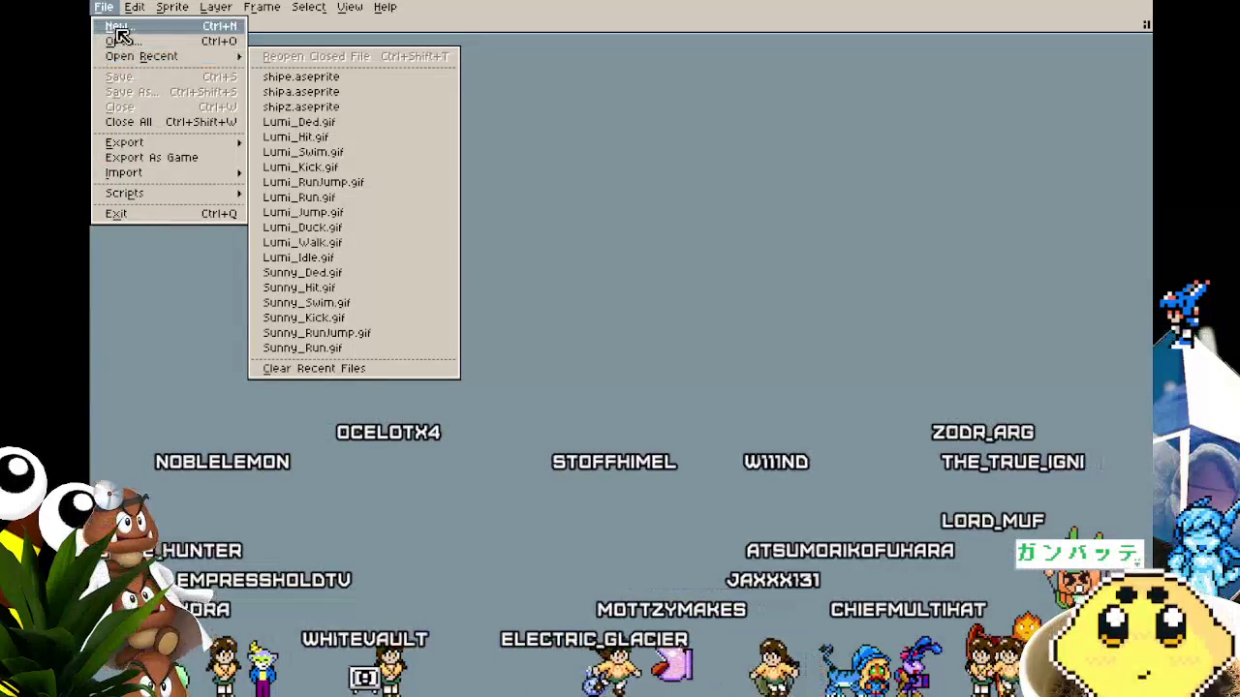
left_click(116, 27)
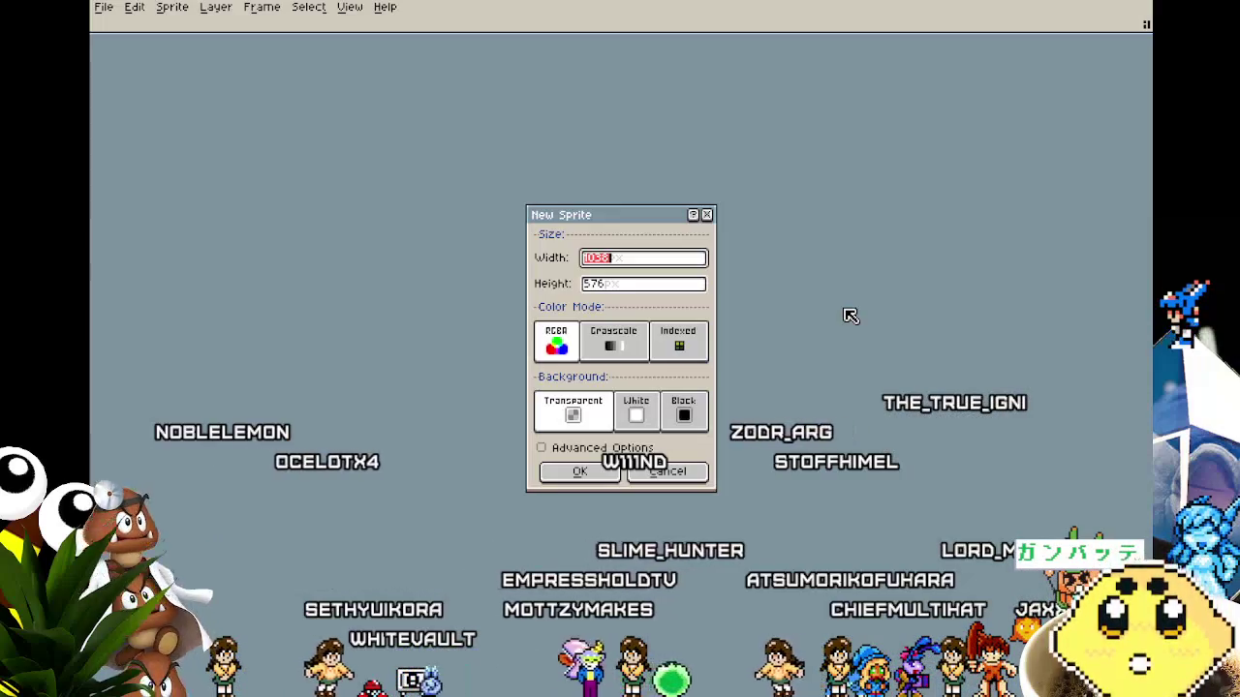
key("Tab")
type("16")
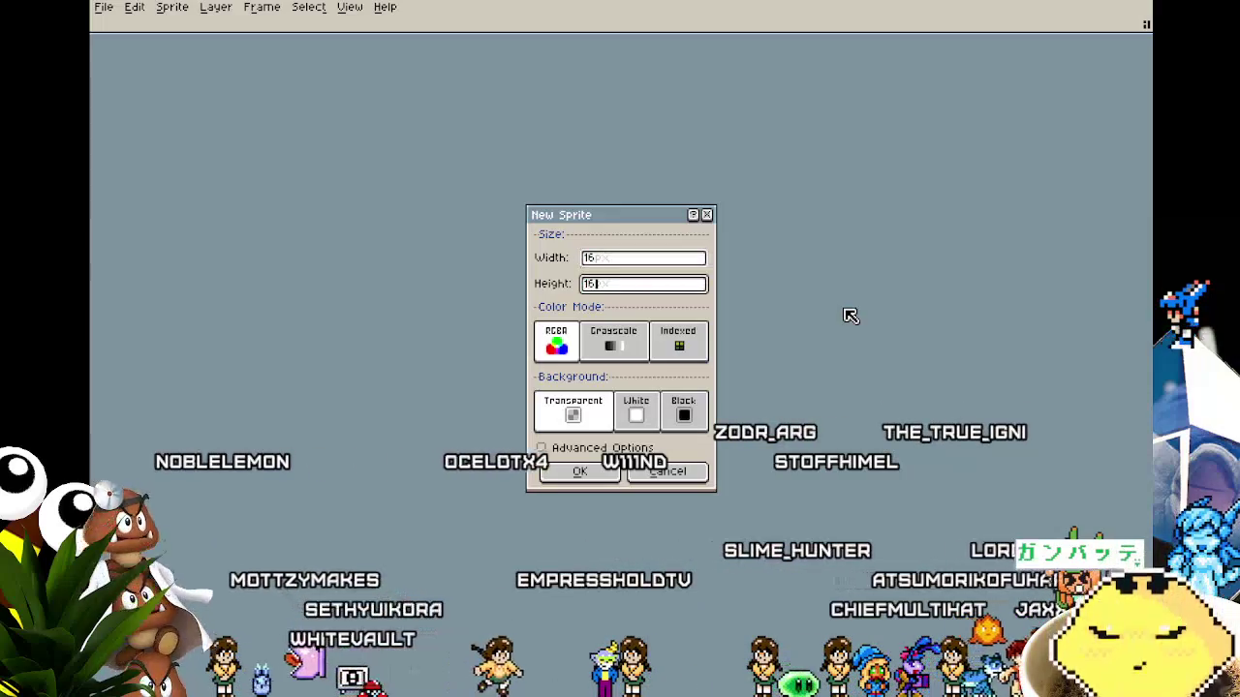
key("Return")
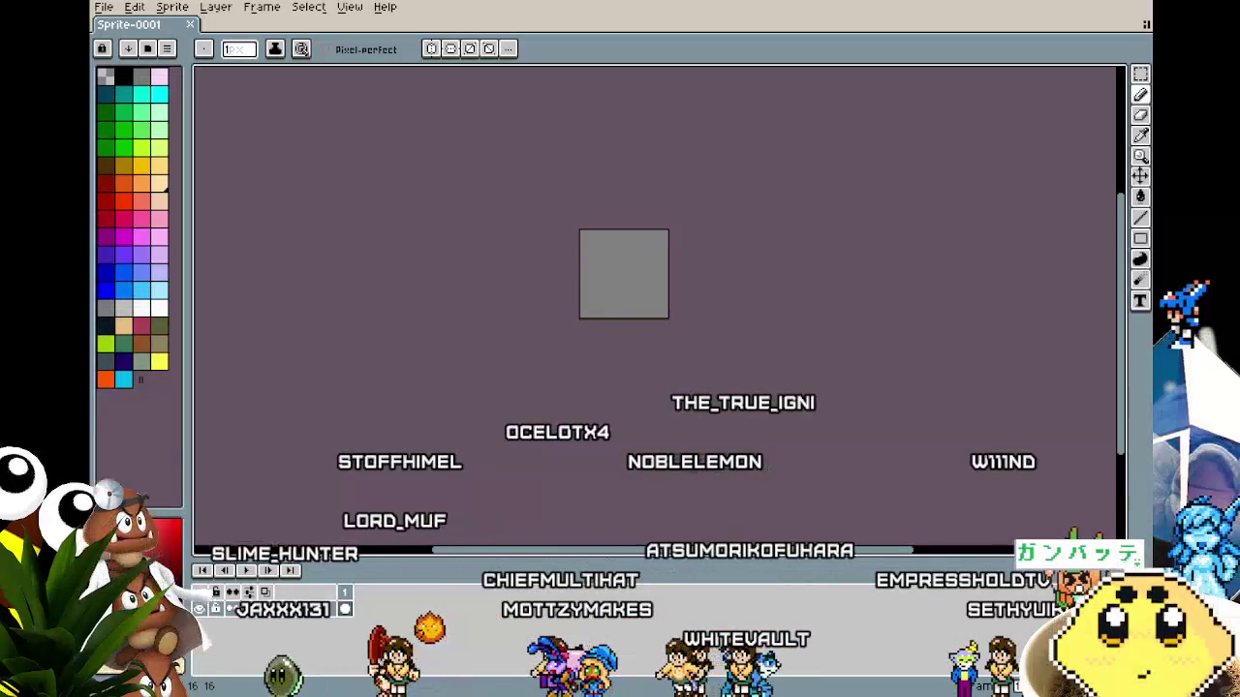
Zoom in, choose black, and draw the bottom pixels and short lower side strokes of the outline.
scroll(556, 319, "up", 3)
left_click_drag(555, 318, 448, 401)
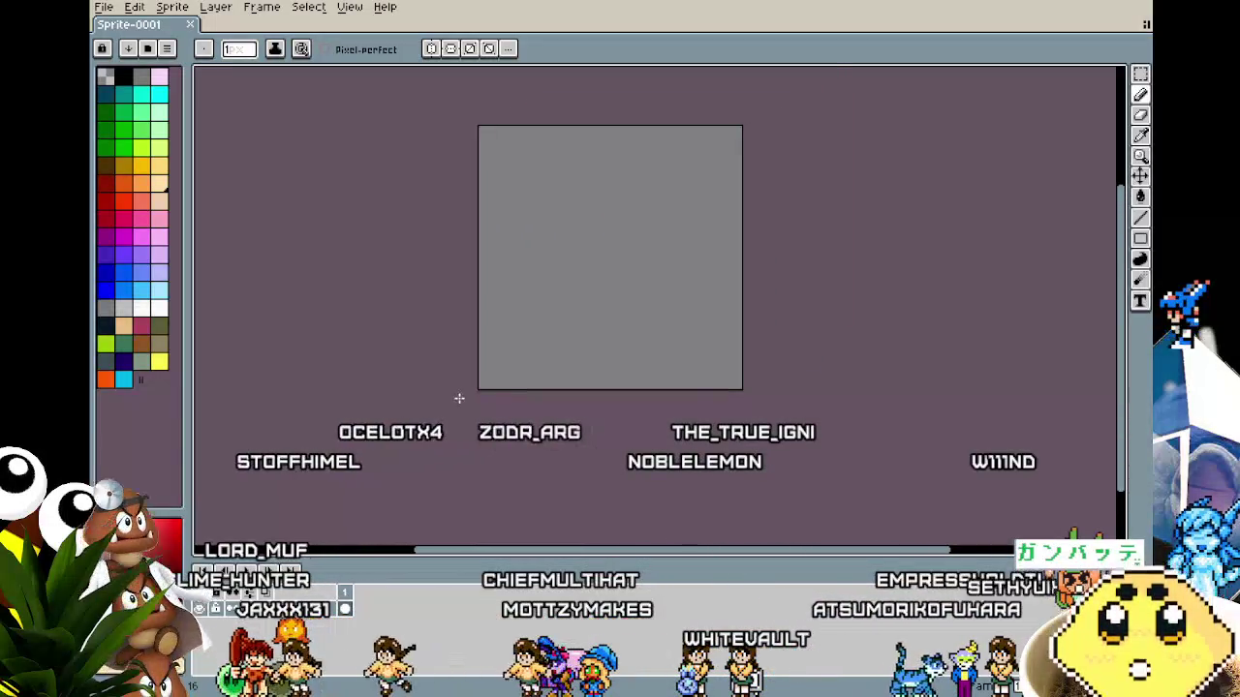
left_click(504, 330)
left_click(124, 77)
left_click(569, 379)
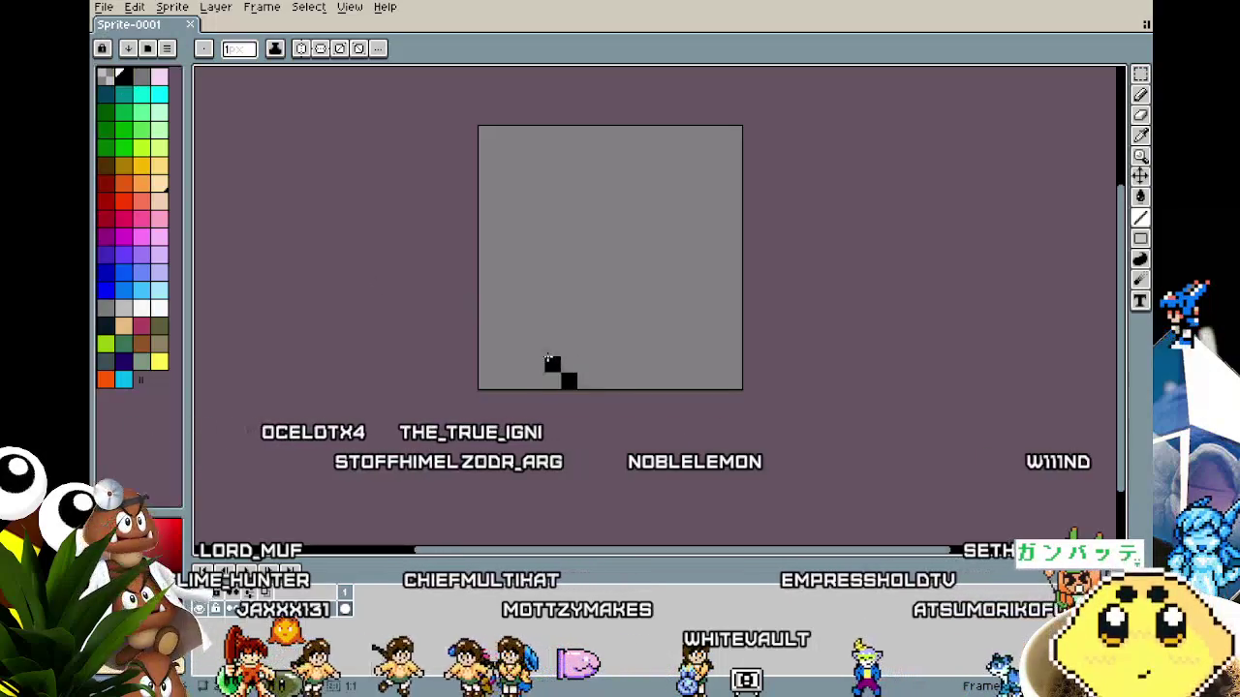
left_click_drag(569, 364, 569, 348)
left_click(651, 379)
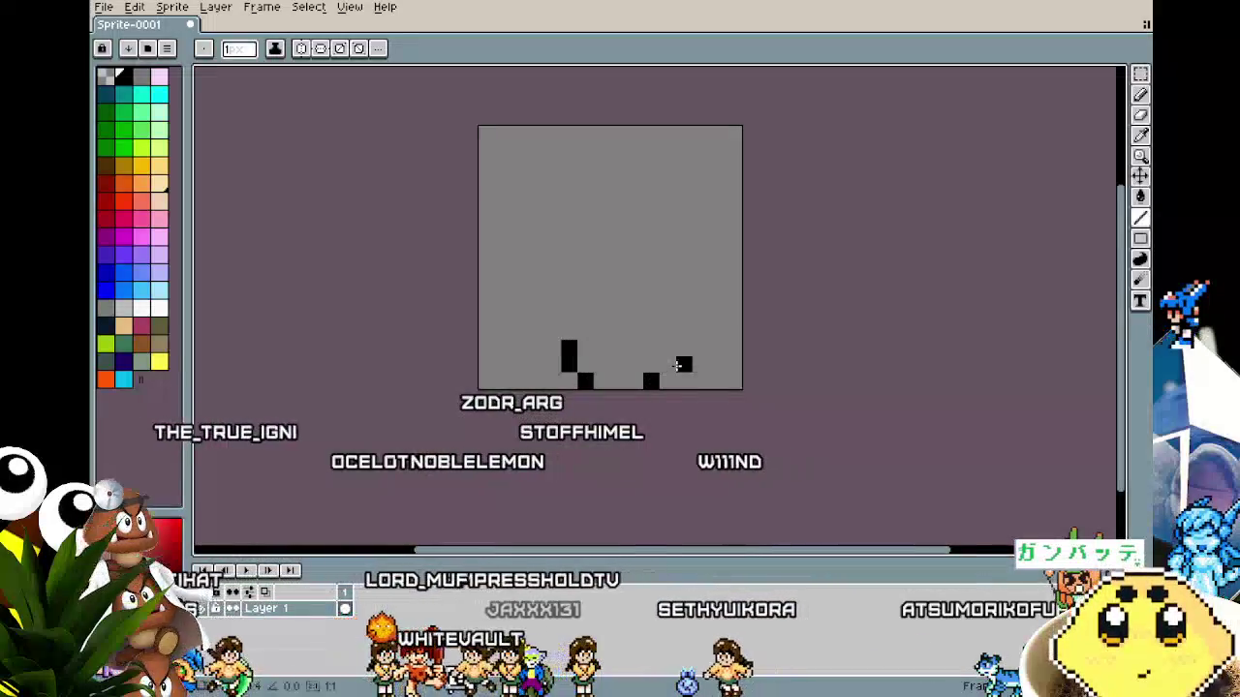
left_click_drag(668, 364, 668, 346)
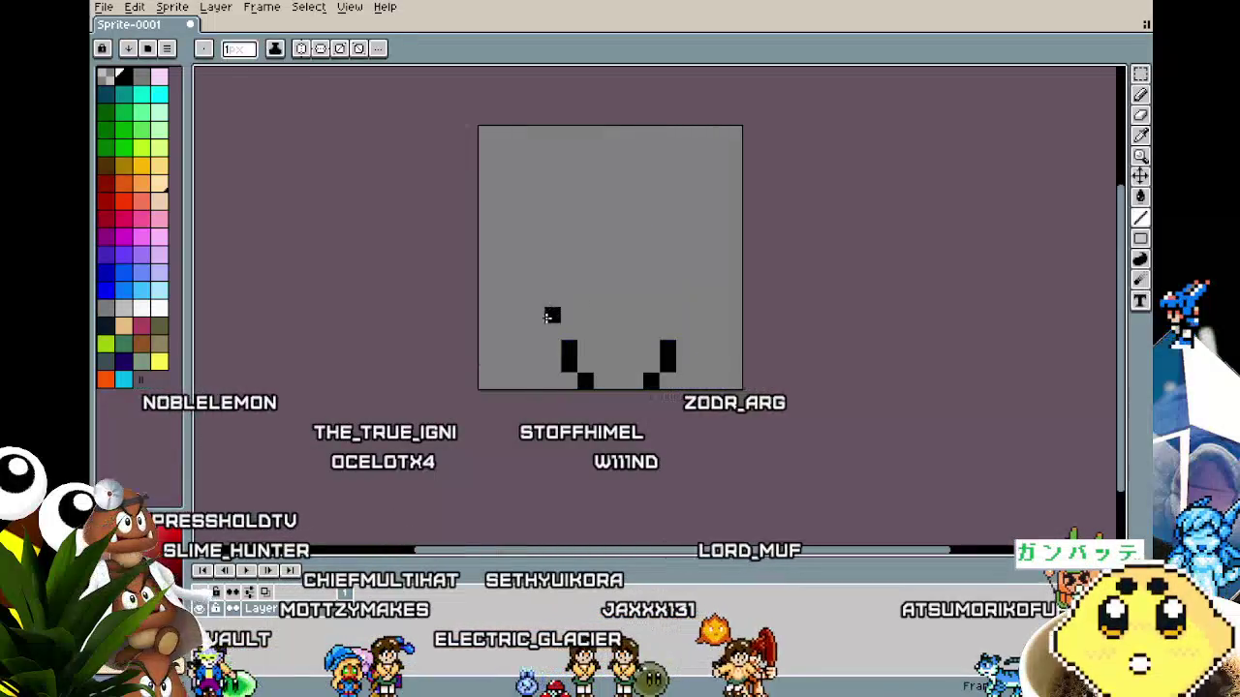
Draw the long left side and redraw the black top edge of the head.
left_click_drag(551, 331, 551, 250)
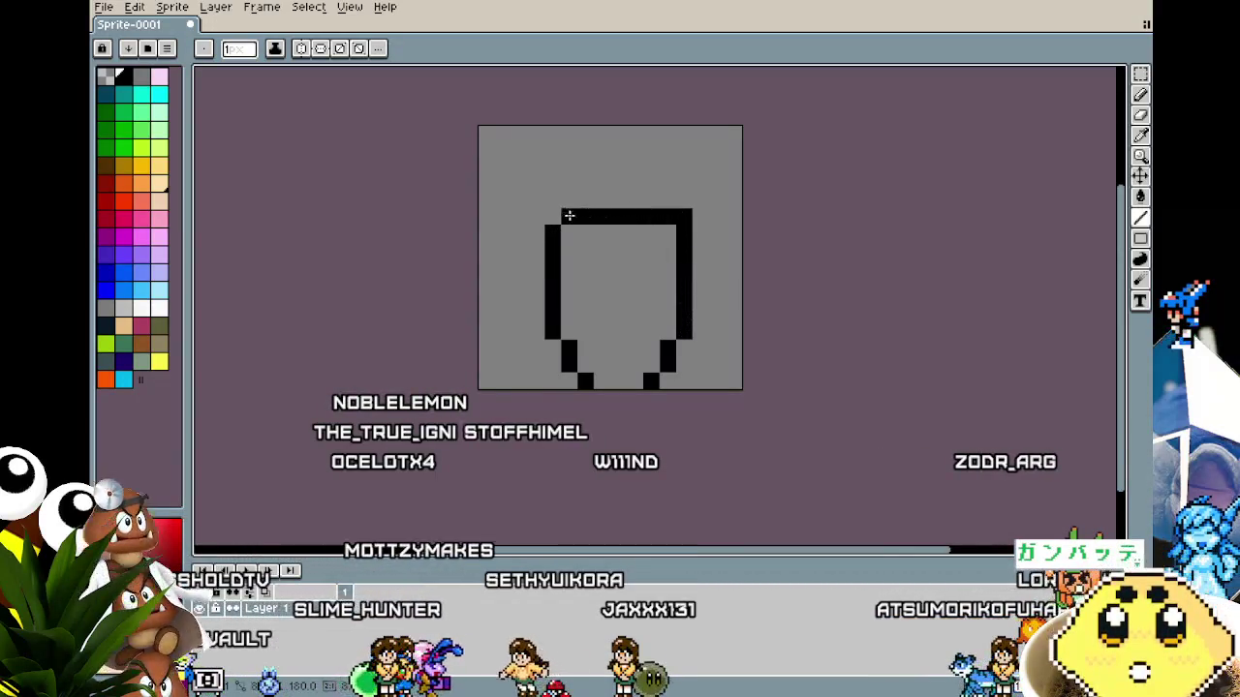
key("ctrl+z")
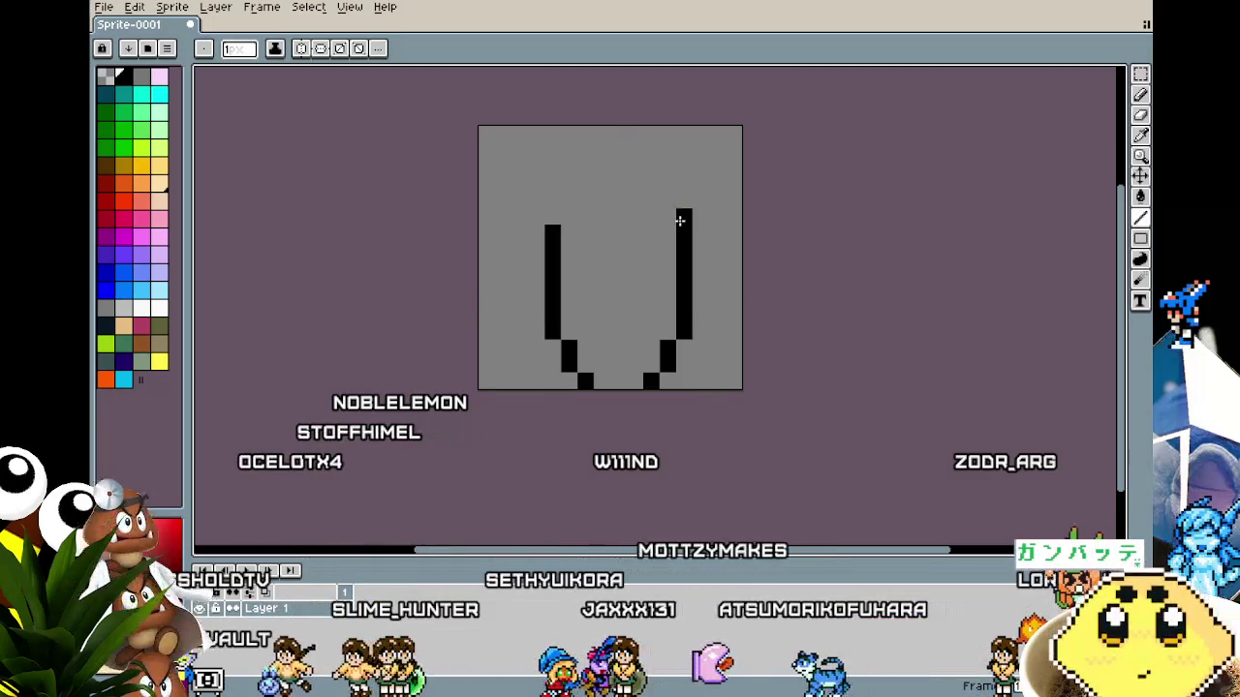
left_click_drag(569, 198, 665, 197)
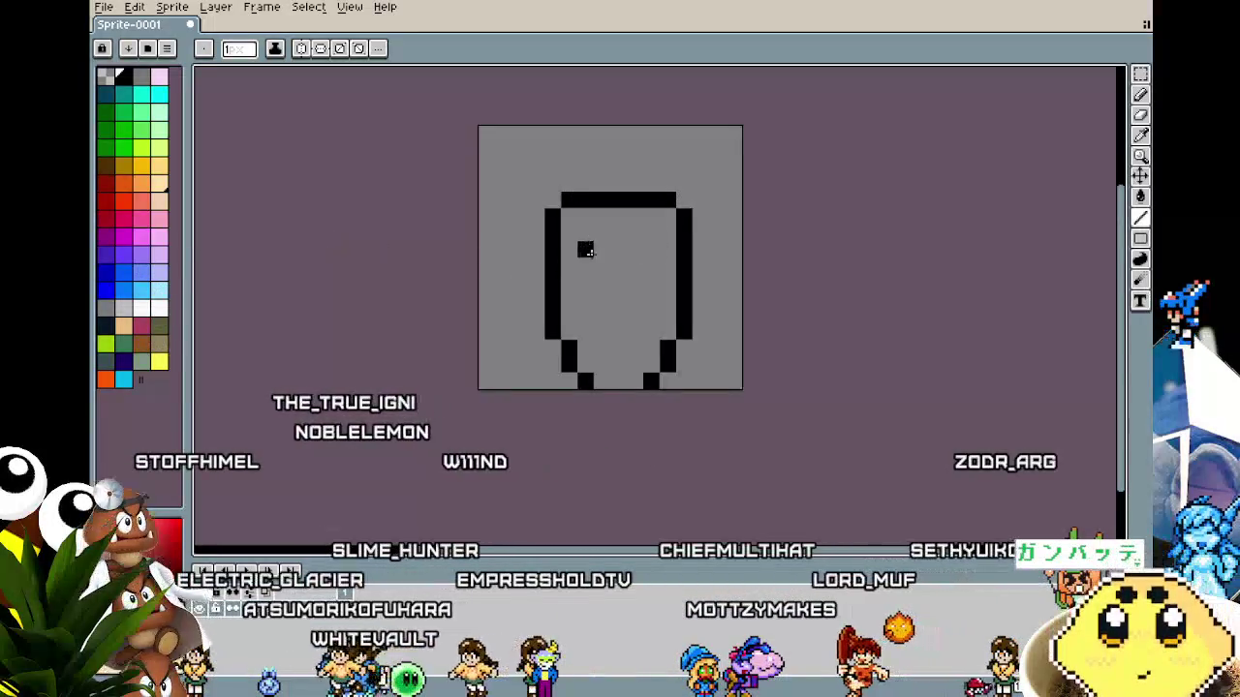
Paint a cream band across the full width under the top edge.
mouse_move(615, 221)
left_mouse_down()
mouse_move(683, 219)
mouse_move(687, 235)
mouse_move(678, 222)
left_mouse_up()
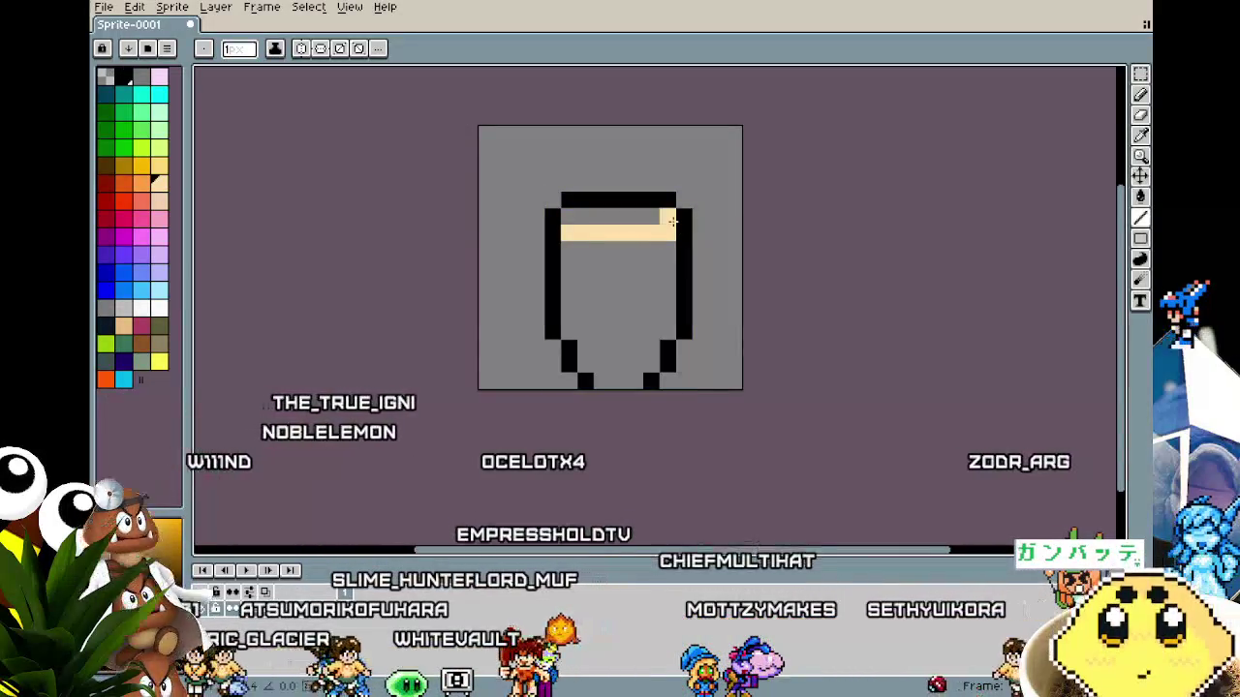
left_click_drag(595, 215, 561, 219)
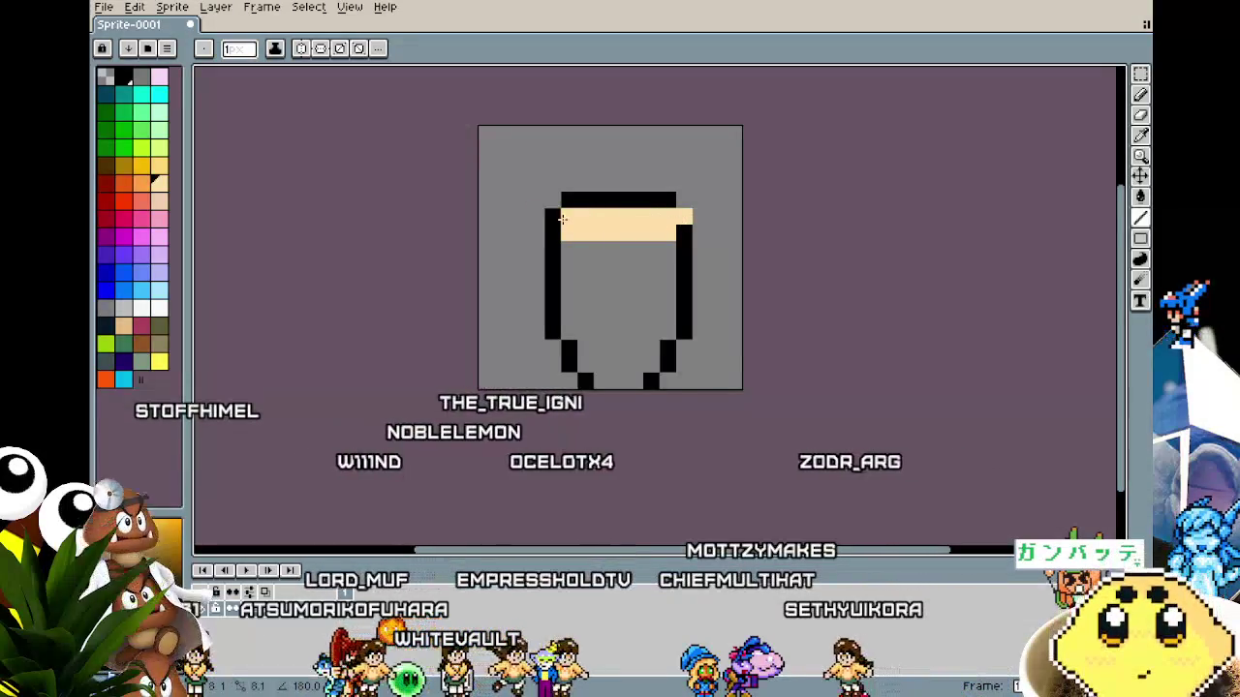
key("i")
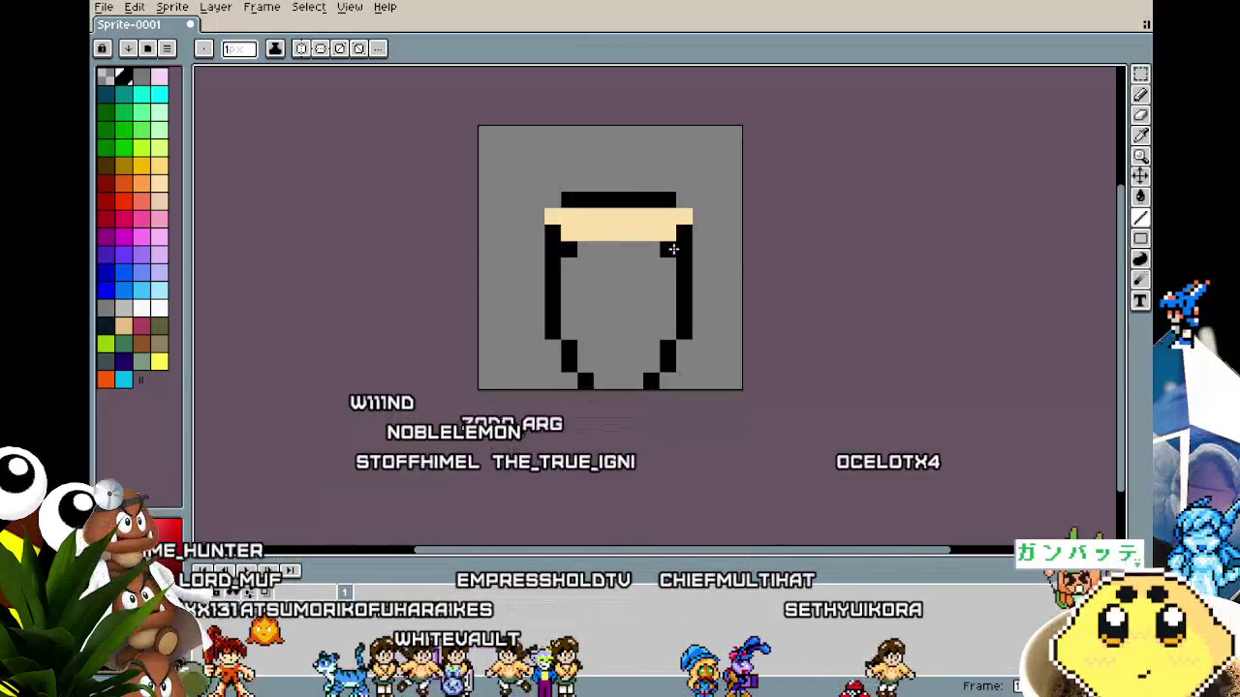
left_click_drag(654, 222, 656, 249)
key("ctrl+z")
key("i")
key("b")
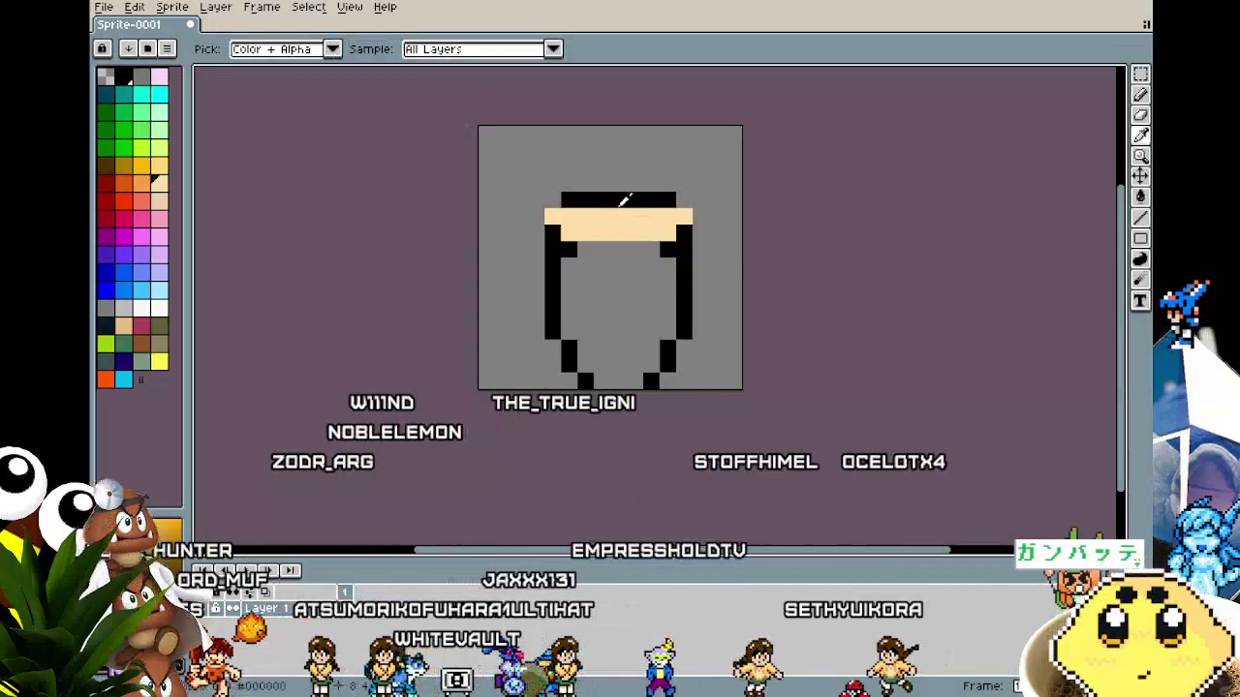
Add brown pixels at both ends of the cream band.
left_click(145, 345)
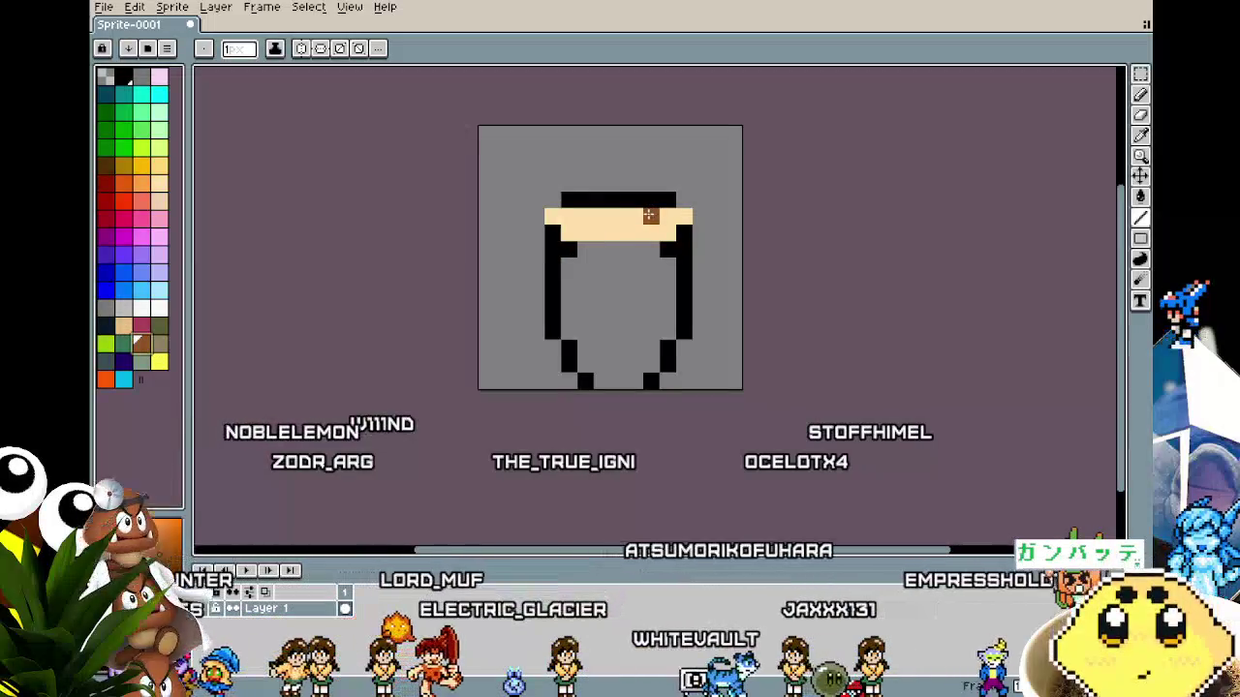
left_click(683, 215)
left_click(667, 233)
left_click(552, 215)
left_click(568, 232)
scroll(540, 299, "down", 5)
scroll(602, 266, "up", 5)
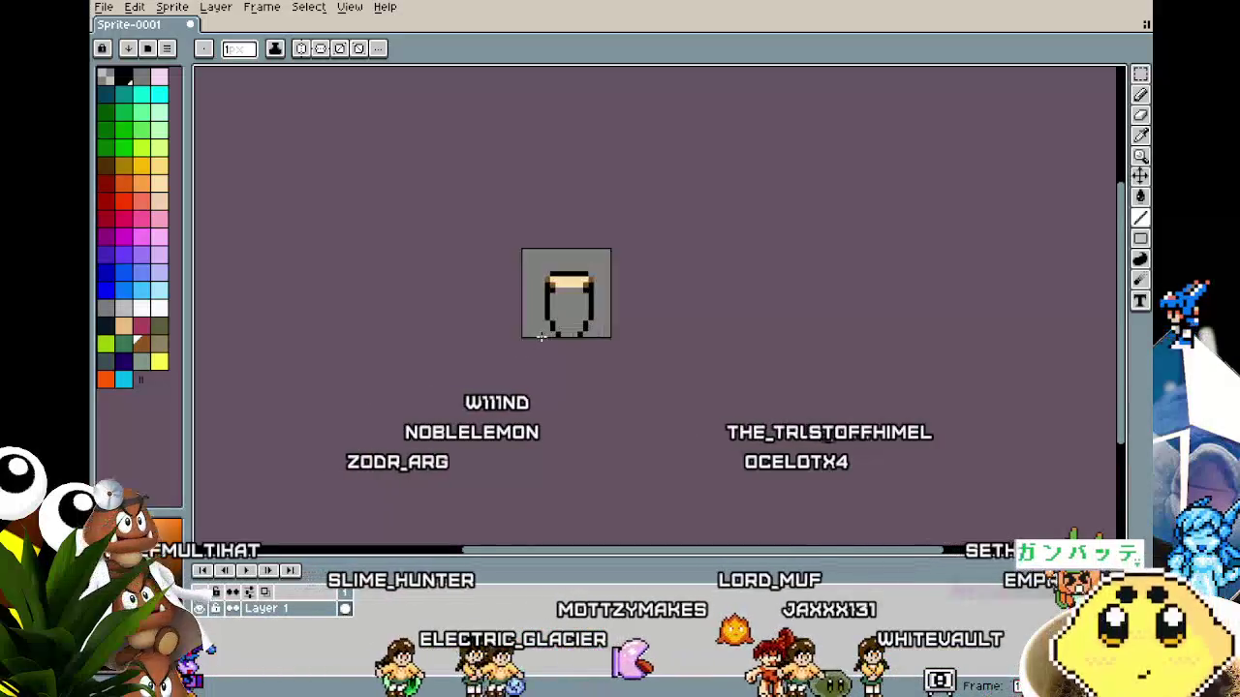
Fill the inside of the head brown with a Contiguous Paint Bucket fill.
key("g")
left_click(602, 266)
scroll(571, 330, "down", 2)
key("ctrl+z")
left_click(339, 49)
left_click(586, 315)
scroll(542, 310, "right", 2)
scroll(470, 291, "up", 2)
Try a cream fill on part of the head, then undo it.
left_click(481, 205, "alt")
left_click(419, 282)
key("b")
key("ctrl+z")
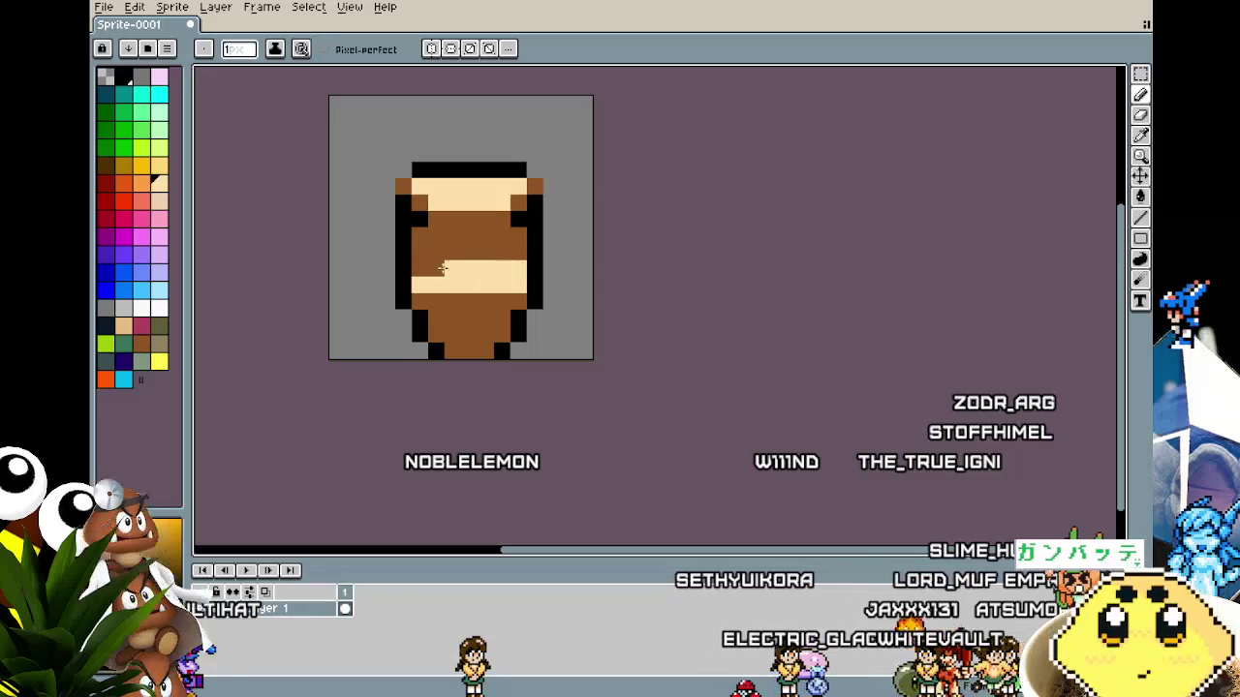
scroll(529, 256, "down", 8)
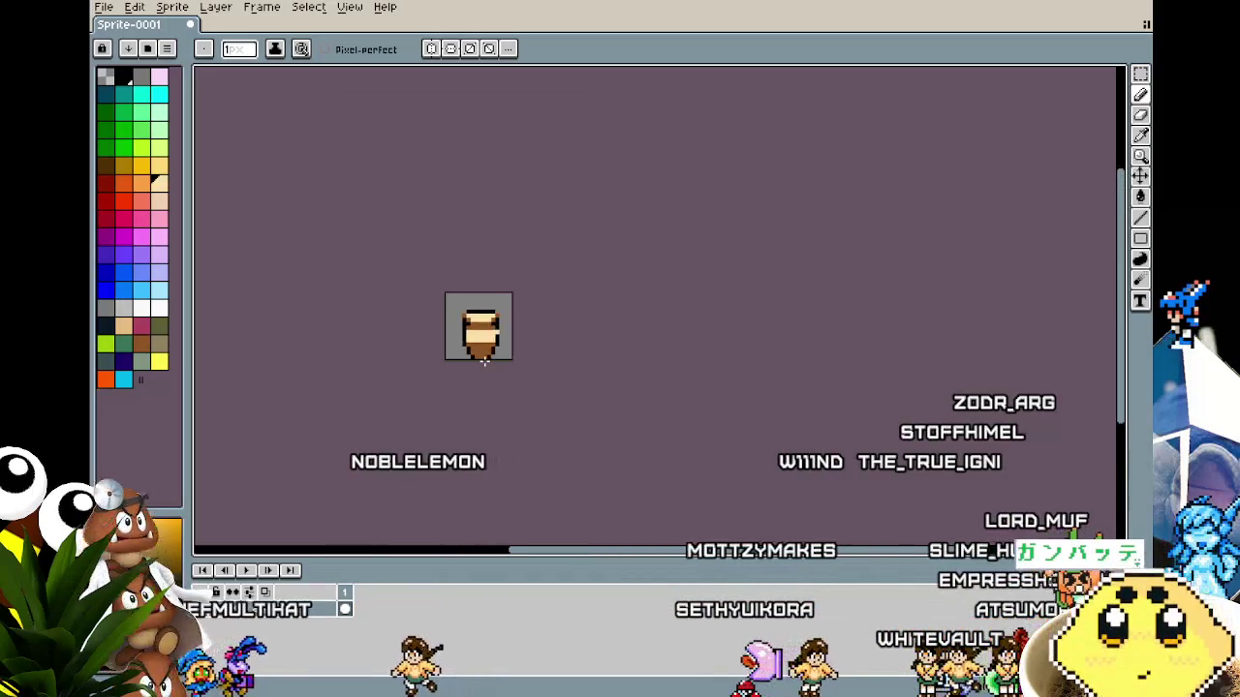
Bring the whole sprite into view and pick brown from the drawing.
scroll(494, 354, "up", 5)
scroll(494, 354, "up", 2)
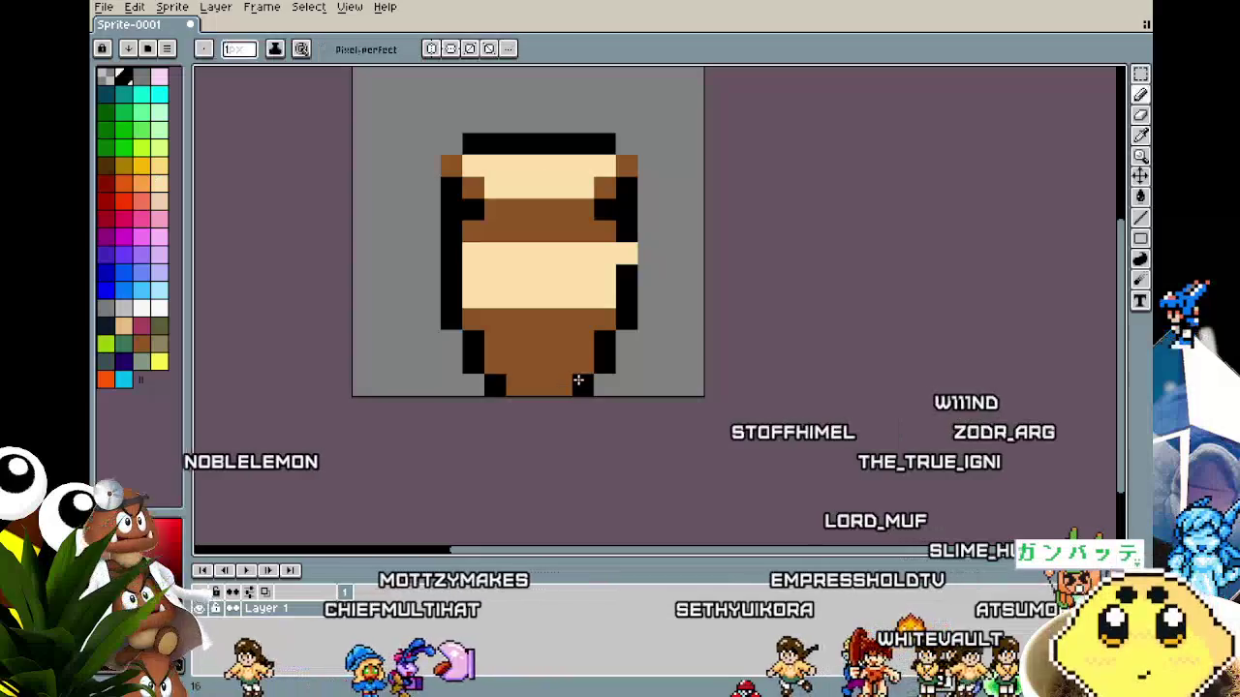
scroll(543, 397, "down", 5)
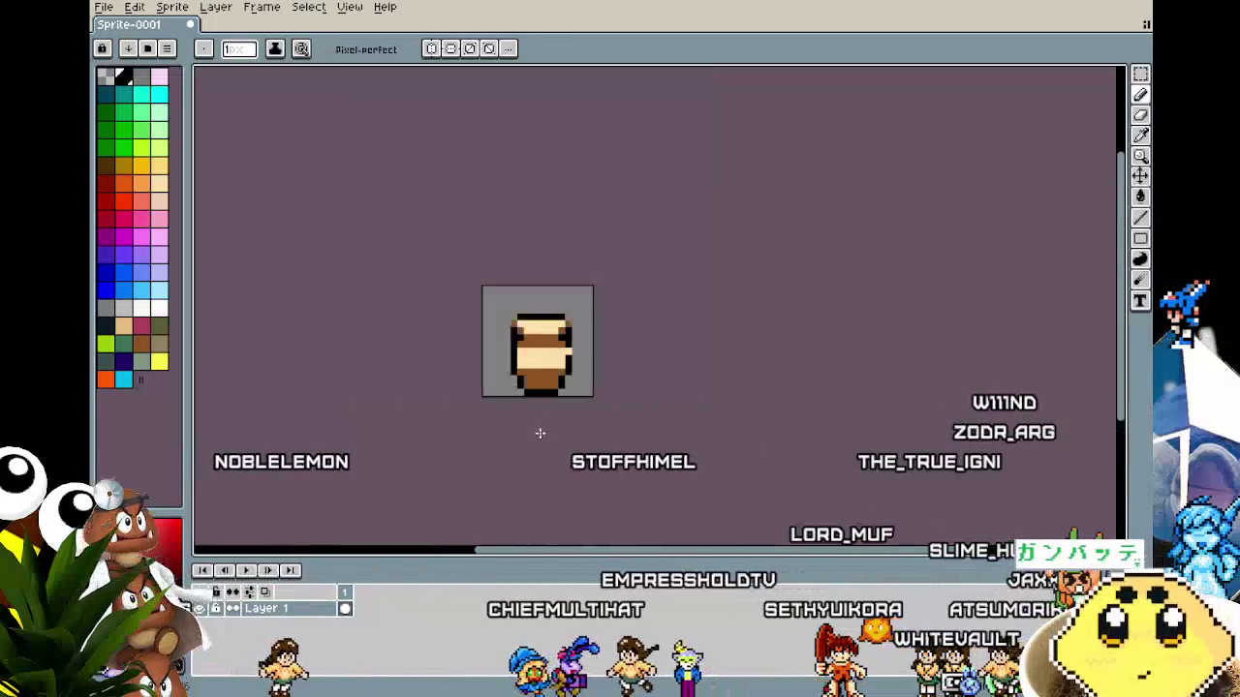
scroll(551, 426, "up", 2)
scroll(554, 397, "up", 2)
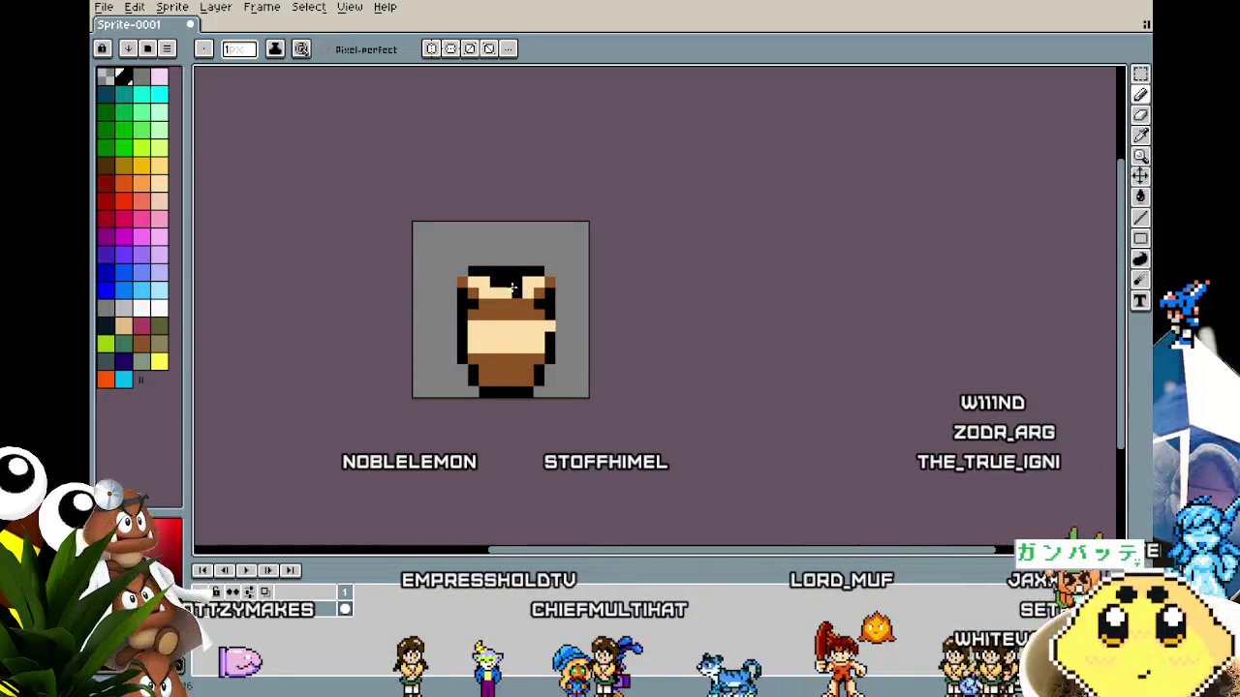
scroll(412, 409, "down", 2)
scroll(412, 409, "up", 4)
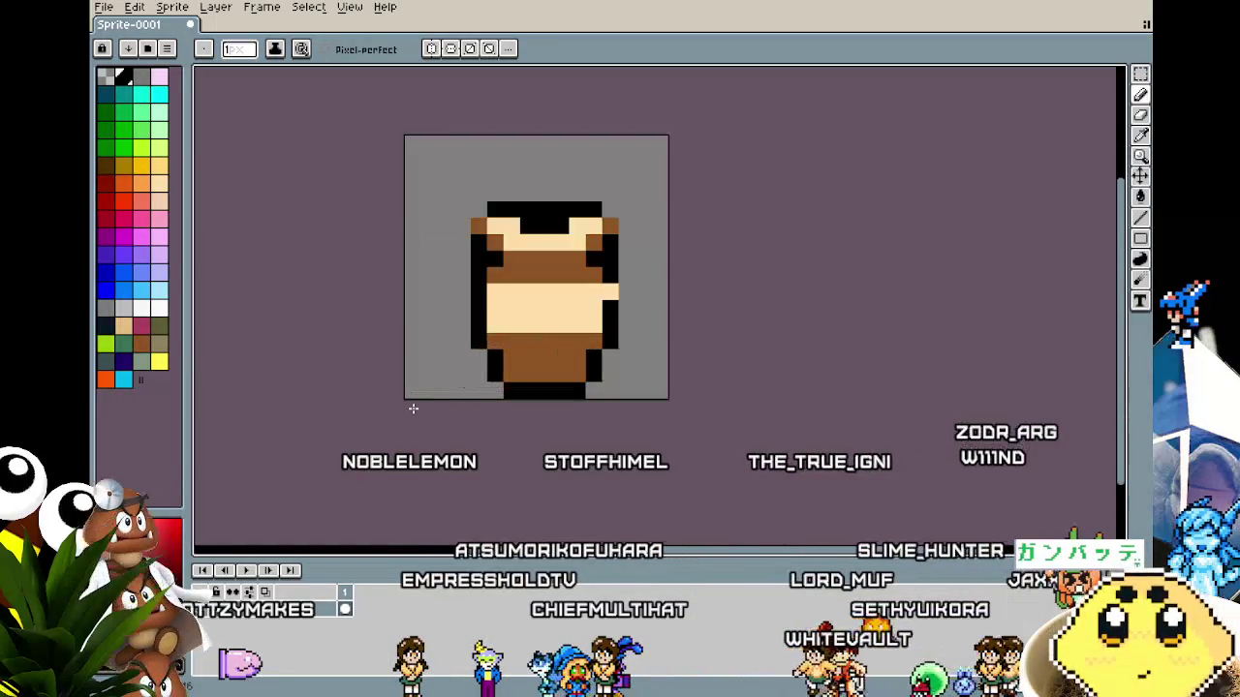
scroll(411, 408, "up", 1)
left_click_drag(407, 408, 366, 415)
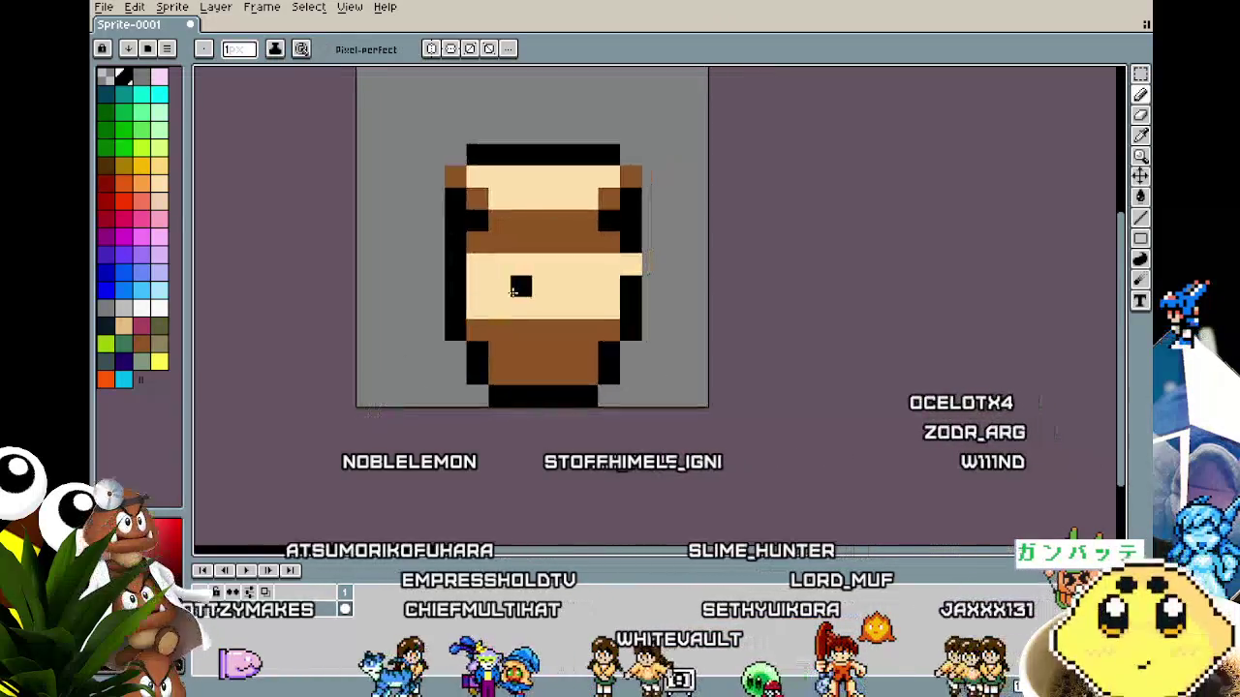
key("i")
left_click(567, 218)
key("b")
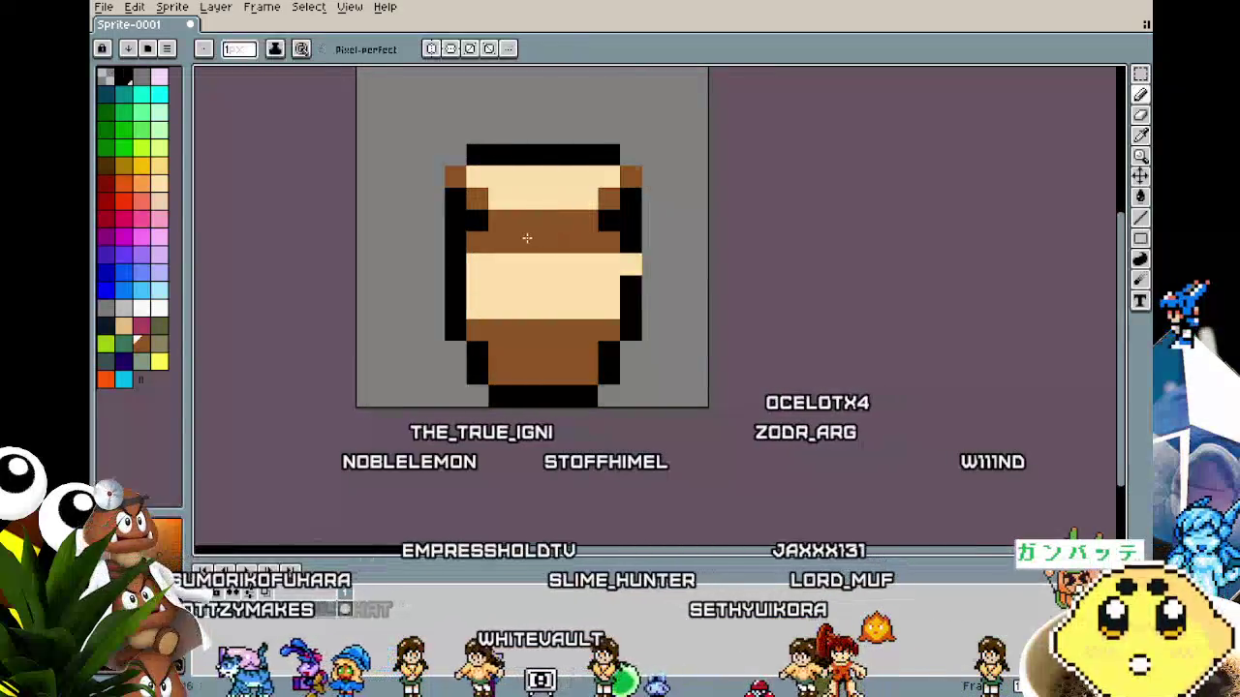
Tidy two edge pixels of the cream band.
scroll(537, 378, "down", 6)
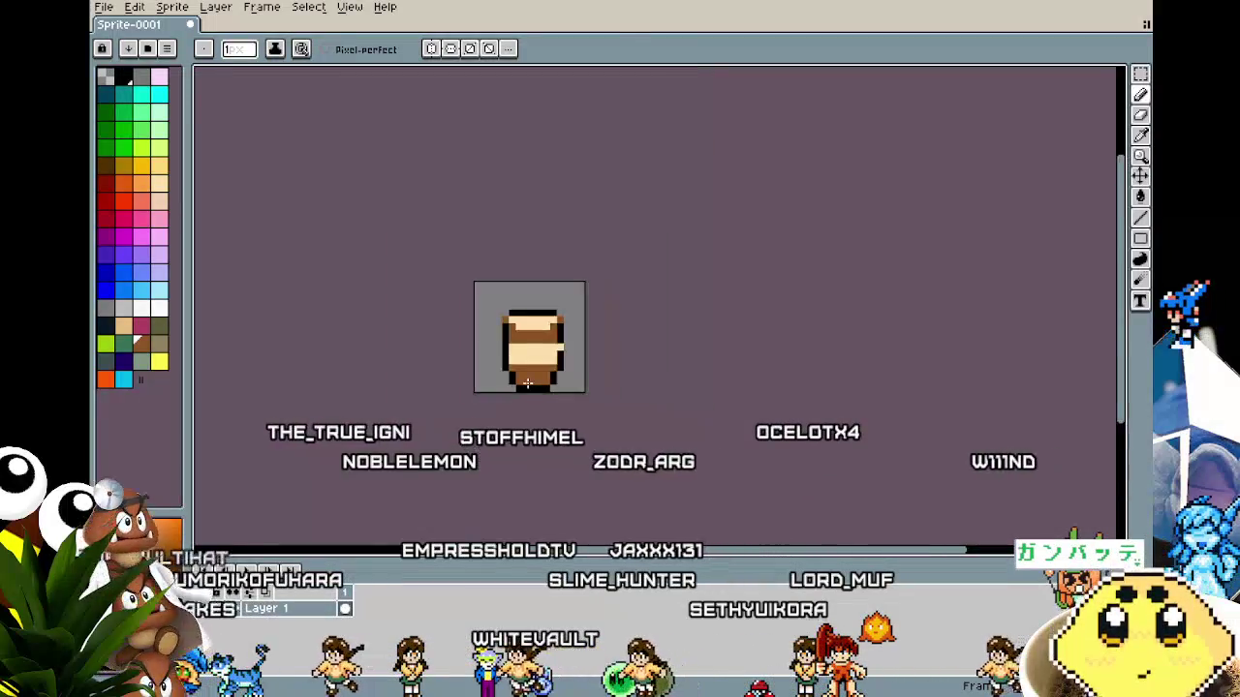
scroll(543, 380, "up", 4)
scroll(541, 377, "up", 2)
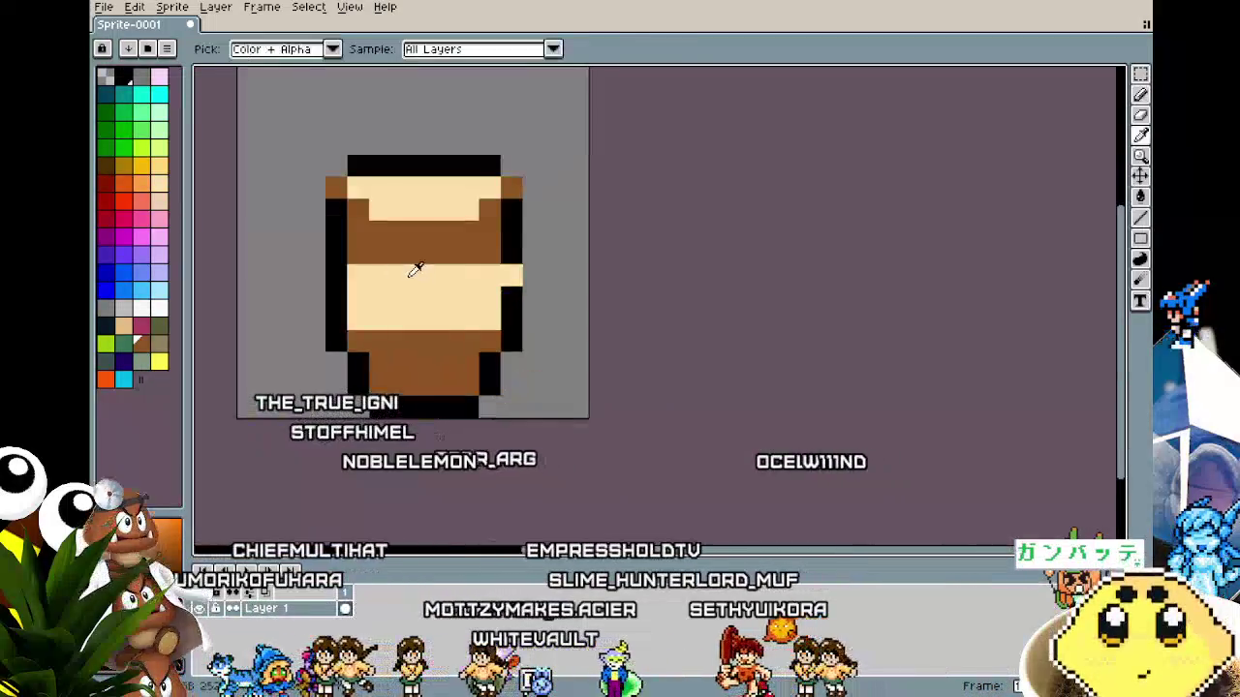
left_click(514, 277)
left_click(488, 315)
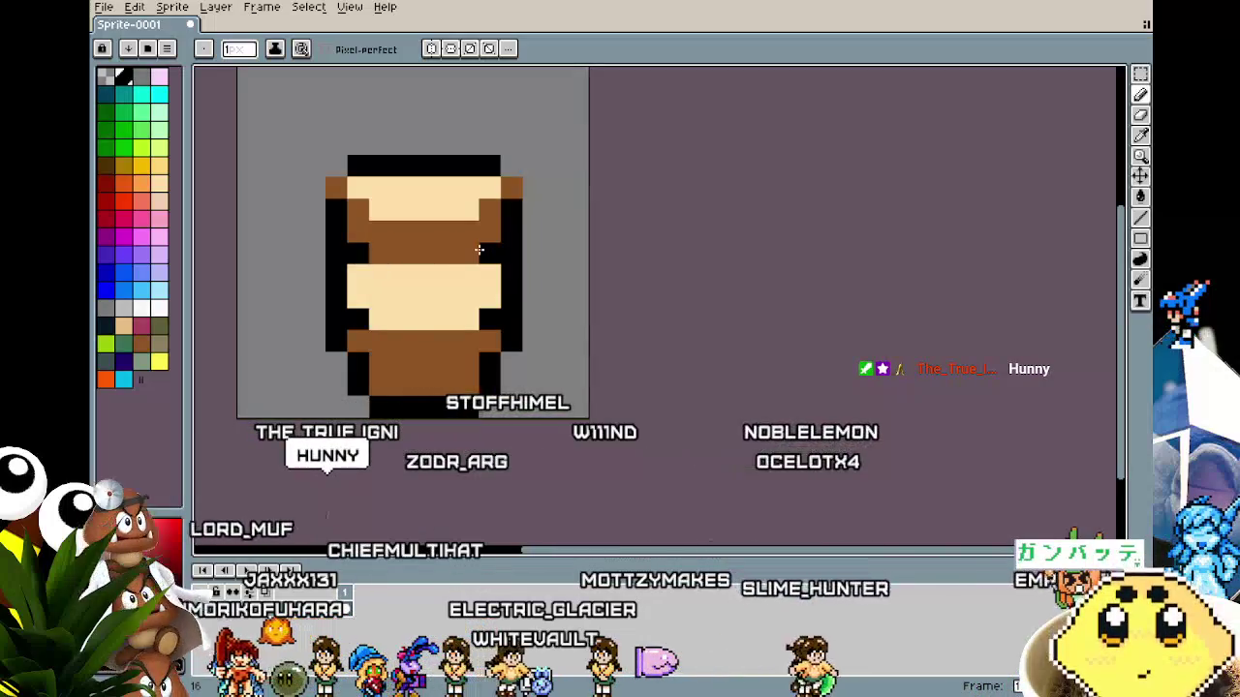
Move the drawing toward the centre of the 16×16 canvas.
scroll(405, 390, "down", 5)
scroll(401, 416, "up", 4)
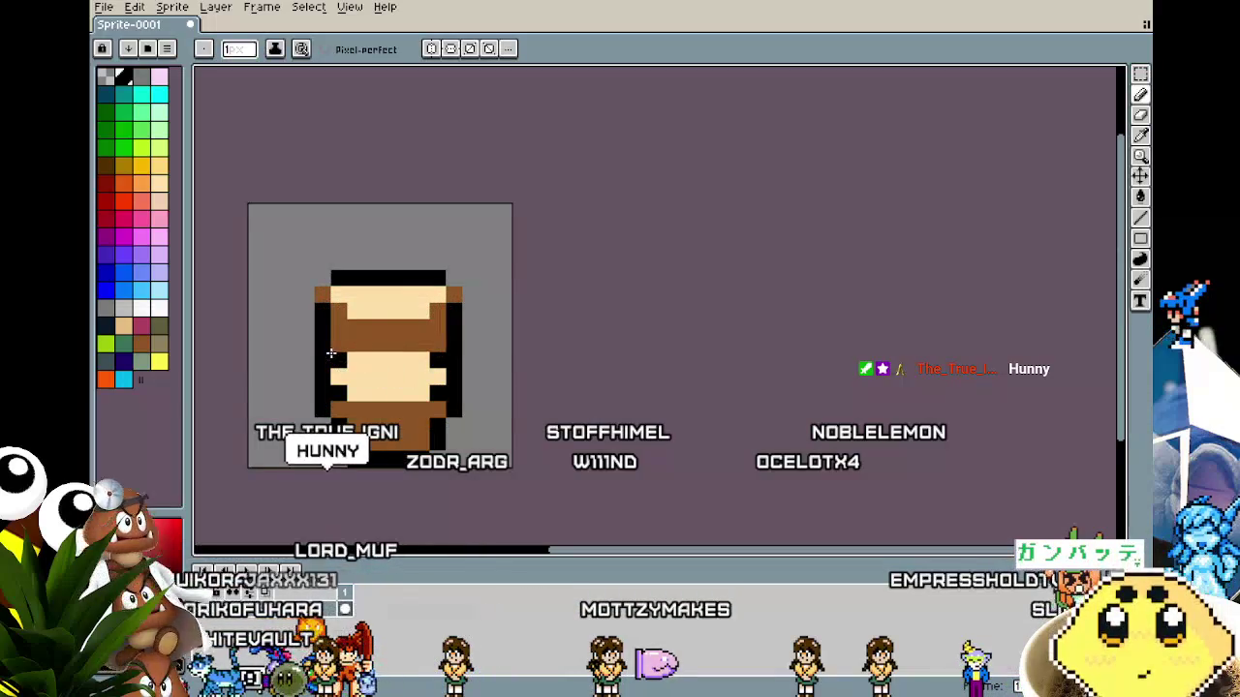
scroll(290, 446, "down", 3)
left_click_drag(291, 446, 359, 365)
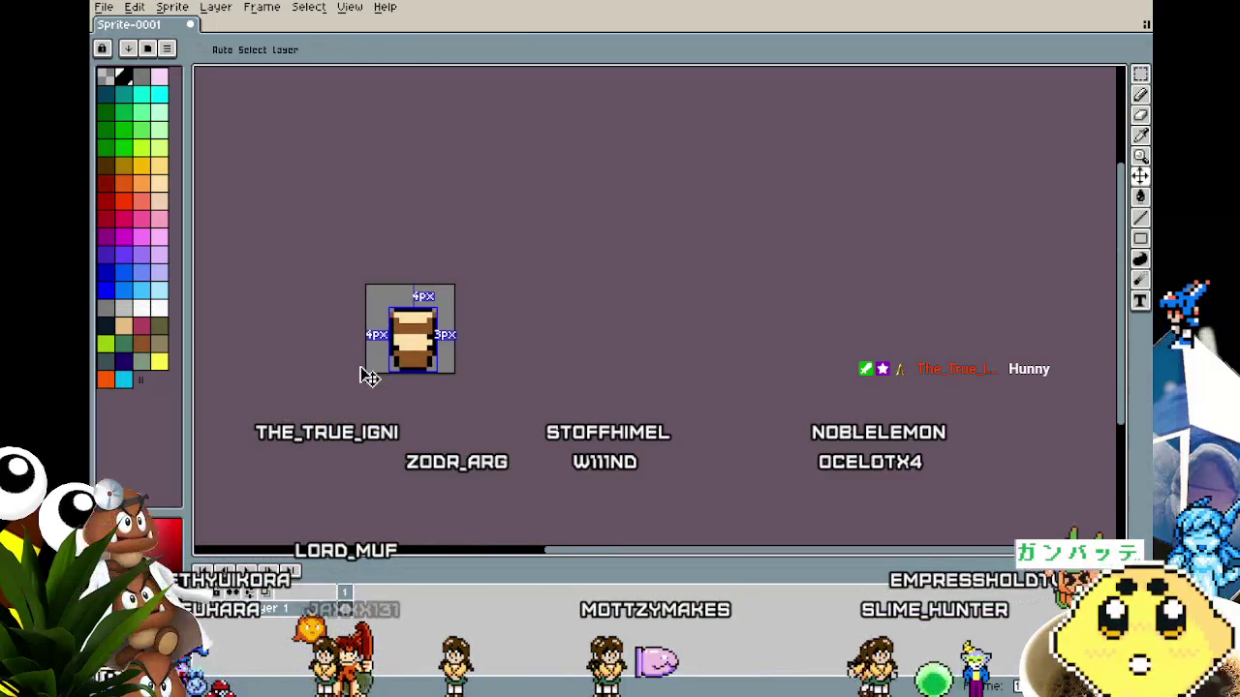
scroll(359, 366, "up", 2)
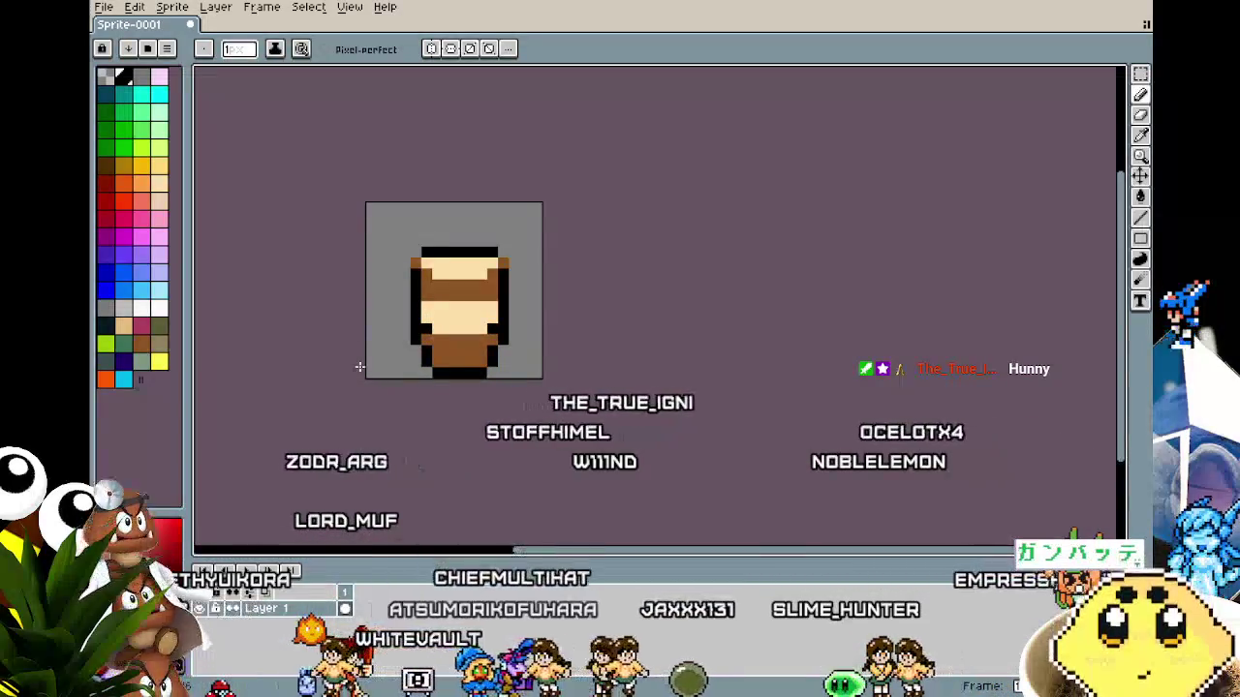
Centre the view and paint peach pixels along the figure's left edge.
scroll(444, 289, "up", 2)
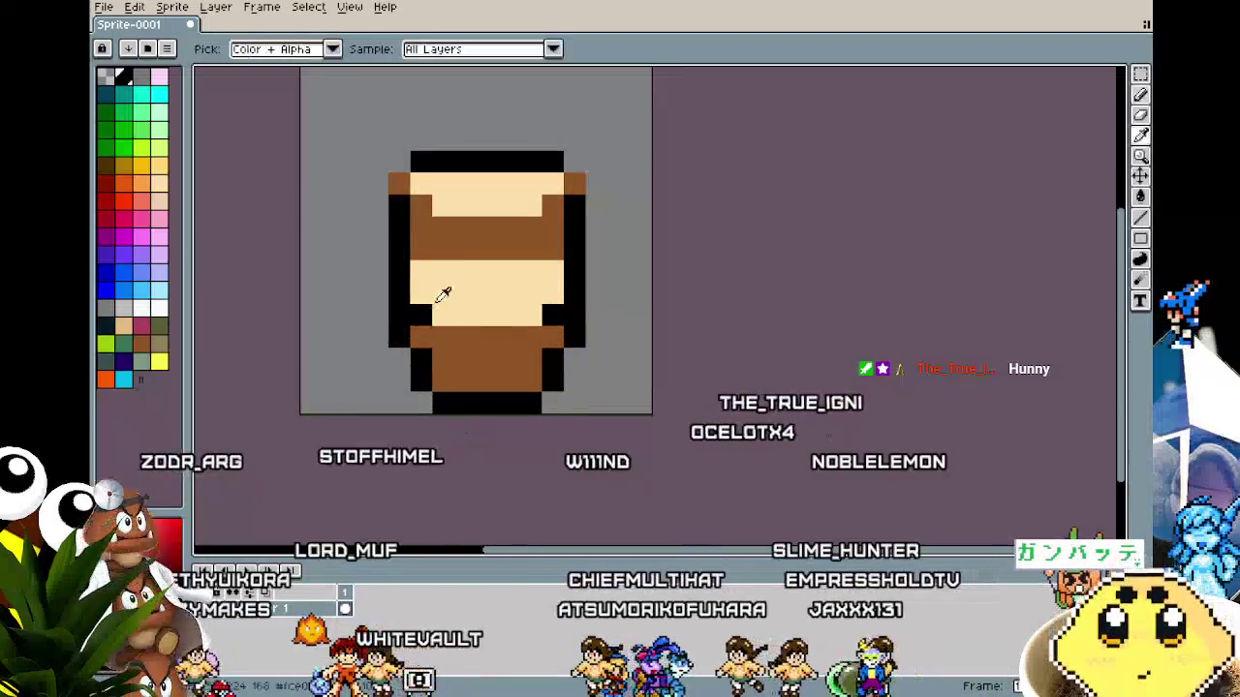
scroll(427, 318, "down", 2)
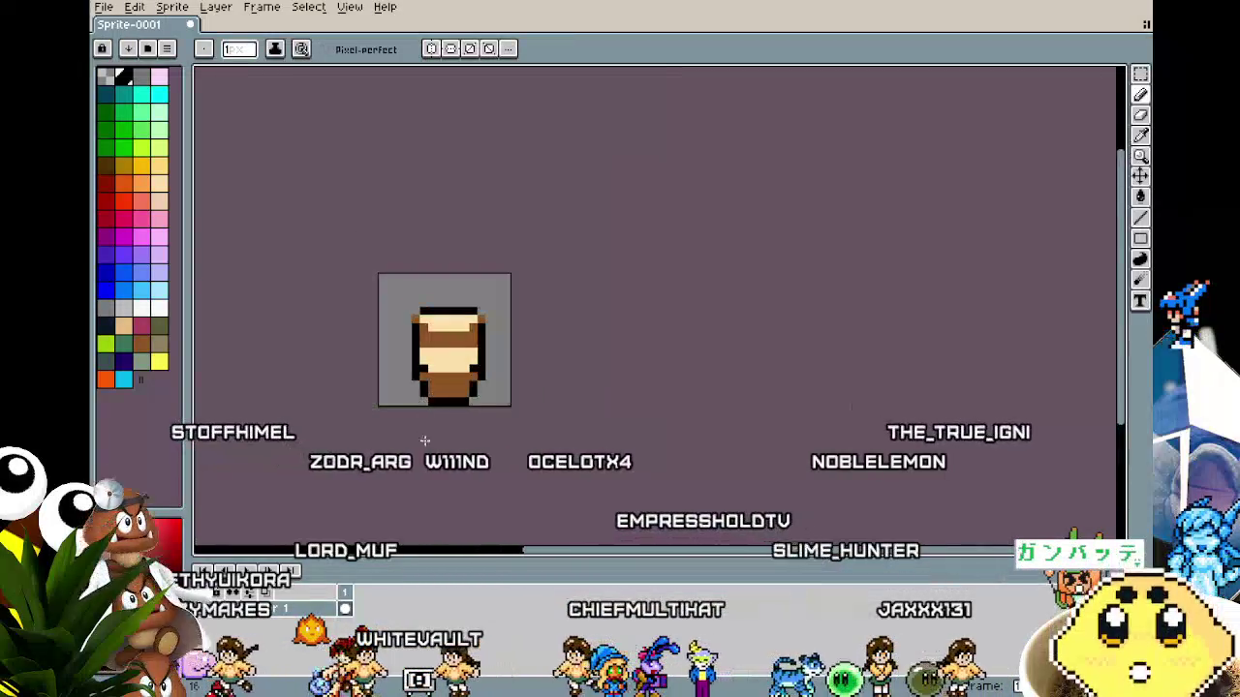
scroll(377, 456, "up", 2)
left_click_drag(371, 456, 303, 463)
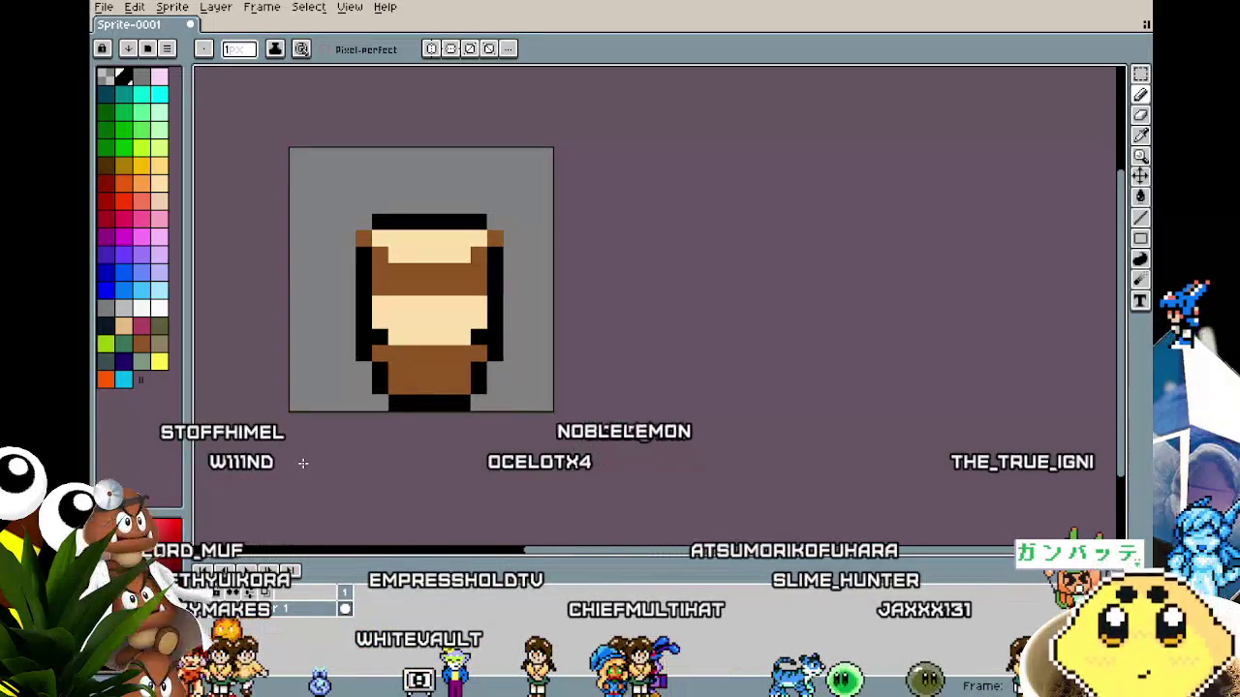
left_click(366, 305)
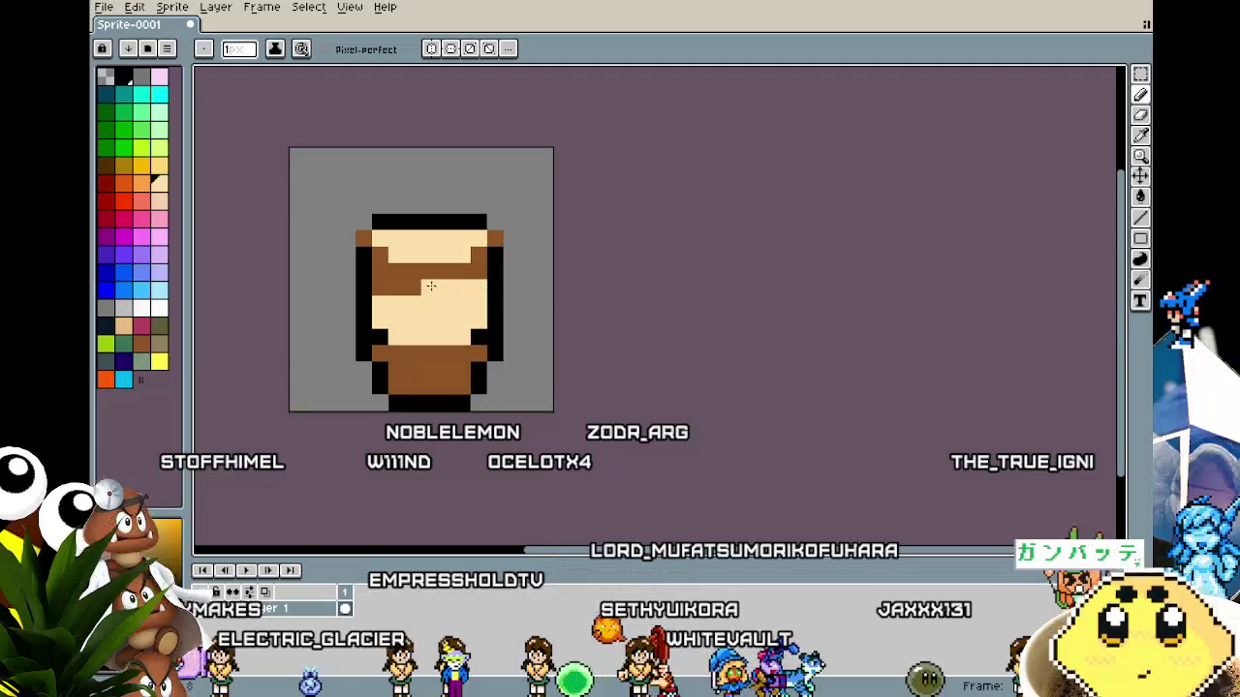
Add a black pixel beside the brown band and extend the brown top rim.
scroll(401, 418, "down", 5)
scroll(437, 379, "up", 7)
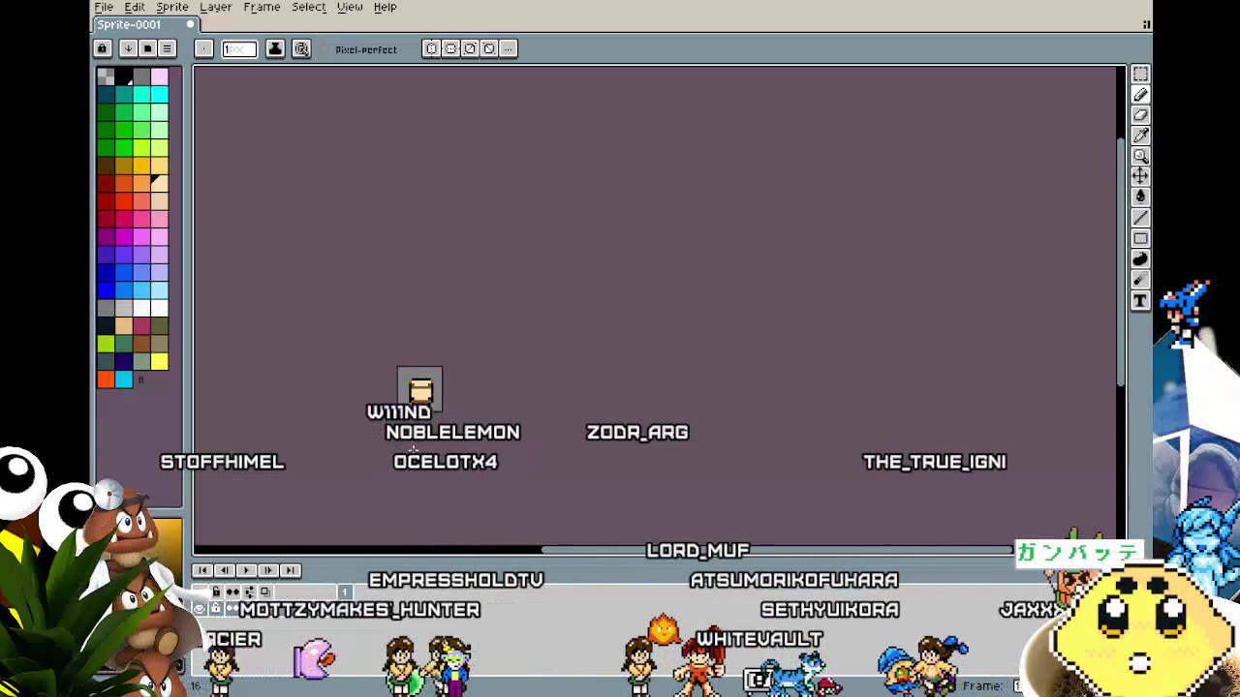
left_click(526, 174)
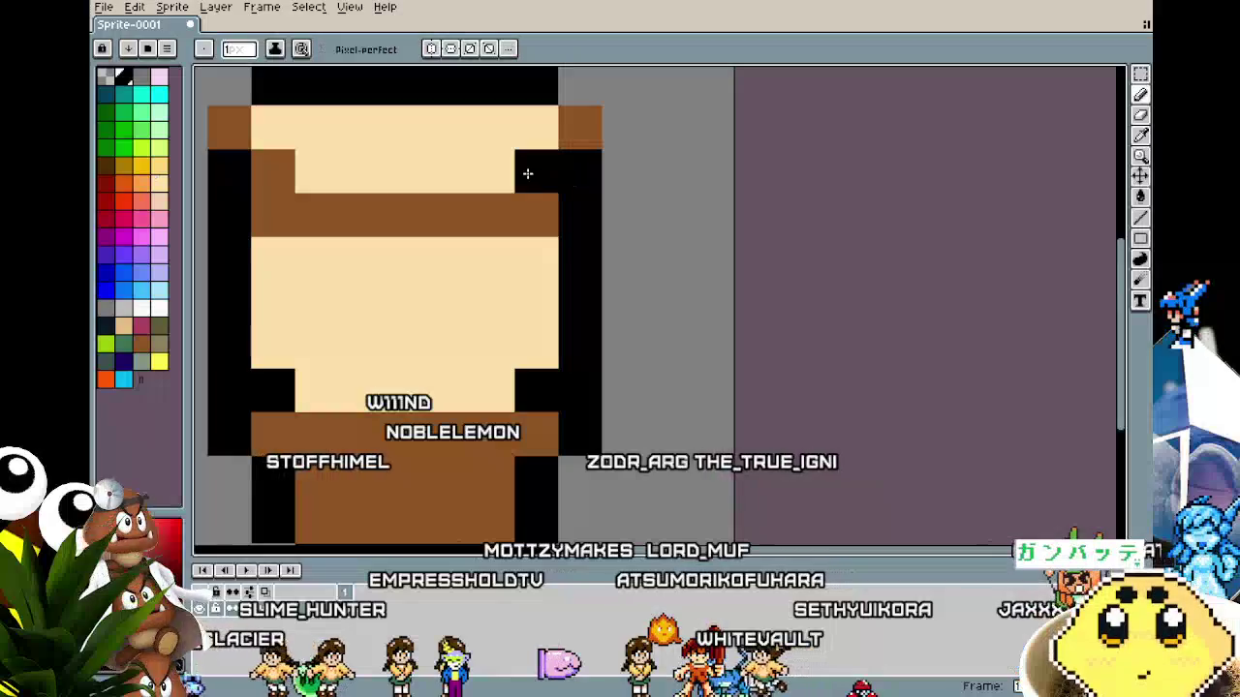
scroll(232, 431, "down", 5)
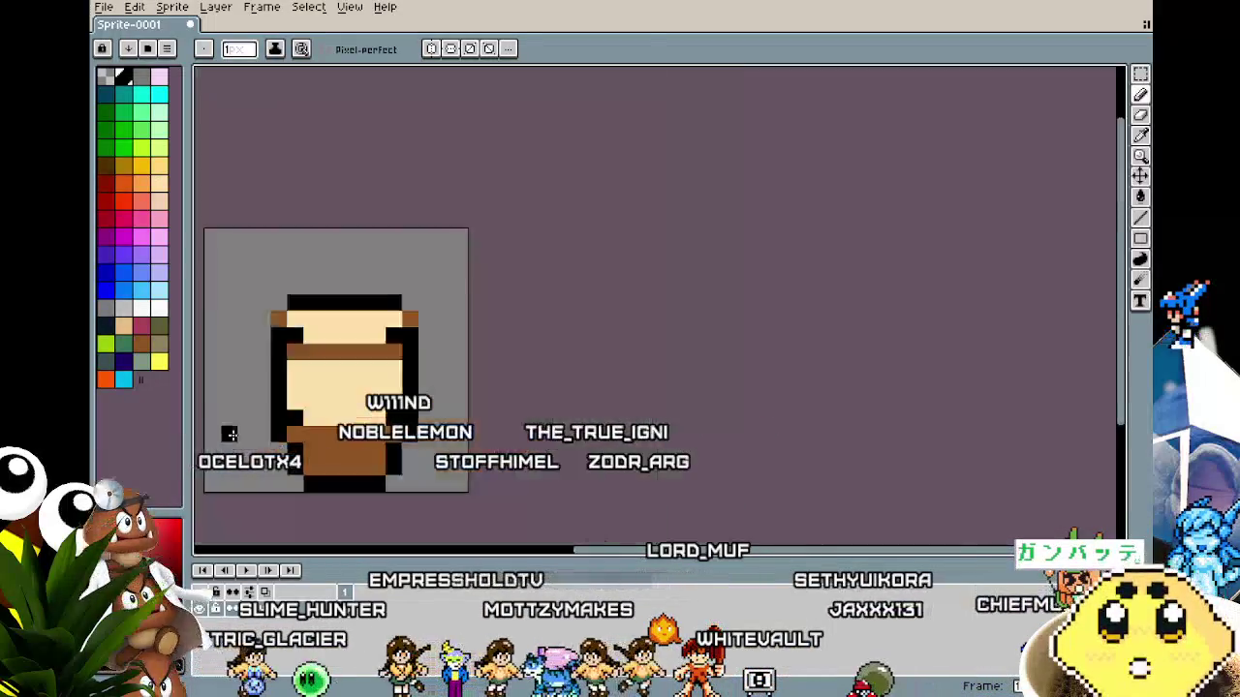
scroll(241, 398, "up", 3)
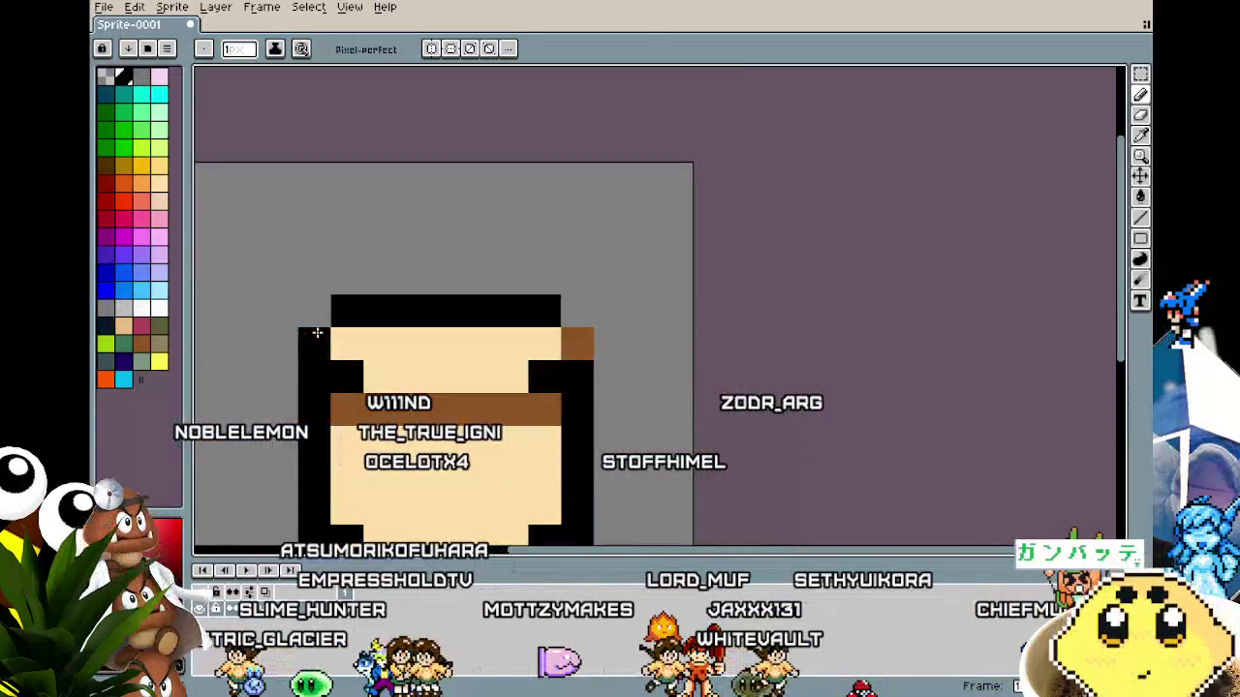
left_click(543, 336)
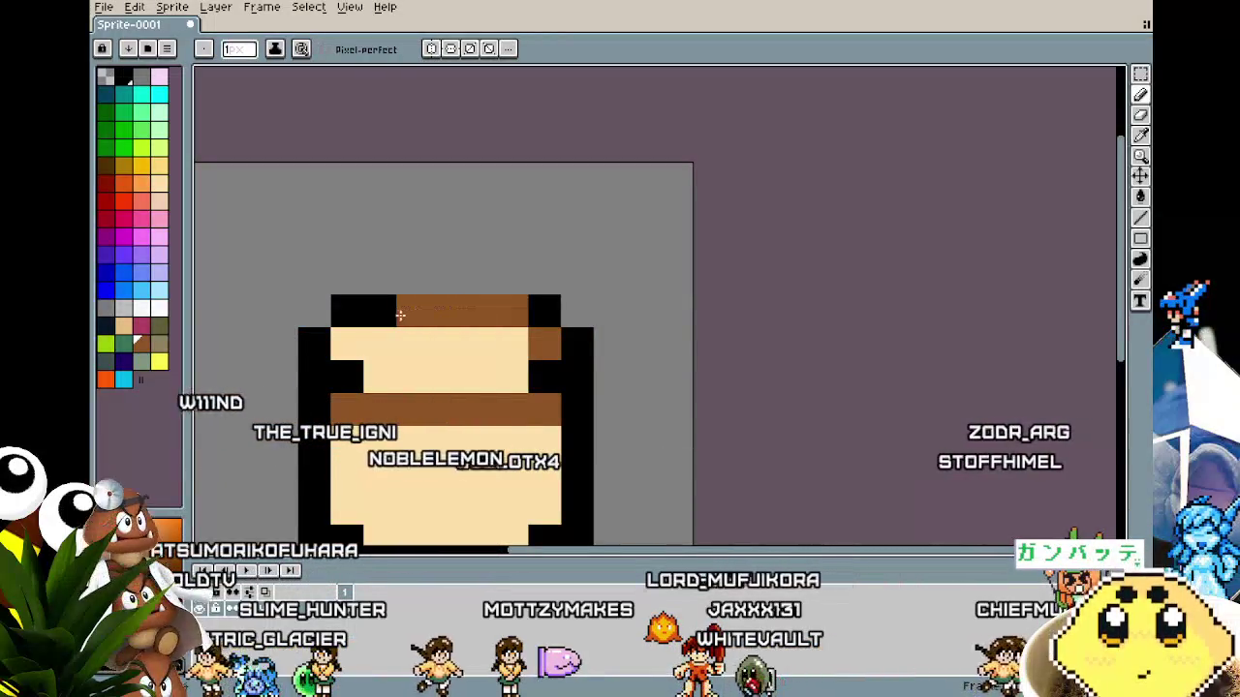
Bring the sprite's top into view and pick black from the outline.
scroll(300, 518, "down", 3)
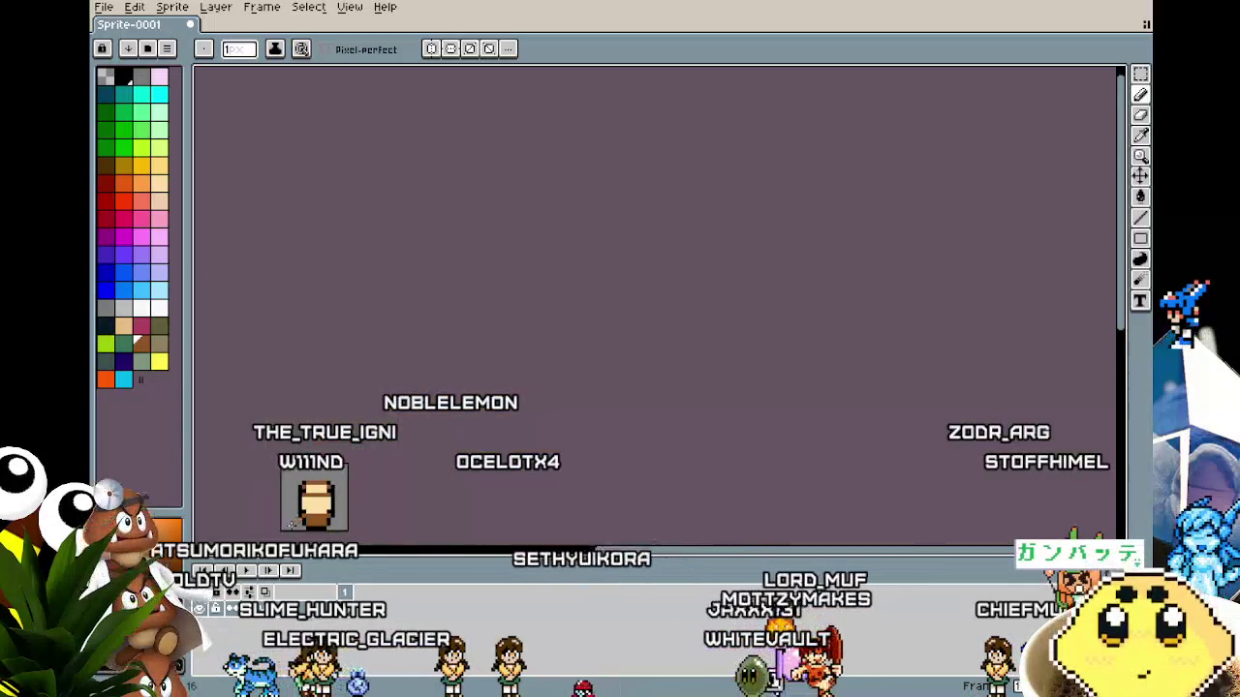
scroll(283, 540, "up", 2)
left_click_drag(283, 539, 255, 430)
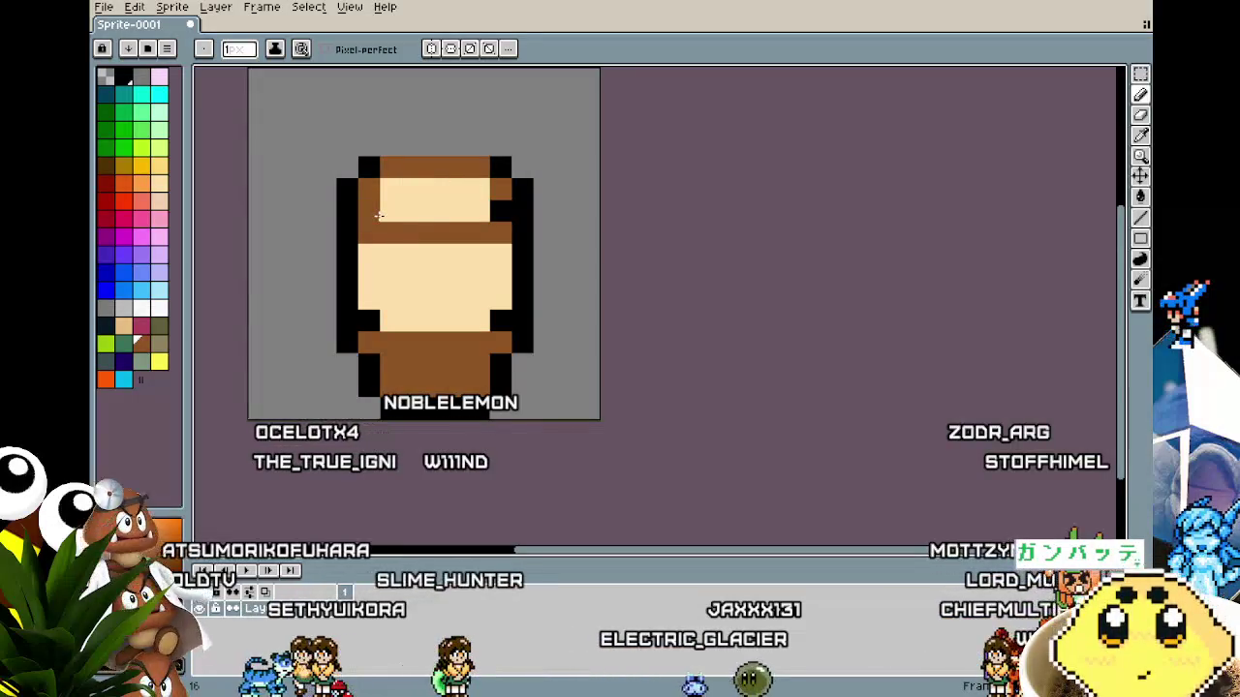
scroll(448, 339, "down", 3)
scroll(429, 407, "up", 5)
key("i")
key("b")
left_click(520, 236)
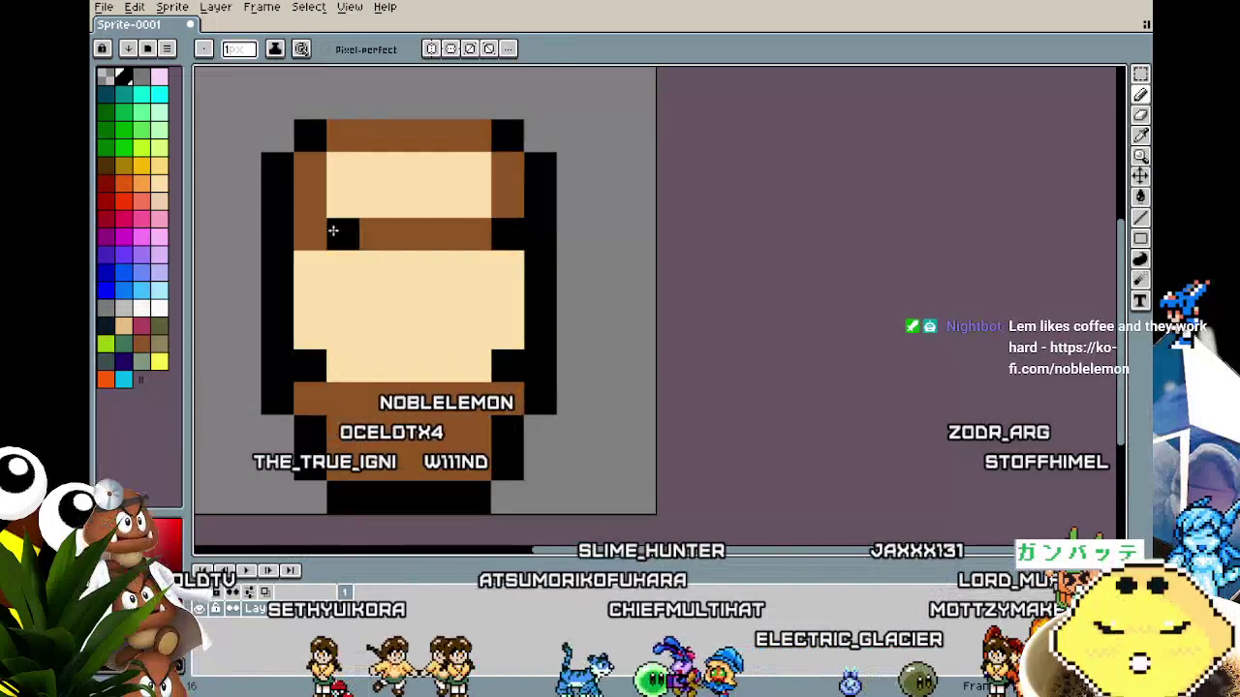
Paint vertical brown stripes down the tan body.
scroll(306, 230, "down", 2)
scroll(319, 419, "up", 2)
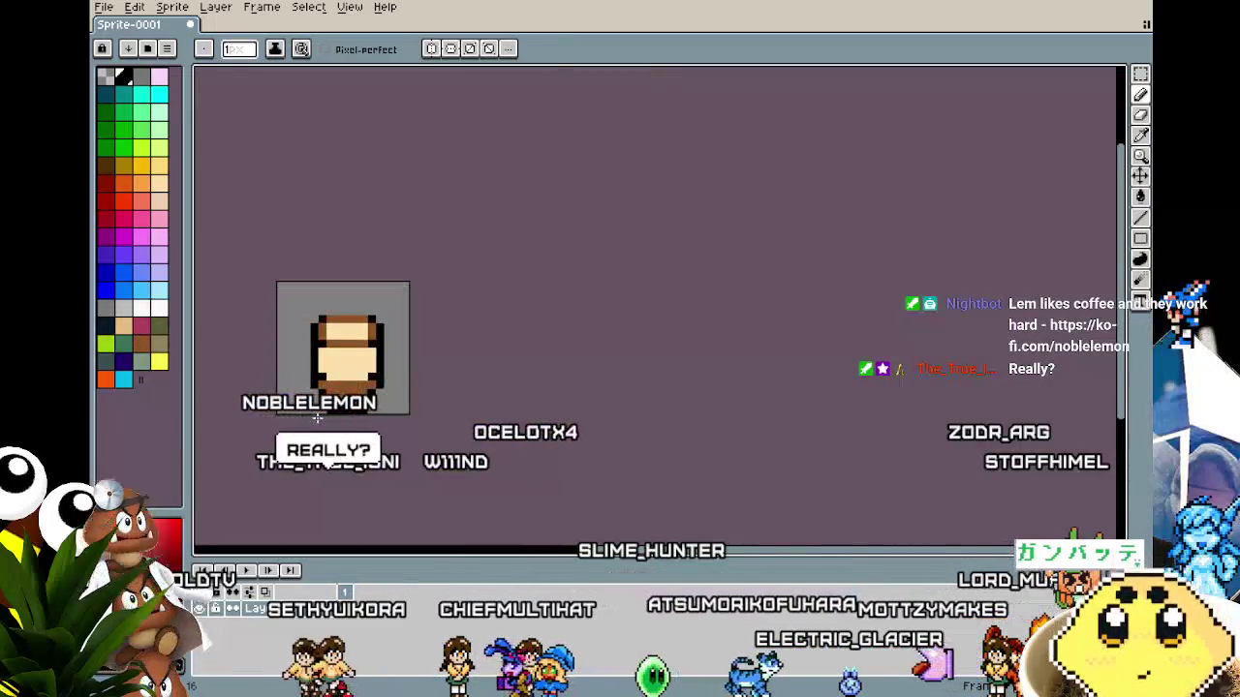
scroll(317, 418, "up", 2)
left_click_drag(312, 315, 314, 257)
left_click(401, 263)
left_click(402, 296)
left_click(484, 271)
scroll(418, 435, "down", 5)
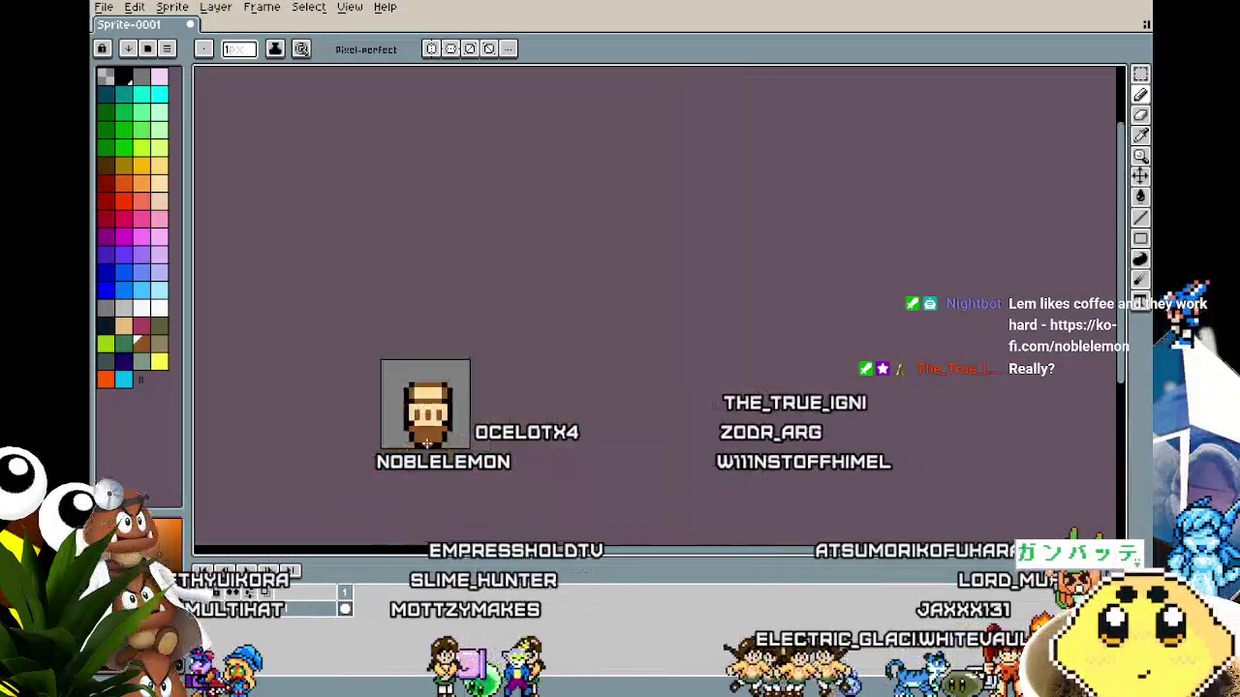
scroll(419, 436, "up", 2)
scroll(419, 436, "up", 1)
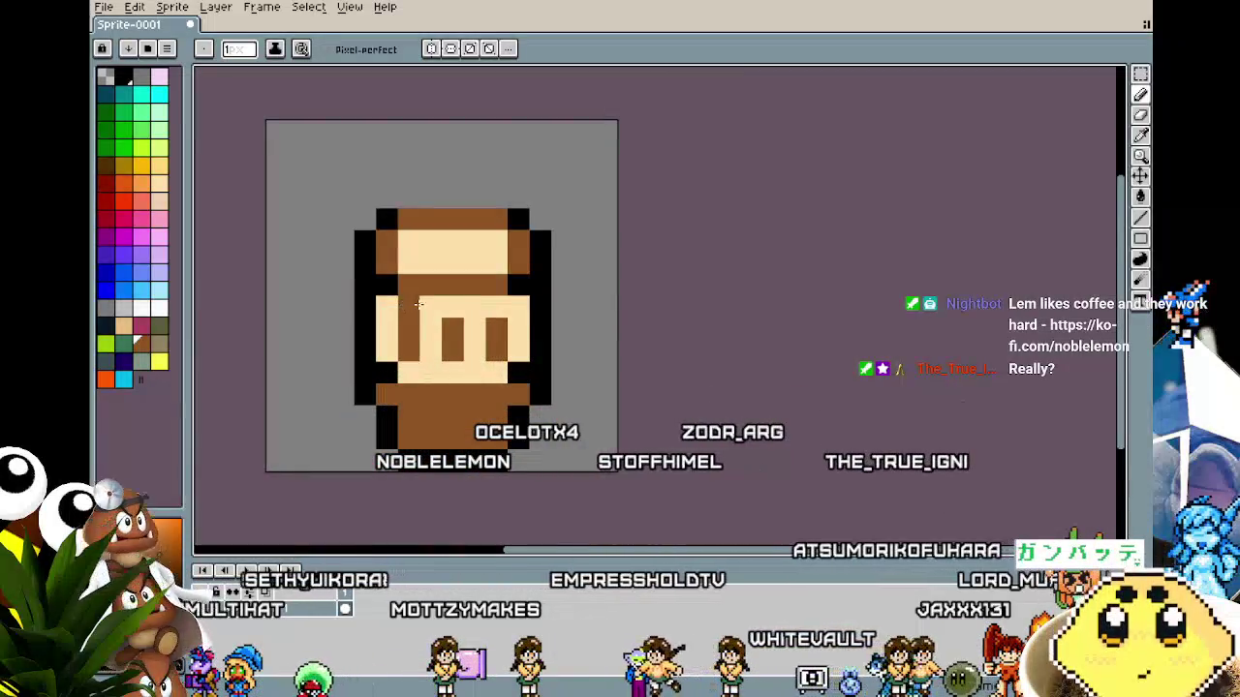
scroll(427, 465, "down", 2)
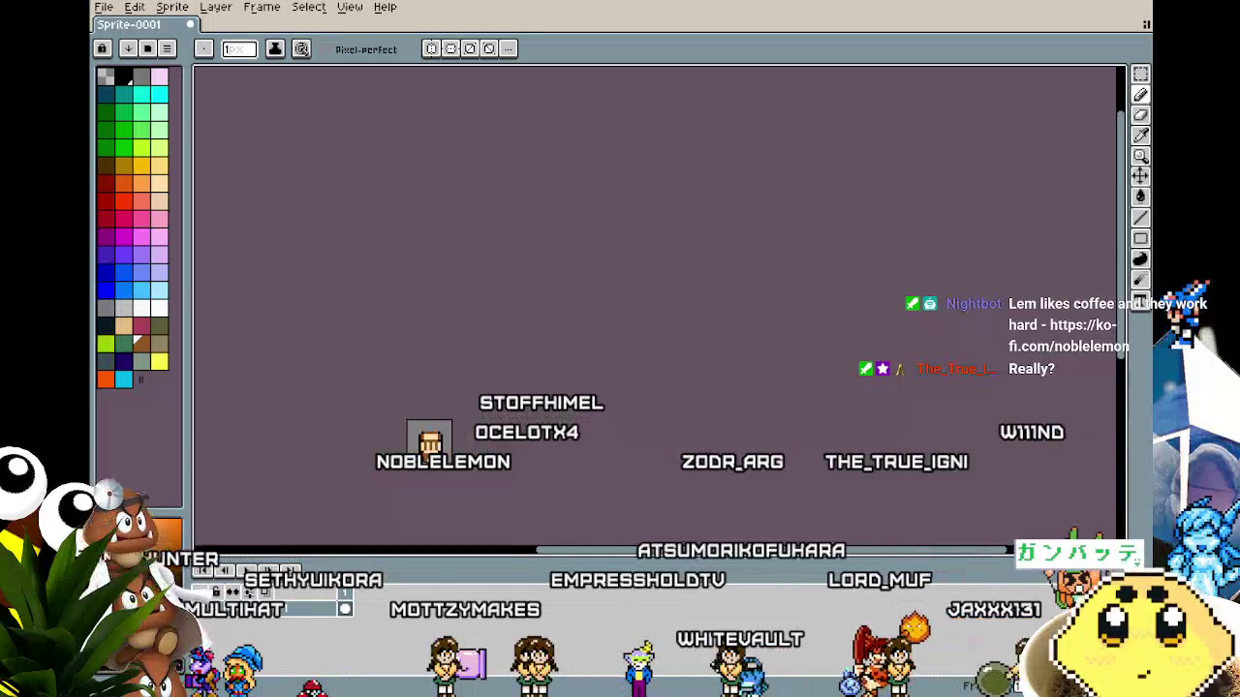
scroll(429, 465, "up", 2)
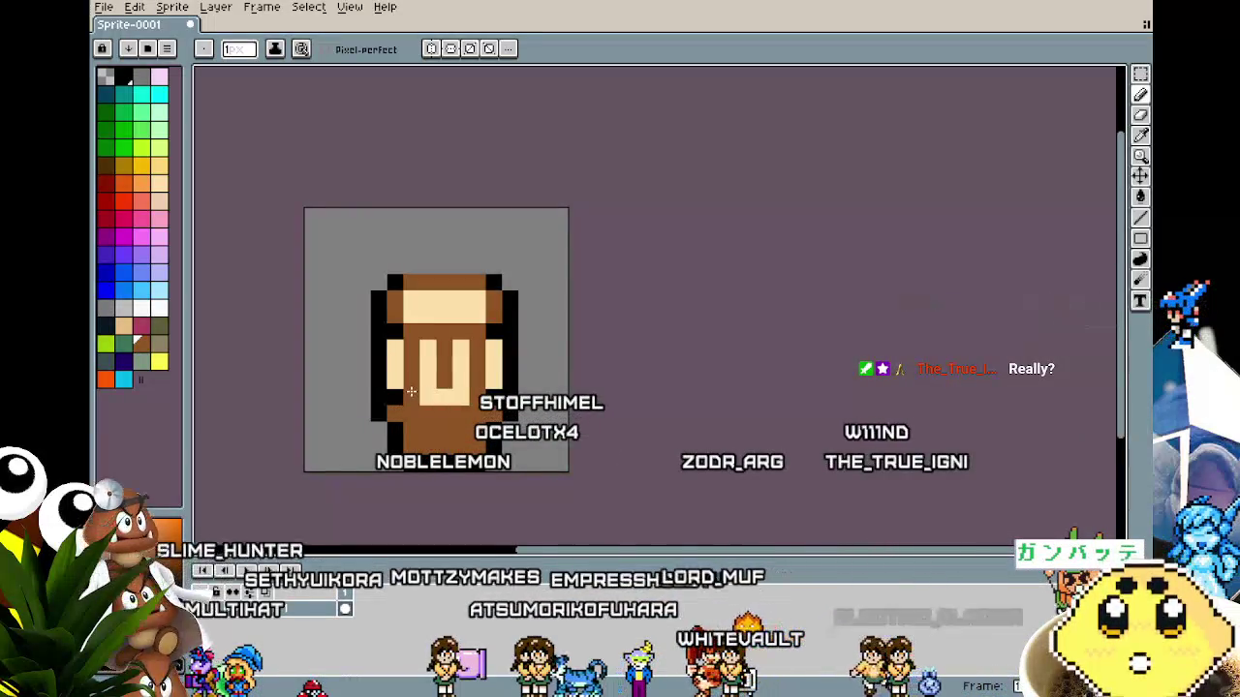
scroll(409, 475, "down", 2)
scroll(409, 470, "up", 2)
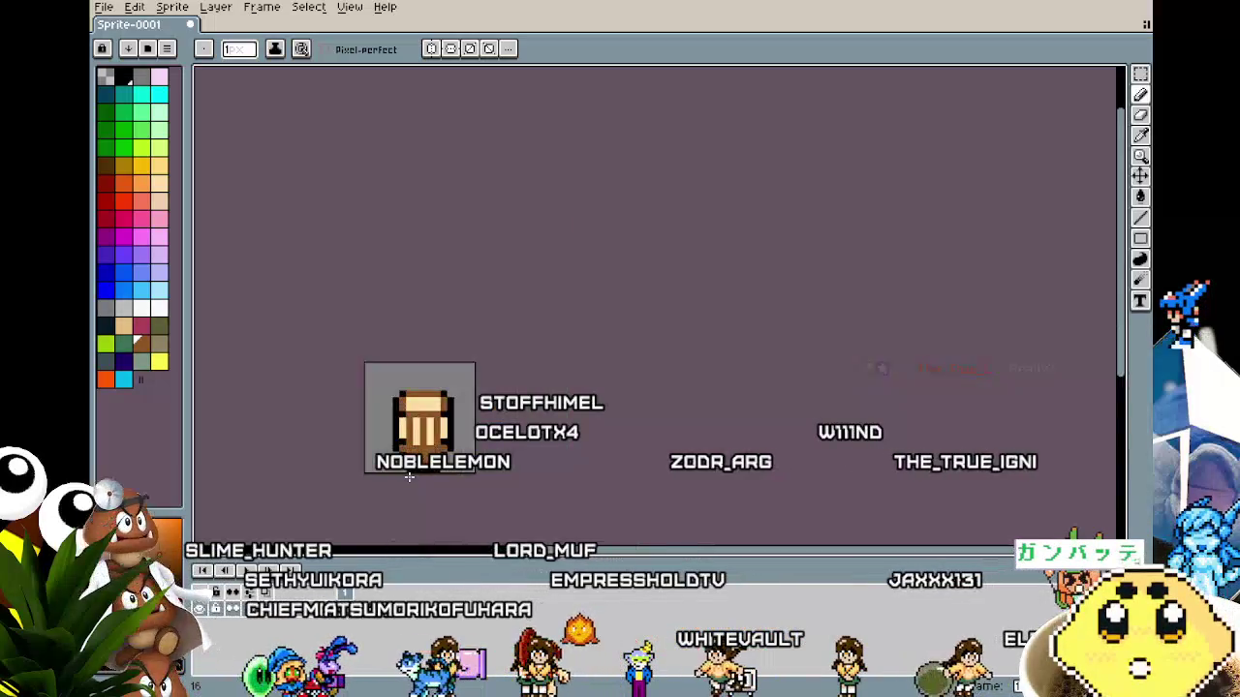
Draw a black line across the lower part of the barrel.
key("i")
key("b")
left_click_drag(496, 417, 405, 416)
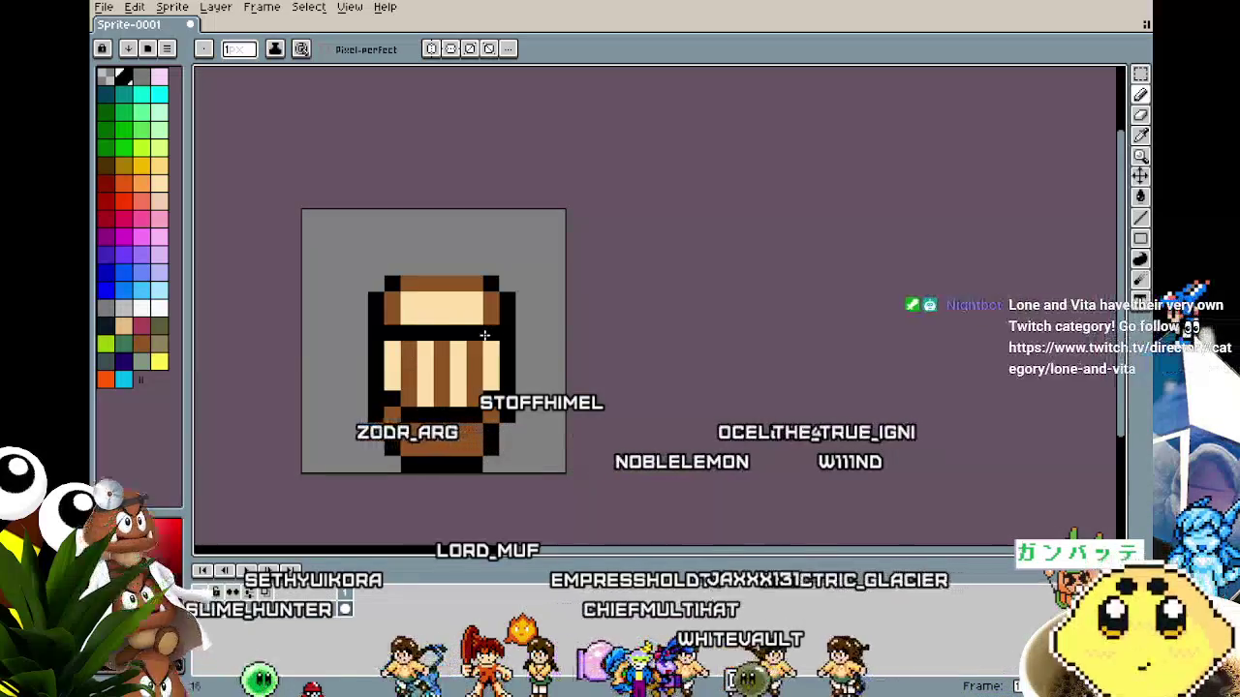
scroll(431, 474, "down", 2)
left_click_drag(447, 508, 347, 472)
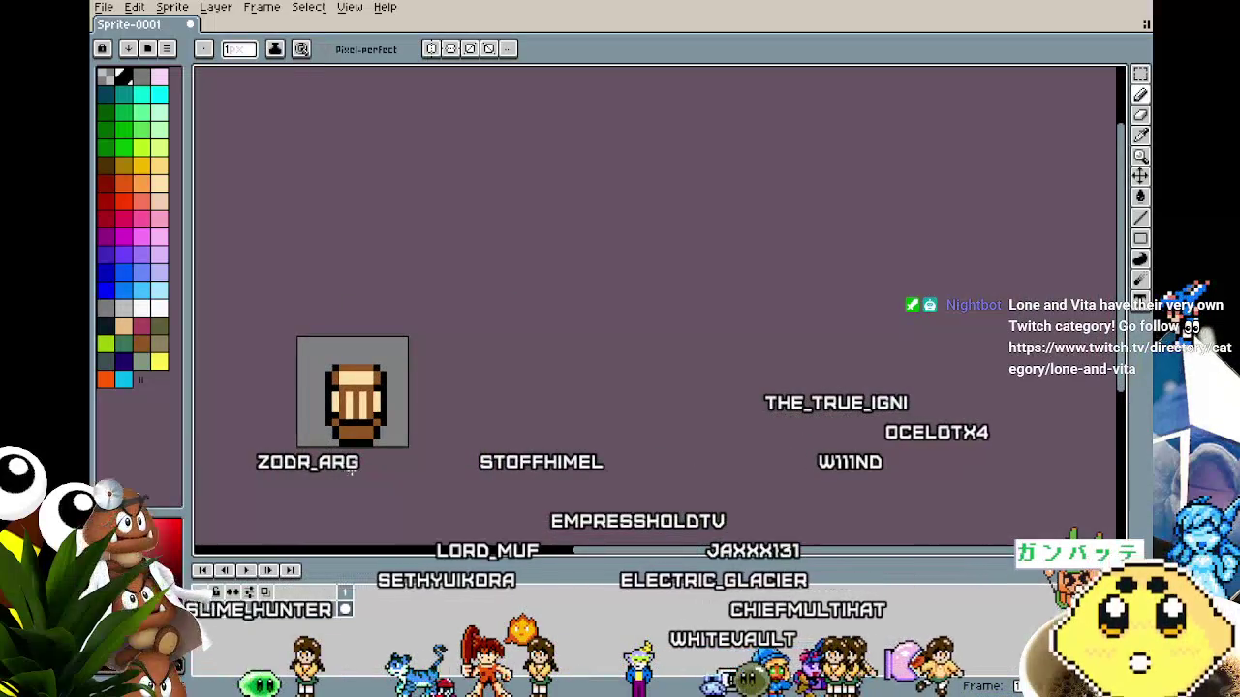
scroll(351, 471, "up", 2)
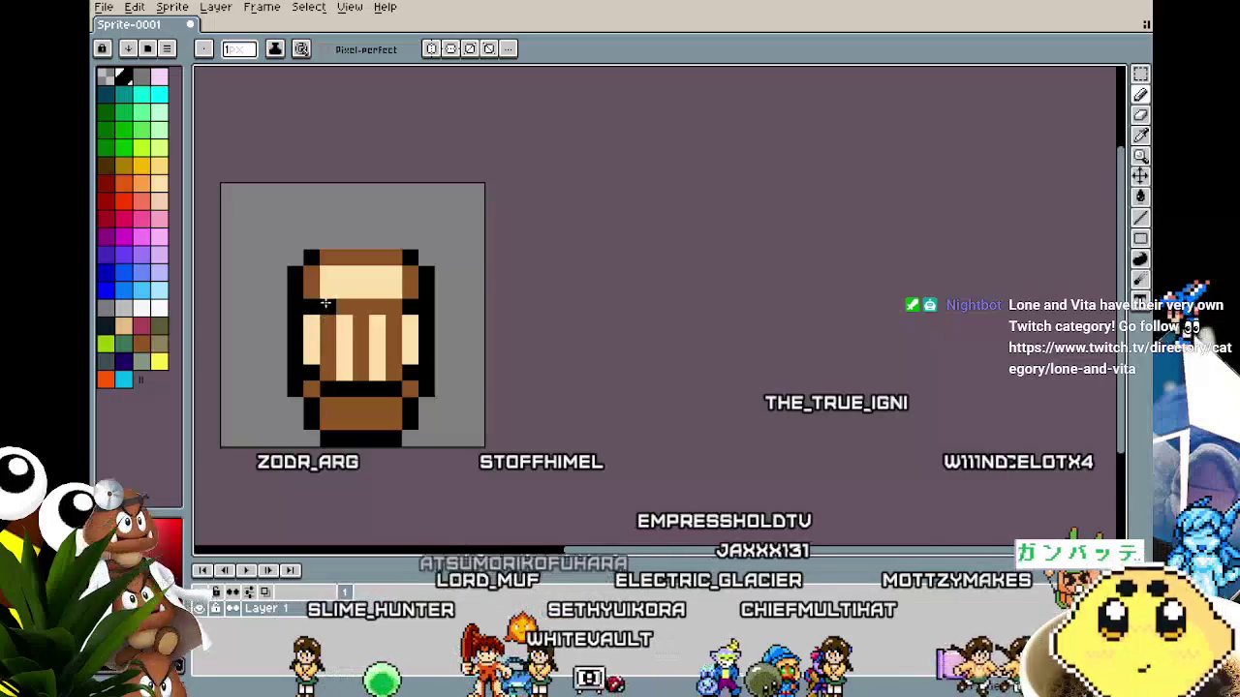
Draw a shorter black line across the upper tan band.
left_click_drag(341, 302, 405, 304)
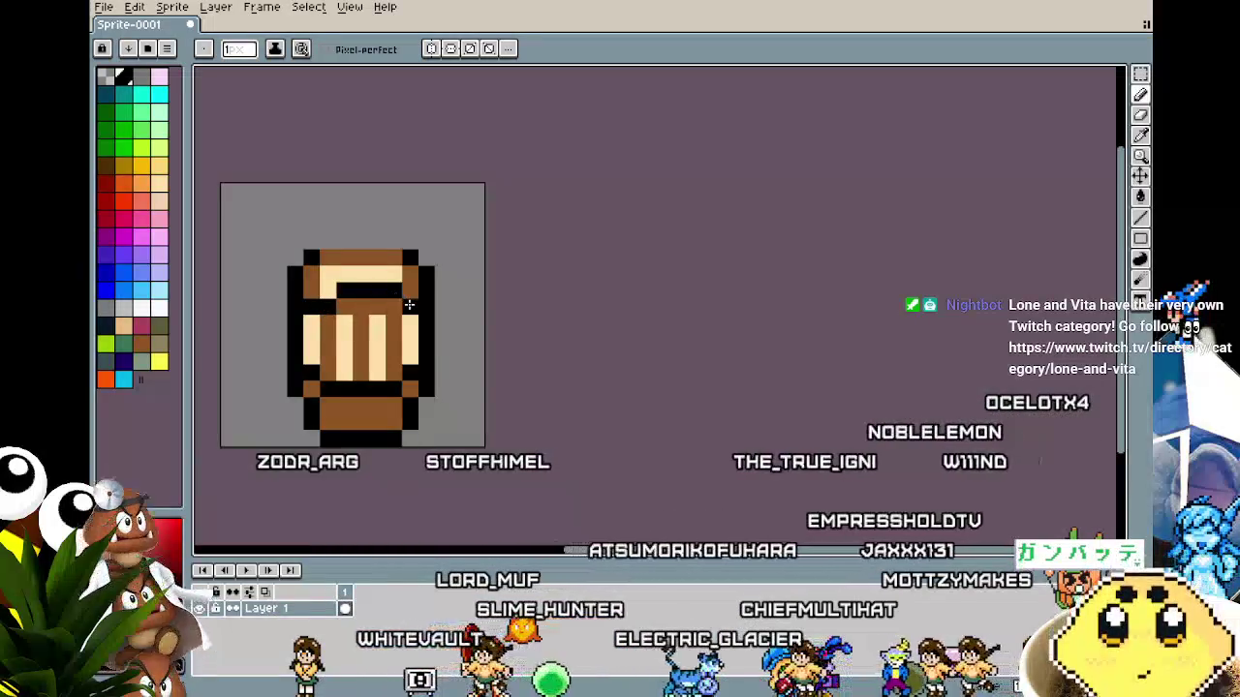
key("ctrl+z")
left_click_drag(321, 291, 367, 294)
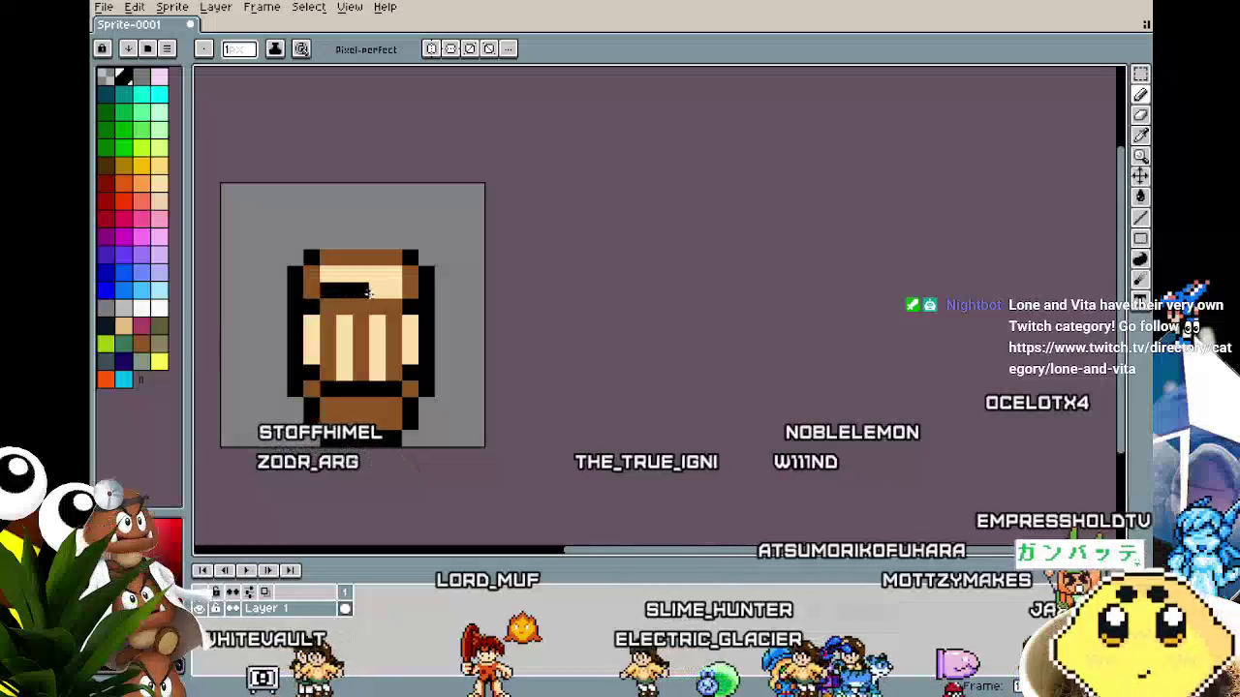
Zoom out and back in to check the striped barrel.
scroll(304, 518, "down", 2)
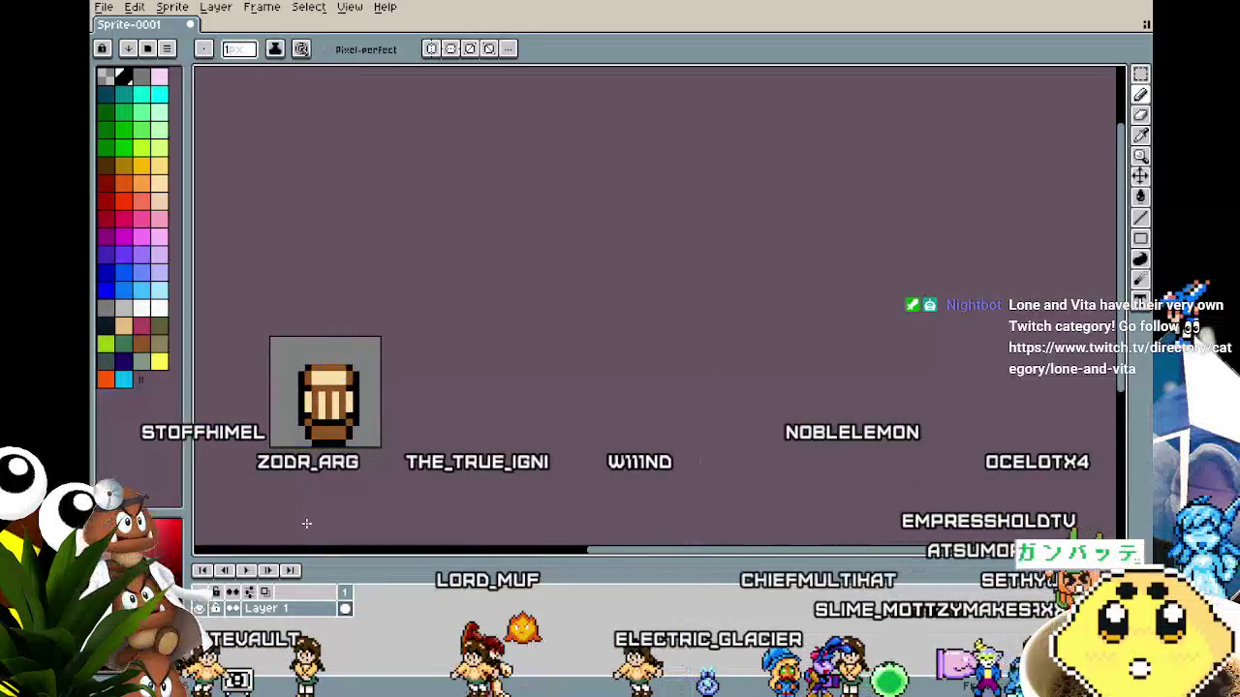
left_click_drag(306, 523, 289, 476)
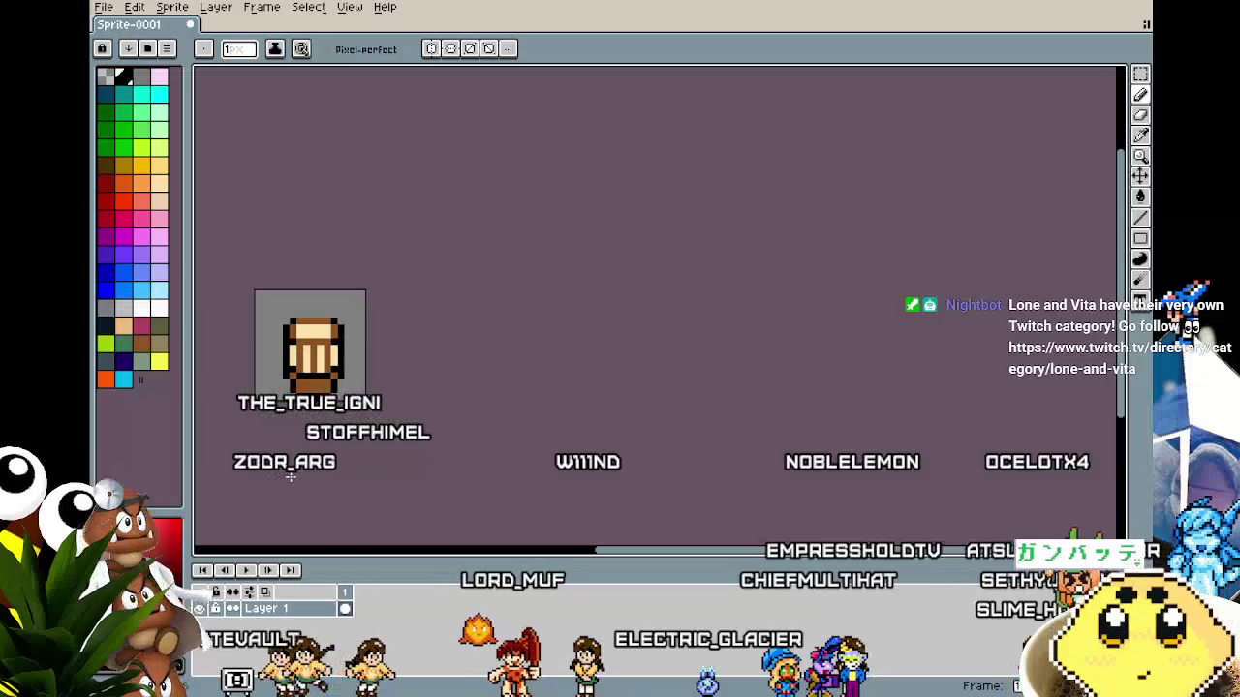
scroll(289, 476, "up", 1)
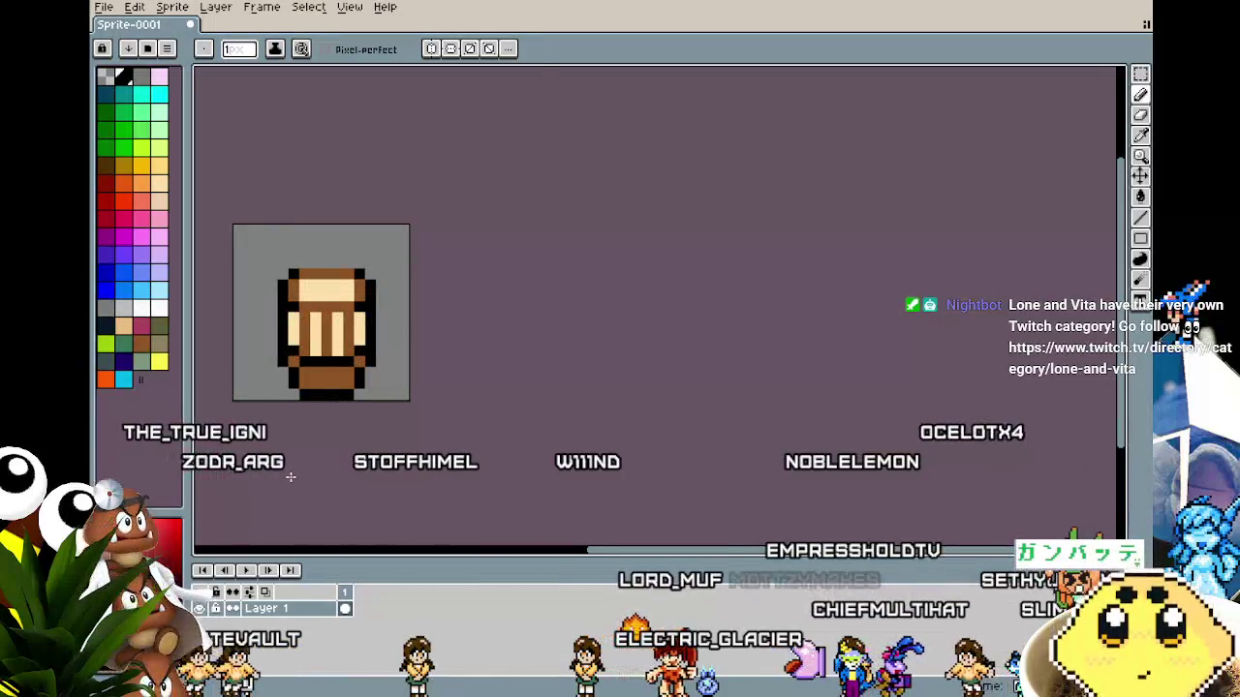
scroll(290, 477, "up", 1)
scroll(289, 477, "down", 1)
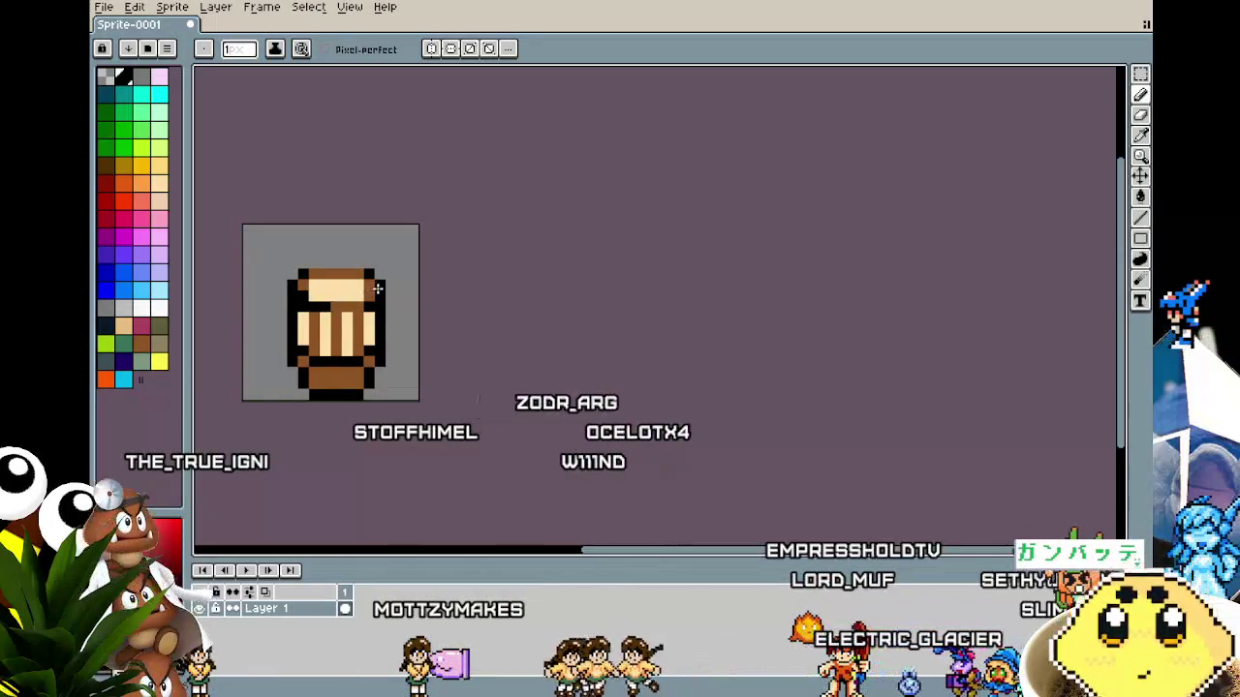
scroll(287, 455, "down", 3)
scroll(281, 395, "up", 5)
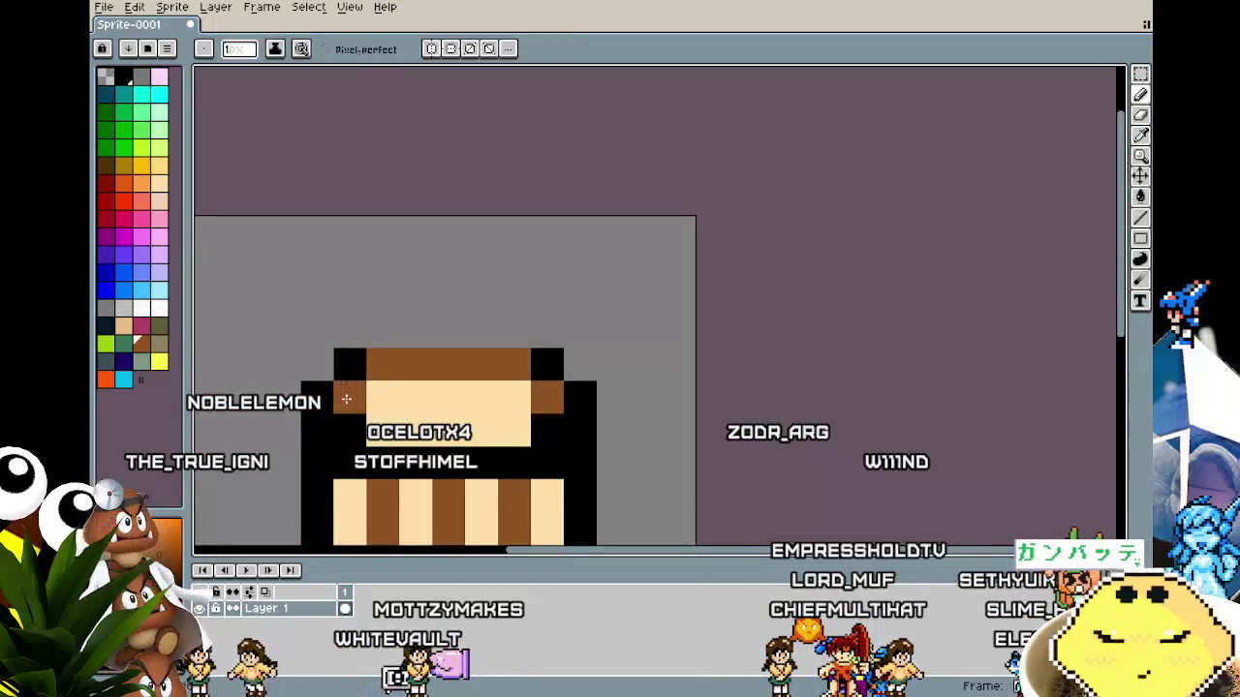
scroll(508, 422, "down", 4)
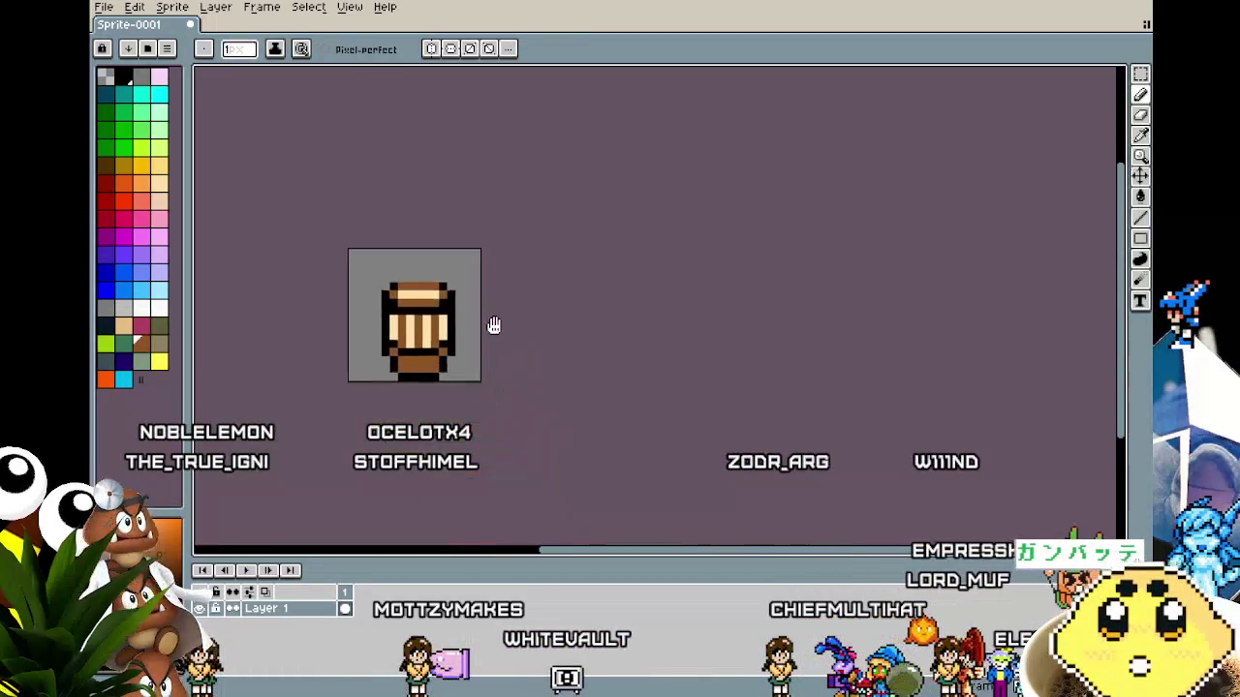
scroll(392, 326, "up", 3)
Sample brown from the barrel and paint the top stripe row and the black row beneath it brown.
key("i")
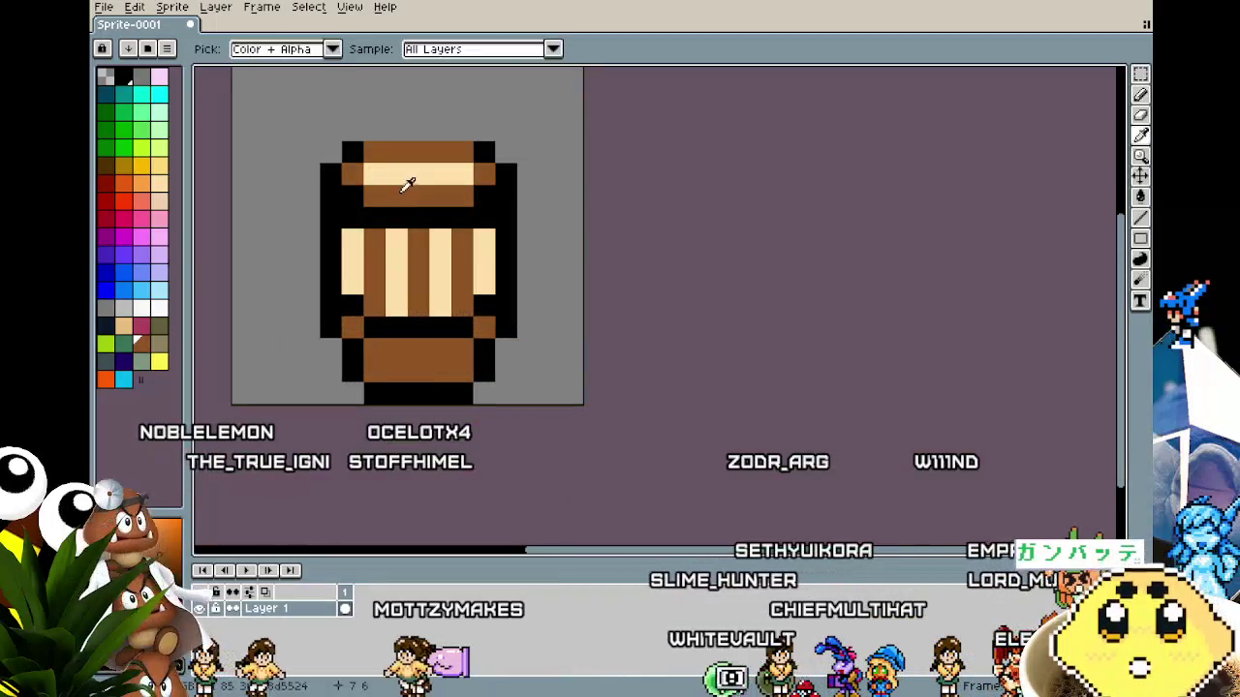
key("b")
left_click(360, 210)
left_click_drag(481, 233, 354, 238)
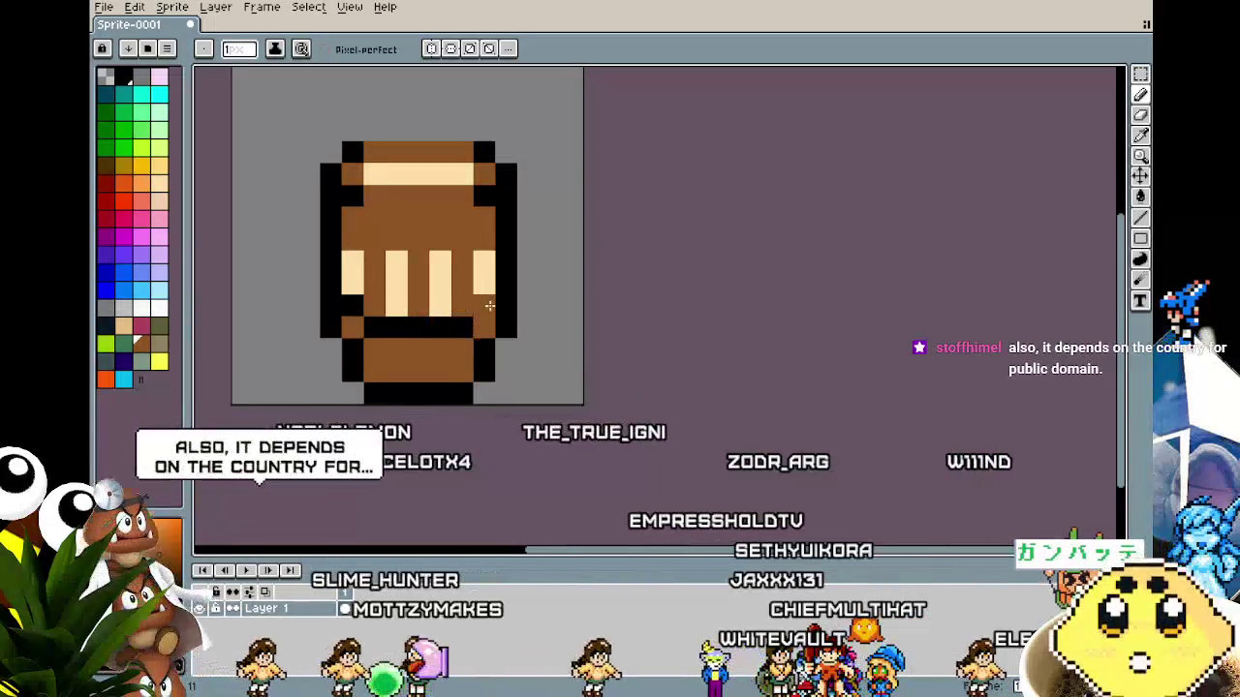
left_click_drag(473, 326, 365, 326)
scroll(365, 382, "down", 1)
scroll(366, 382, "down", 3)
scroll(333, 414, "up", 2)
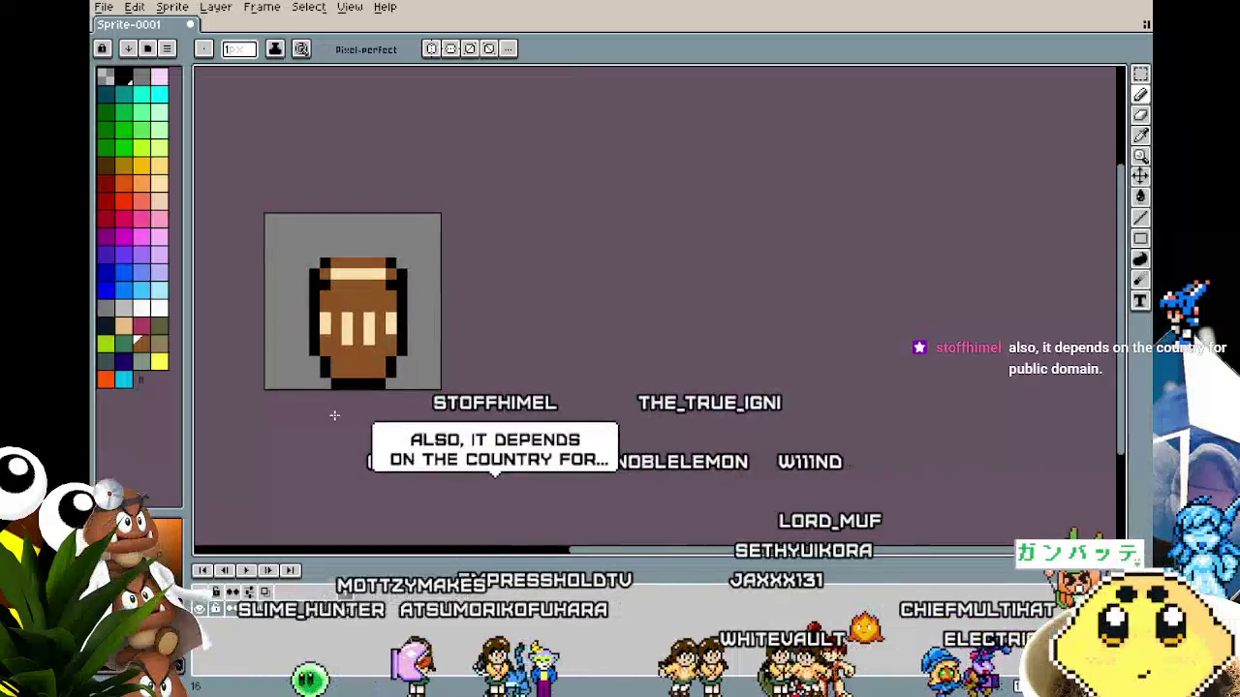
scroll(334, 415, "up", 1)
Sample cream from a stripe and paint a cream band across the barrel, then undo it.
key("i")
left_click(317, 289)
key("b")
left_click_drag(424, 287, 303, 288)
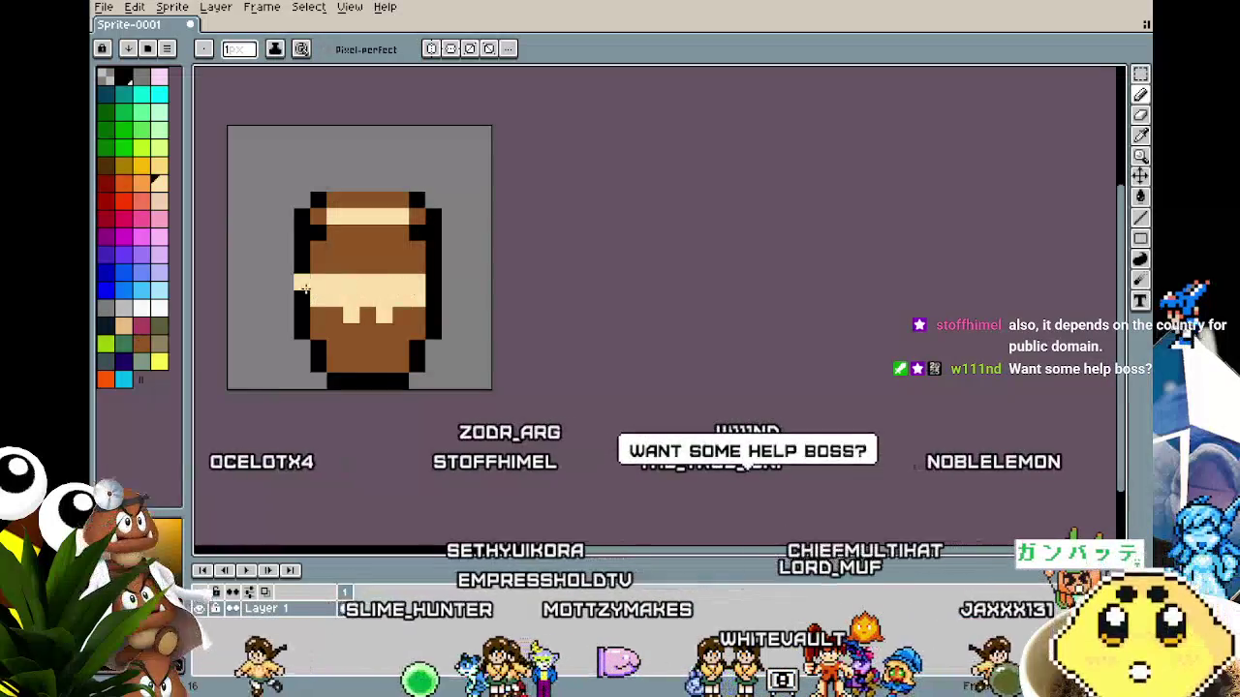
key("ctrl+z")
scroll(421, 288, "down", 3)
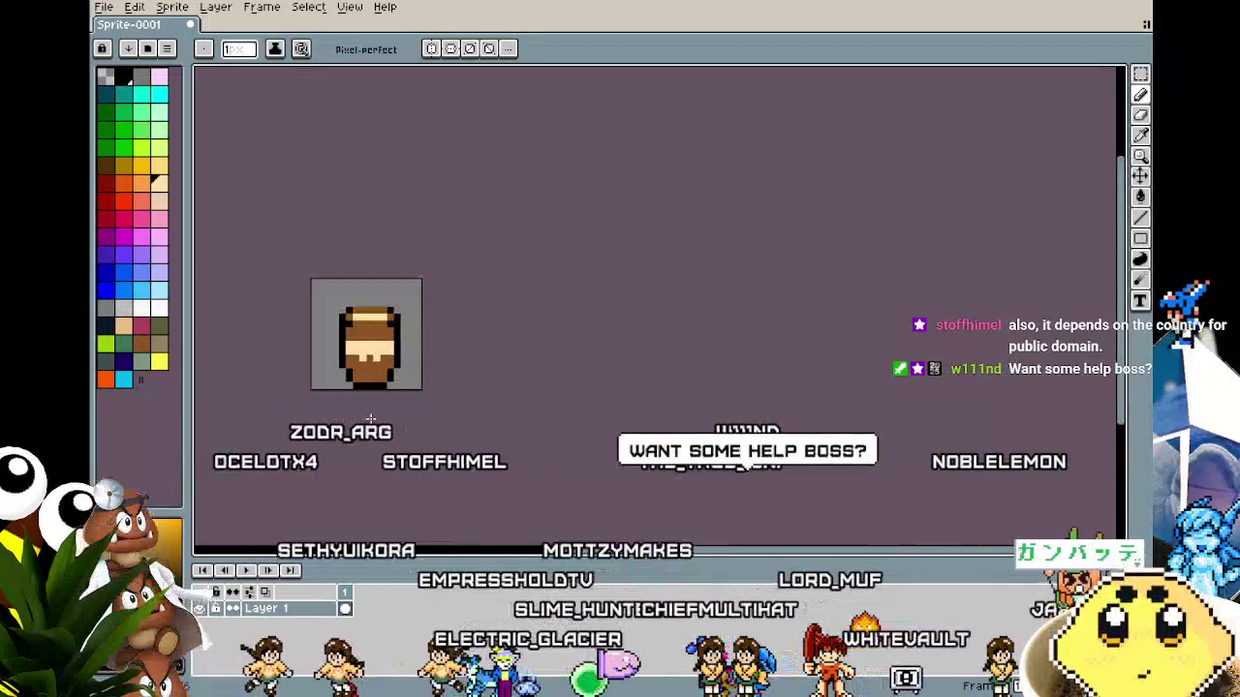
scroll(371, 334, "up", 2)
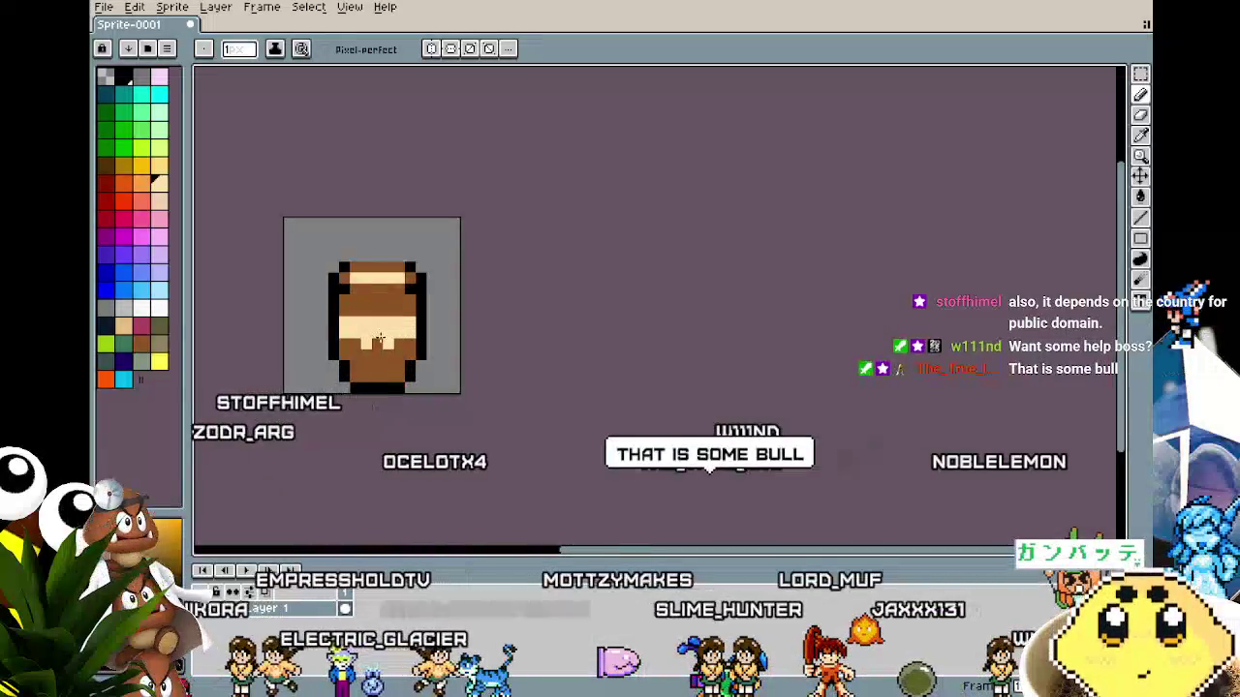
scroll(367, 349, "down", 2)
scroll(320, 407, "up", 4)
Sample black from the outline and draw a black pixel and a black line across the barrel.
key("i")
left_click(462, 266)
left_click(449, 292)
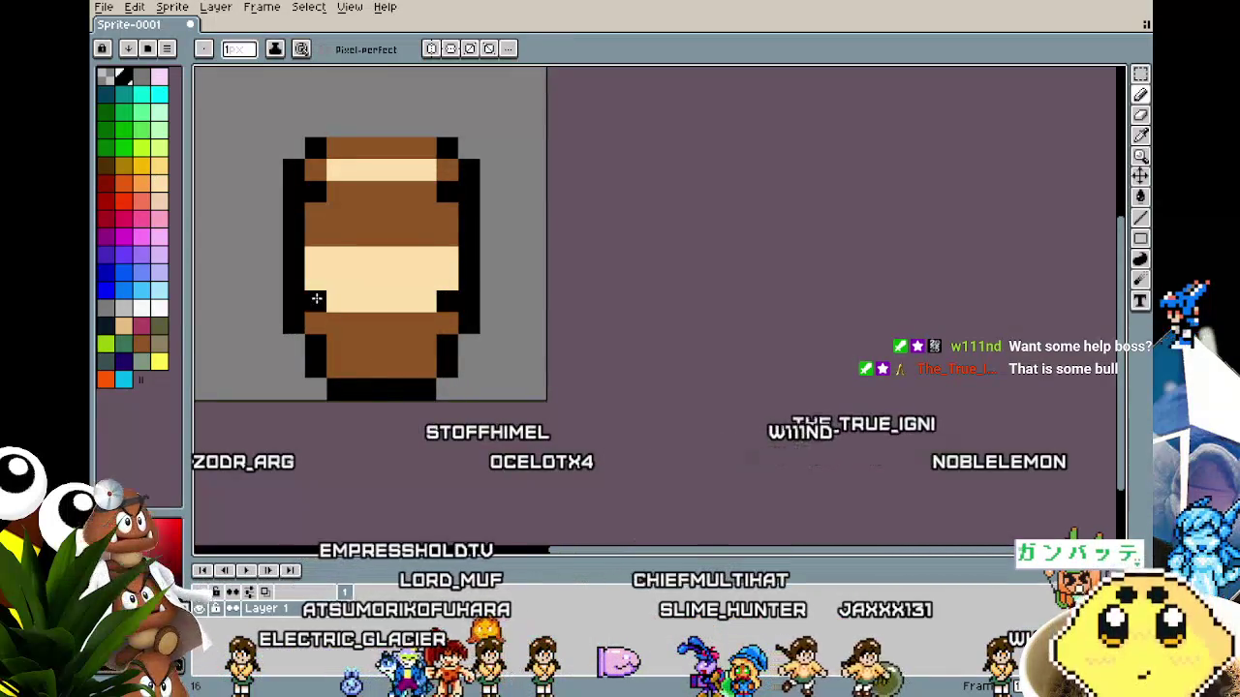
scroll(412, 335, "down", 2)
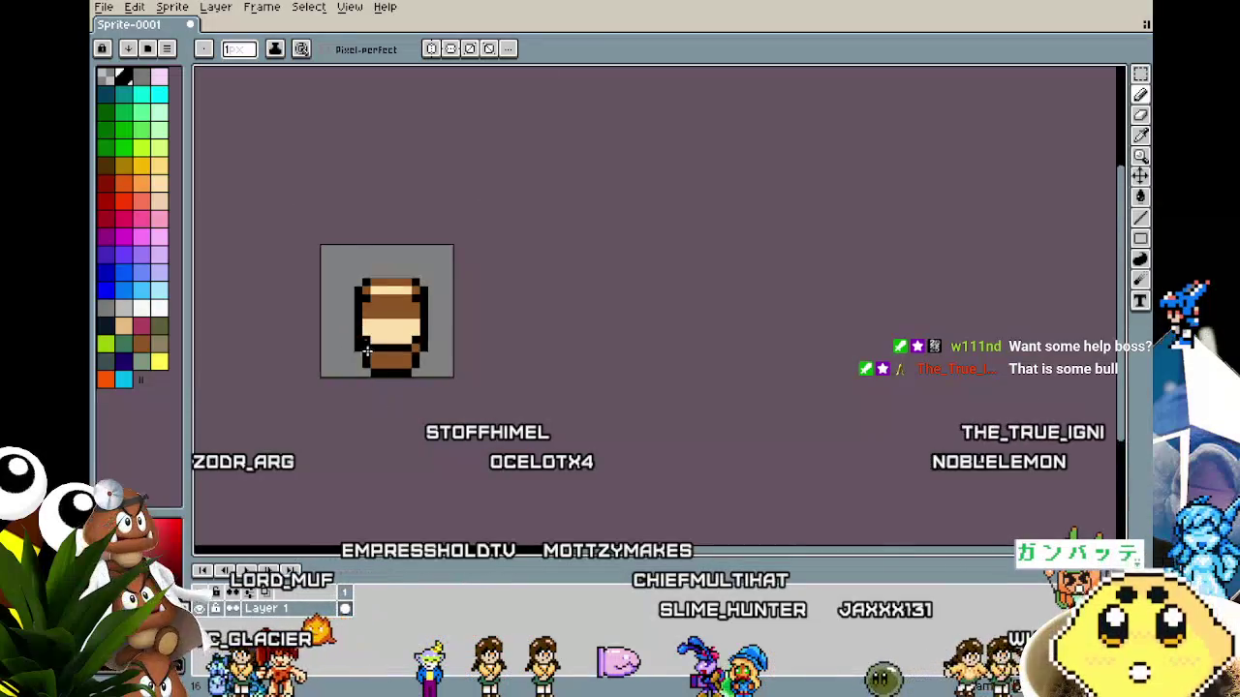
scroll(362, 340, "up", 4)
left_click_drag(347, 193, 576, 200)
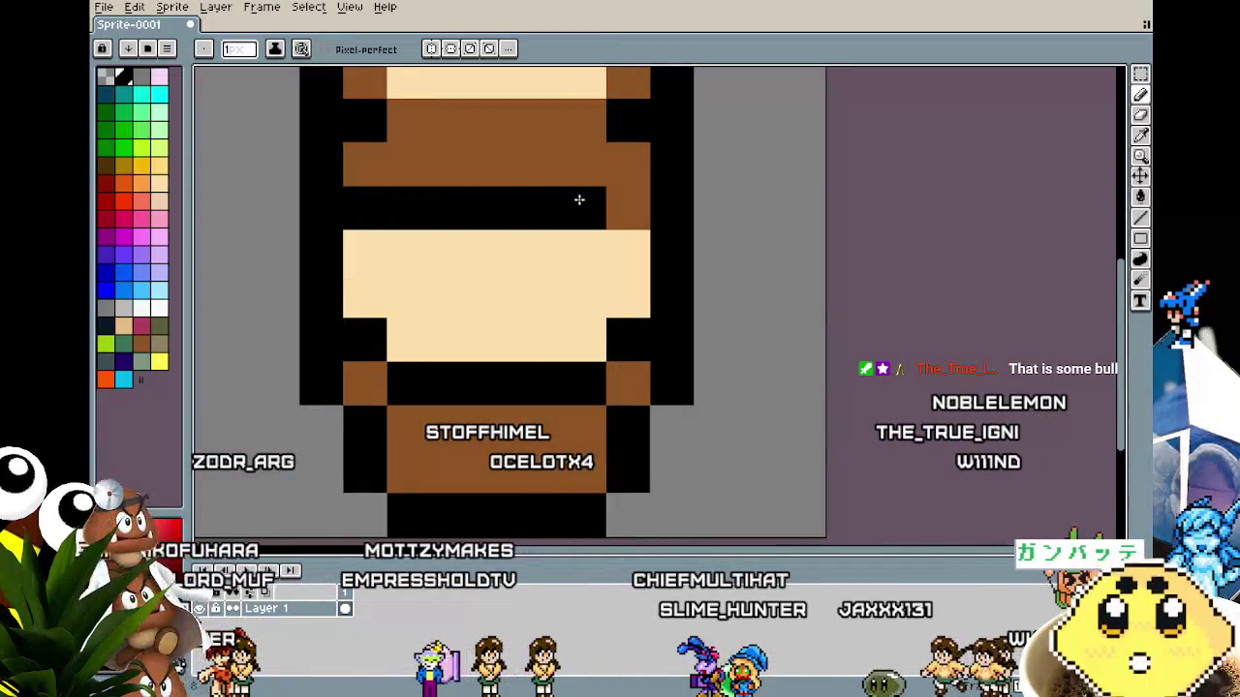
scroll(467, 468, "down", 5)
scroll(392, 484, "up", 4)
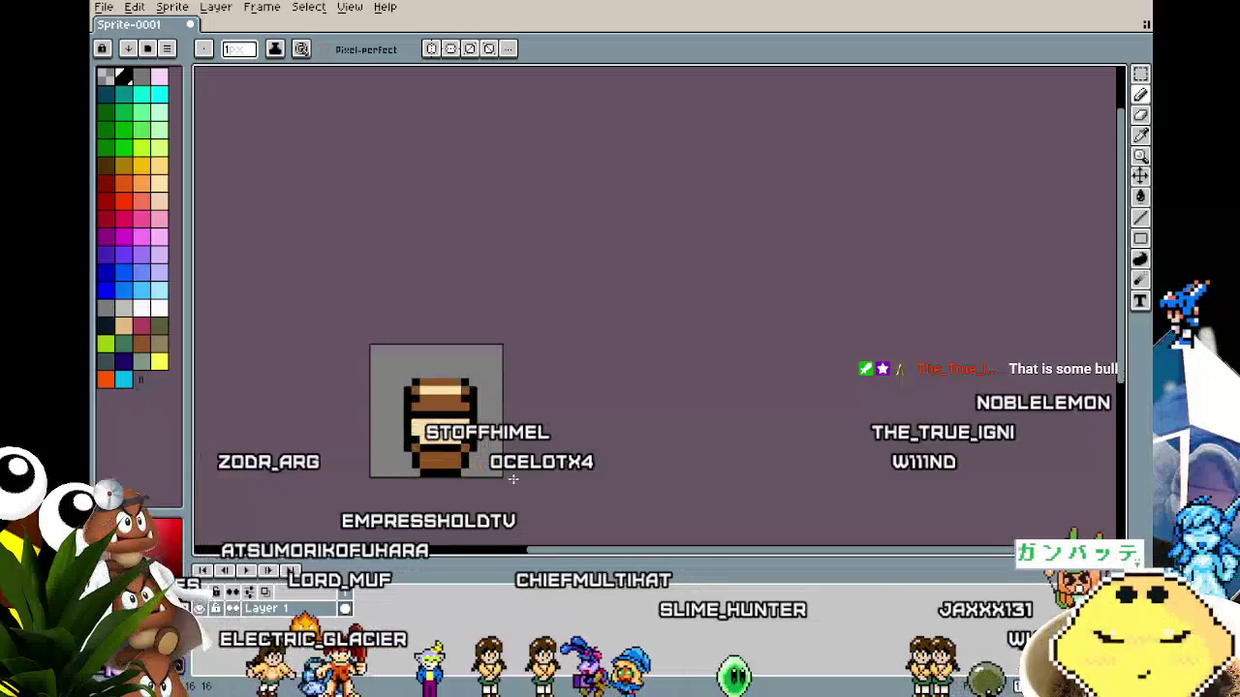
scroll(392, 485, "up", 3)
Recolour the outline pixels beside the band and on the bottom band tan, then fill the top section cream.
left_click(410, 277, "alt")
left_click_drag(360, 291, 361, 259)
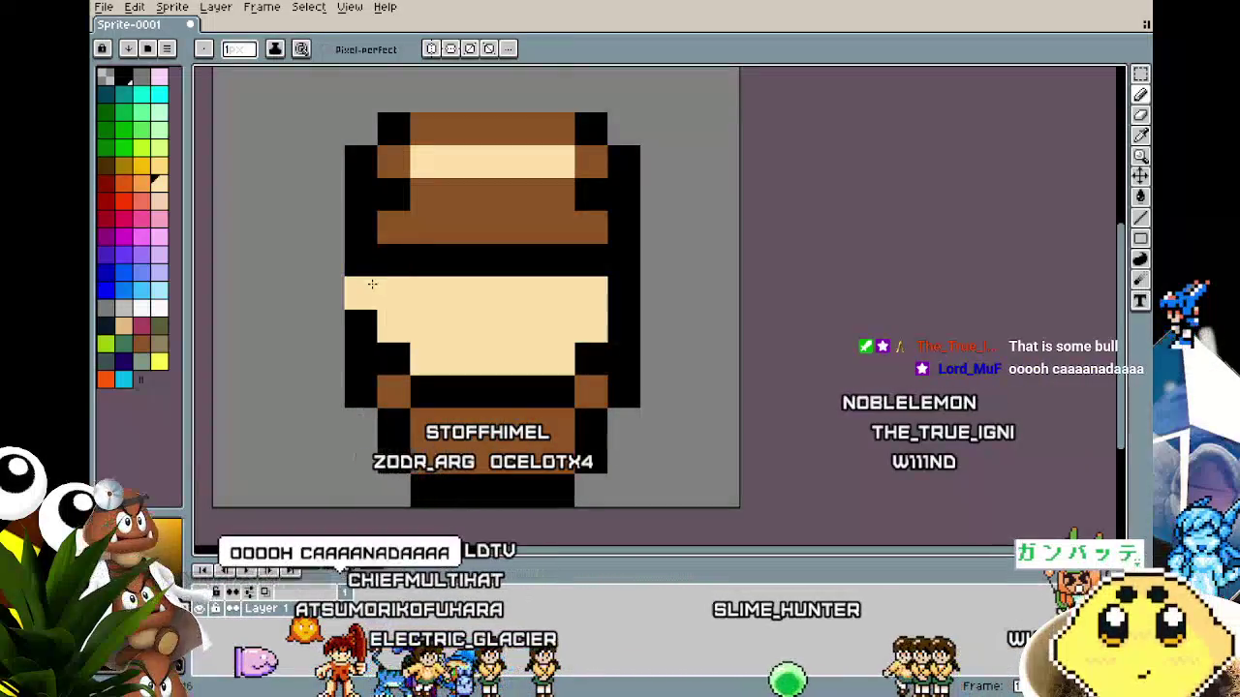
left_click_drag(623, 259, 623, 292)
left_click(560, 390)
scroll(560, 390, "down", 3)
scroll(523, 407, "up", 2)
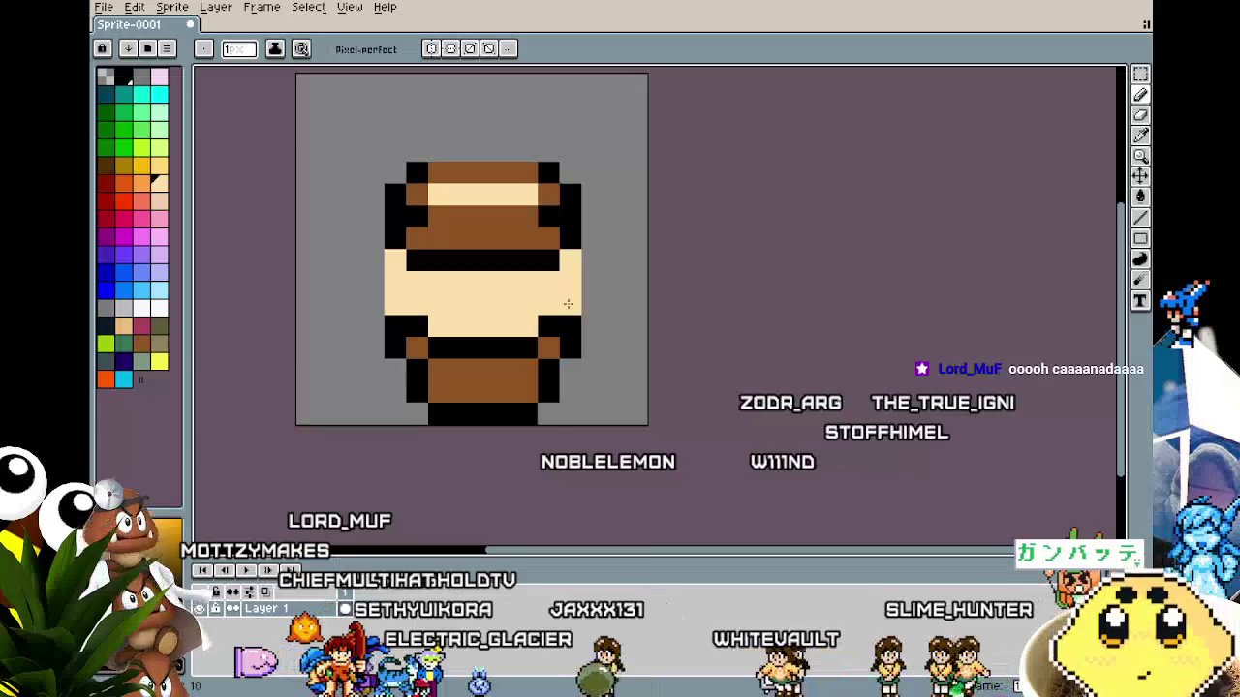
scroll(411, 476, "down", 3)
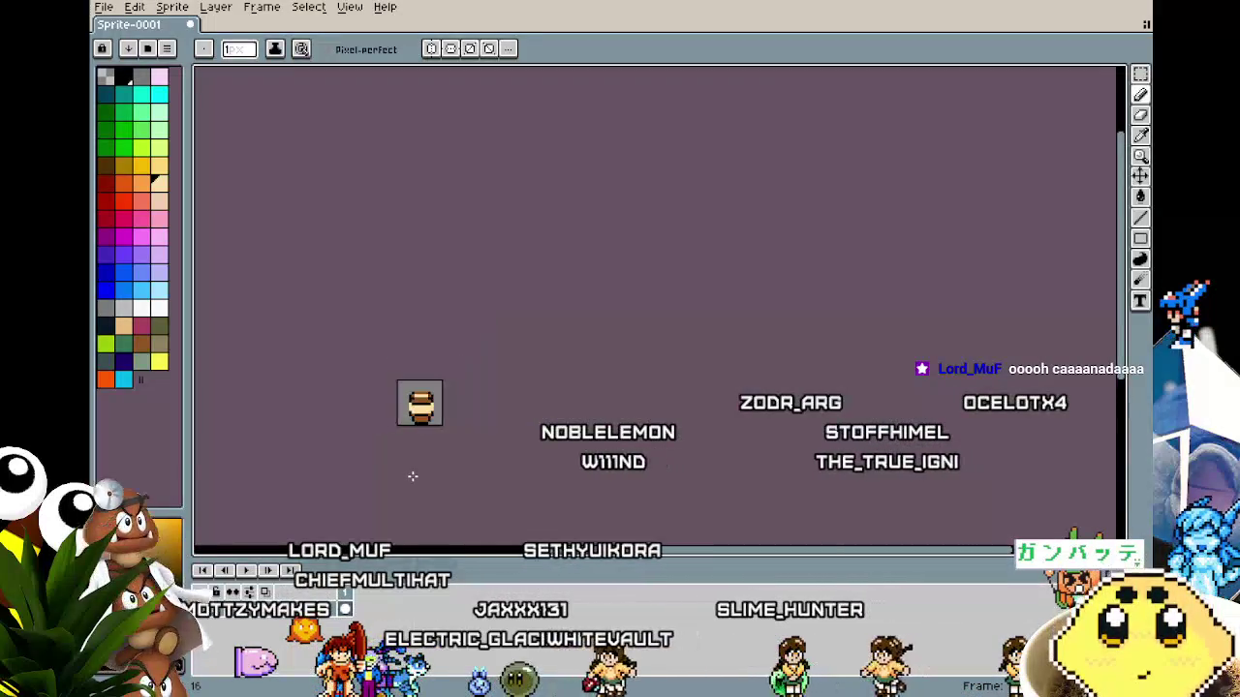
scroll(418, 433, "up", 3)
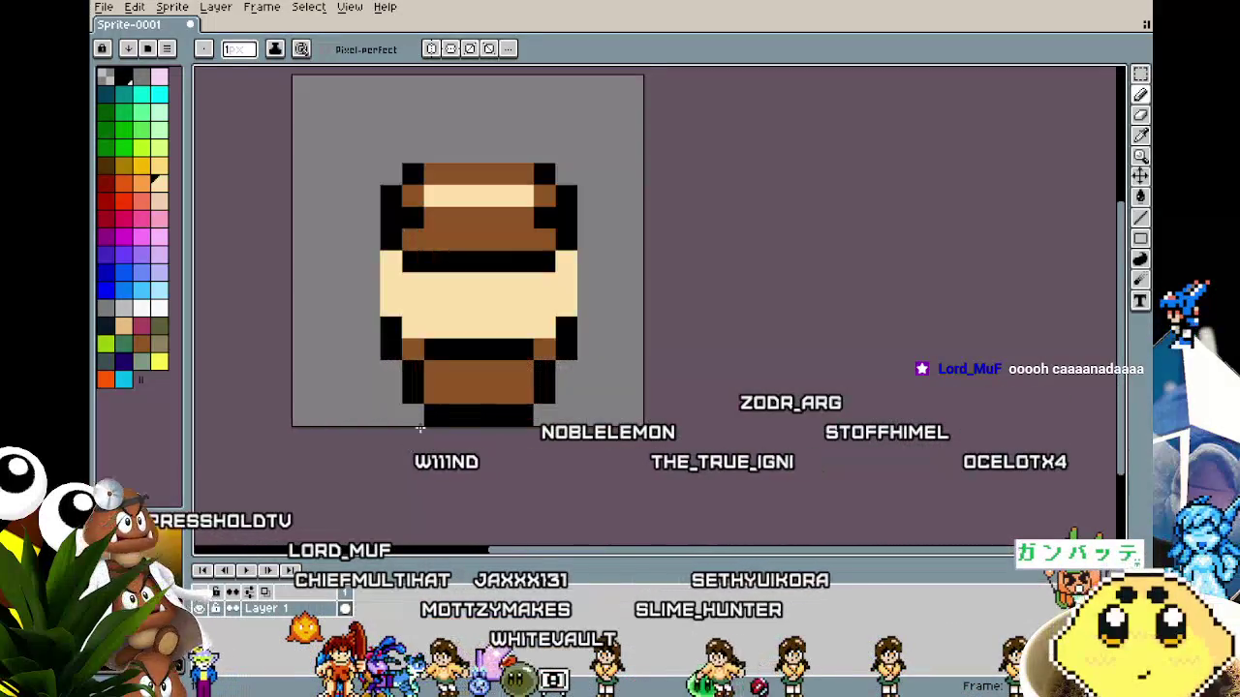
left_click_drag(434, 180, 428, 194)
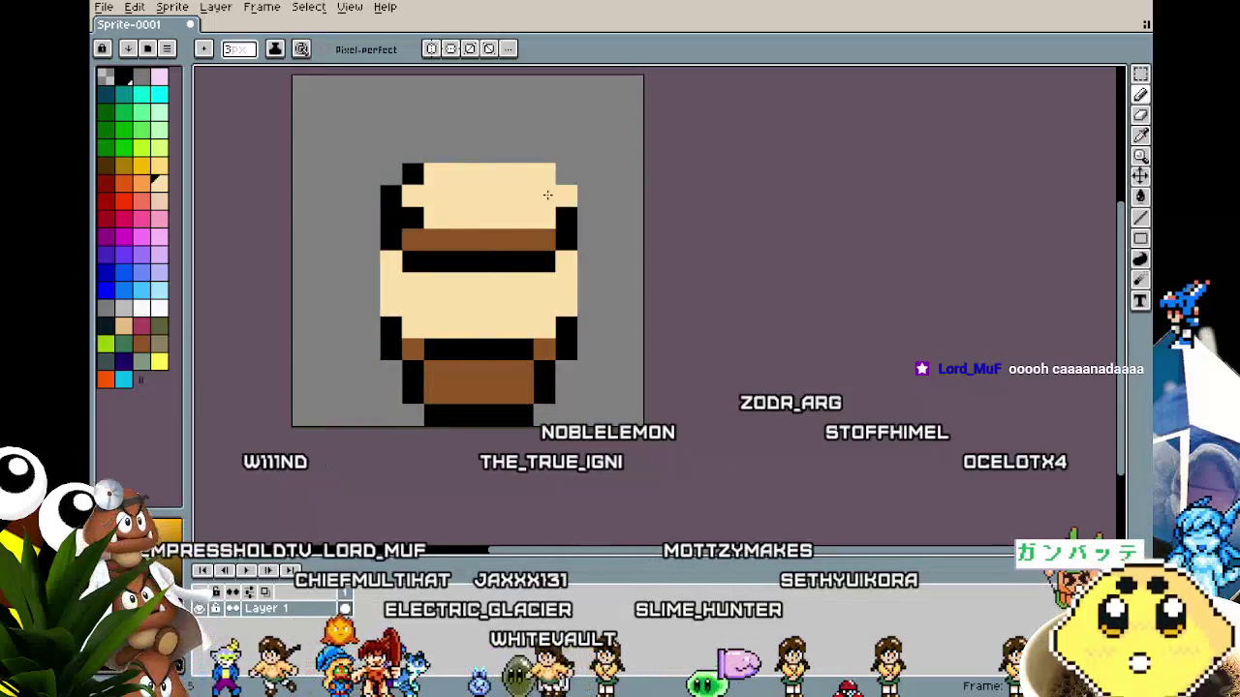
Sample brown from the barrel and add a brown pixel at the top-left corner.
scroll(413, 196, "down", 3)
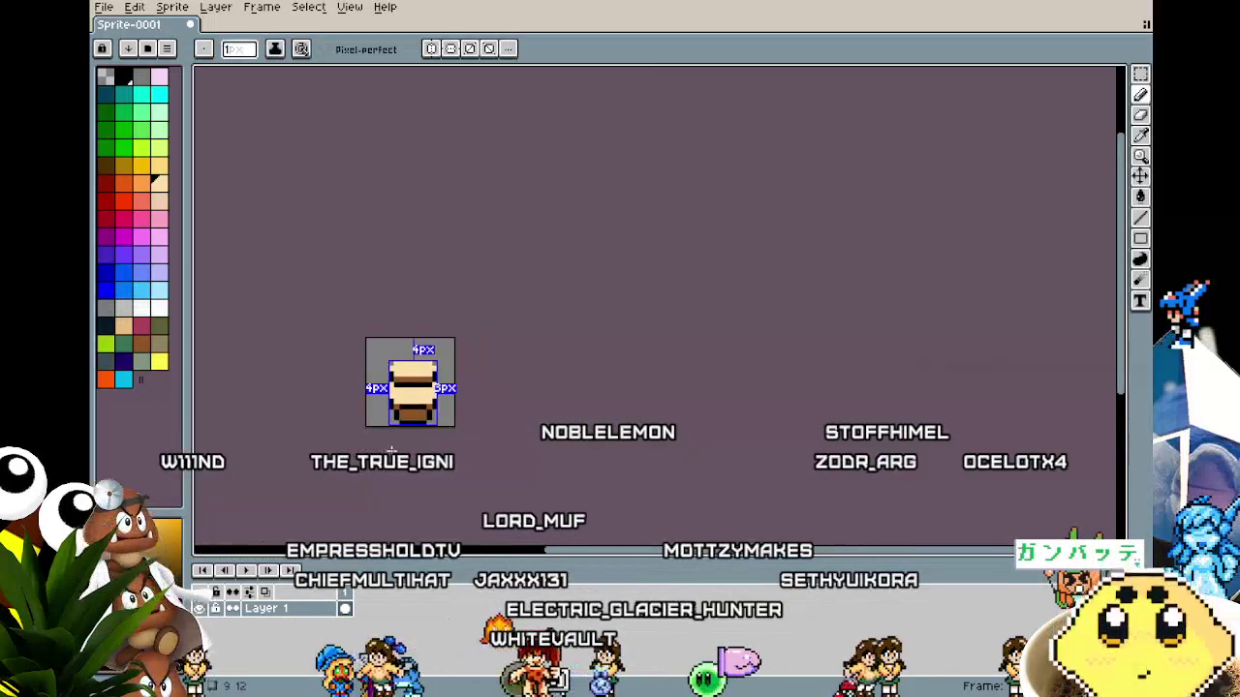
scroll(394, 478, "up", 4)
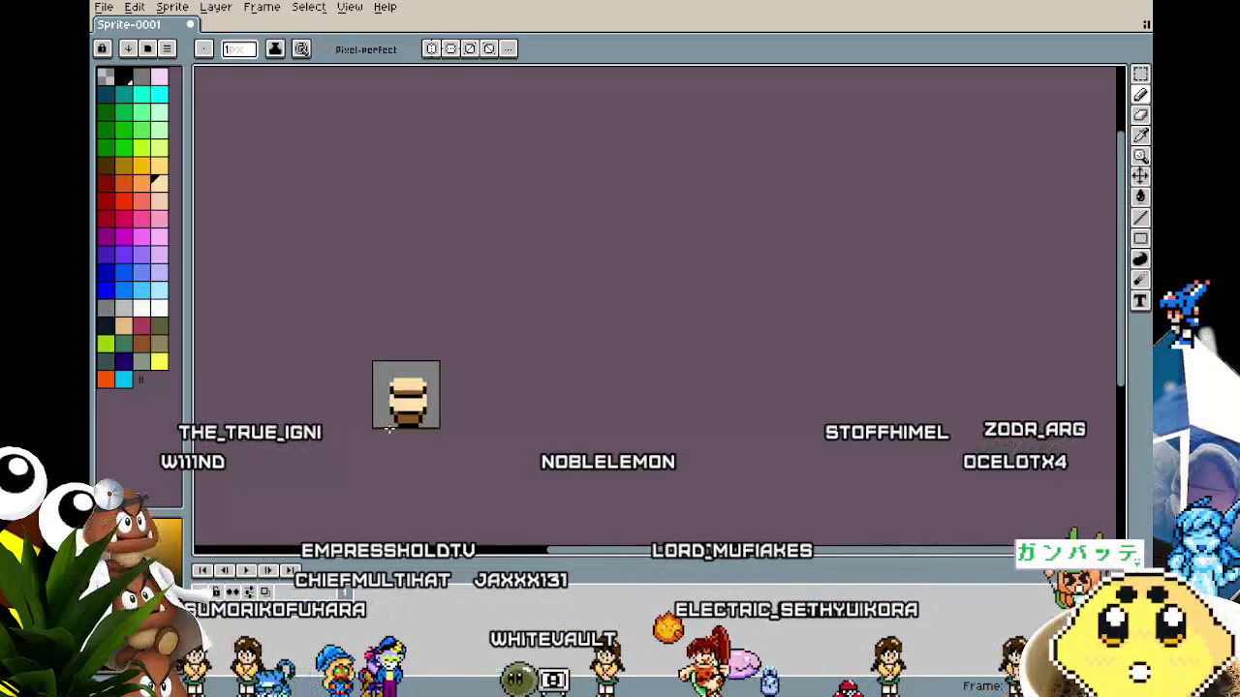
key("alt")
left_click(447, 407, "alt")
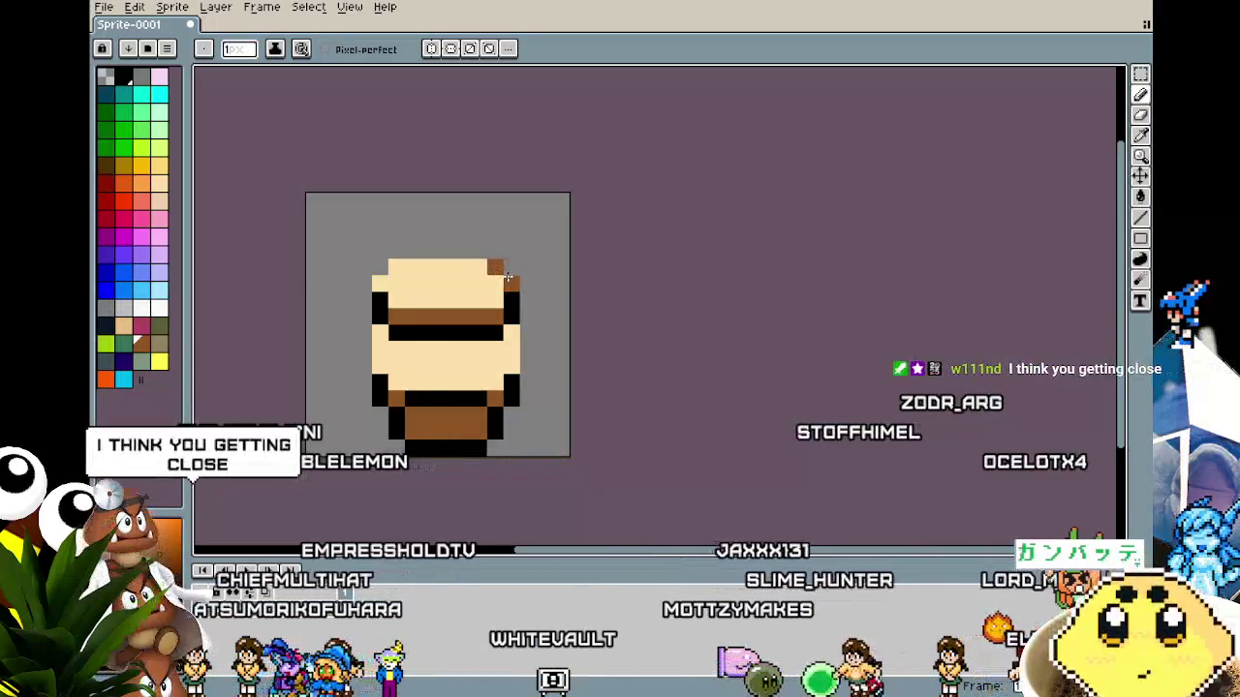
left_click(398, 268)
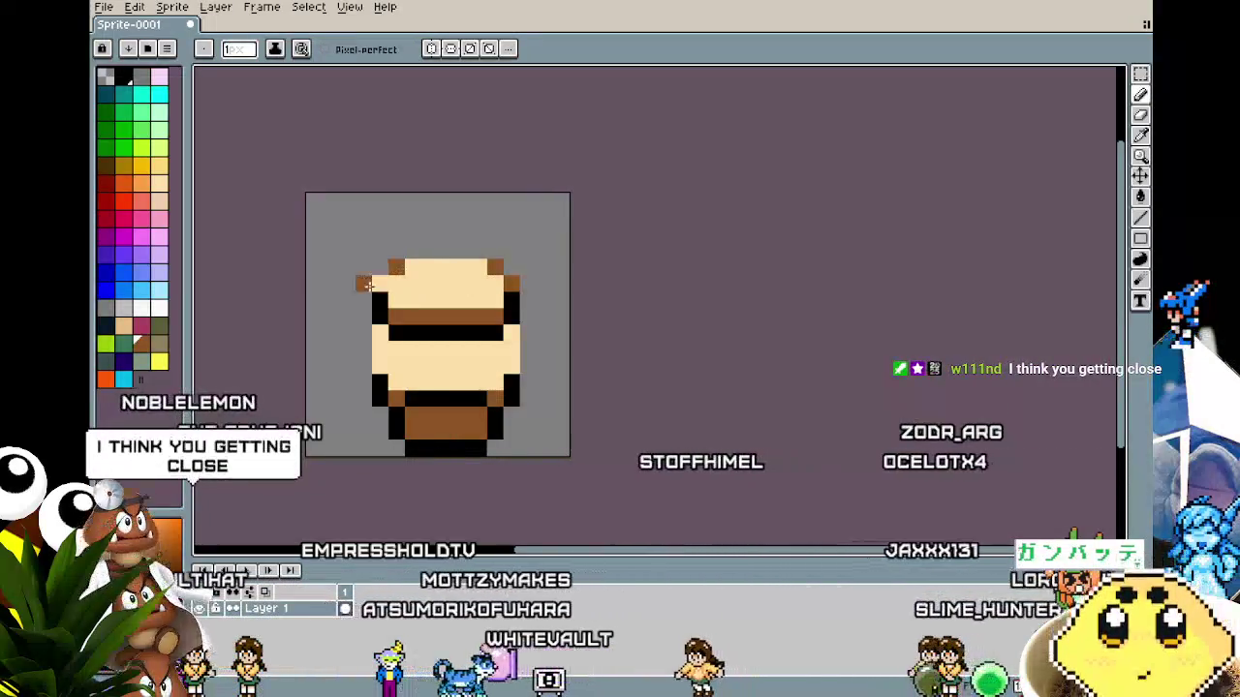
scroll(349, 445, "down", 4)
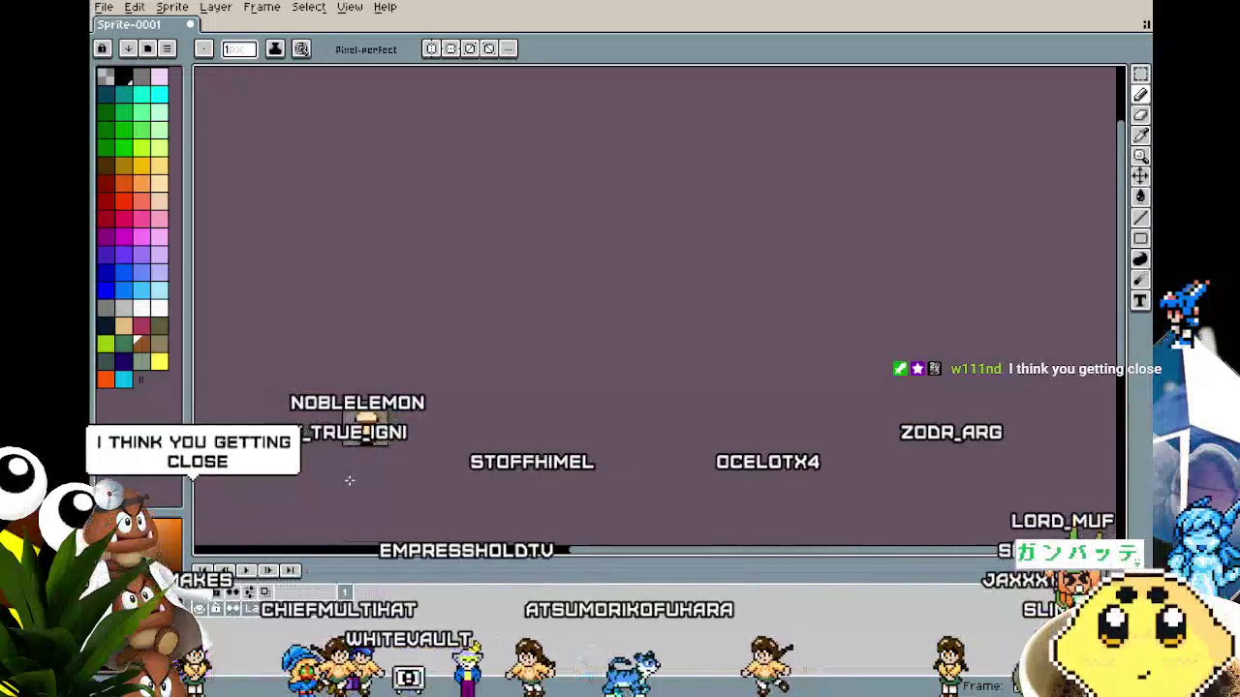
scroll(349, 480, "up", 2)
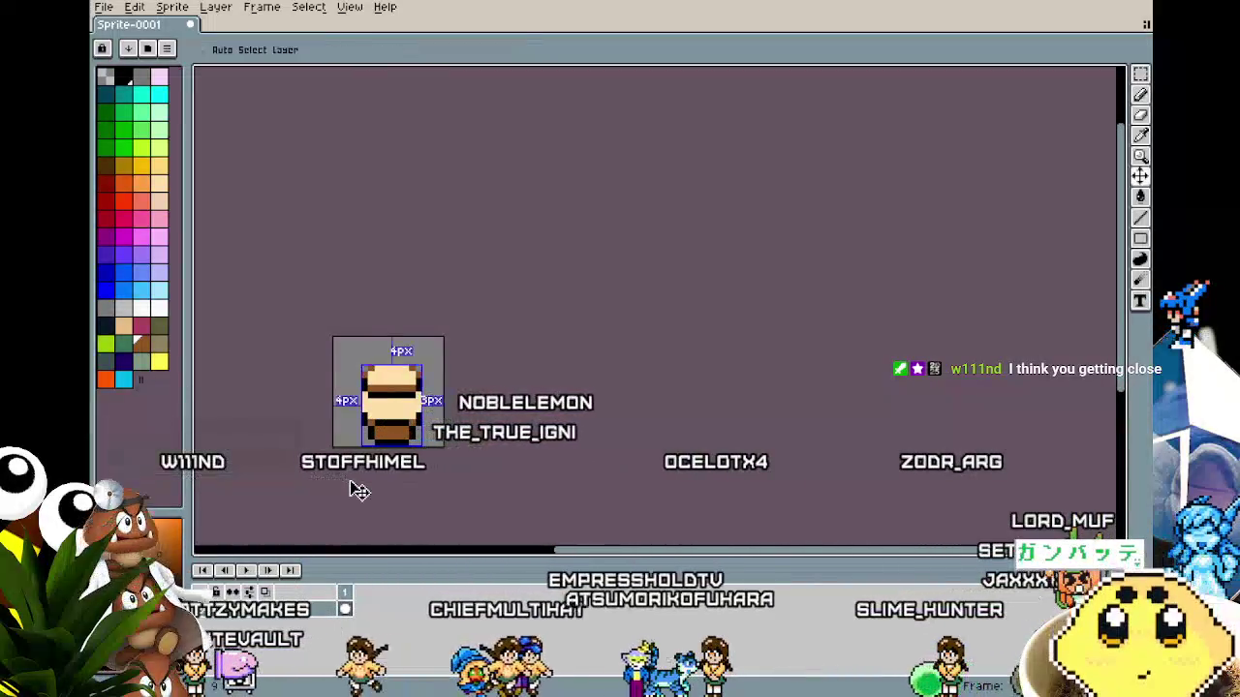
scroll(349, 480, "down", 2)
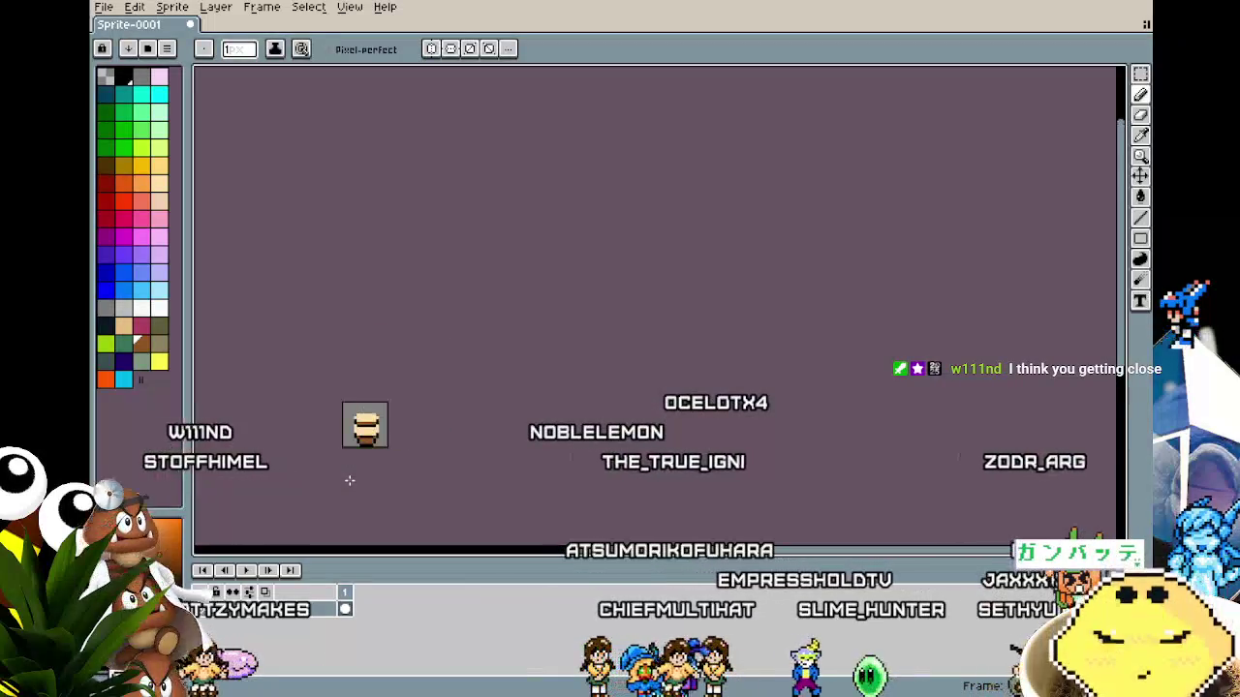
scroll(349, 481, "up", 4)
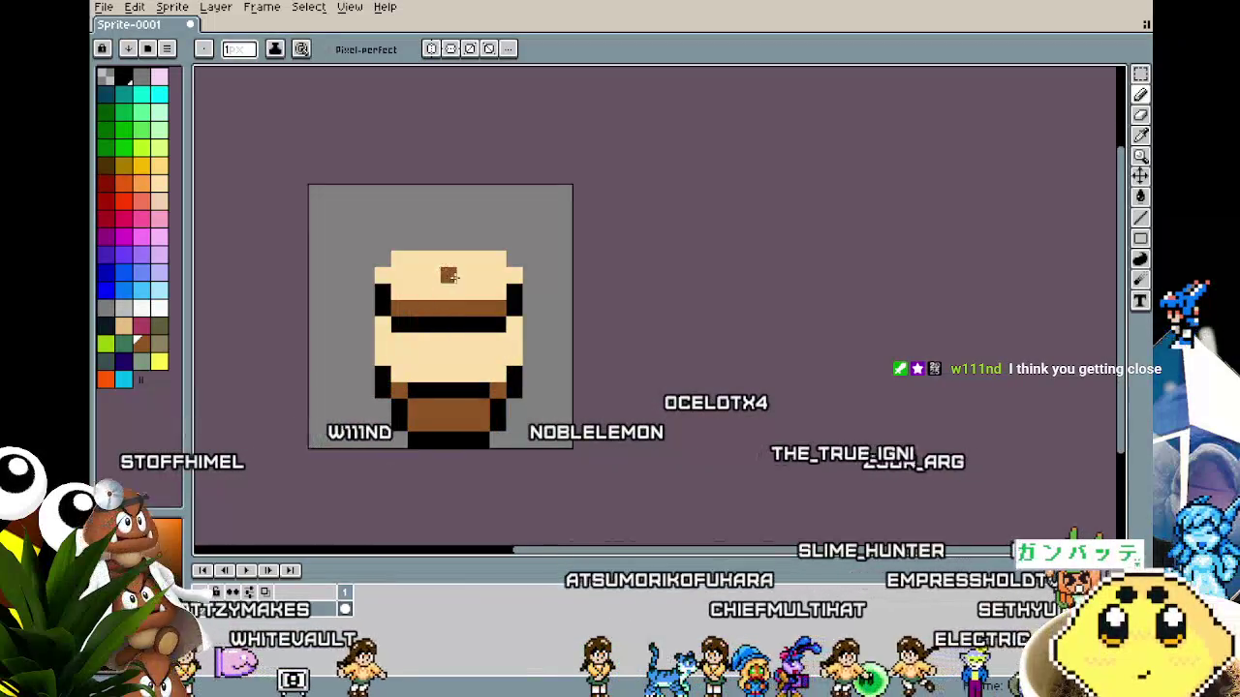
scroll(408, 511, "down", 4)
scroll(408, 511, "up", 4)
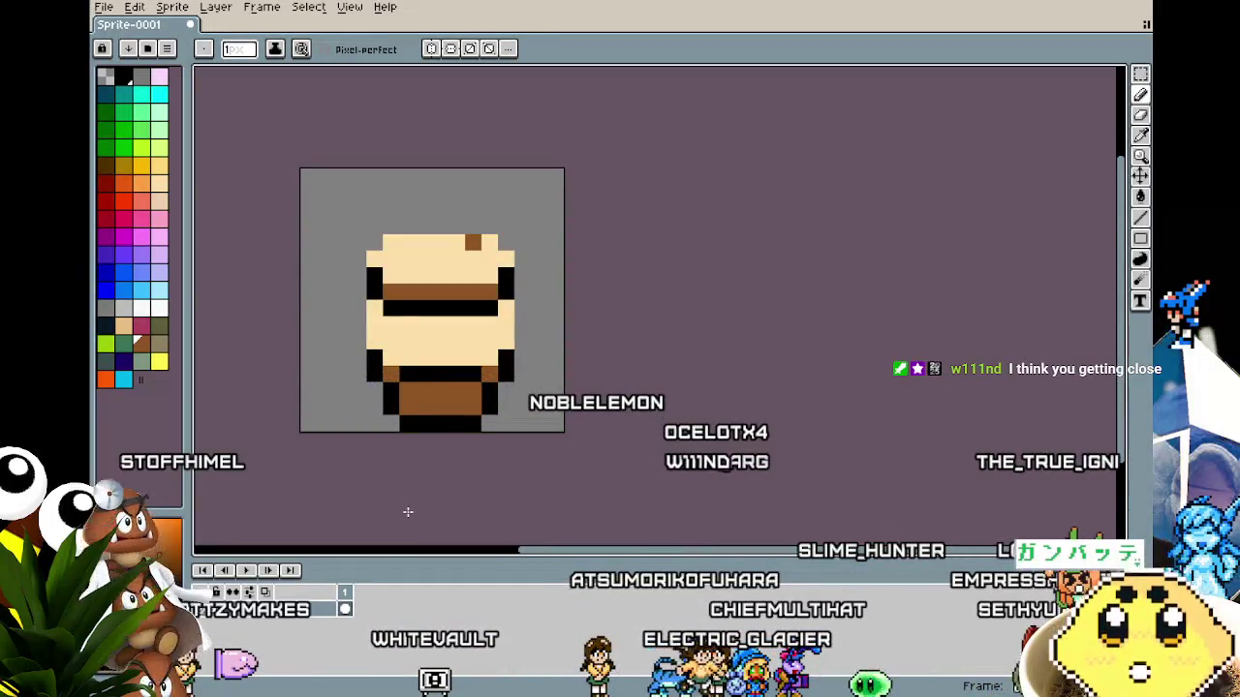
scroll(408, 511, "down", 2)
scroll(431, 471, "up", 1)
Recentre the sprite, blacken the face's top corner pixel, and pick brown as the drawing colour.
key("b")
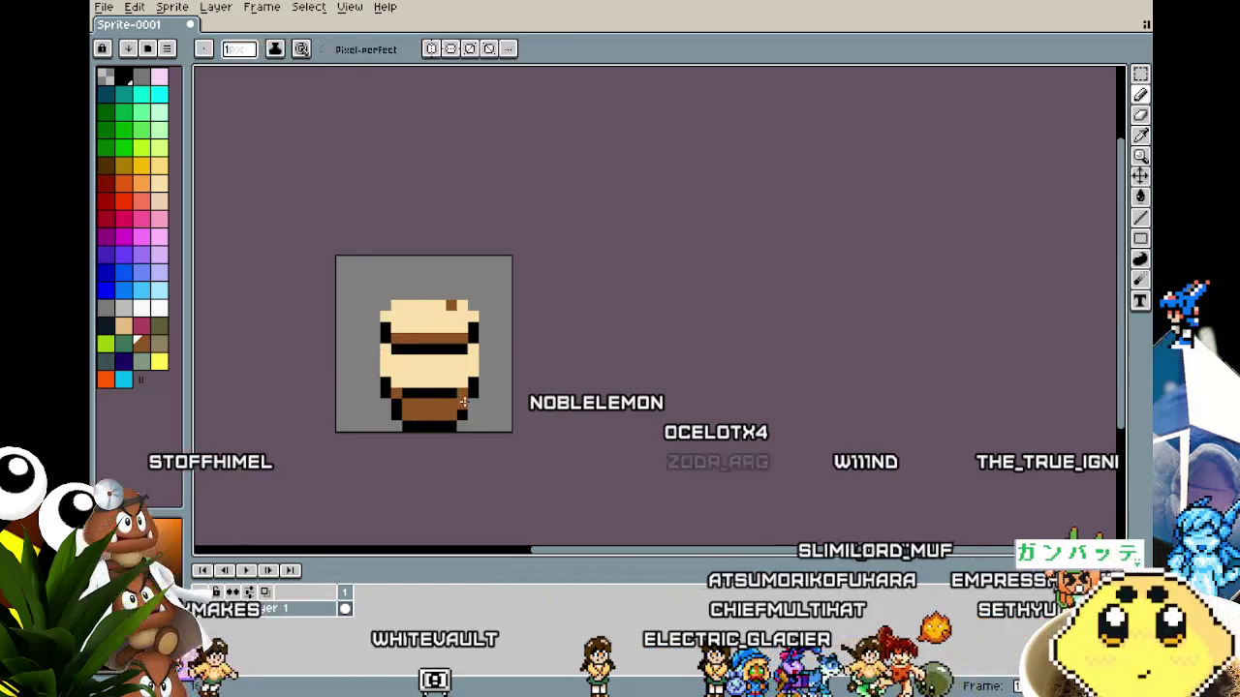
scroll(385, 499, "down", 3)
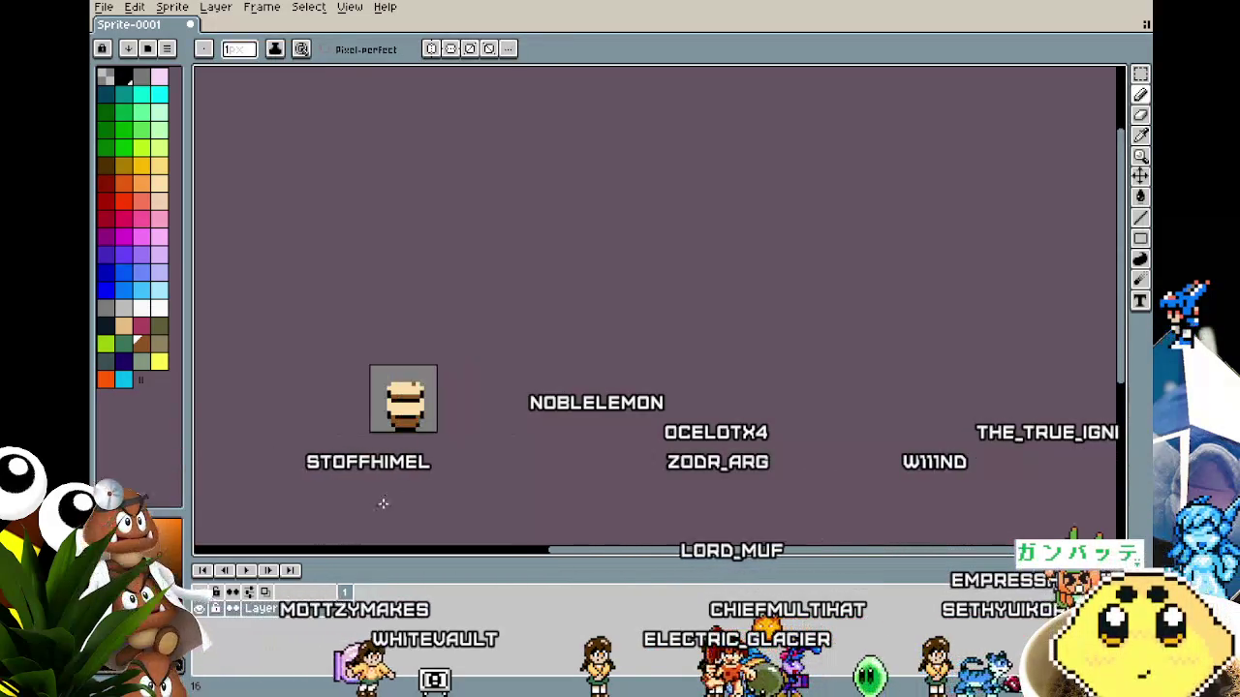
scroll(382, 508, "down", 2)
scroll(382, 509, "up", 2)
scroll(383, 510, "up", 1)
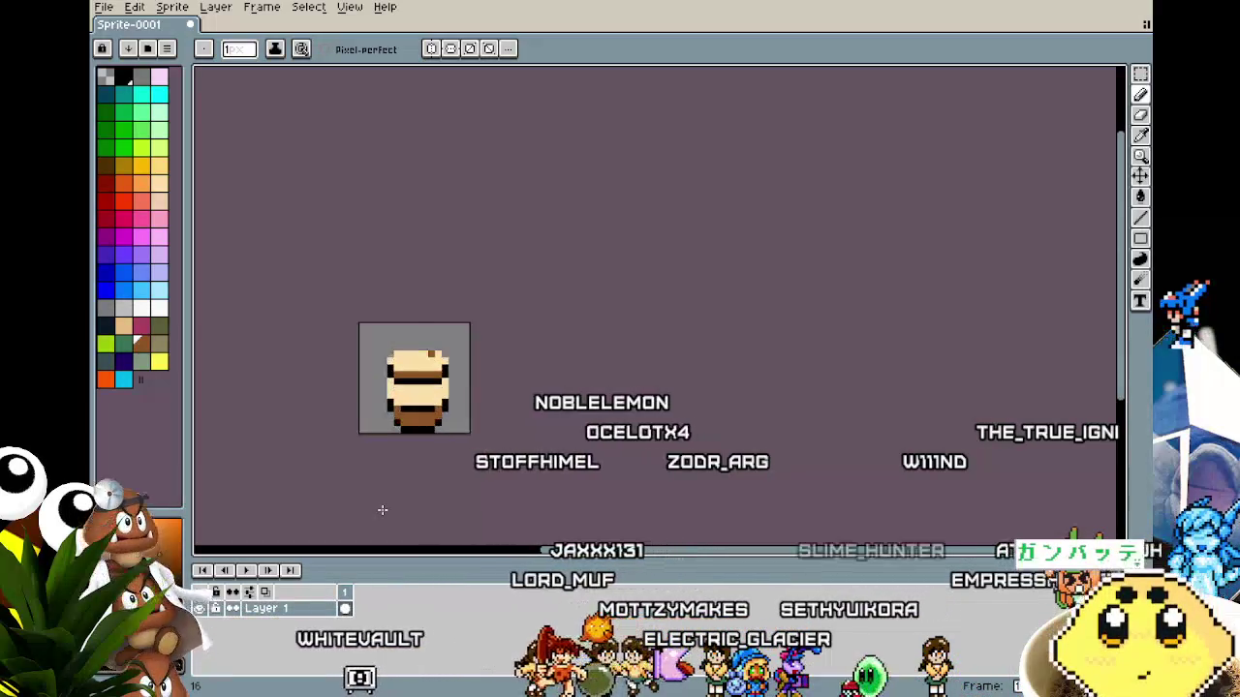
scroll(383, 510, "up", 3)
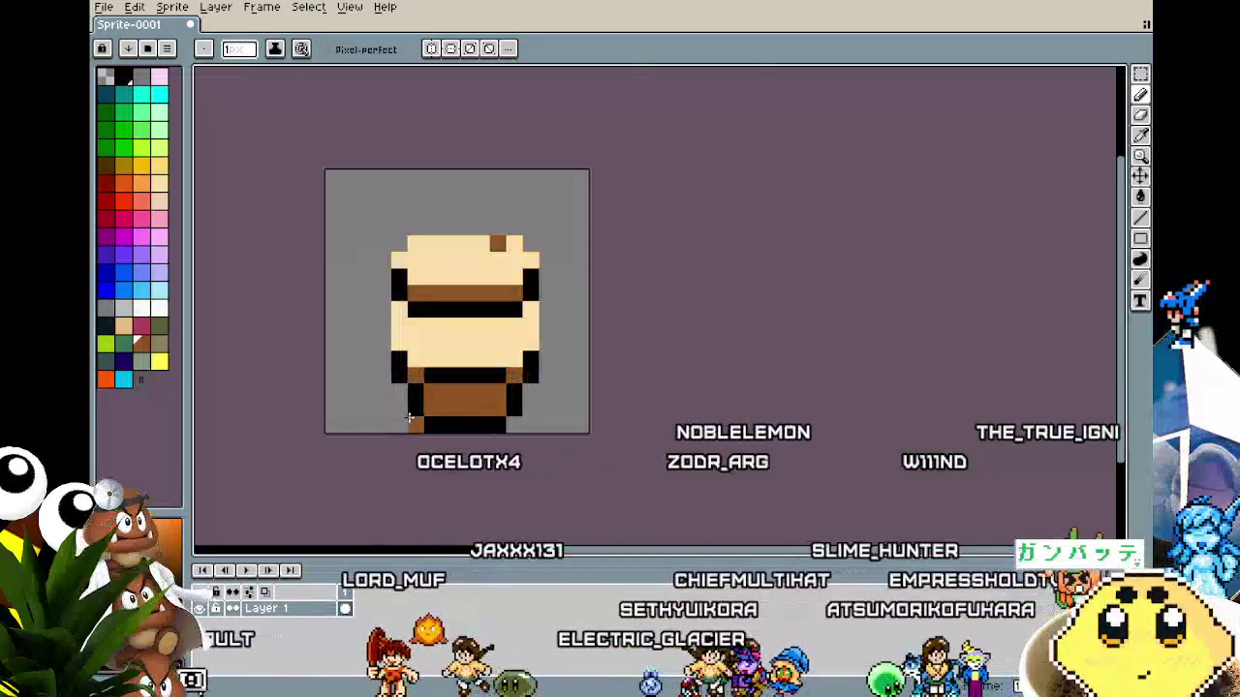
scroll(612, 387, "down", 2)
left_click_drag(582, 508, 495, 492)
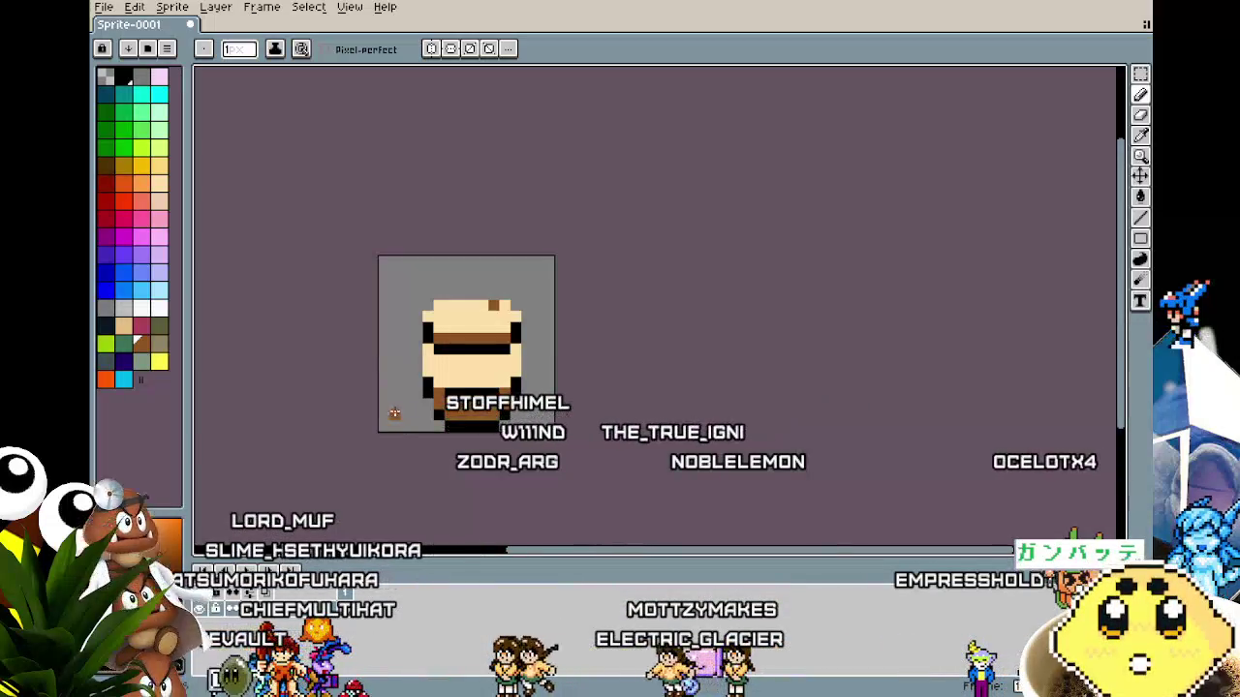
scroll(368, 474, "up", 2)
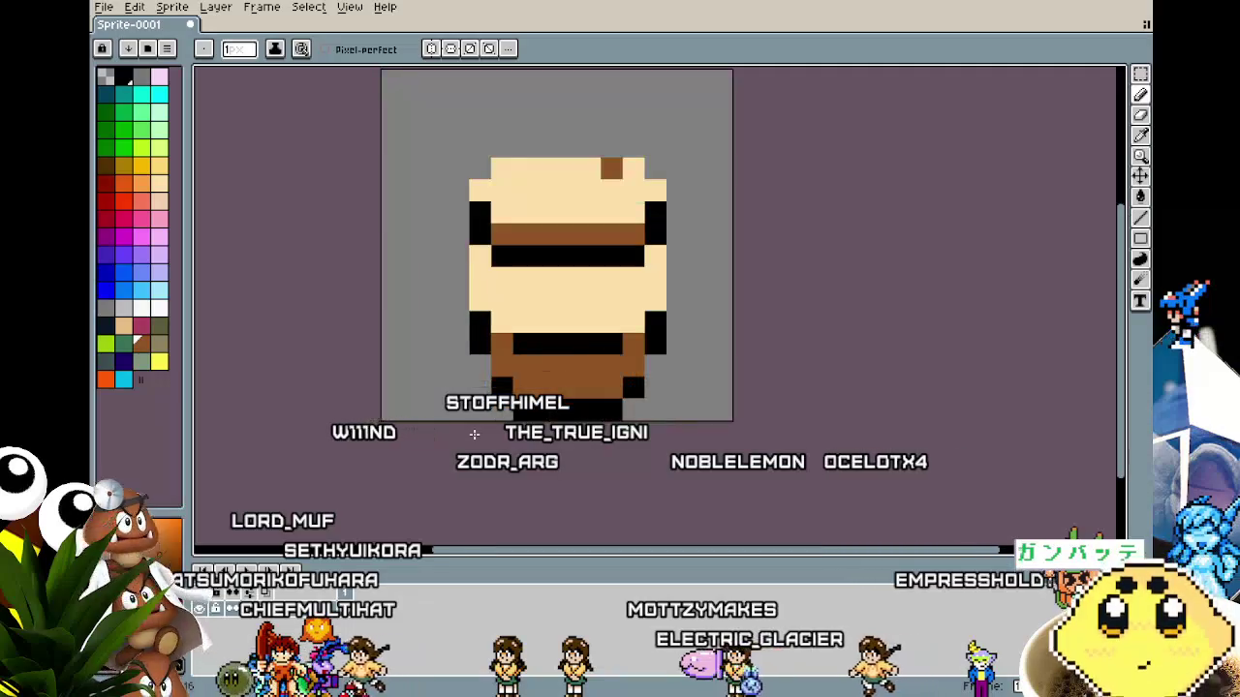
scroll(375, 475, "down", 1)
key("i")
key("b")
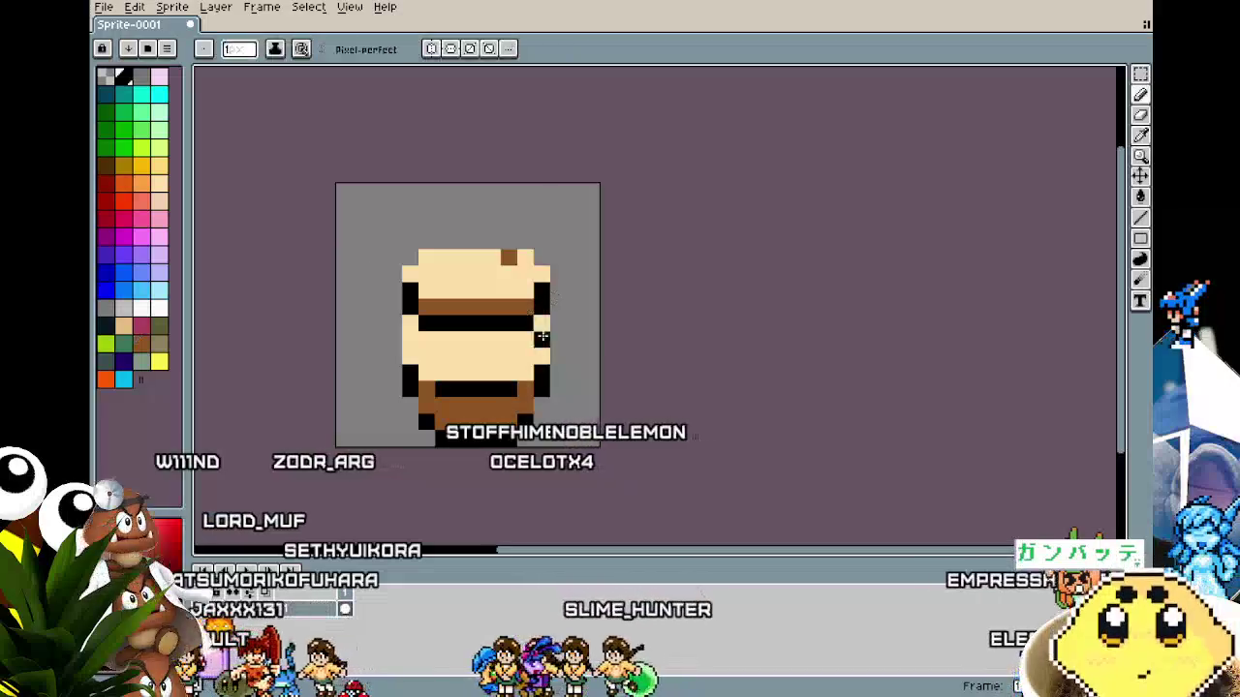
left_click(541, 257)
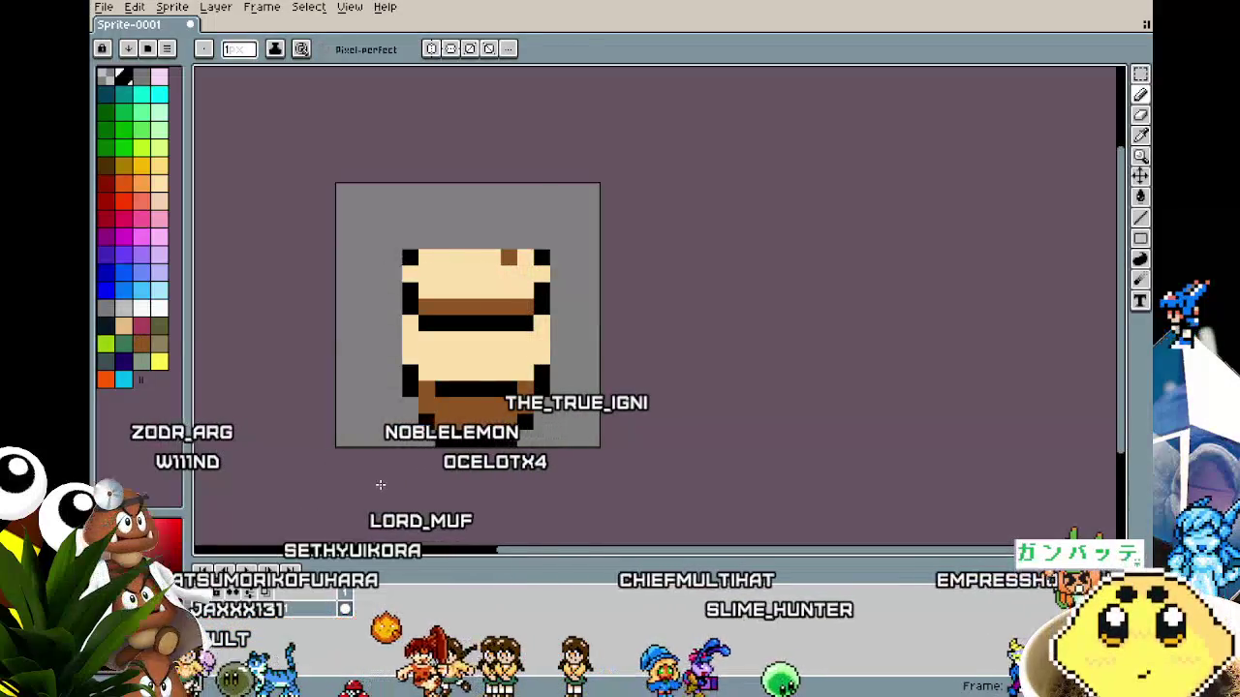
scroll(380, 485, "down", 4)
scroll(381, 484, "up", 3)
scroll(381, 485, "up", 1)
left_click(141, 341)
Draw a brown nose stroke in the lower middle of the face.
left_click(462, 341)
mouse_move(462, 341)
left_mouse_down()
mouse_move(433, 341)
mouse_move(429, 377)
left_mouse_up()
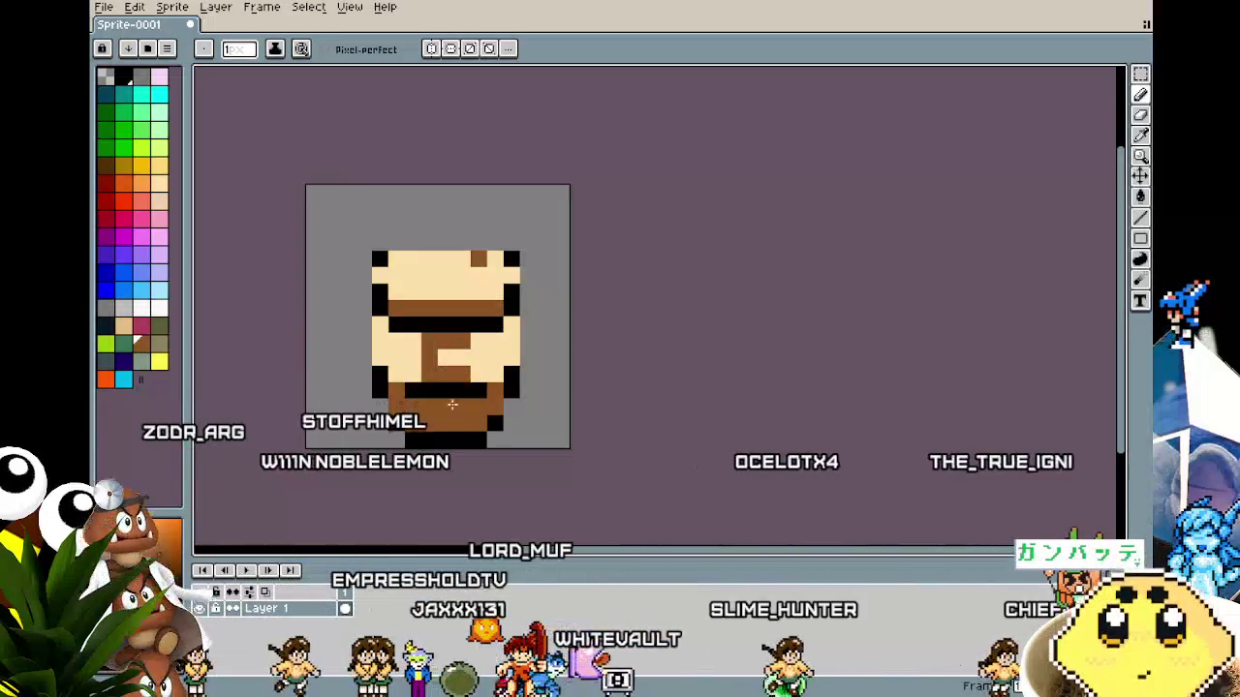
scroll(431, 455, "down", 3)
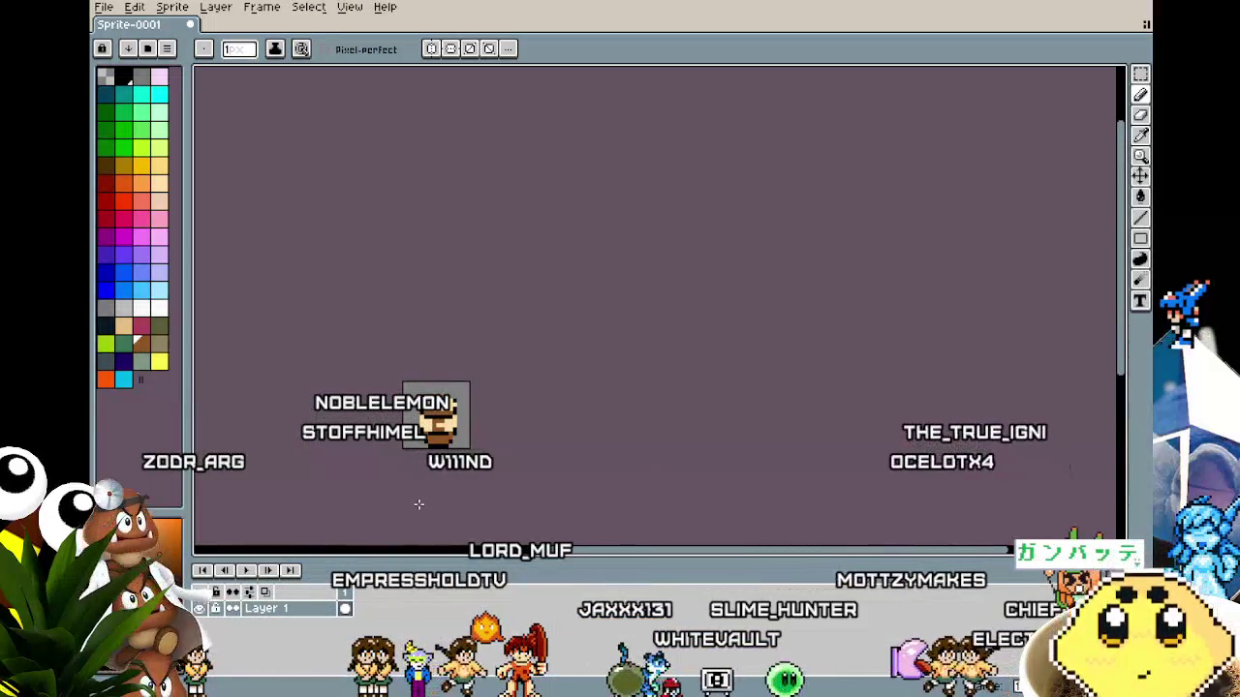
scroll(418, 504, "up", 3)
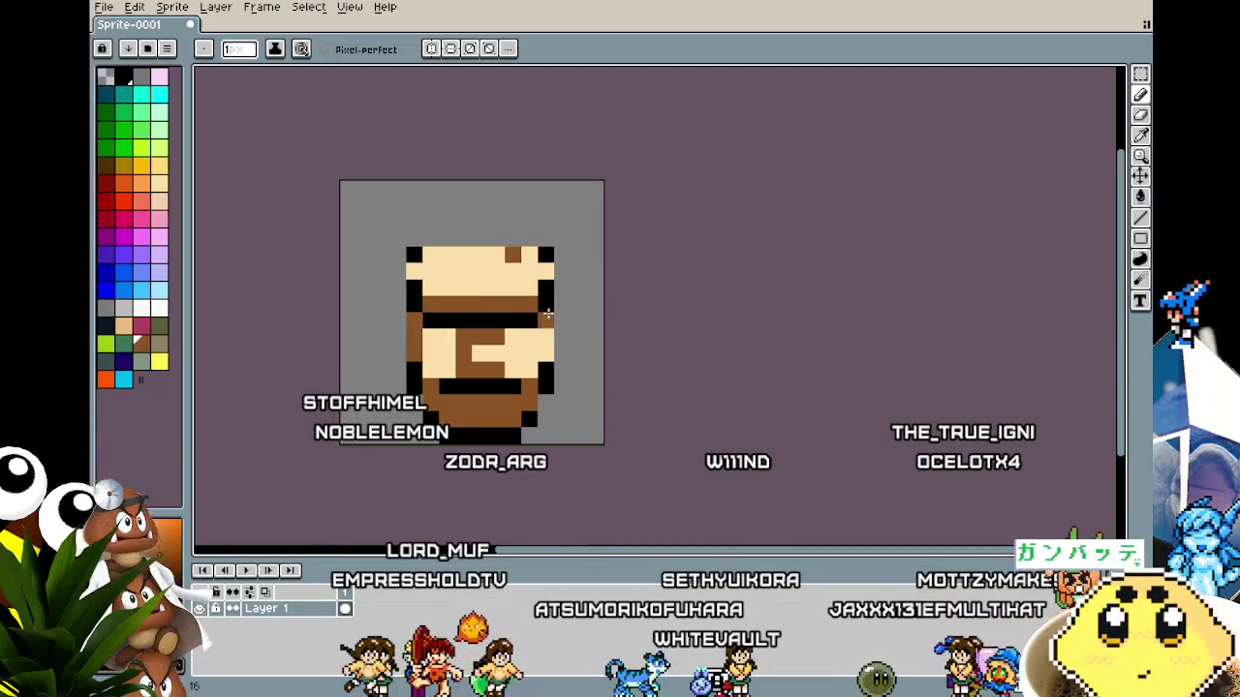
scroll(505, 492, "down", 3)
Recentre the enlarged sprite and blacken the top-left pixel of the head.
key("b")
scroll(503, 492, "up", 2)
left_click_drag(505, 493, 461, 475)
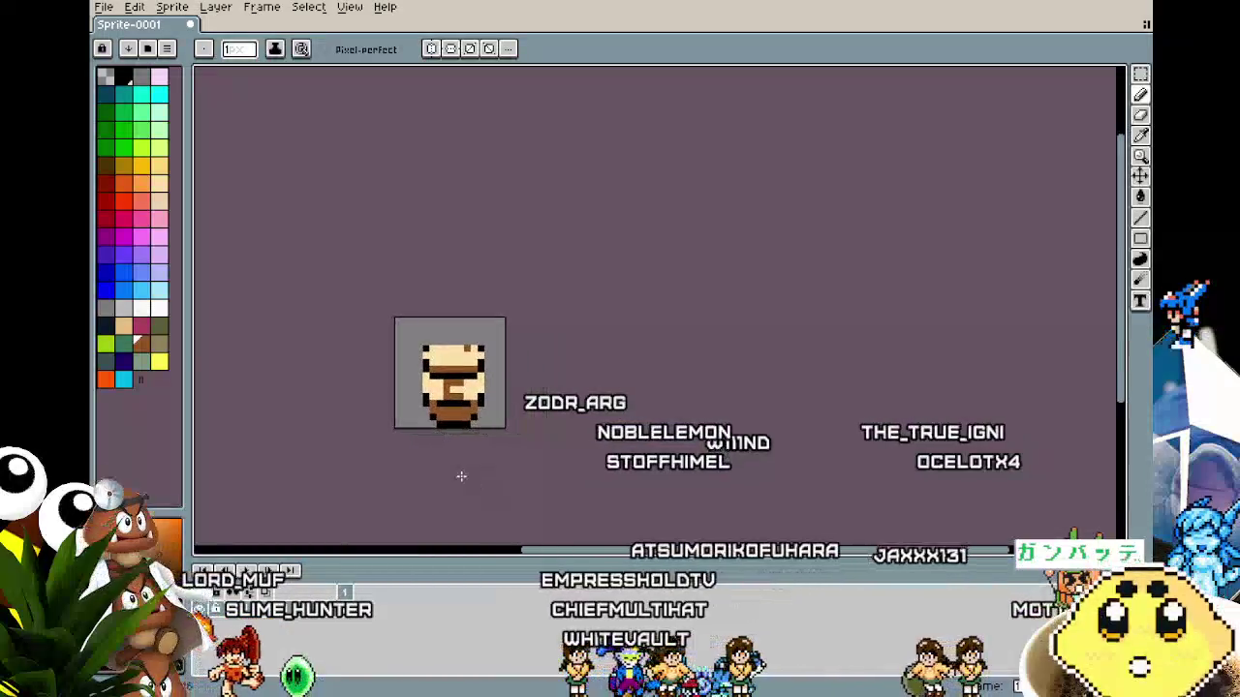
scroll(388, 426, "up", 2)
left_click_drag(403, 414, 346, 470)
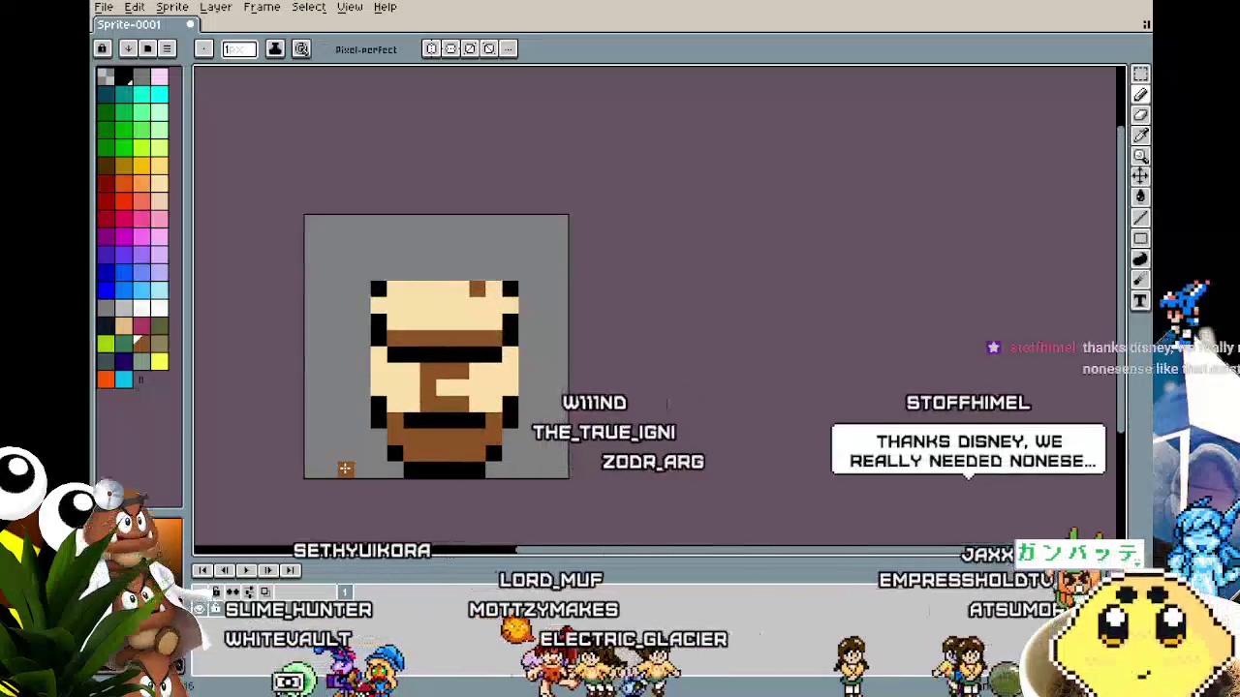
key("i")
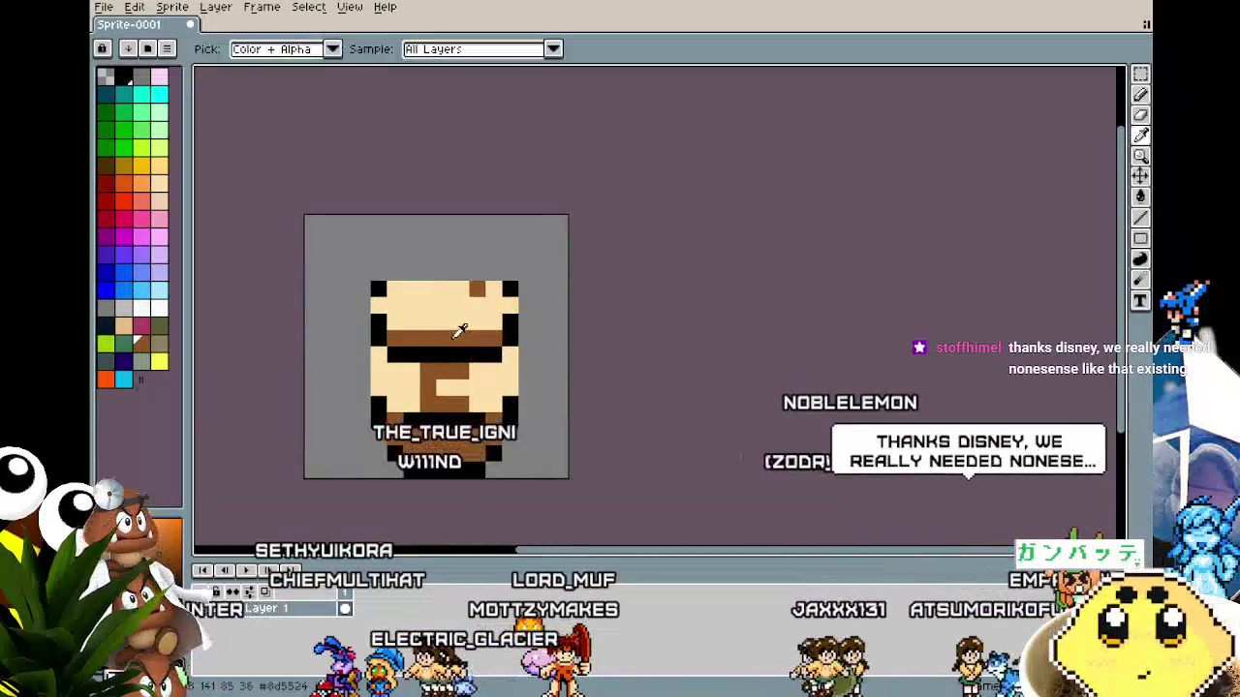
key("b")
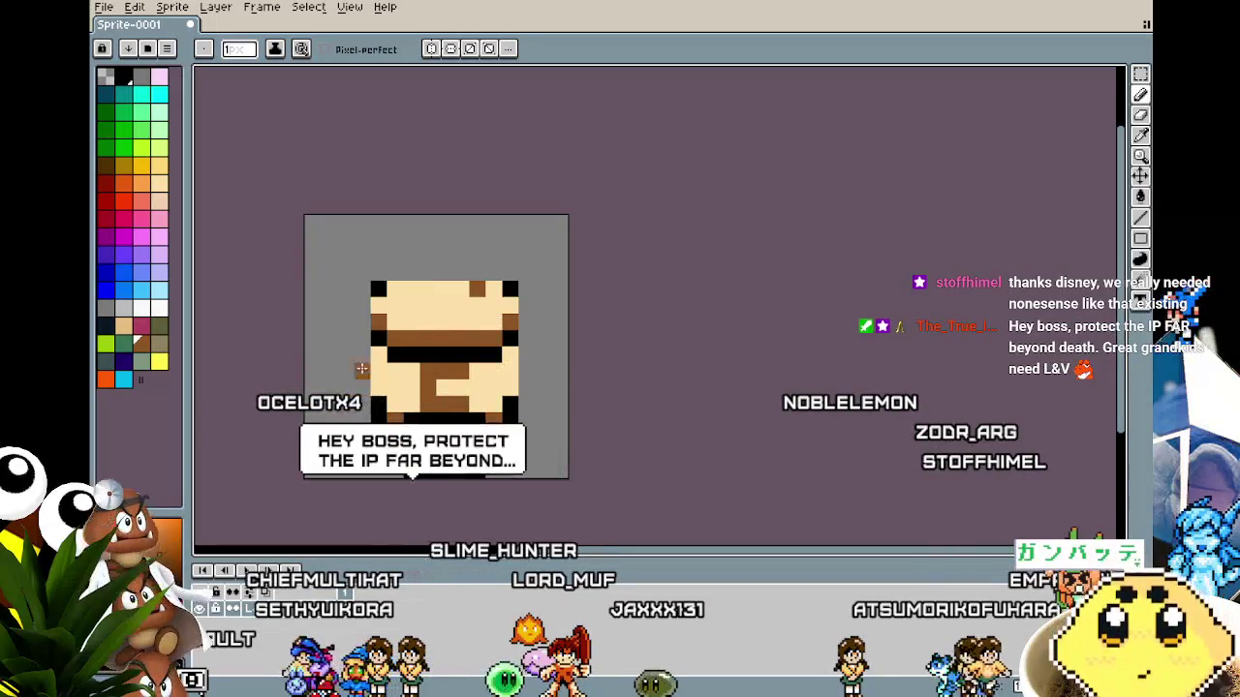
scroll(364, 353, "down", 3)
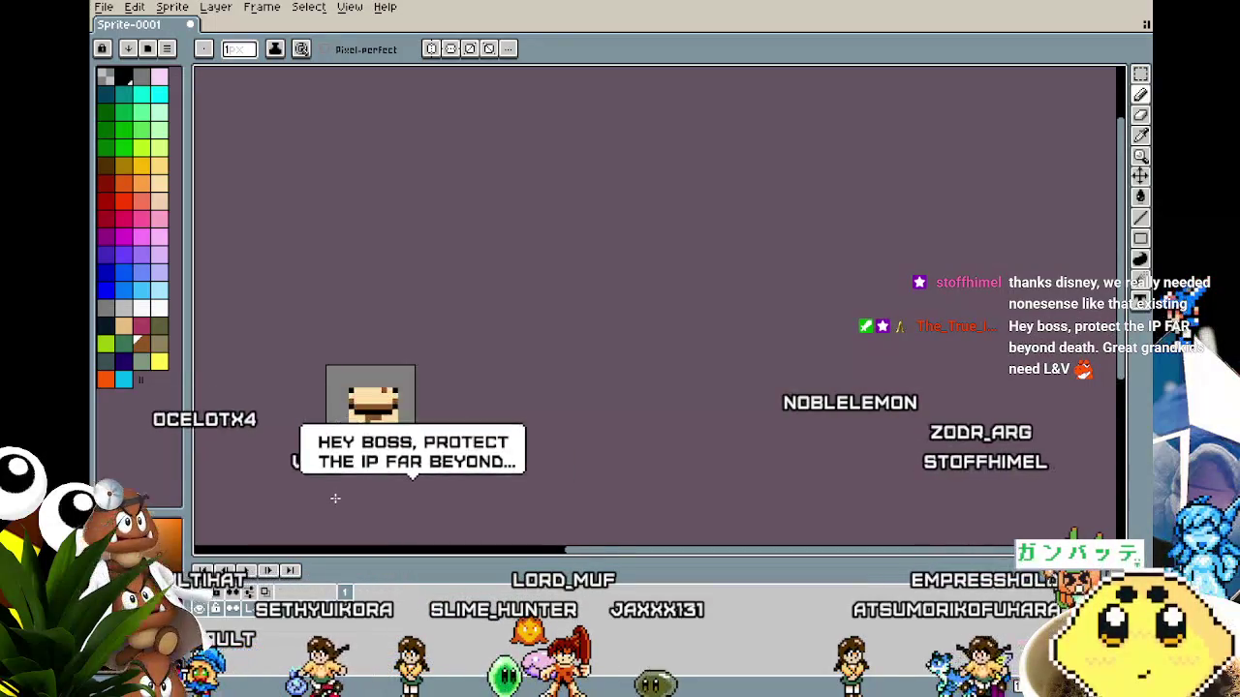
scroll(333, 455, "up", 3)
left_click(383, 263)
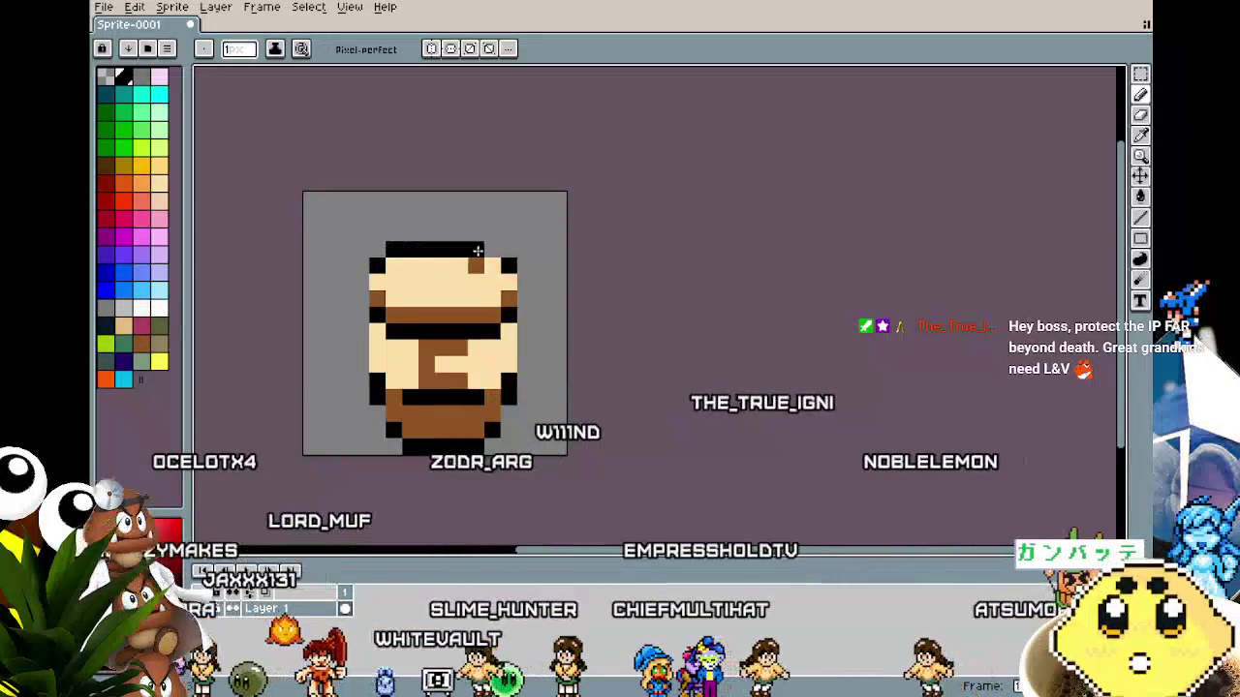
Pan the view left and turn one cream face pixel black.
scroll(411, 512, "down", 5)
scroll(411, 513, "up", 5)
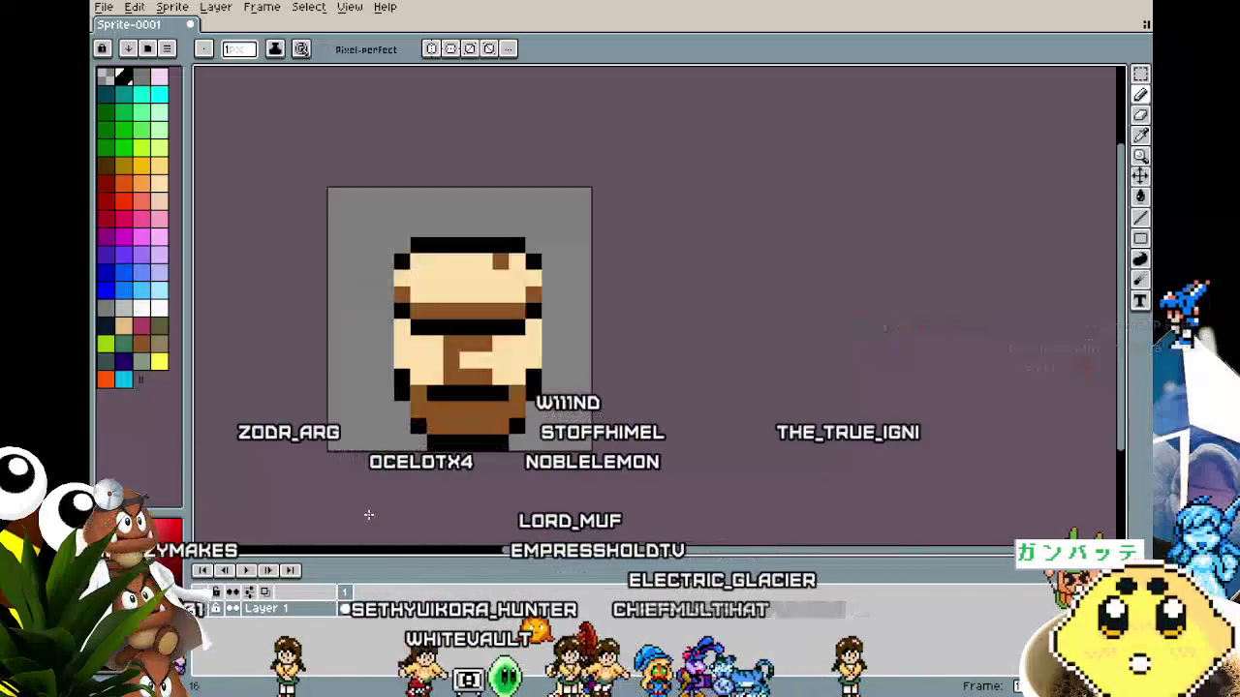
left_click_drag(351, 514, 298, 515)
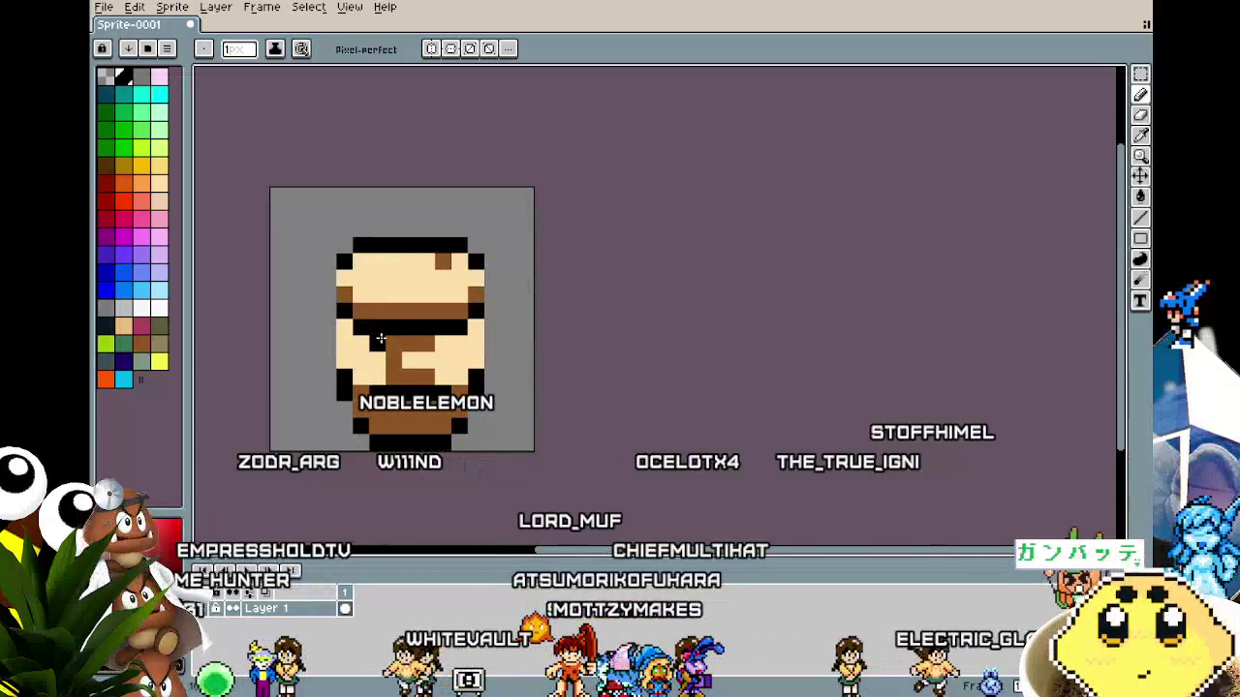
scroll(404, 501, "down", 5)
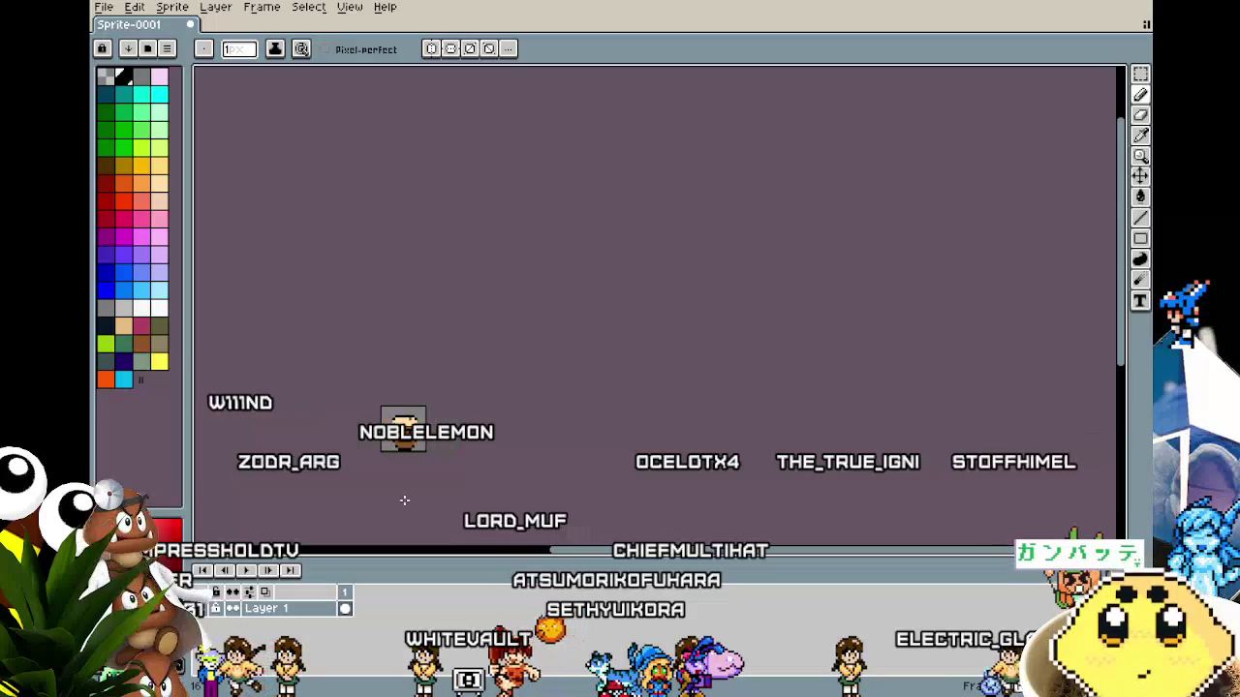
scroll(400, 505, "up", 5)
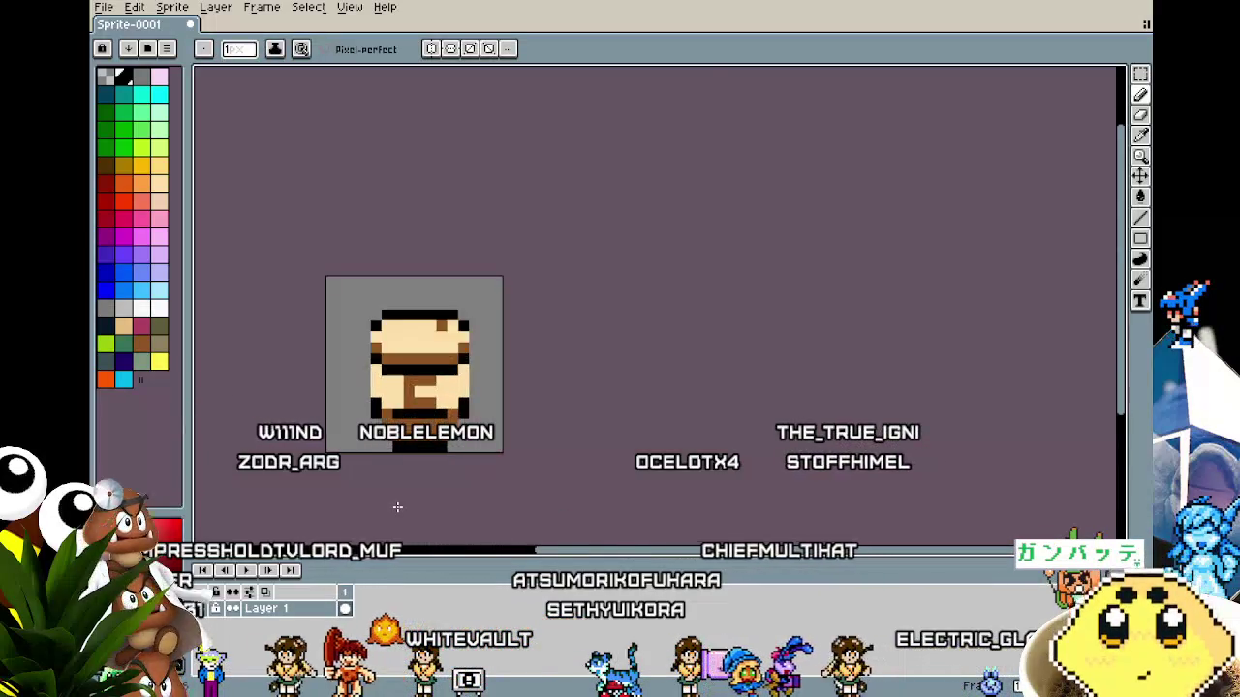
left_click(417, 286)
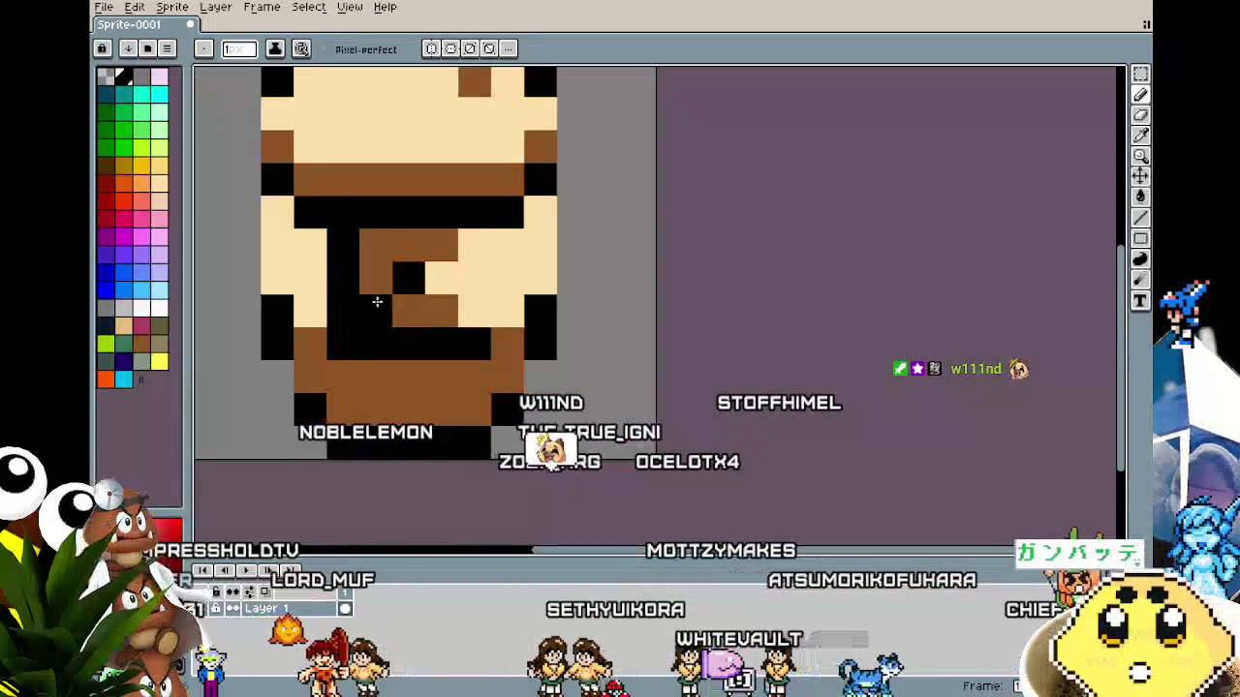
Pan the zoomed view slightly left and then left and down across the sprite.
scroll(427, 452, "down", 3)
scroll(427, 452, "up", 3)
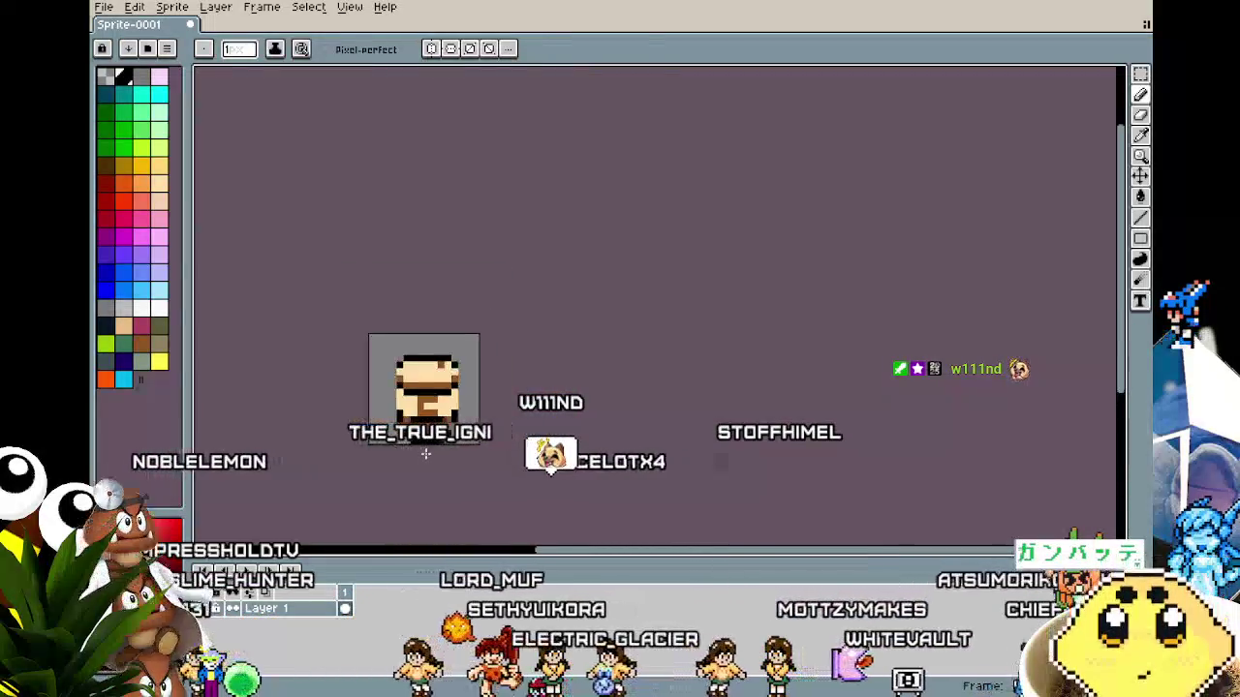
scroll(345, 452, "down", 1)
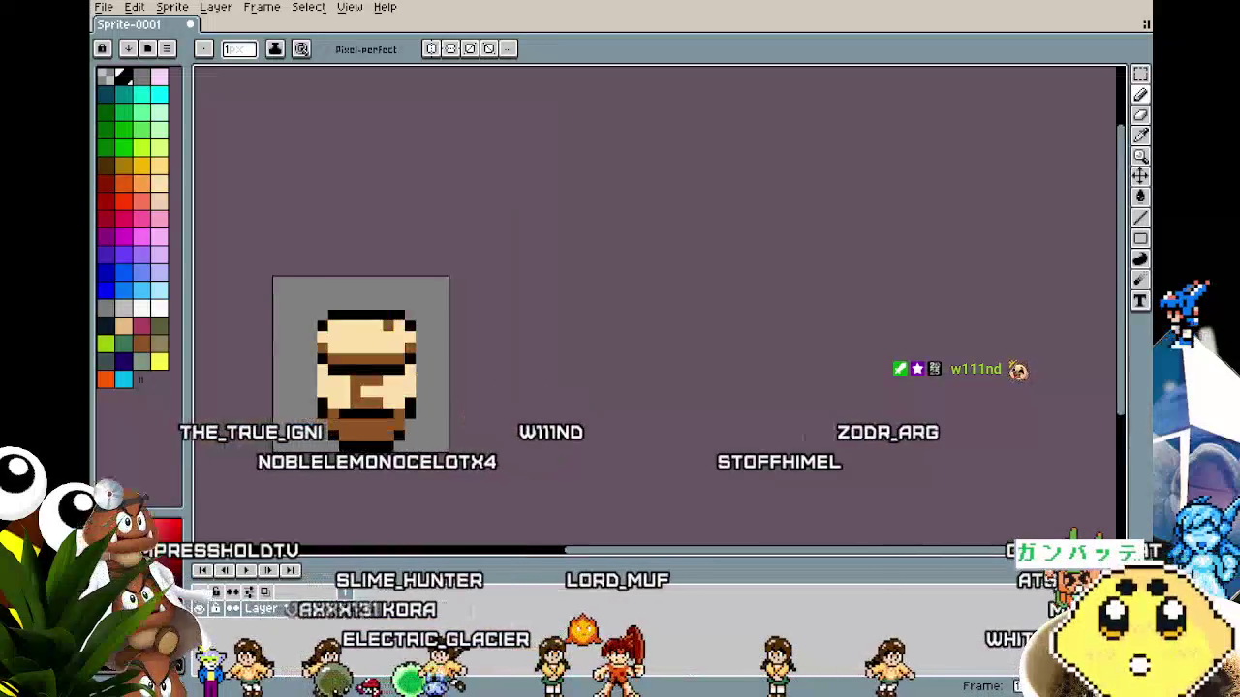
scroll(333, 475, "up", 1)
left_click_drag(372, 462, 343, 468)
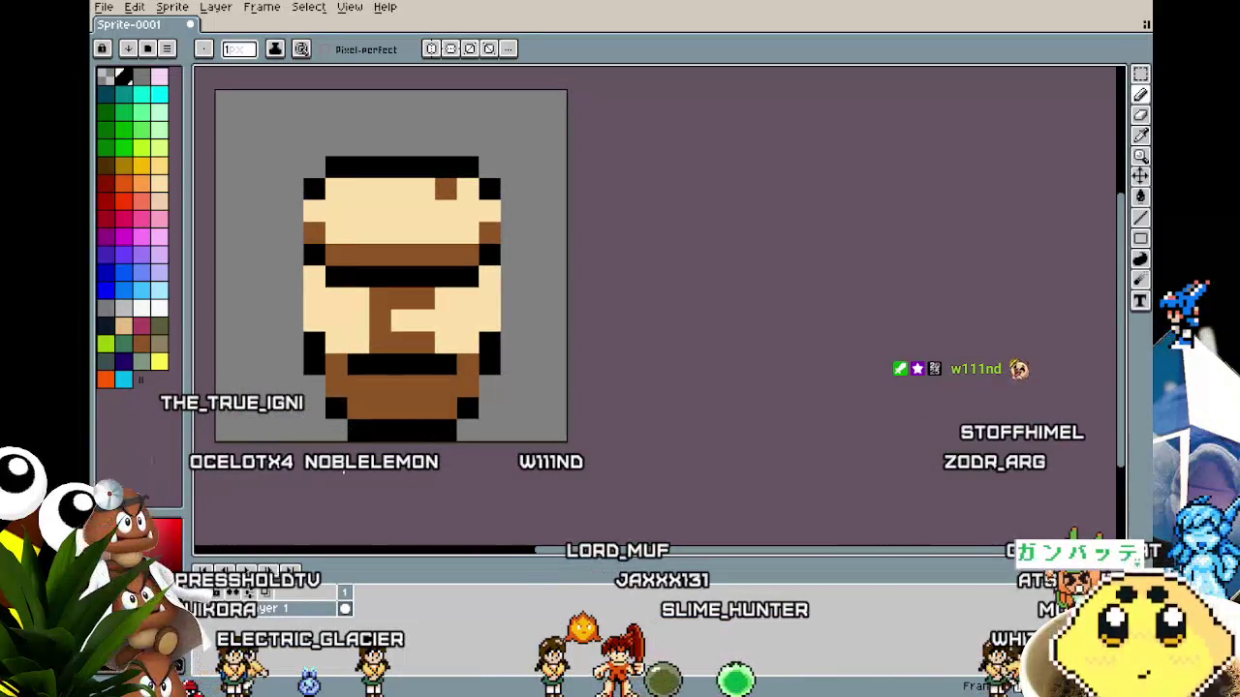
scroll(307, 501, "down", 1)
scroll(307, 501, "up", 2)
left_click_drag(307, 501, 267, 510)
scroll(266, 510, "down", 1)
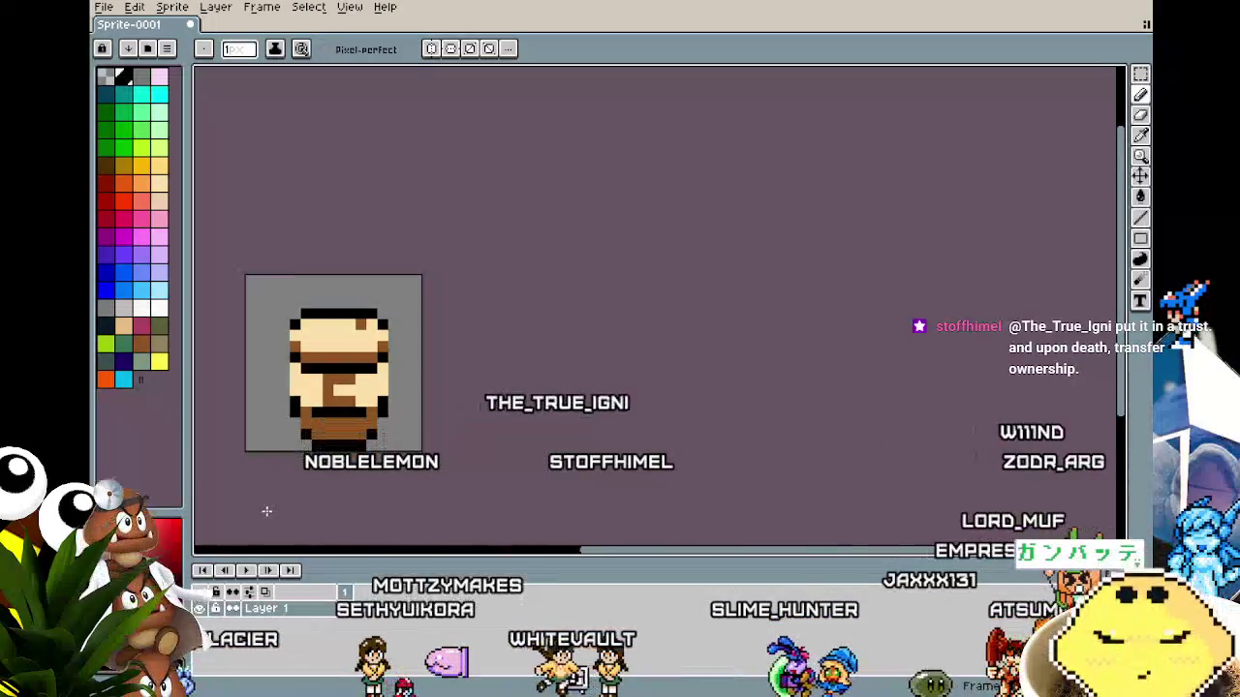
scroll(266, 510, "up", 1)
Sample brown from the face and paint brown pixels into the top black row.
key("i")
left_click(396, 308)
key("b")
left_click_drag(352, 246, 374, 248)
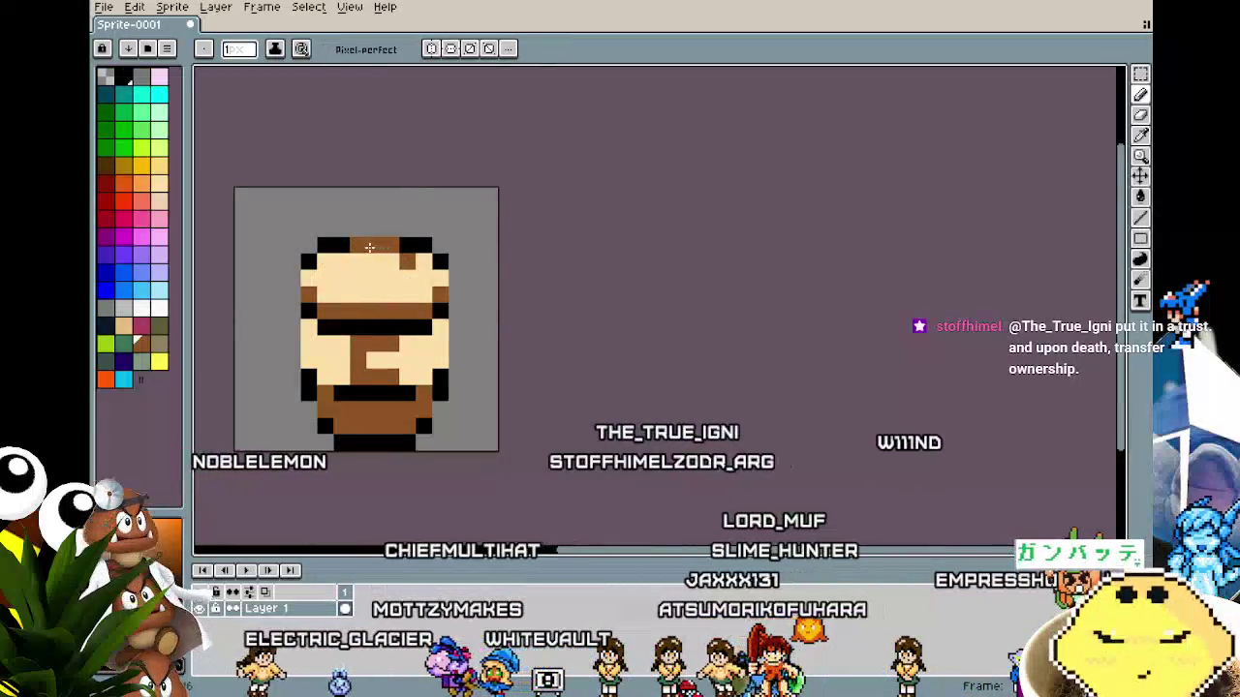
Turn the black pixel between the eyes cream.
scroll(331, 439, "down", 4)
left_click_drag(330, 440, 332, 400)
scroll(332, 343, "up", 3)
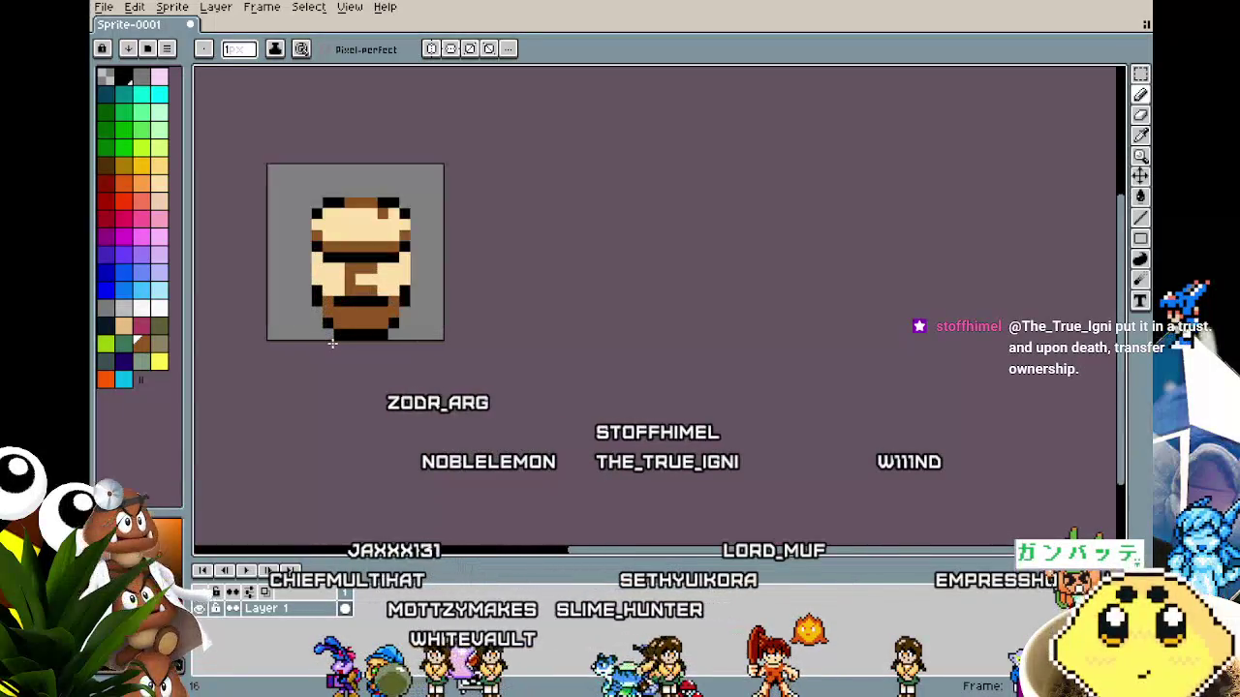
scroll(332, 341, "up", 1)
left_click_drag(332, 338, 359, 406)
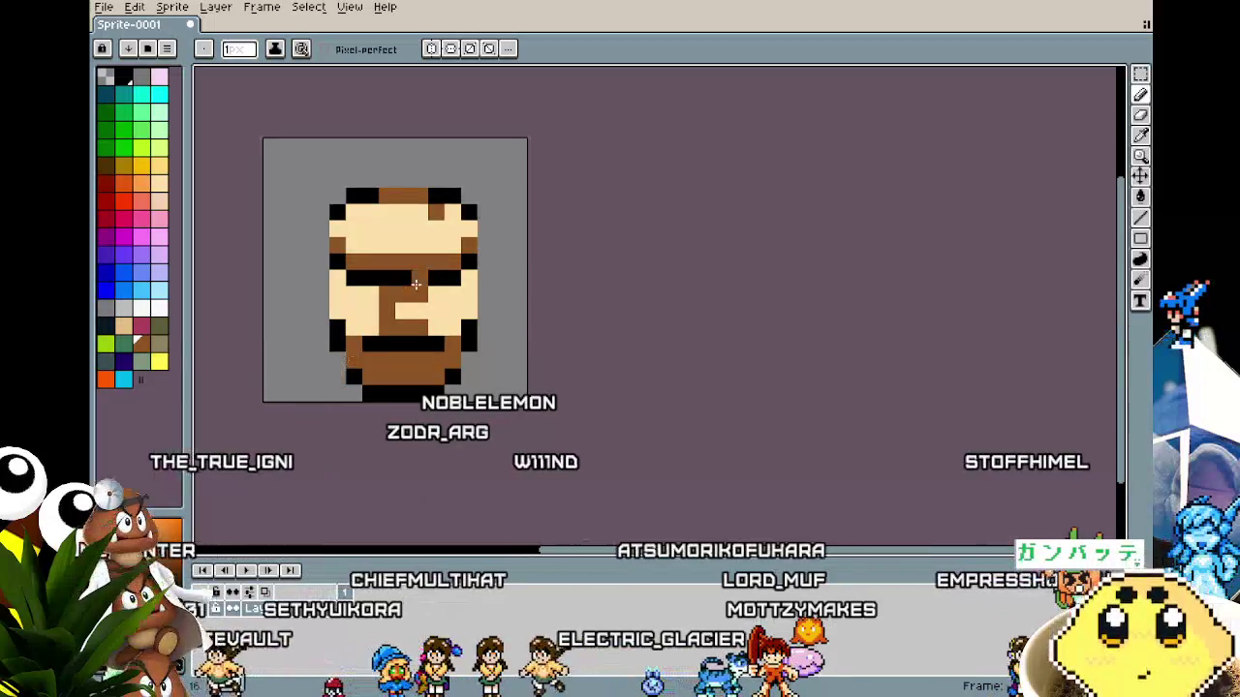
left_click(414, 281)
scroll(418, 427, "up", 1)
scroll(418, 452, "down", 2)
Add a brown pixel below the top-right brown pixel.
key("i")
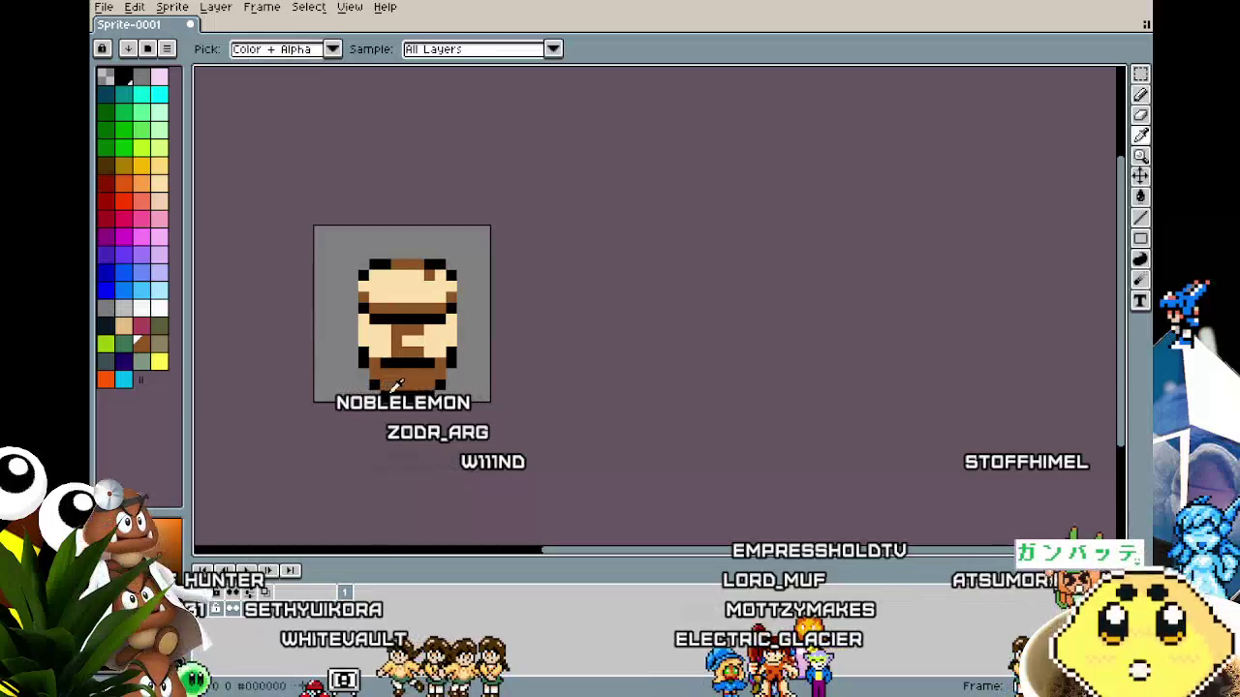
key("b")
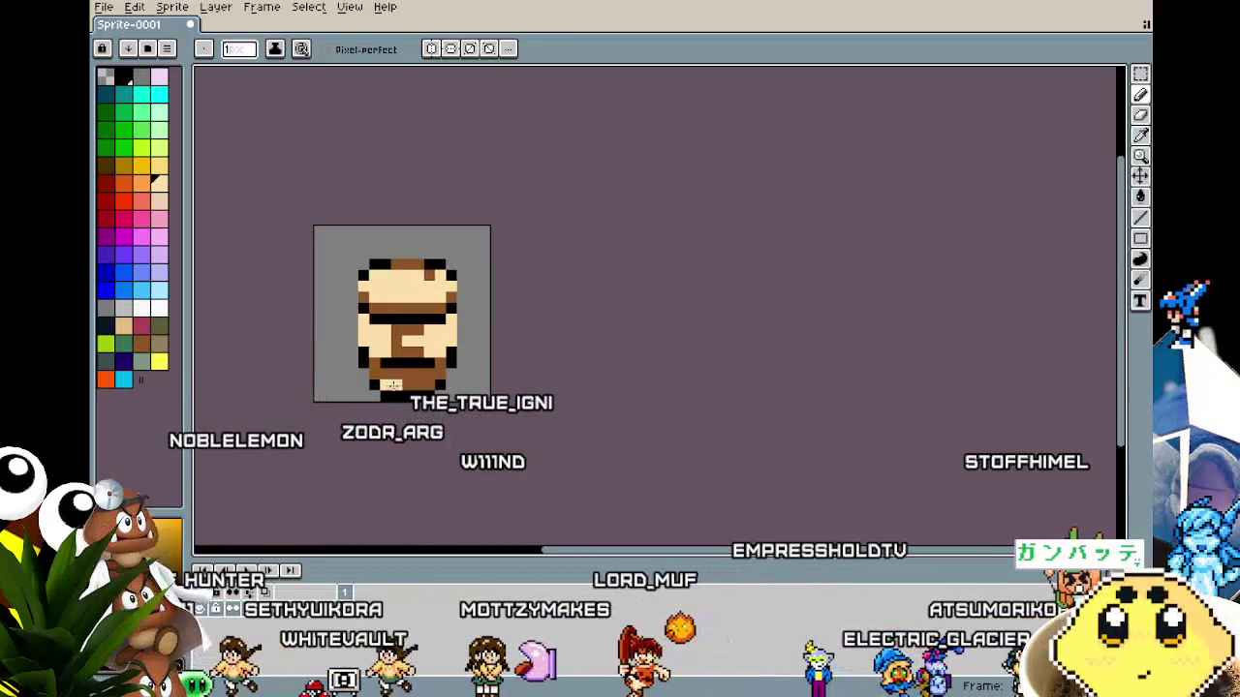
scroll(399, 422, "down", 3)
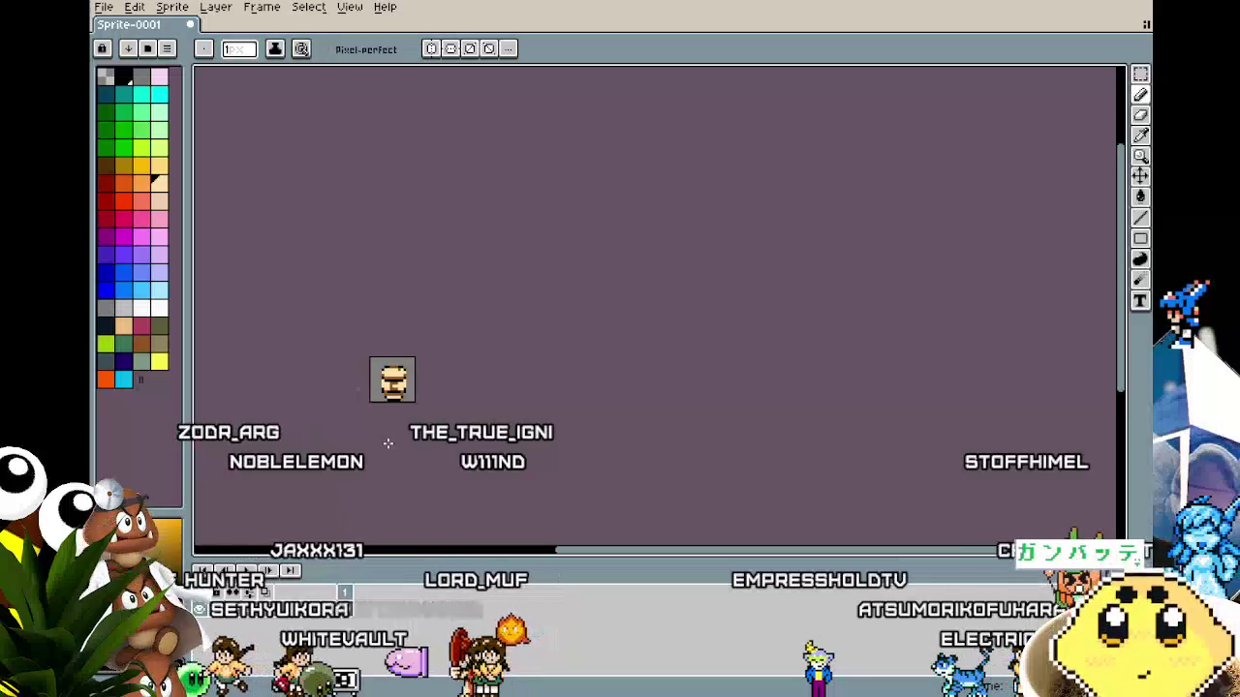
scroll(388, 402, "up", 3)
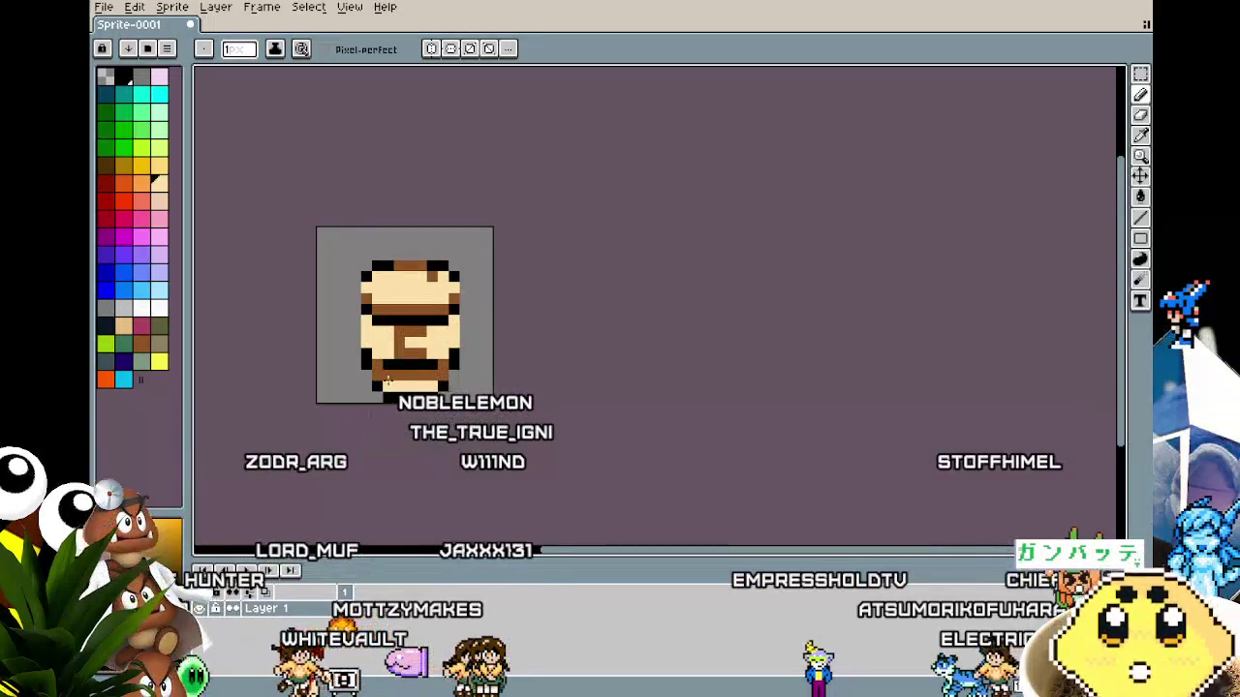
scroll(416, 416, "down", 1)
key("v")
left_click_drag(400, 461, 374, 446)
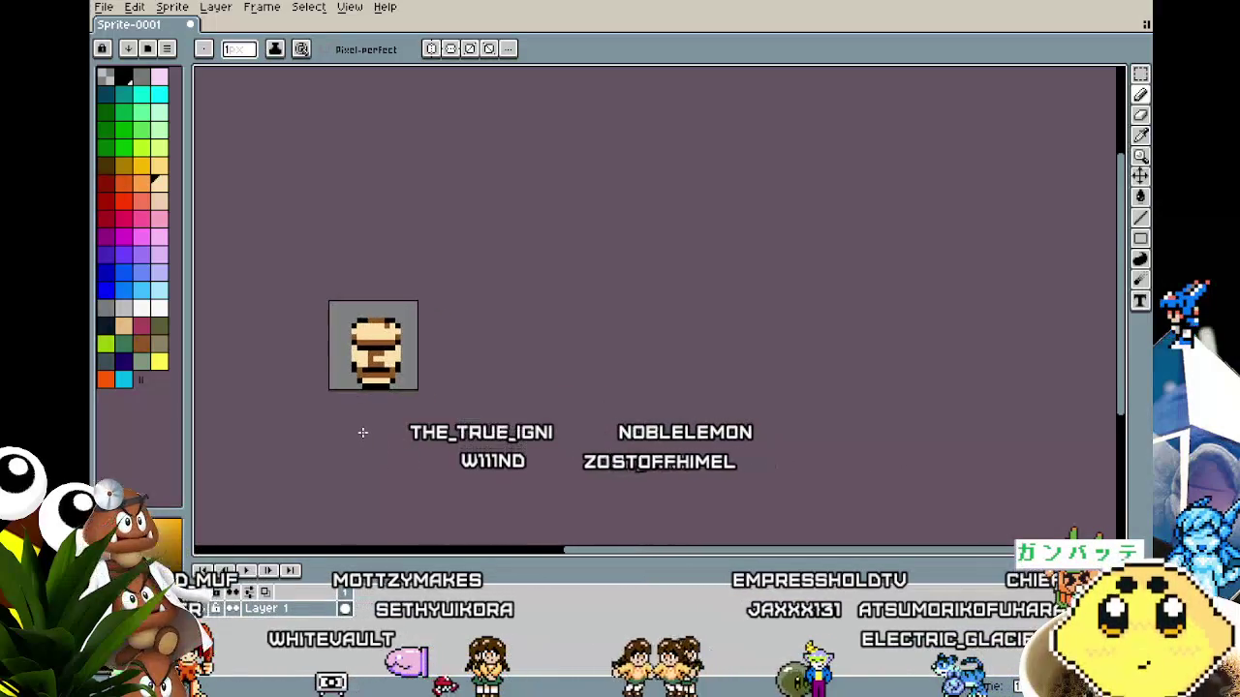
key("b")
scroll(369, 417, "up", 2)
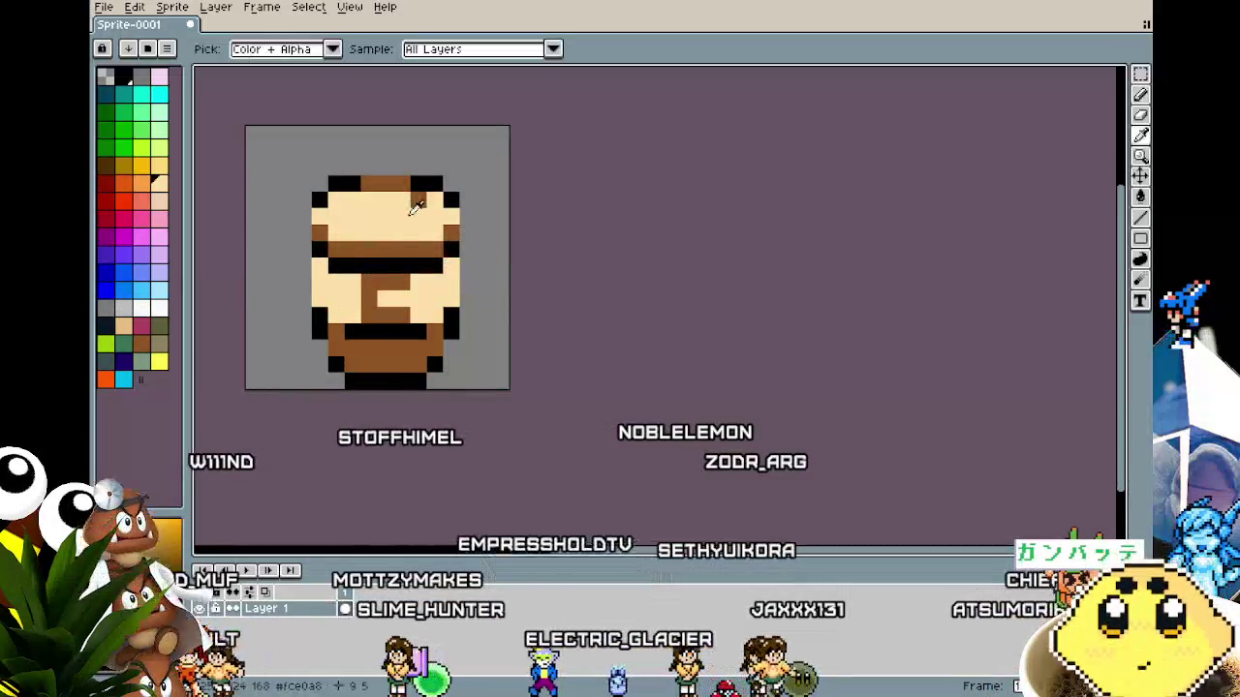
left_click(421, 215)
Add a brown pixel to the forehead and shift the view of the sprite upward.
scroll(359, 402, "down", 3)
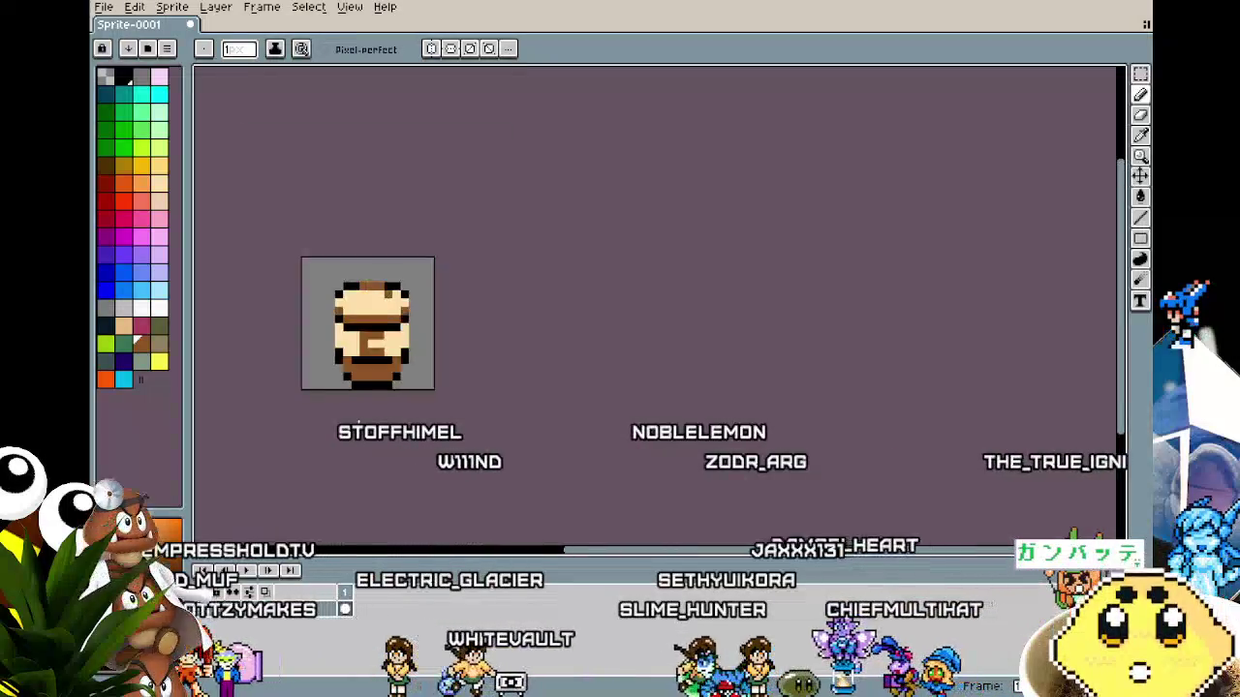
scroll(331, 353, "up", 4)
left_click(331, 353)
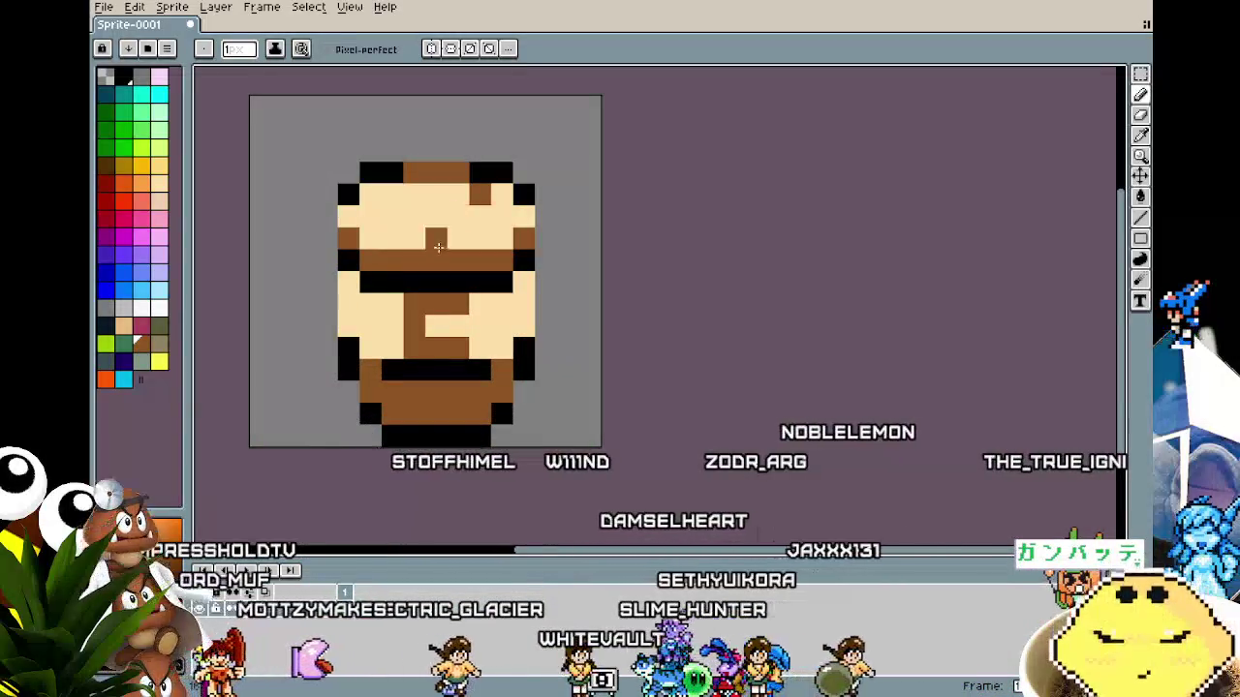
scroll(416, 412, "down", 2)
left_click_drag(540, 497, 549, 465)
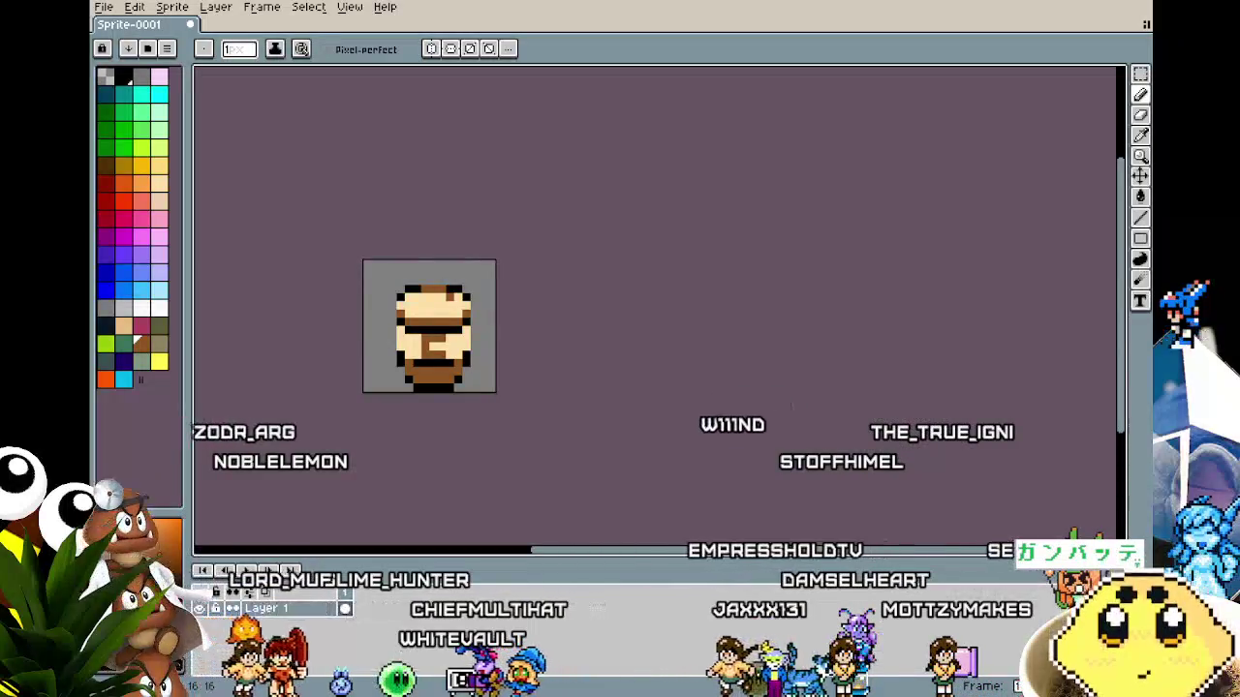
Turn a tan forehead pixel brown.
left_click_drag(382, 424, 551, 401)
scroll(551, 401, "up", 2)
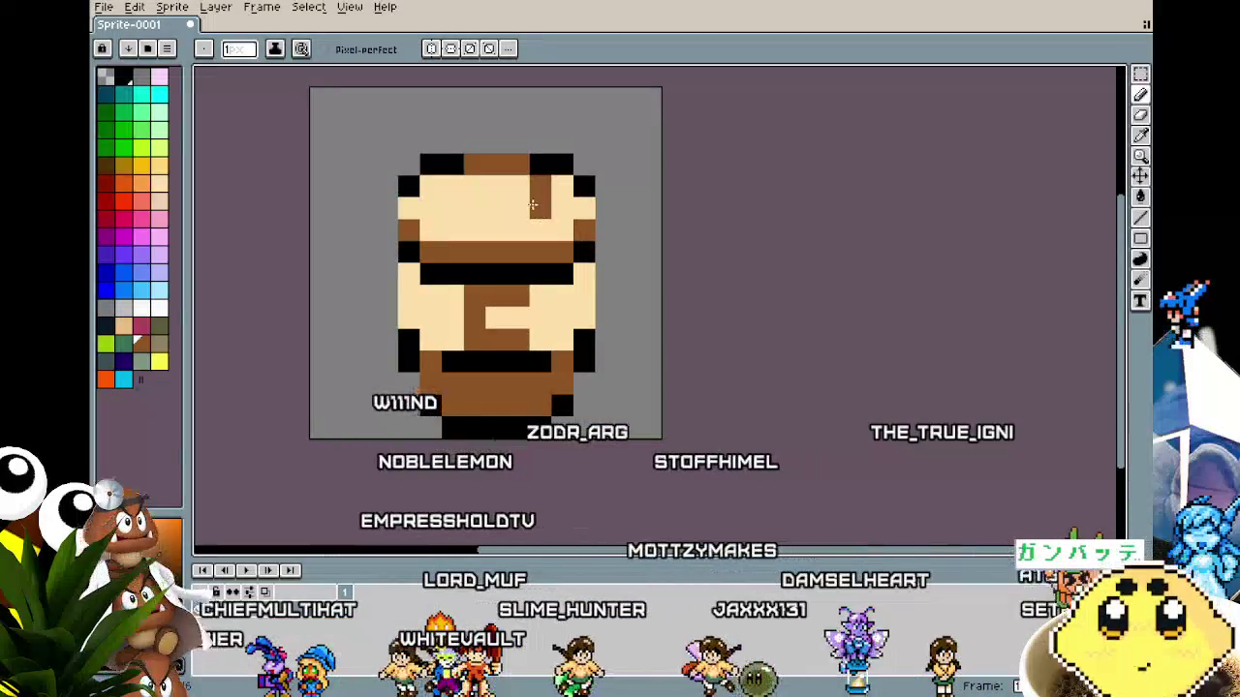
left_click(518, 207)
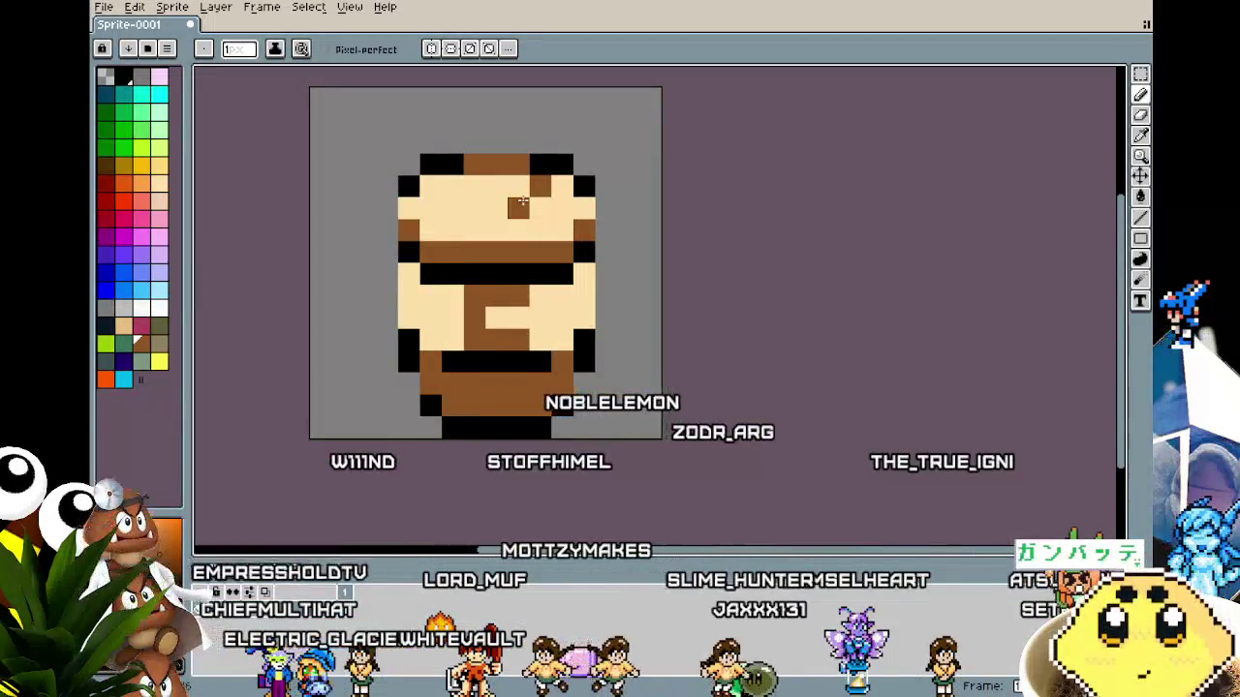
scroll(430, 455, "down", 4)
scroll(424, 485, "up", 3)
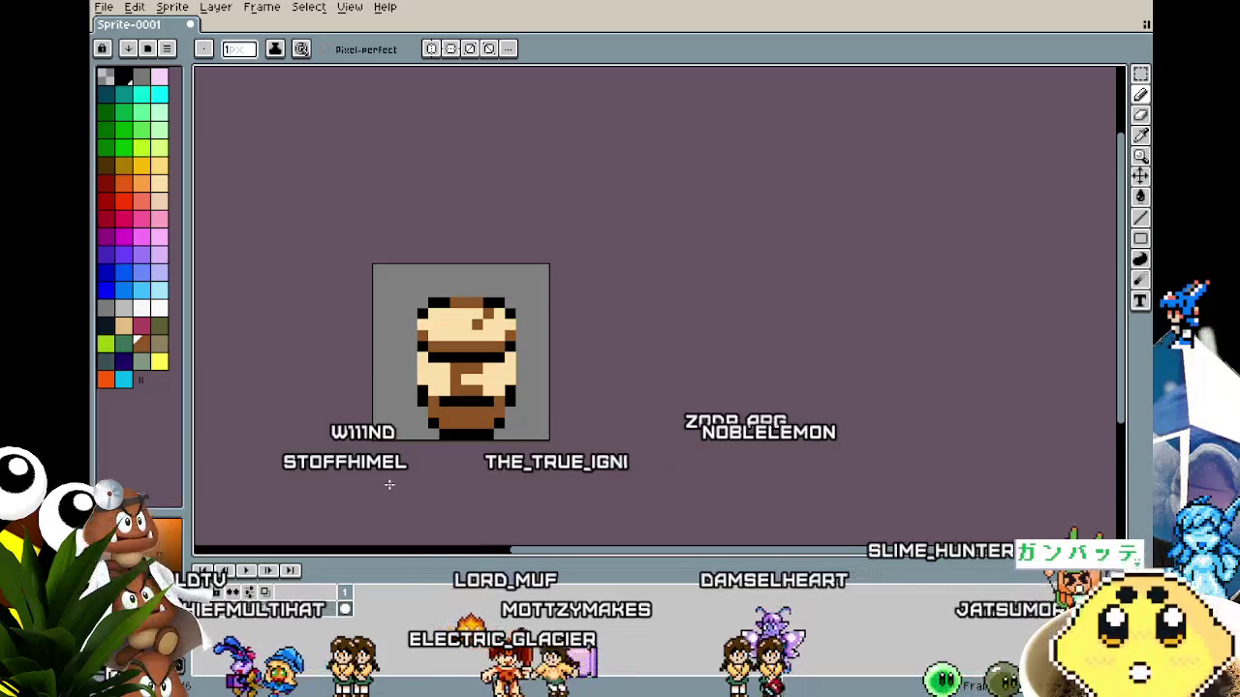
Select the entire sprite with Ctrl+A and nudge the face up one pixel.
key("m")
key("ctrl+a")
key("Up")
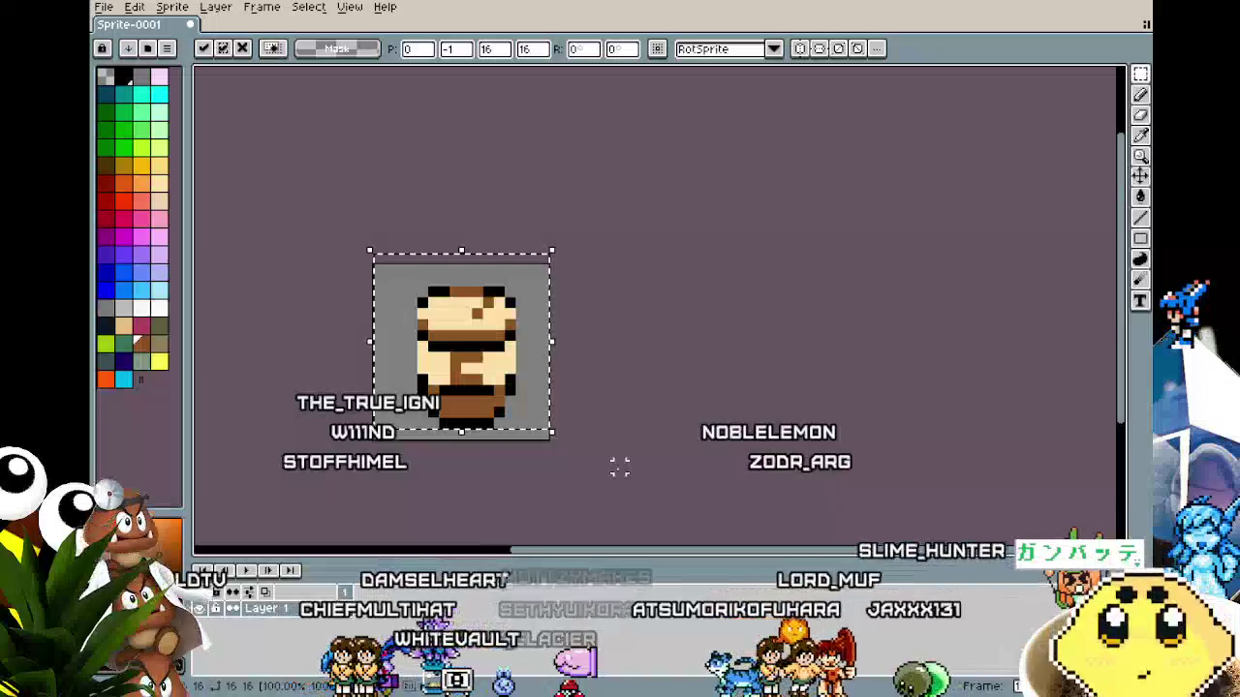
key("ctrl+d")
left_click(159, 308)
key("shift+o")
key("Return")
key("ctrl+z")
left_click(446, 378, "alt")
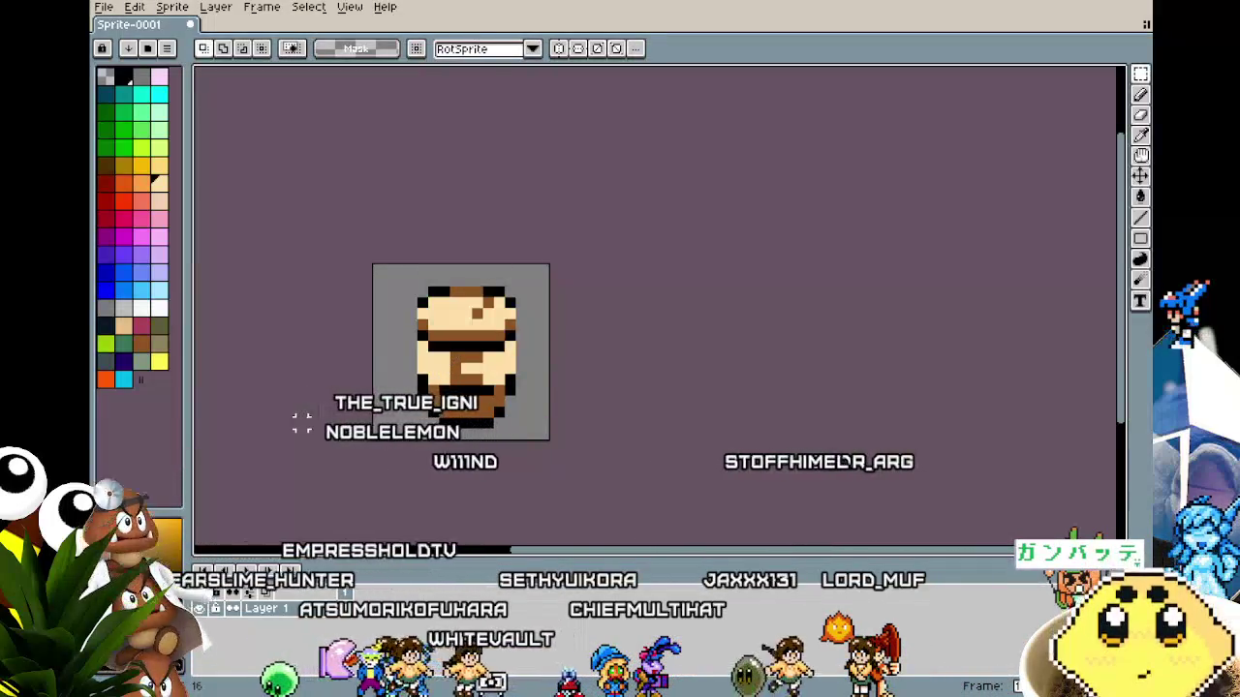
key("shift+o")
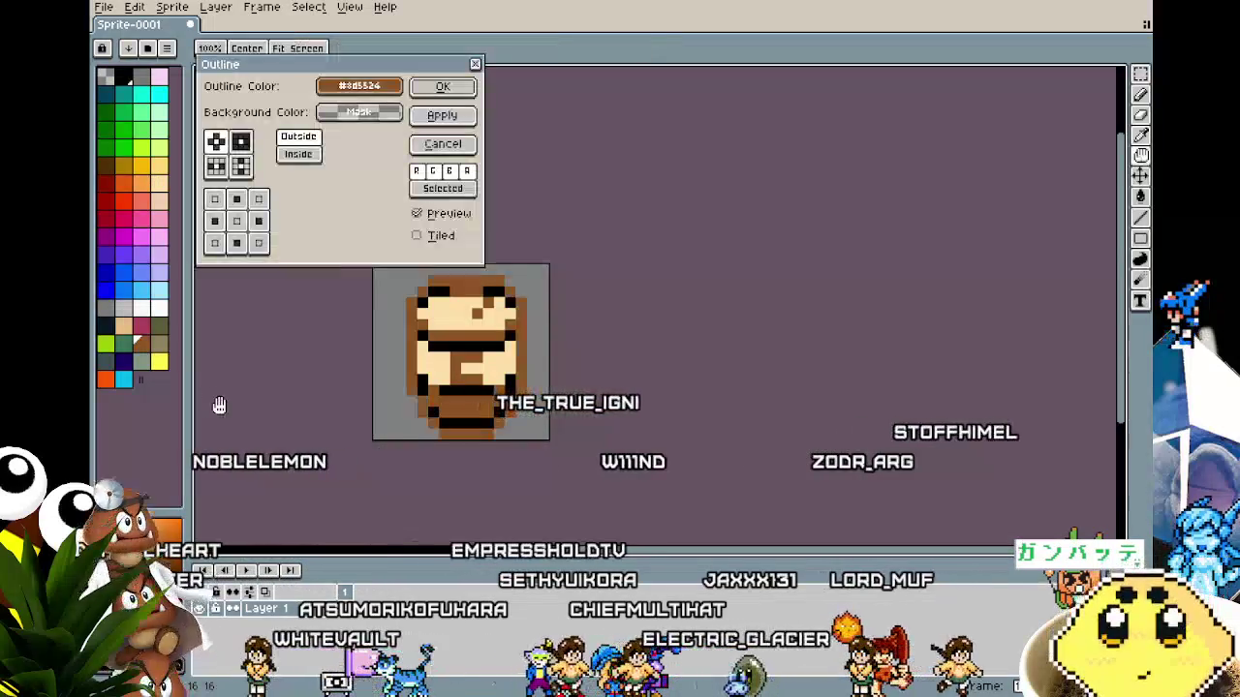
key("Return")
scroll(207, 401, "down", 2)
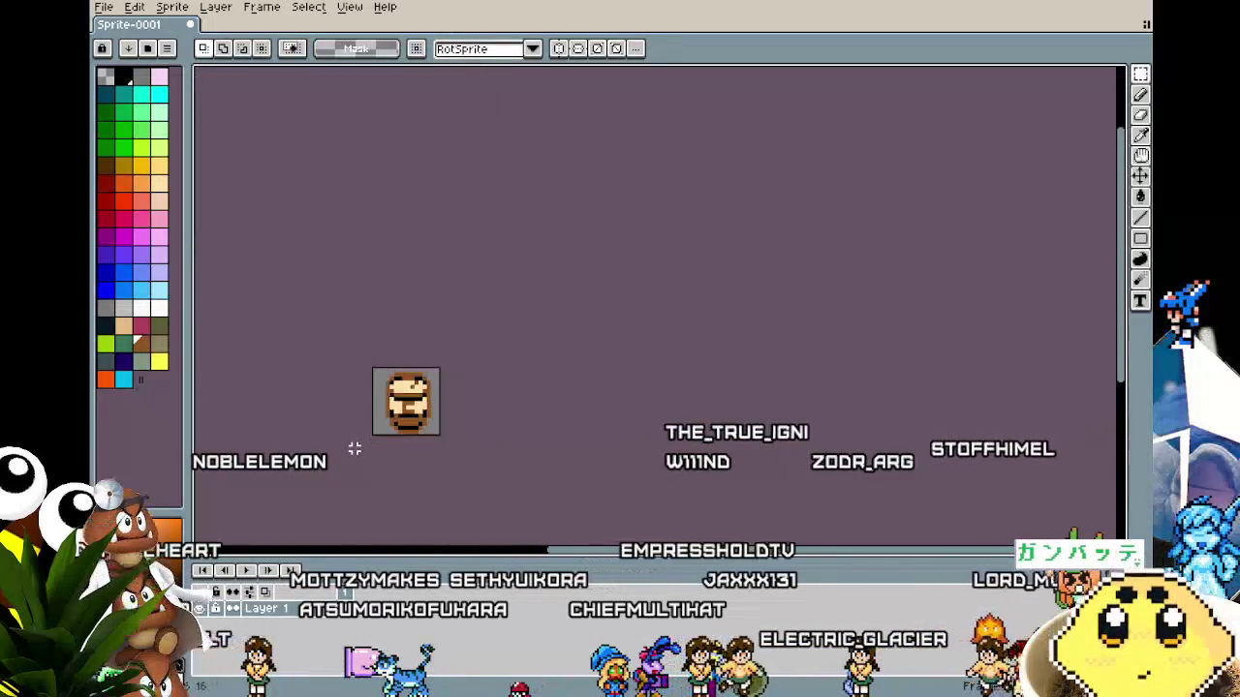
scroll(377, 406, "up", 4)
left_click(520, 194, "alt")
key("shift+o")
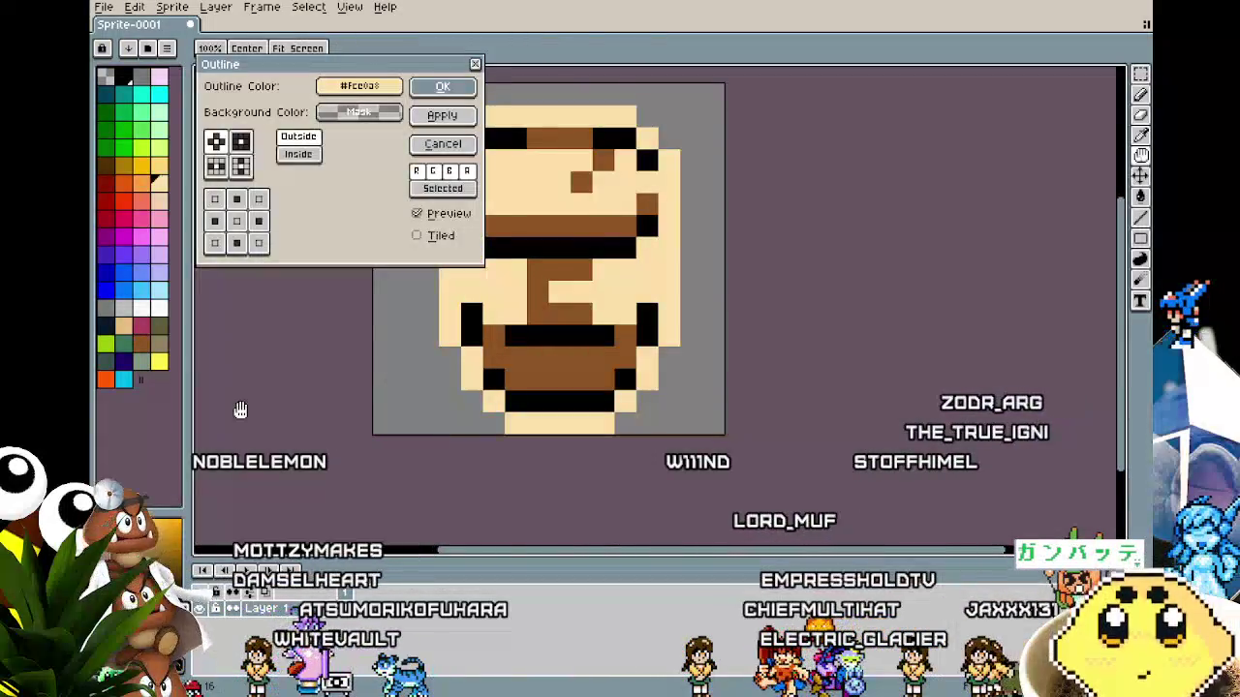
key("Return")
scroll(239, 410, "down", 3)
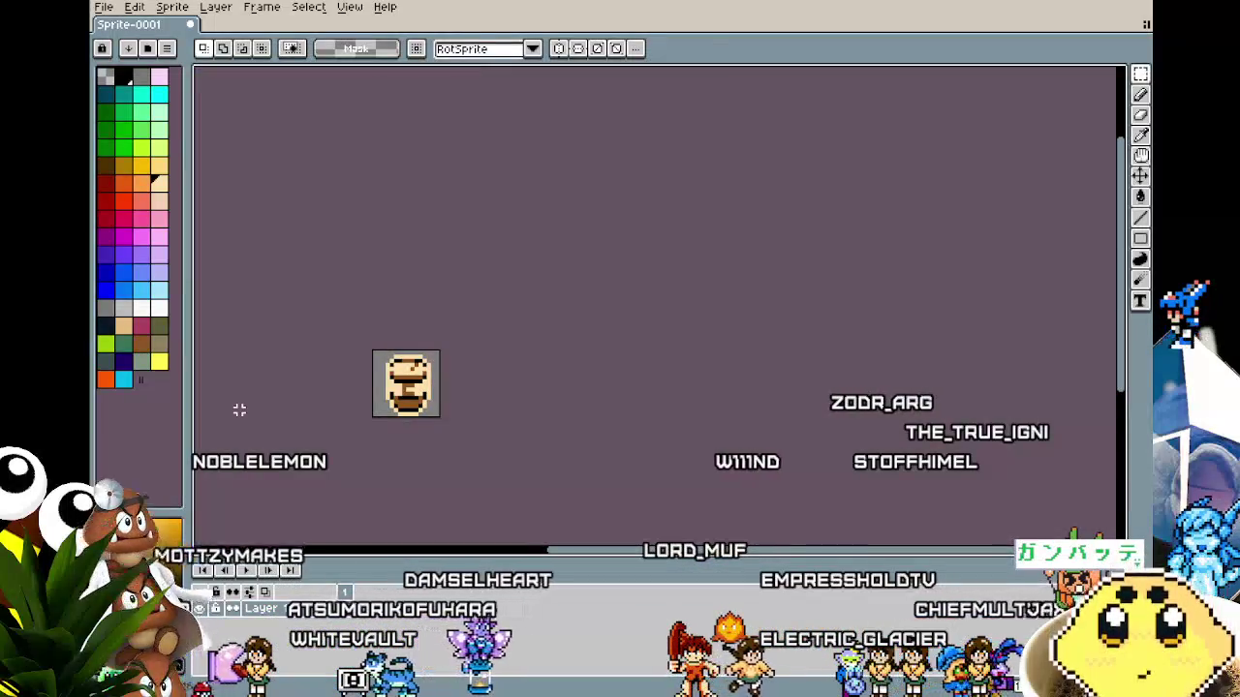
scroll(406, 412, "up", 3)
key("b")
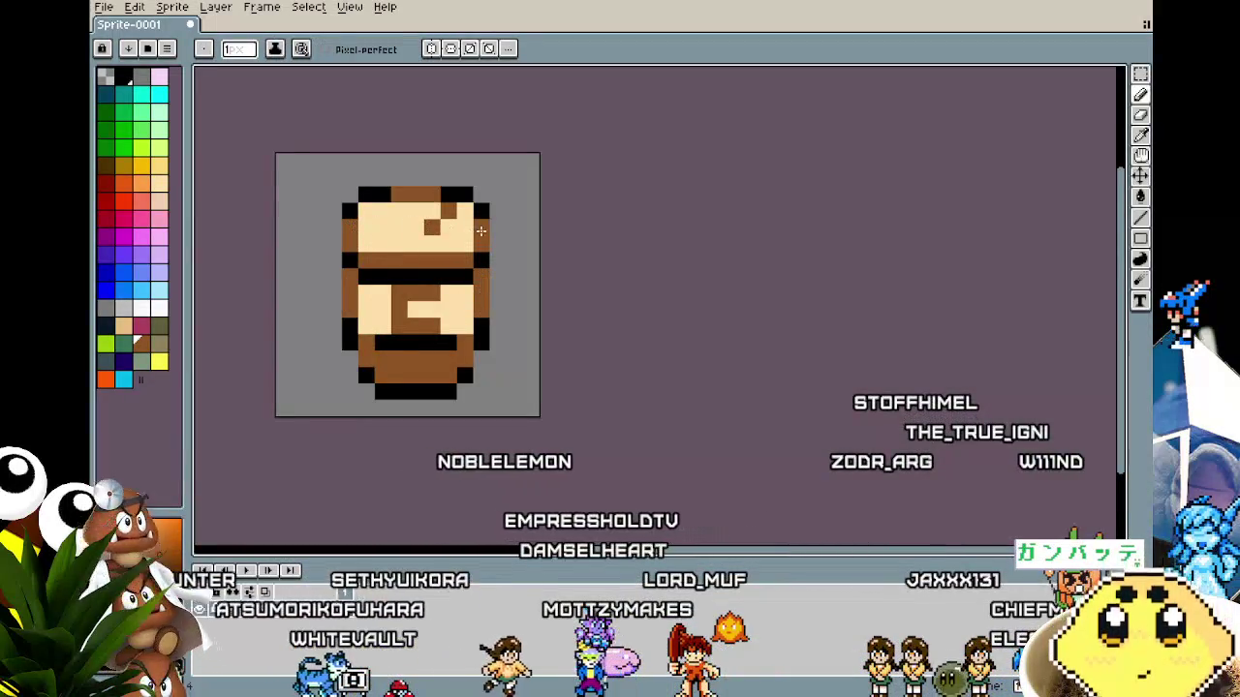
scroll(342, 359, "down", 2)
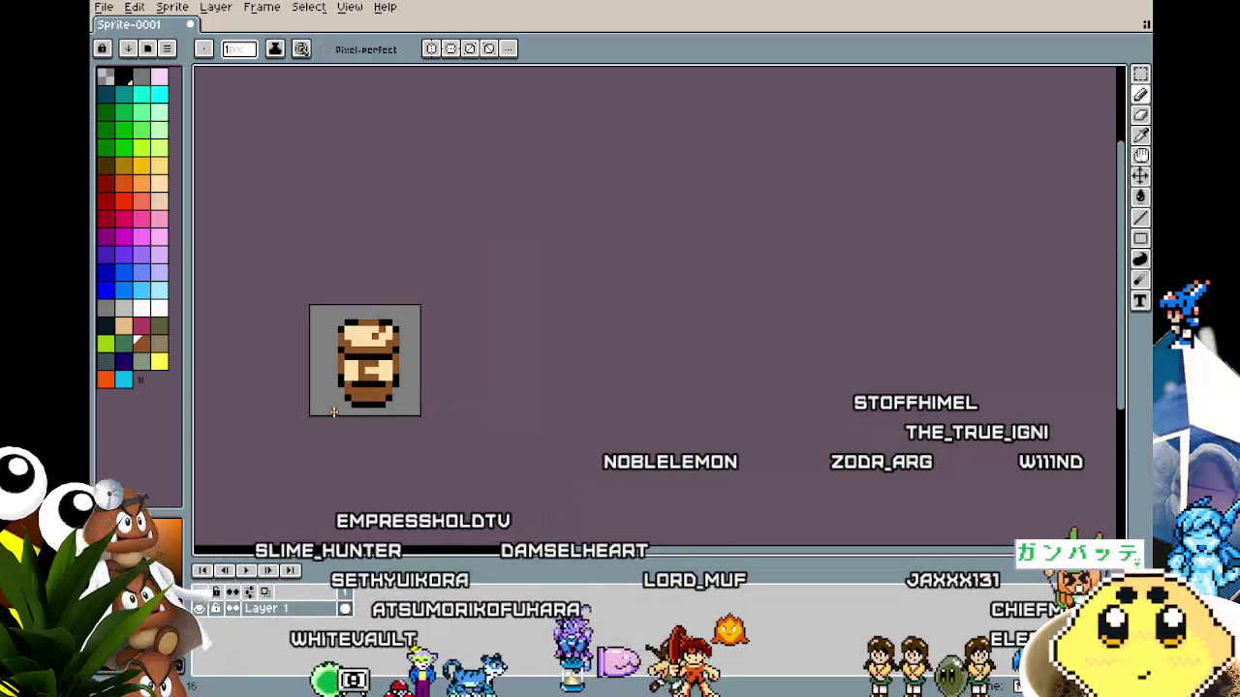
scroll(375, 427, "down", 2)
scroll(374, 447, "up", 2)
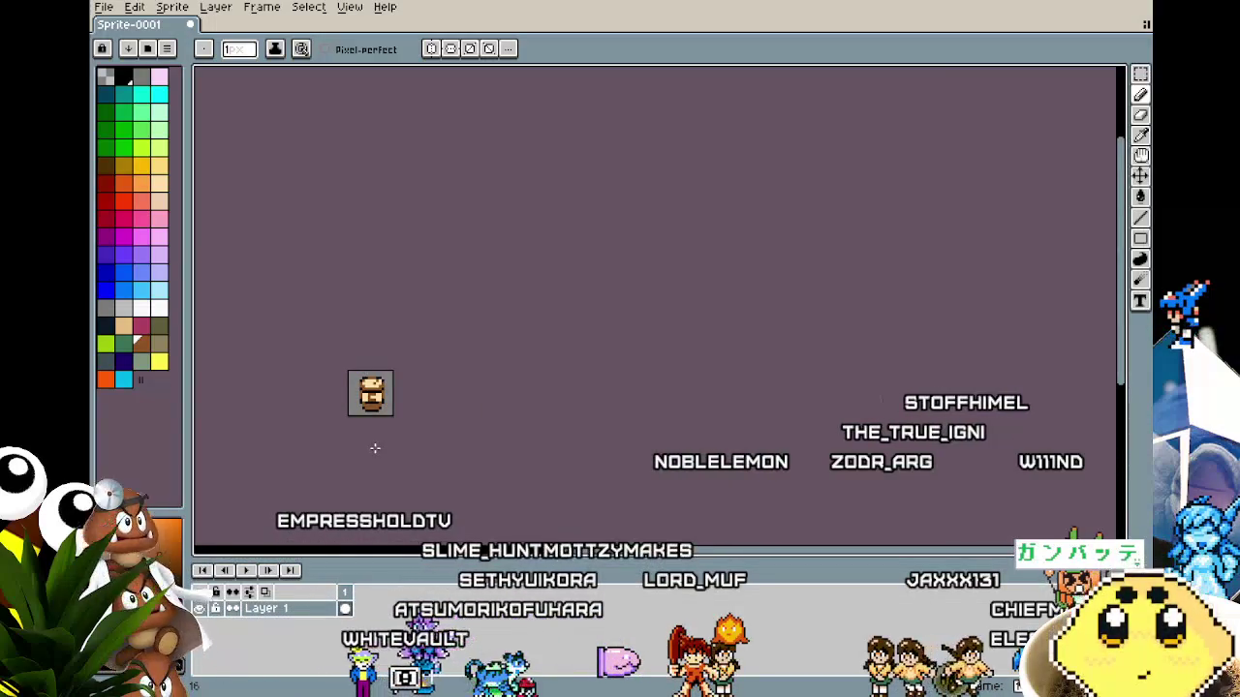
scroll(324, 468, "down", 1)
scroll(324, 469, "up", 2)
key("v")
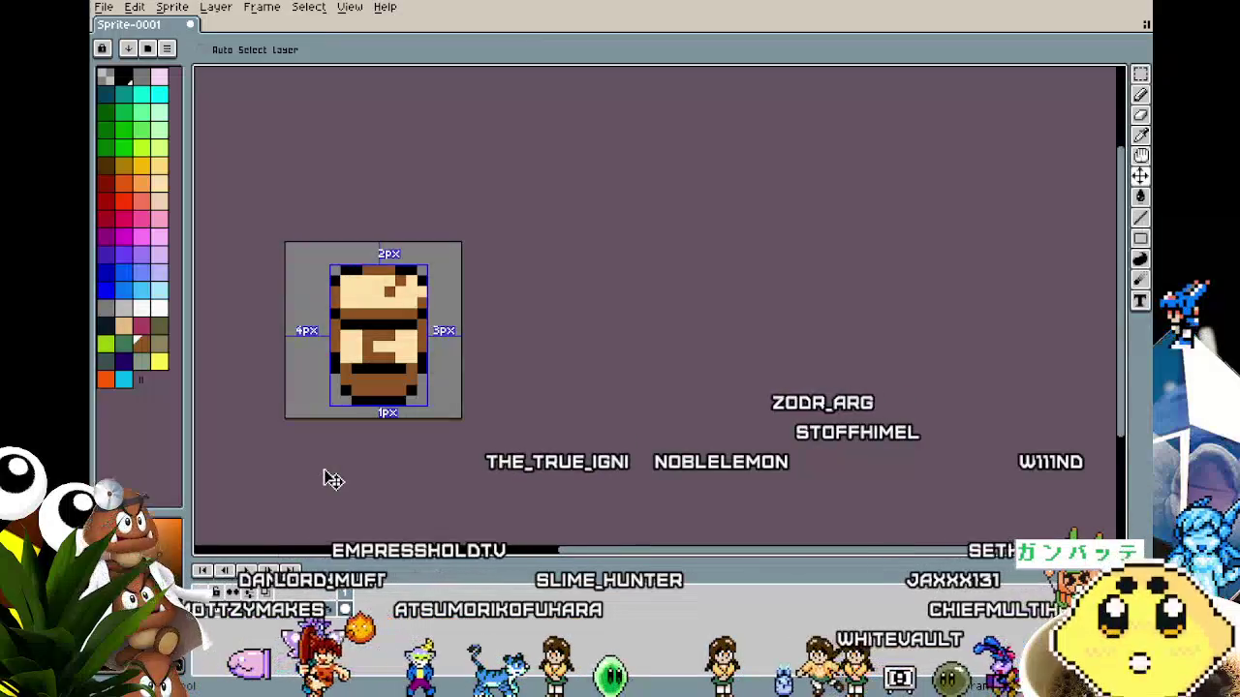
key("b")
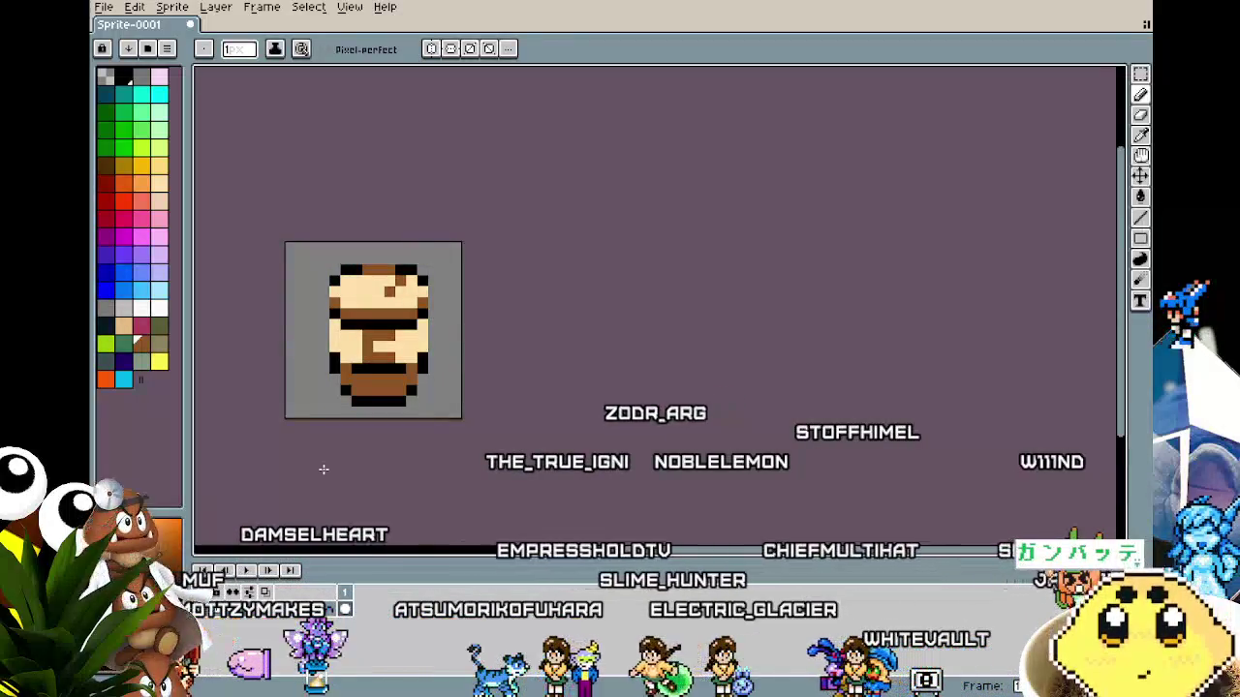
left_click_drag(324, 468, 301, 463)
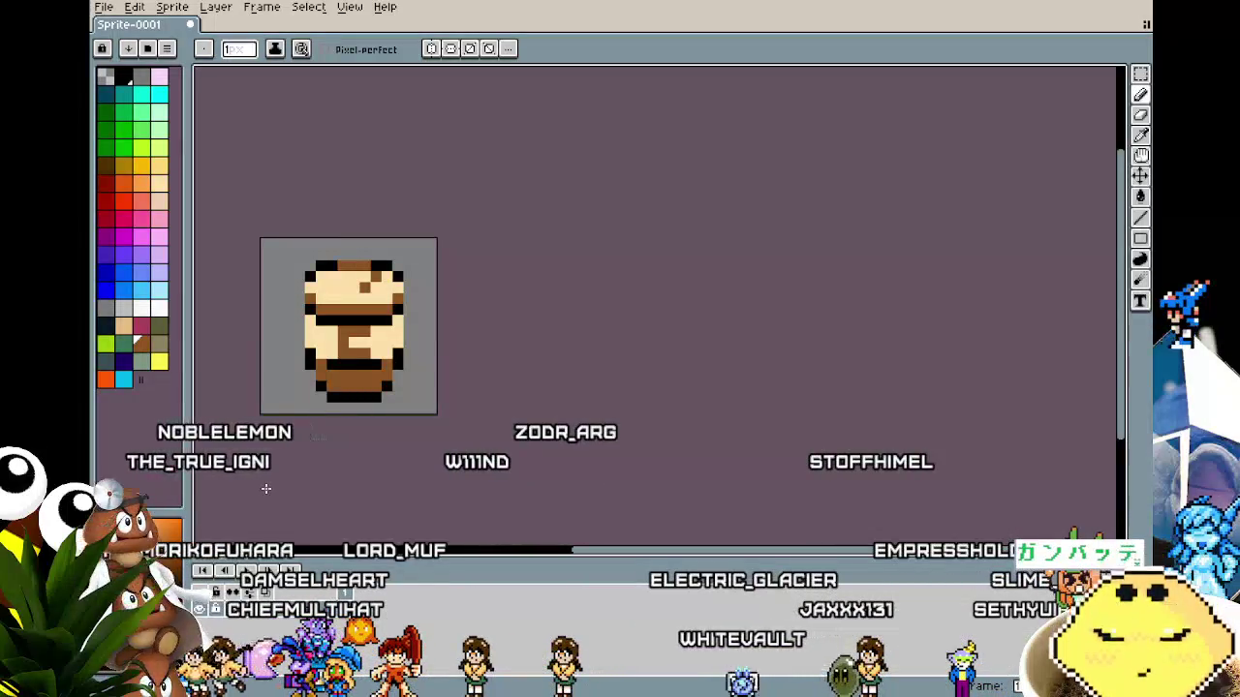
left_click_drag(266, 488, 293, 486)
scroll(292, 485, "up", 1)
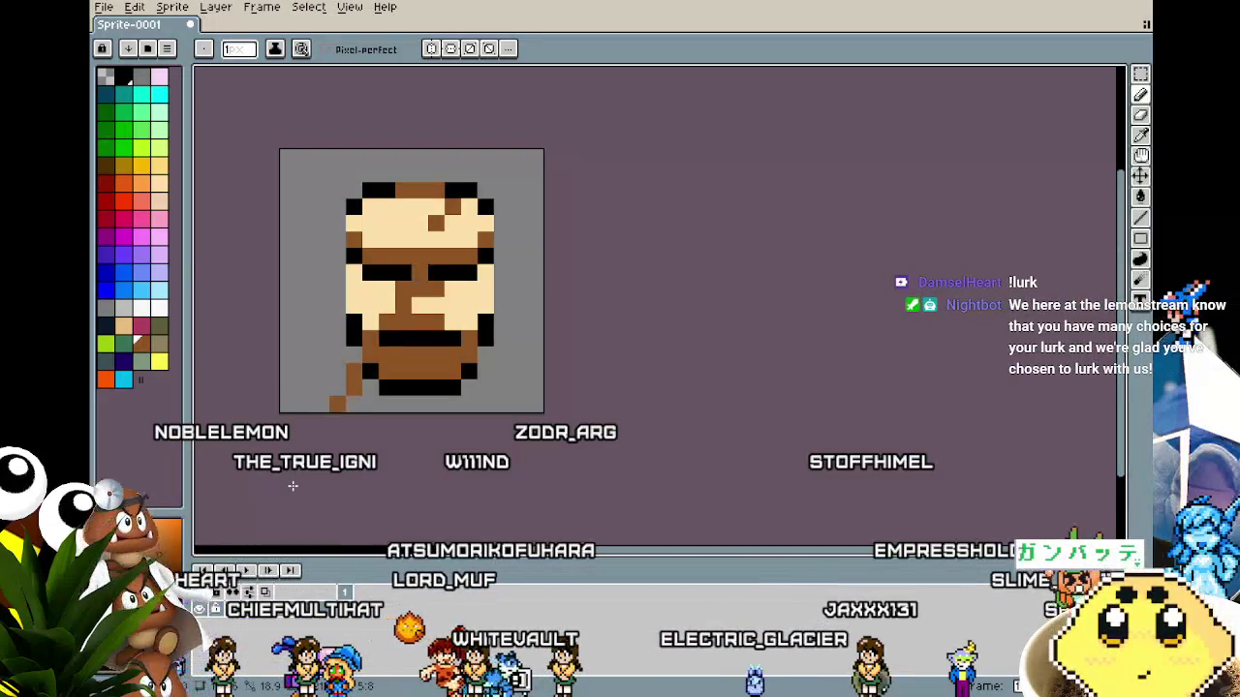
key("shift+o")
key("Return")
scroll(293, 486, "down", 2)
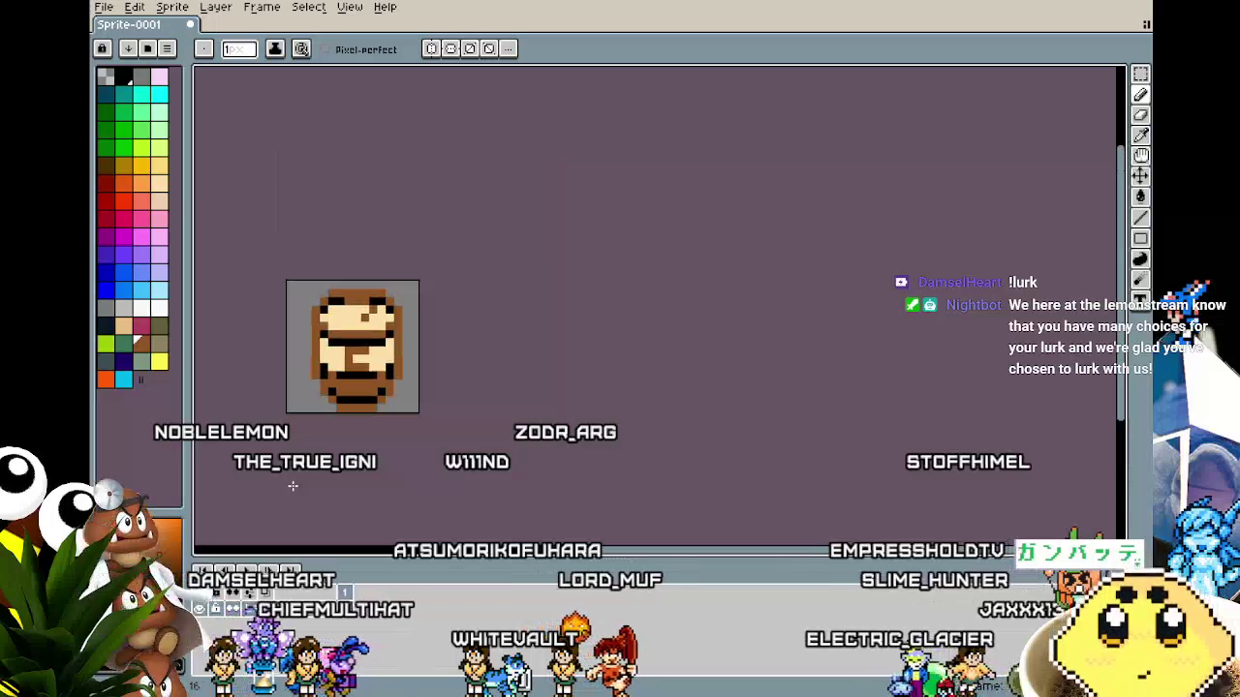
scroll(292, 485, "up", 2)
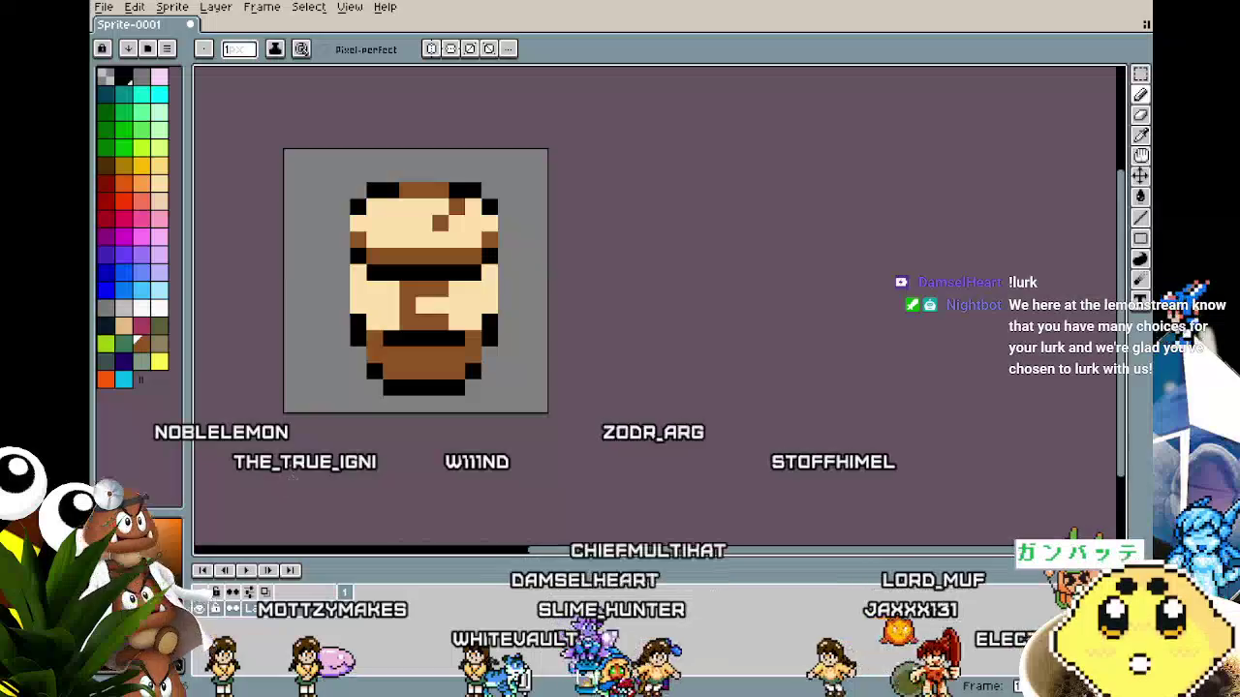
left_click(159, 165)
key("shift+o")
key("Return")
key("ctrl+z")
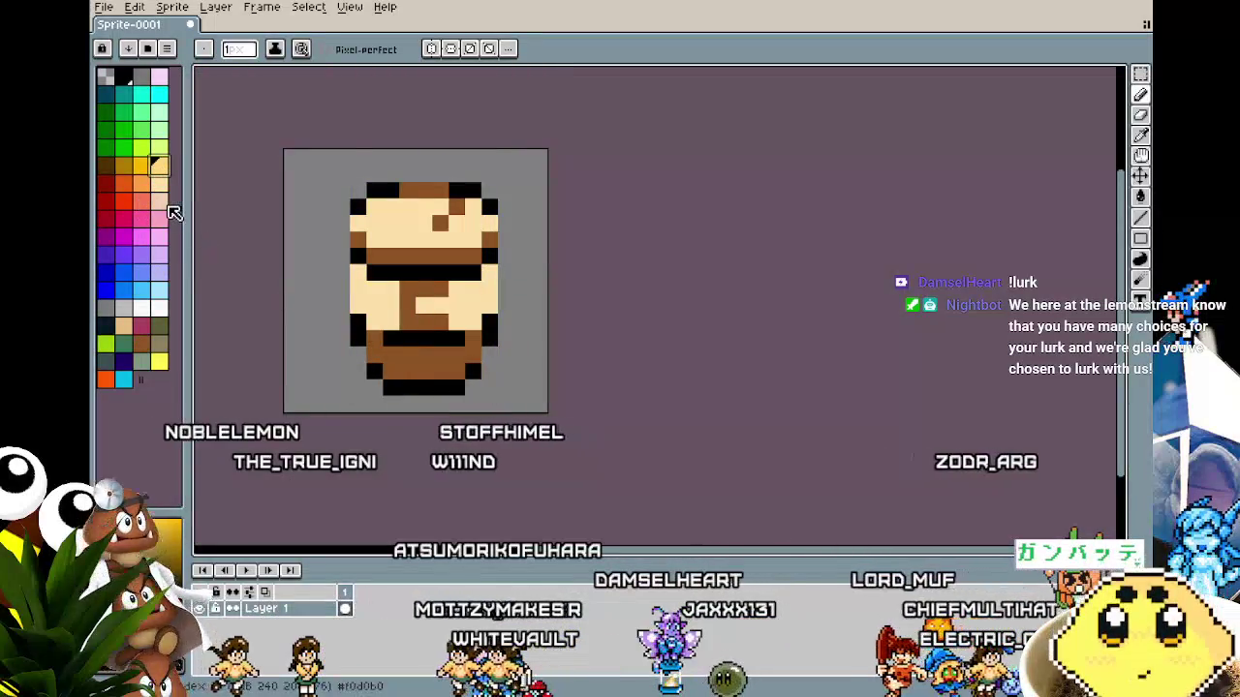
left_click(142, 182)
key("shift+o")
key("Return")
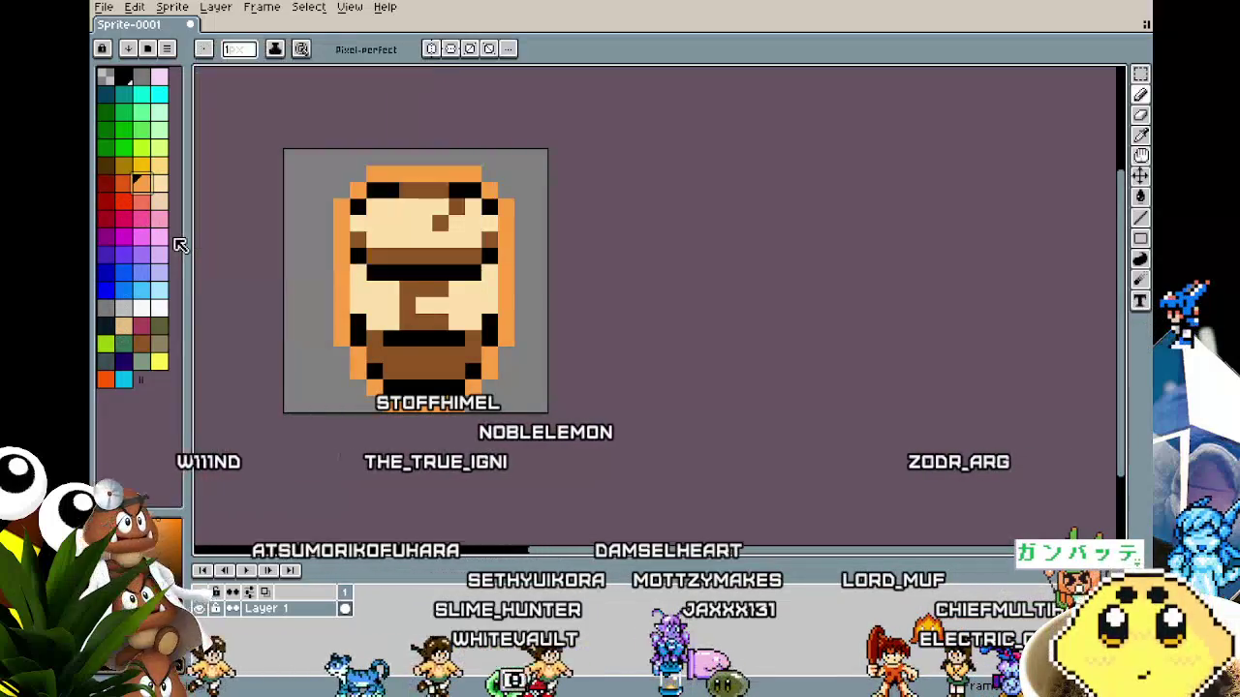
scroll(220, 293, "down", 5)
scroll(222, 298, "up", 5)
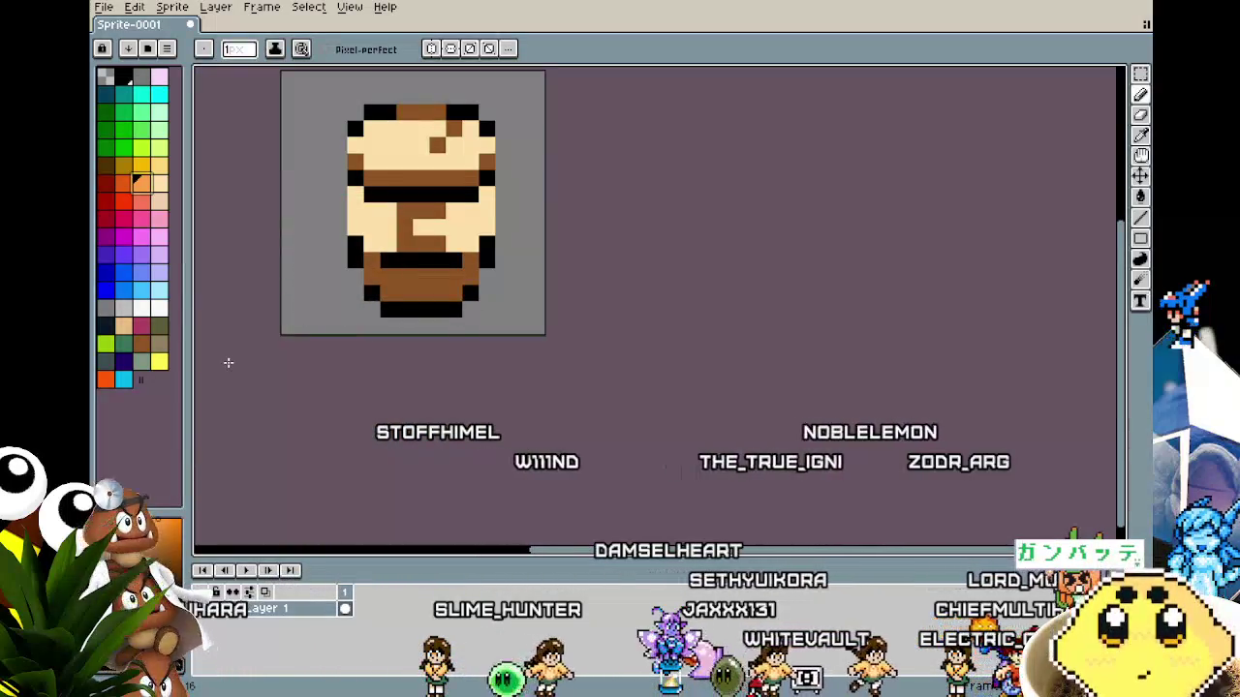
mouse_move(227, 359)
left_mouse_down()
mouse_move(290, 434)
mouse_move(332, 450)
left_mouse_up()
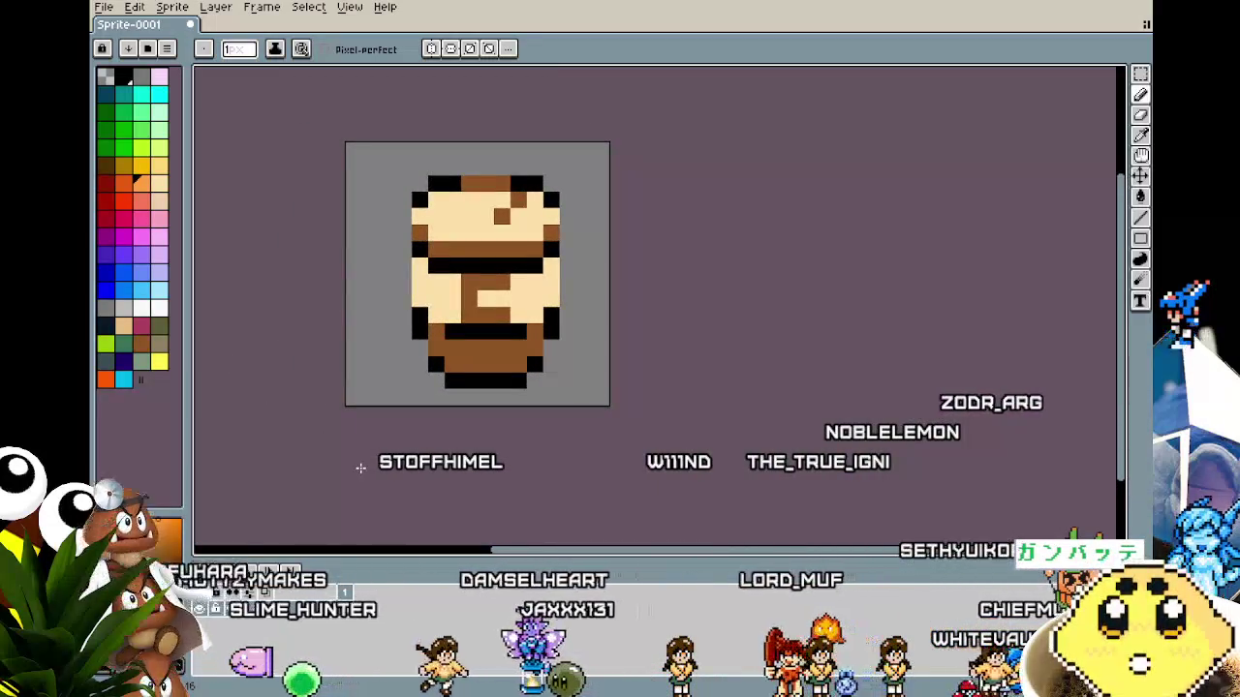
left_click(486, 236)
scroll(429, 429, "down", 5)
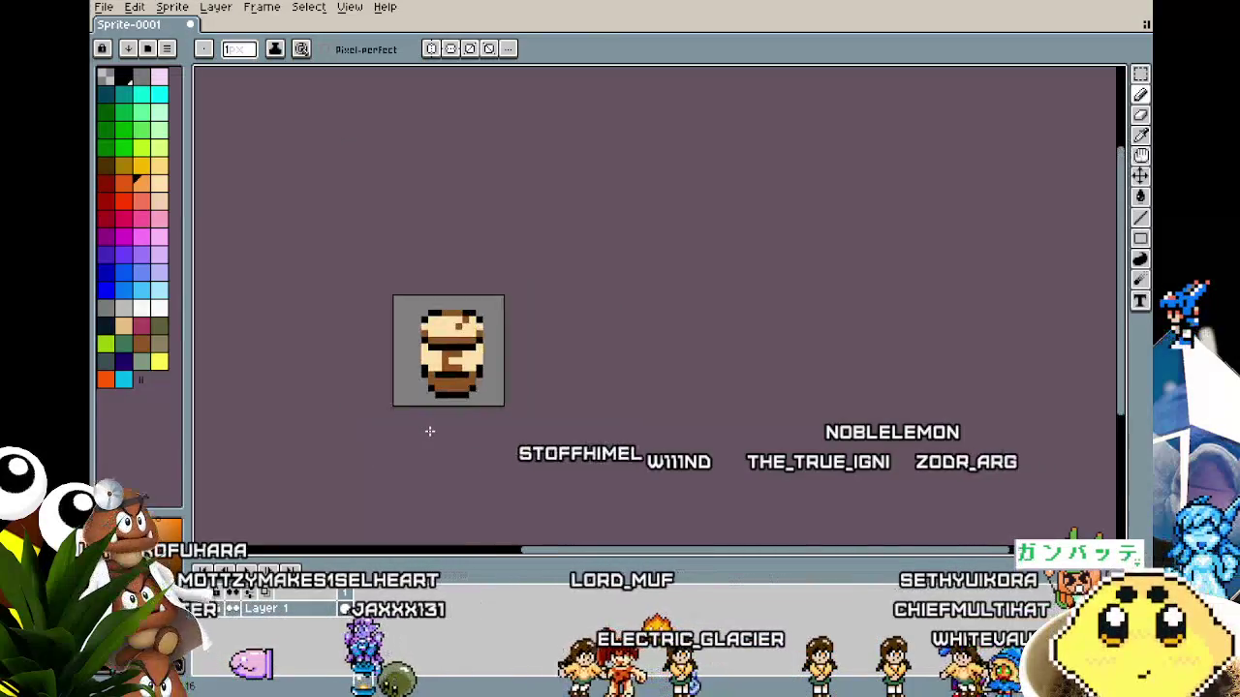
scroll(410, 469, "up", 3)
scroll(410, 469, "up", 1)
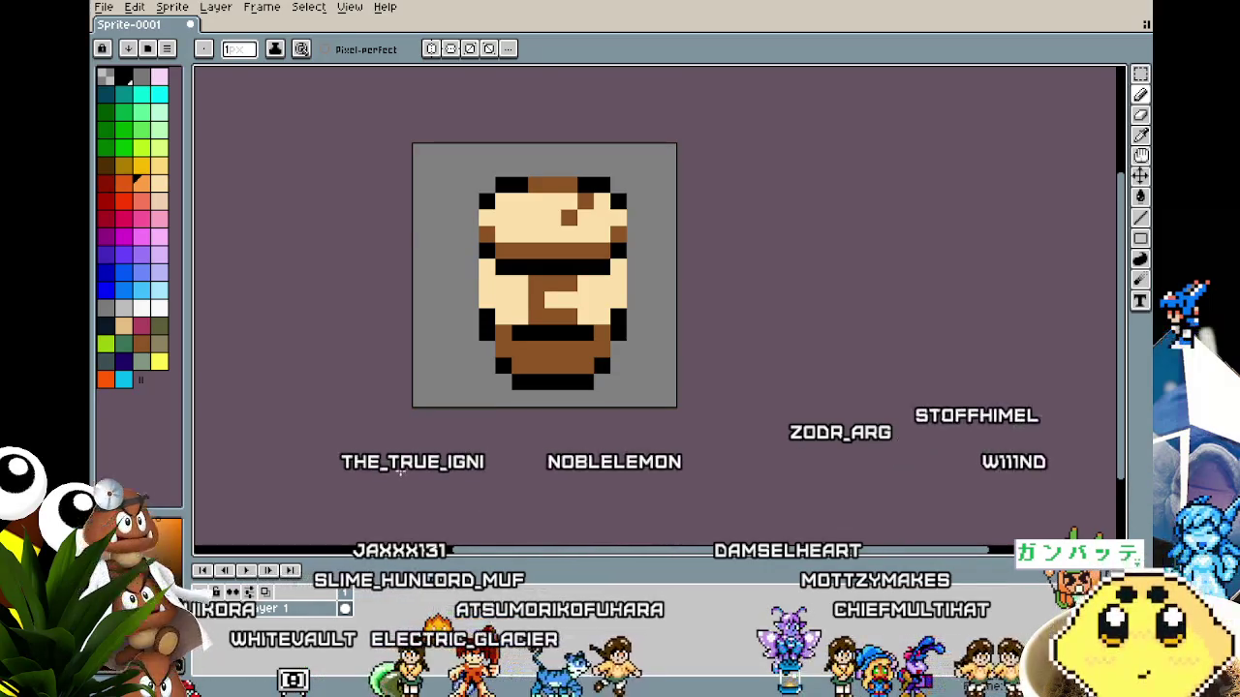
Add a new empty second animation frame.
scroll(400, 471, "down", 1)
right_click(343, 591)
left_click(388, 611)
Draw a white ellipse for the cup body and square off its top corners and edges.
scroll(536, 390, "up", 1)
scroll(536, 390, "up", 1)
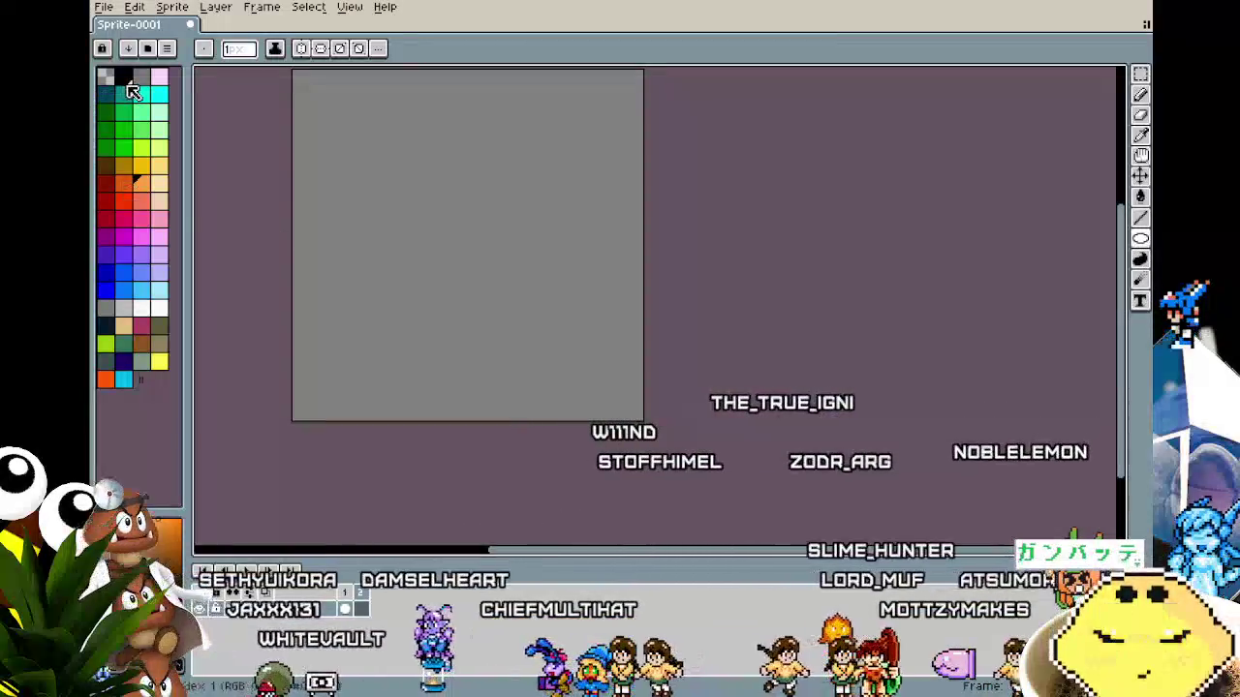
mouse_move(385, 195)
left_mouse_down()
mouse_move(526, 358)
mouse_move(553, 369)
left_mouse_up()
mouse_move(507, 209)
left_mouse_down()
mouse_move(520, 198)
mouse_move(545, 242)
left_mouse_up()
right_click(522, 233)
right_click(500, 211)
right_click(478, 212)
left_click(412, 189)
left_click(391, 212)
right_click(413, 212)
right_click(396, 227)
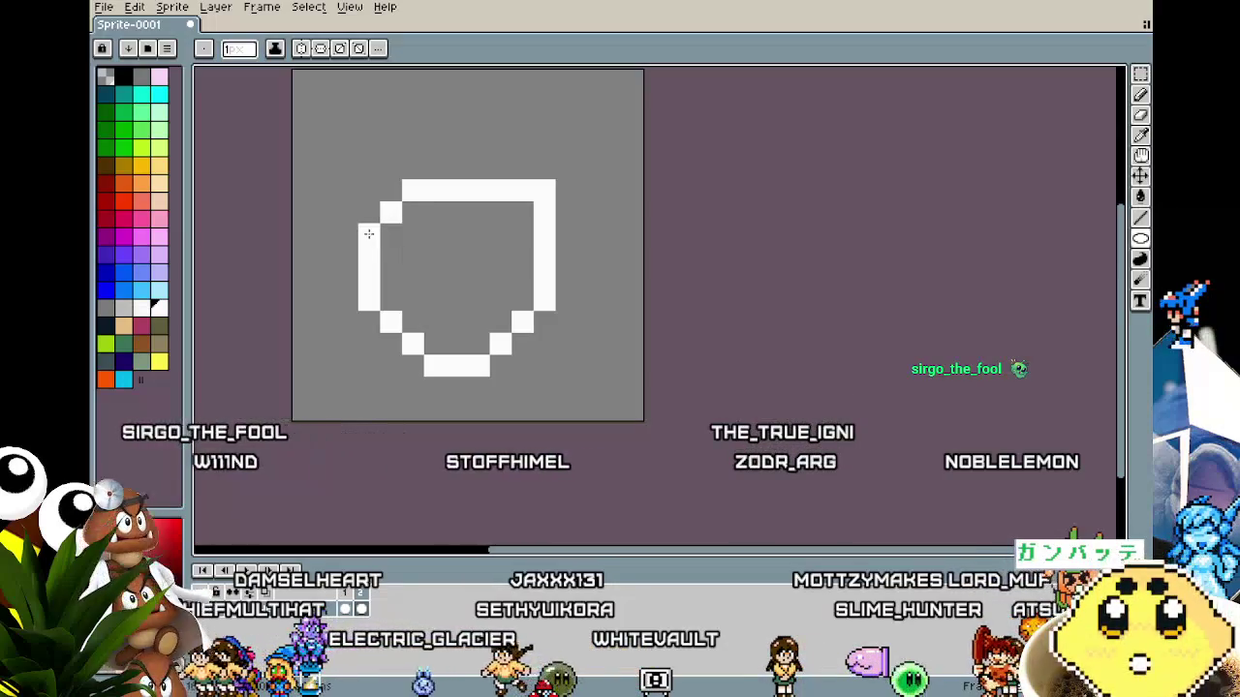
right_click(375, 369)
Fill the gaps in the cup outline's bottom row.
scroll(375, 369, "down", 1)
scroll(387, 393, "up", 1)
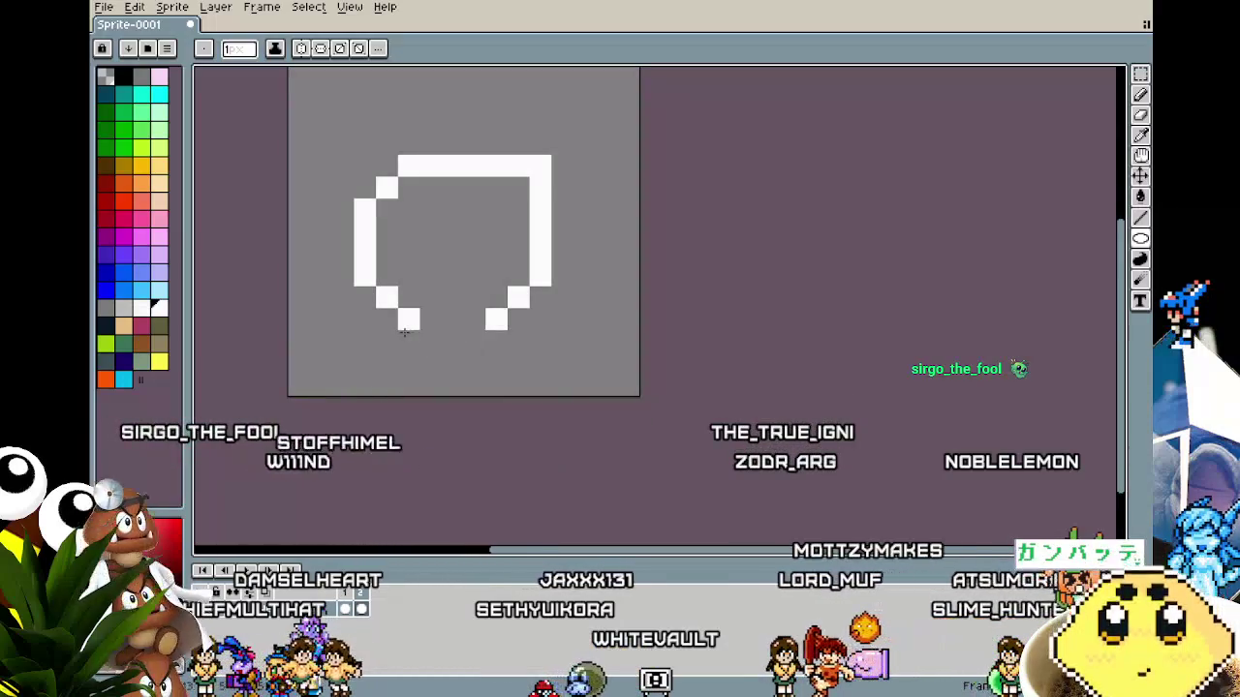
left_click_drag(430, 319, 484, 319)
left_click(407, 335)
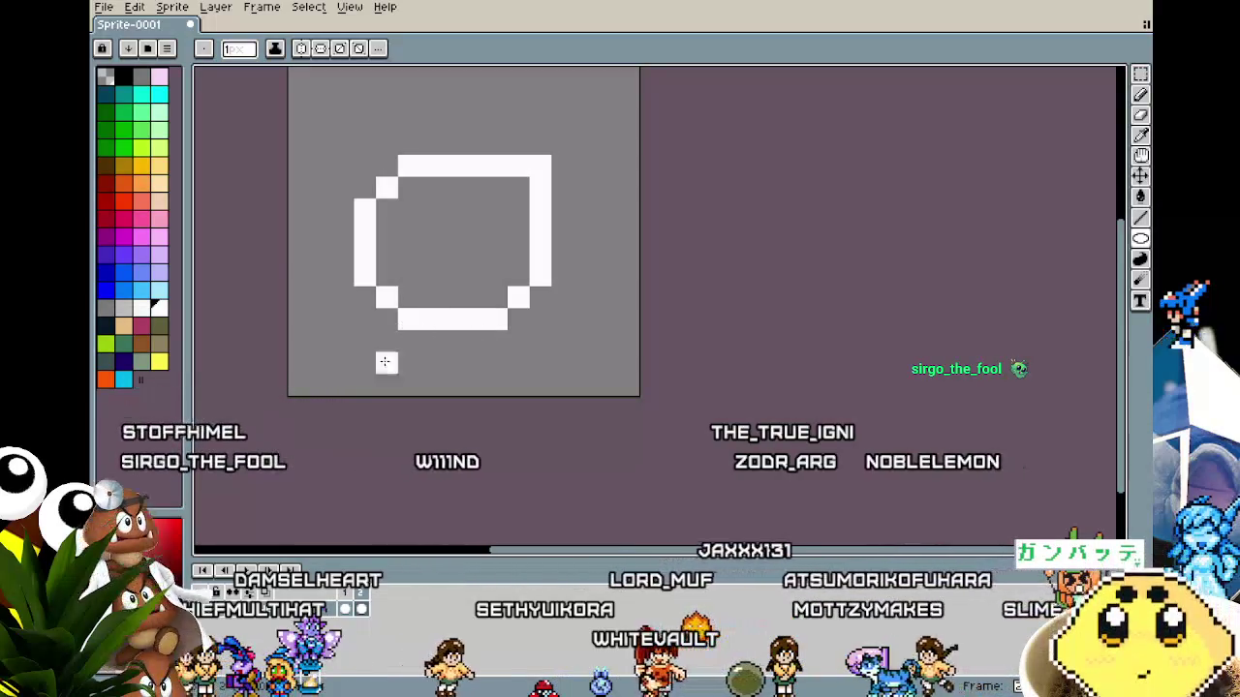
scroll(409, 338, "down", 2)
scroll(287, 396, "up", 2)
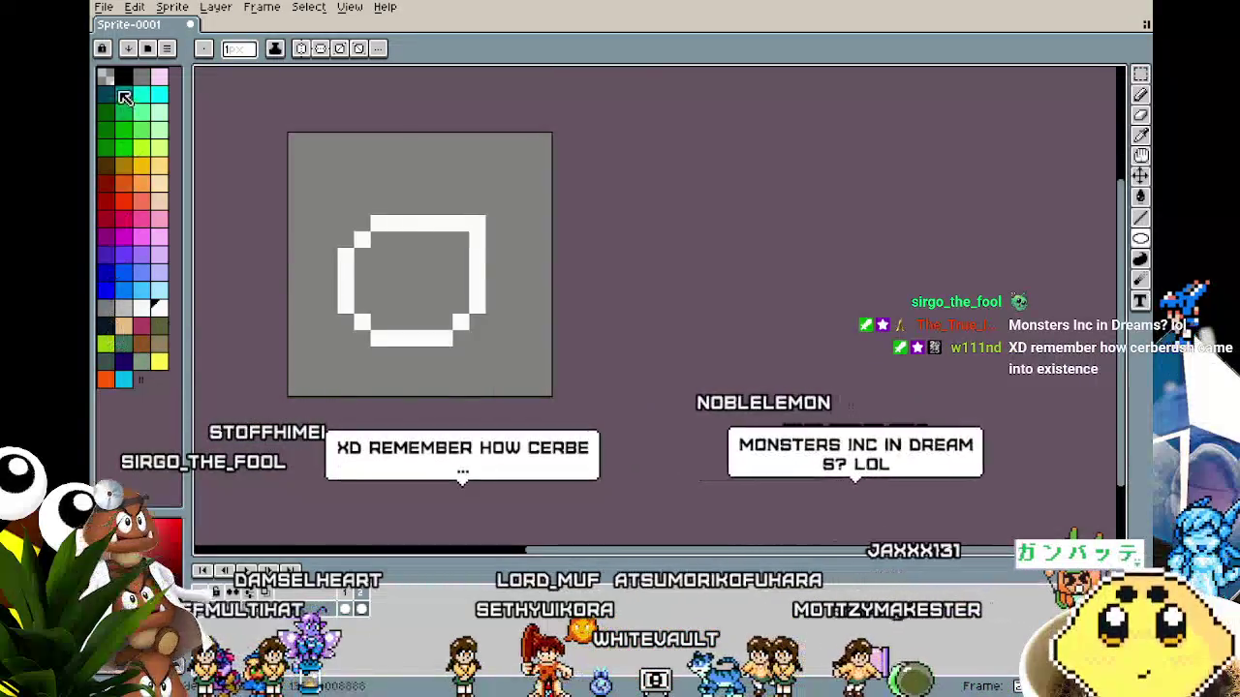
Bucket-fill the ring's interior black, then paint its top interior row grey.
left_click(129, 77)
key("g")
left_click(417, 299)
key("i")
left_click(497, 359)
key("b")
mouse_move(461, 240)
left_mouse_down()
mouse_move(380, 240)
mouse_move(444, 256)
mouse_move(362, 255)
mouse_move(440, 269)
left_mouse_up()
left_click(406, 301, "alt")
scroll(412, 385, "down", 2)
scroll(408, 356, "up", 3)
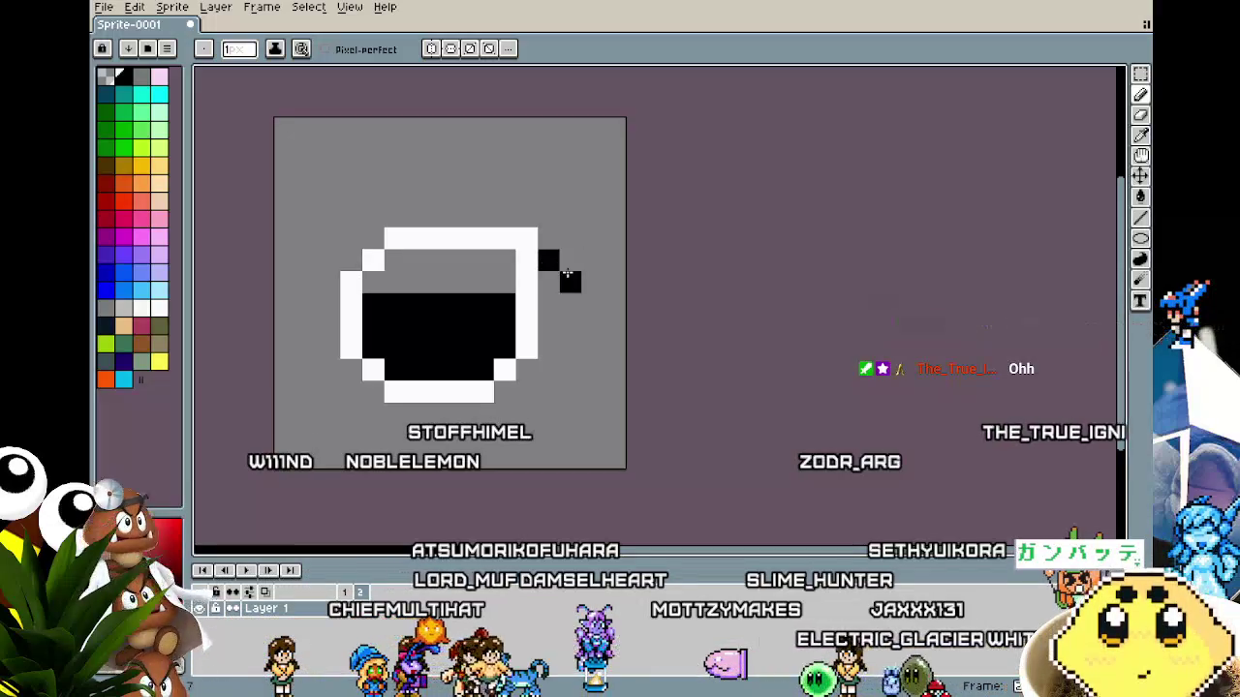
Whiten a stray rim pixel and run a black edge down the cup's left side.
right_click(460, 242)
left_click(377, 239)
mouse_move(322, 238)
left_mouse_down()
mouse_move(335, 257)
mouse_move(328, 287)
left_mouse_up()
scroll(327, 389, "down", 4)
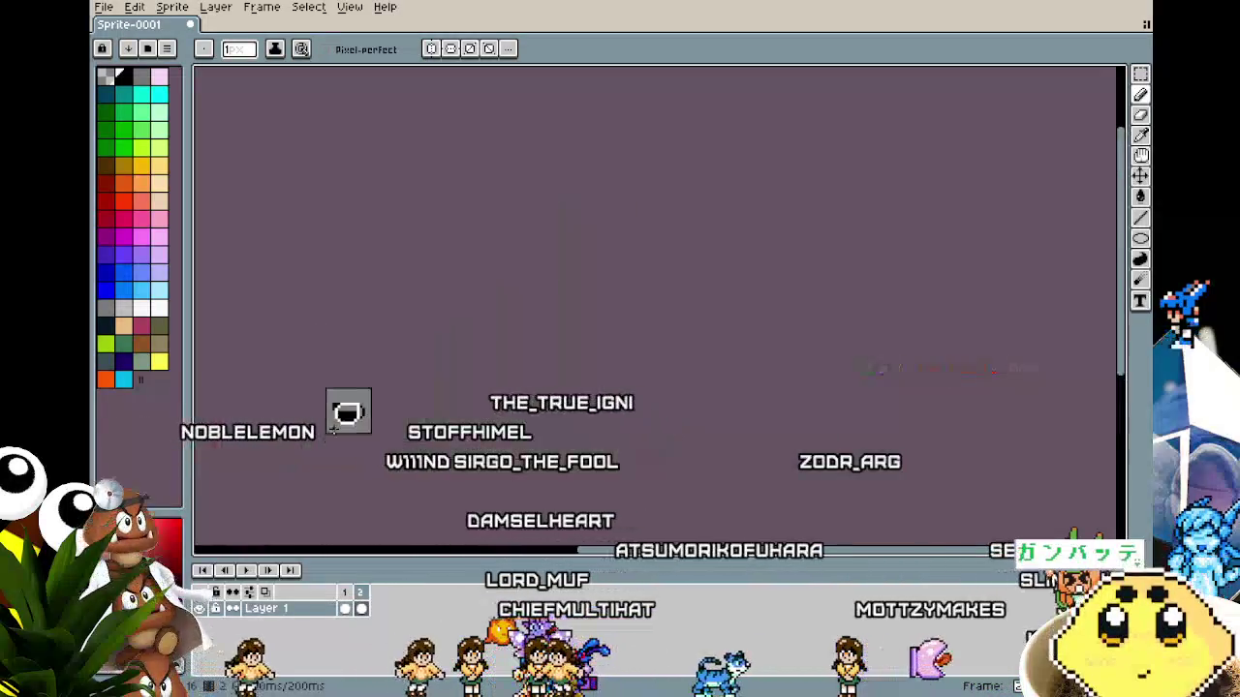
scroll(338, 411, "up", 3)
Try a white highlight stroke inside the black coffee, then undo it.
key("i")
key("b")
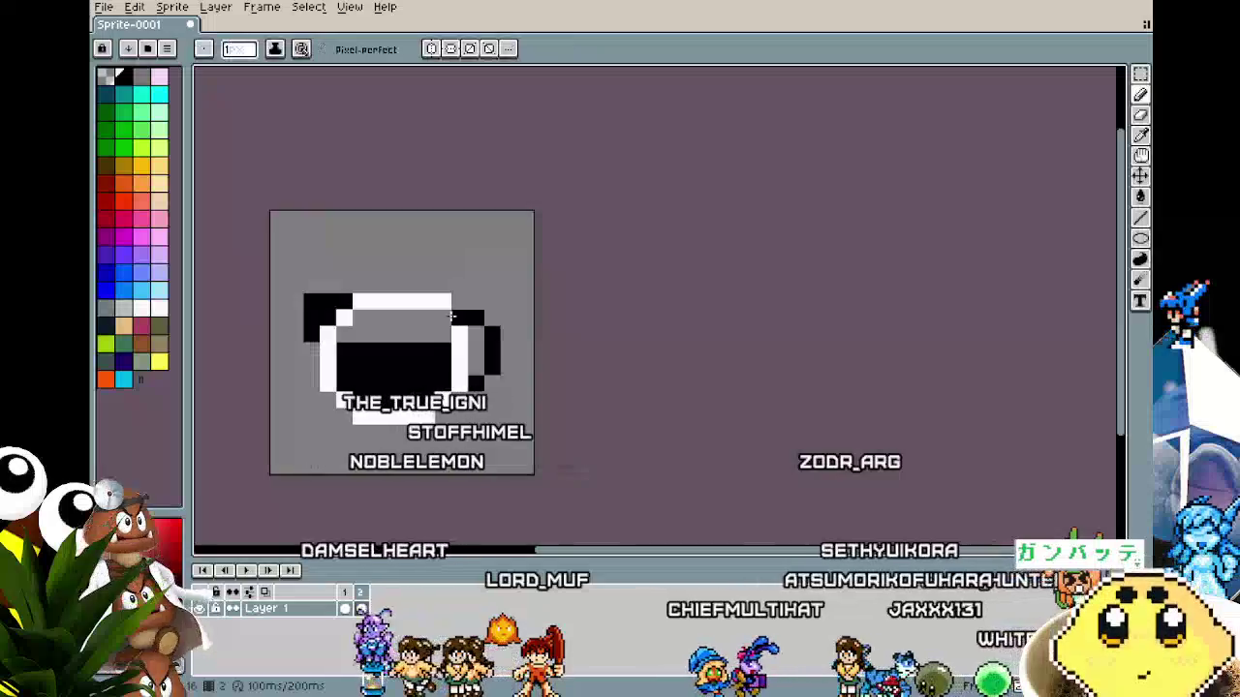
scroll(388, 445, "down", 3)
scroll(389, 470, "up", 1)
scroll(389, 470, "up", 2)
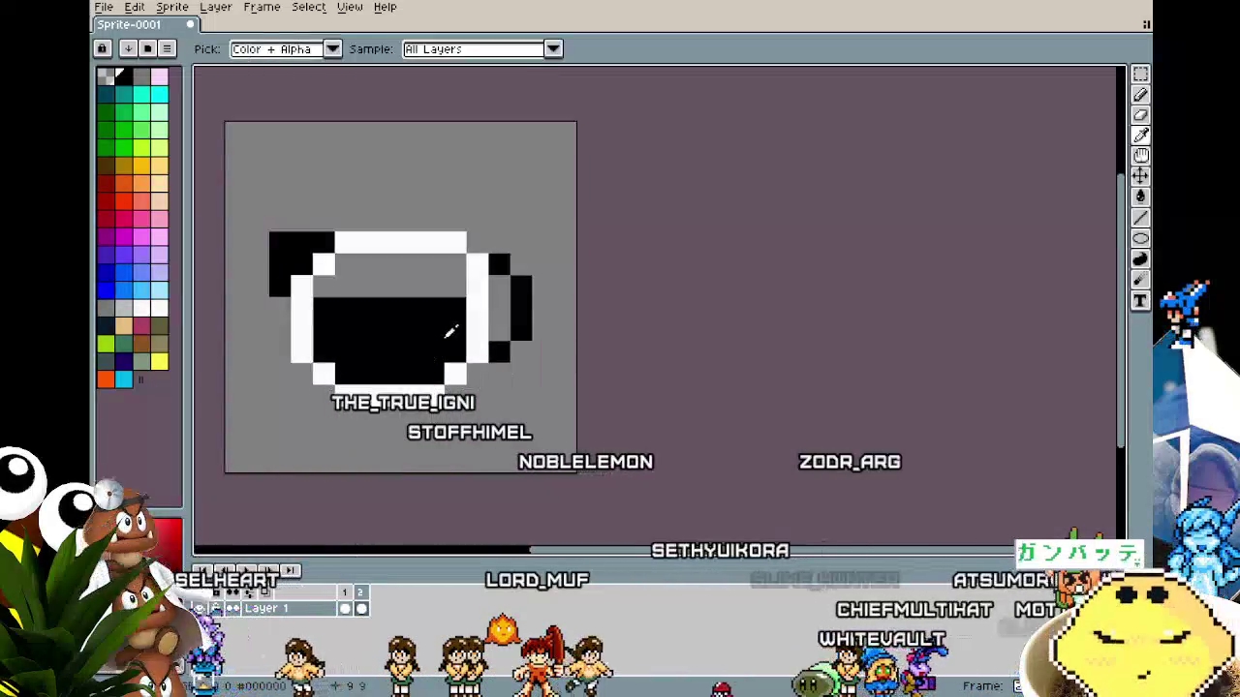
left_click_drag(368, 285, 418, 285)
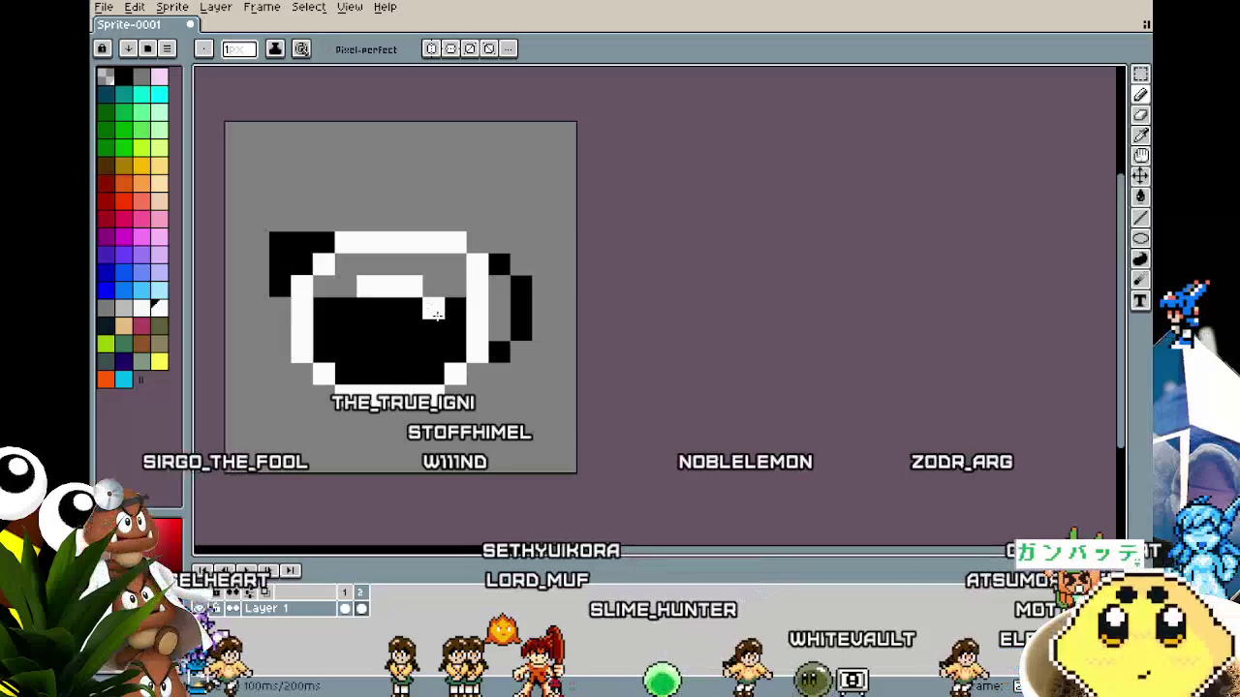
scroll(386, 465, "down", 5)
key("v")
key("b")
scroll(387, 455, "up", 4)
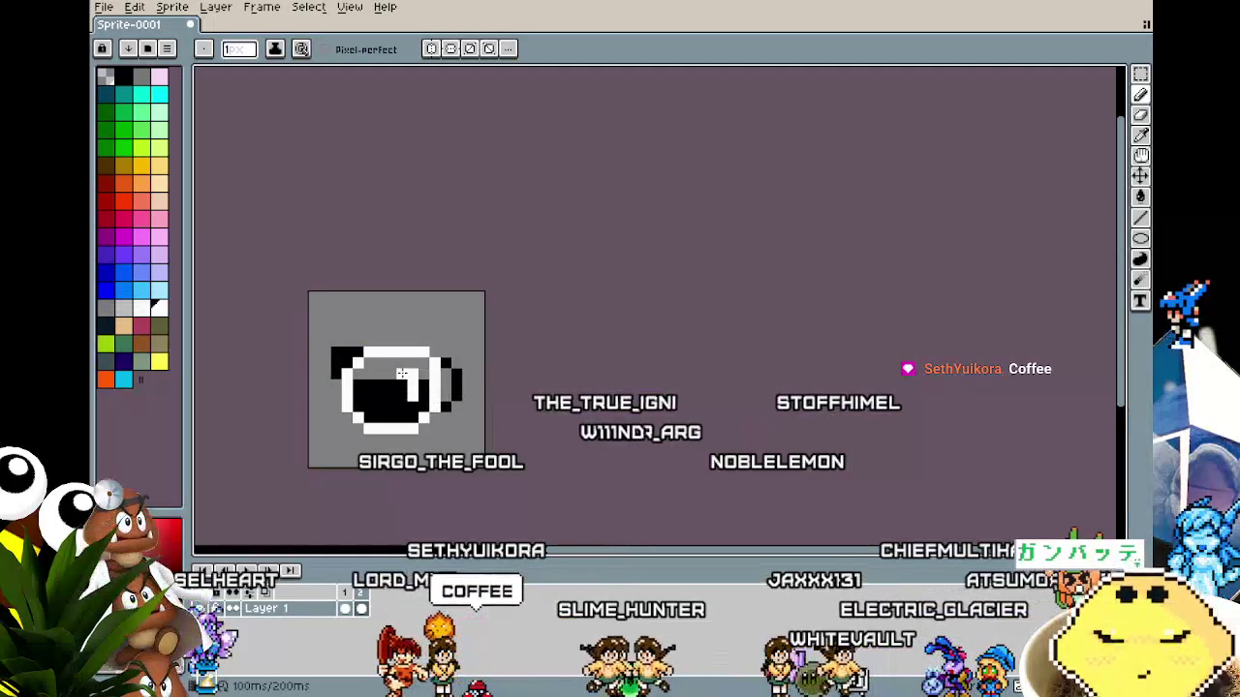
key("ctrl+z")
scroll(374, 475, "down", 3)
scroll(374, 474, "up", 4)
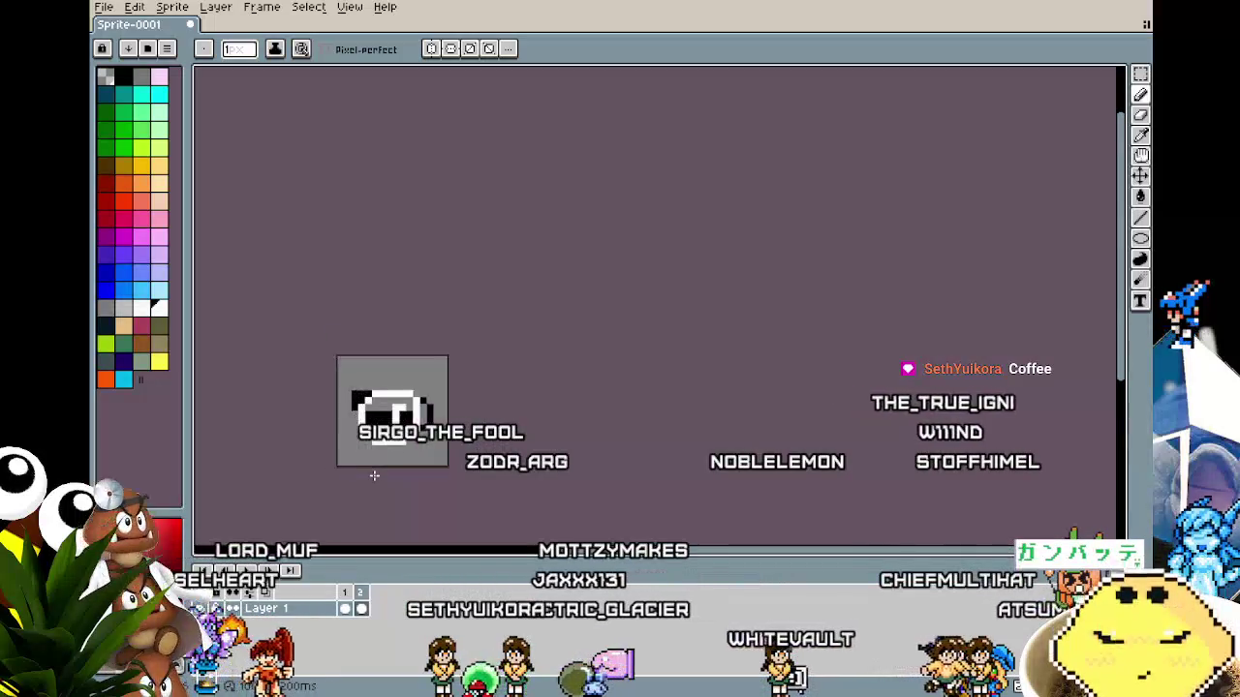
Add a black pixel at the cup's top-left and whiten a top-row rim pixel.
scroll(374, 475, "down", 3)
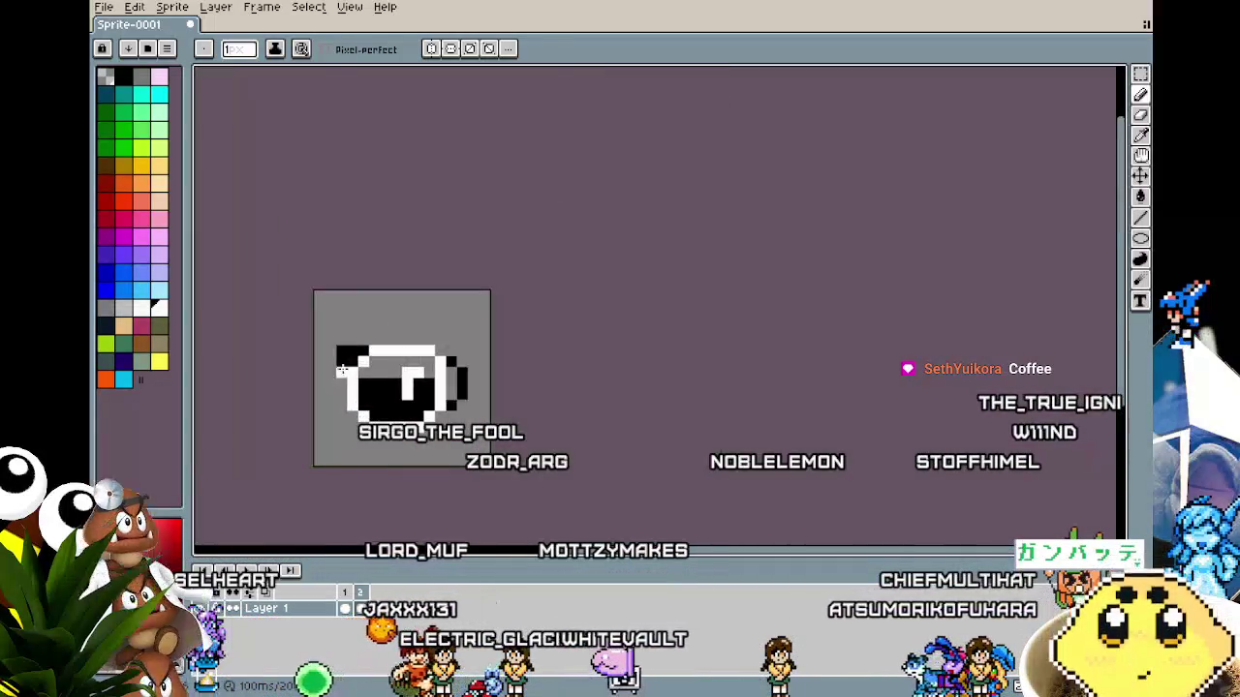
left_click(350, 352, "alt")
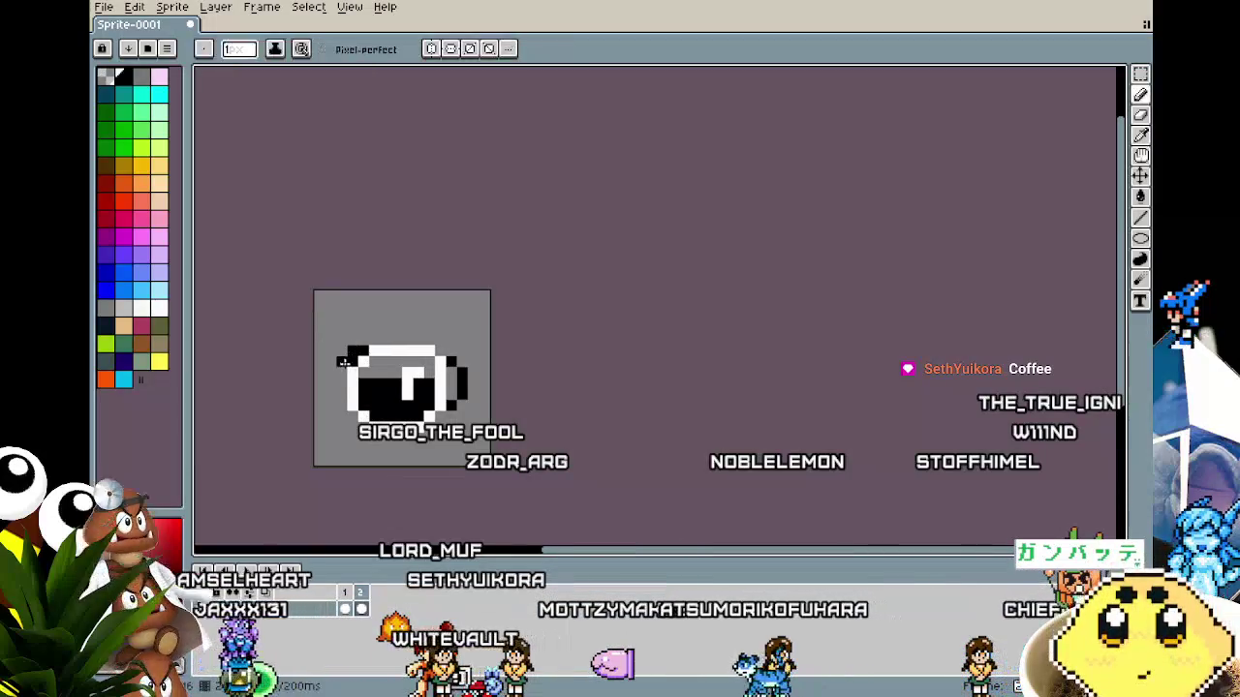
left_click(341, 370)
scroll(309, 489, "down", 2)
scroll(309, 489, "up", 3)
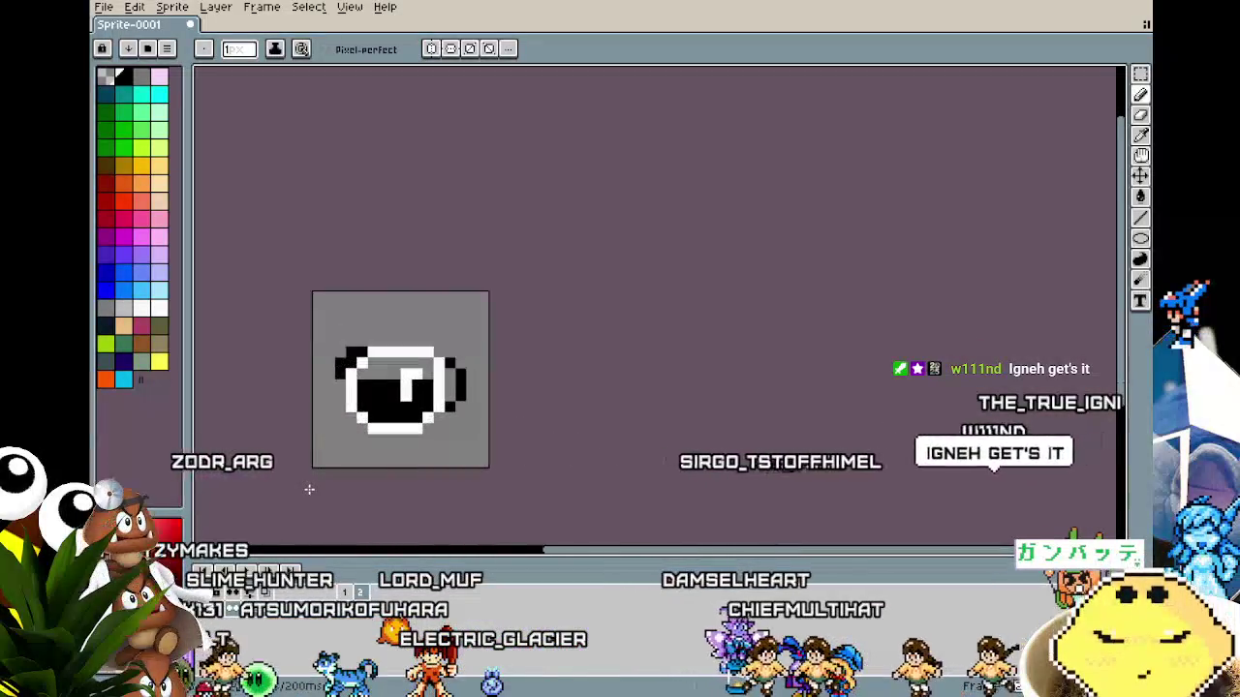
right_click(436, 243)
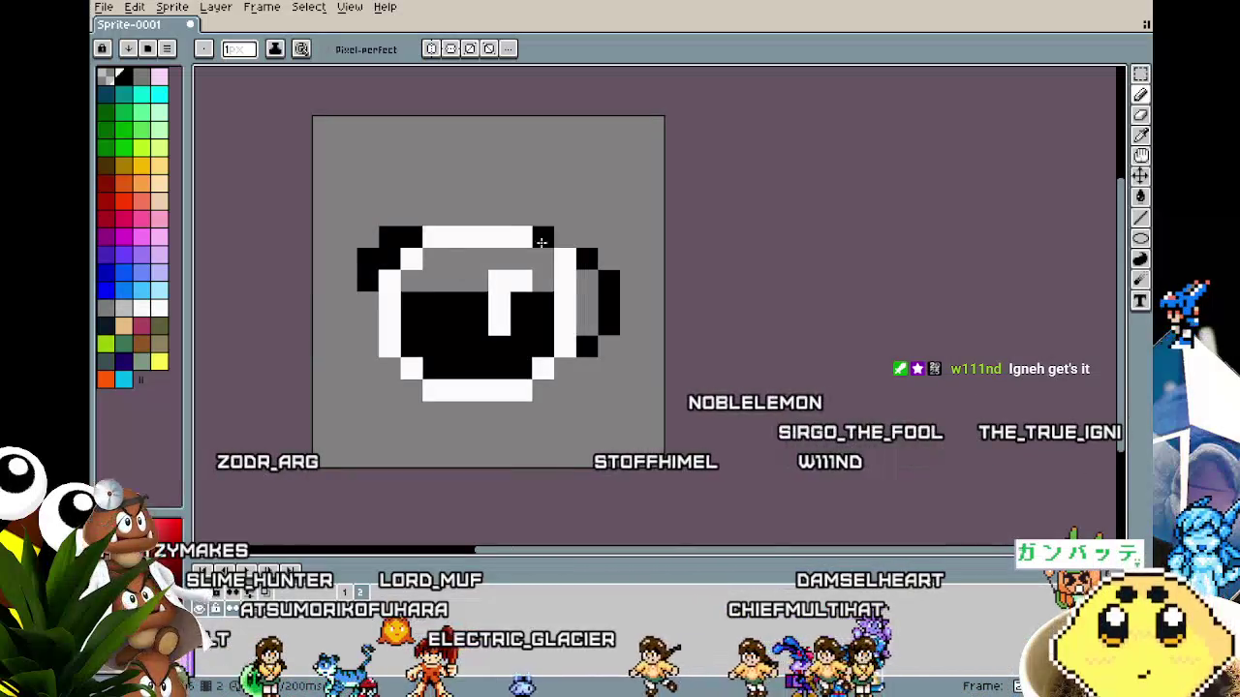
Blacken two pixels on the cup's top row.
left_click(538, 243)
left_click(521, 235)
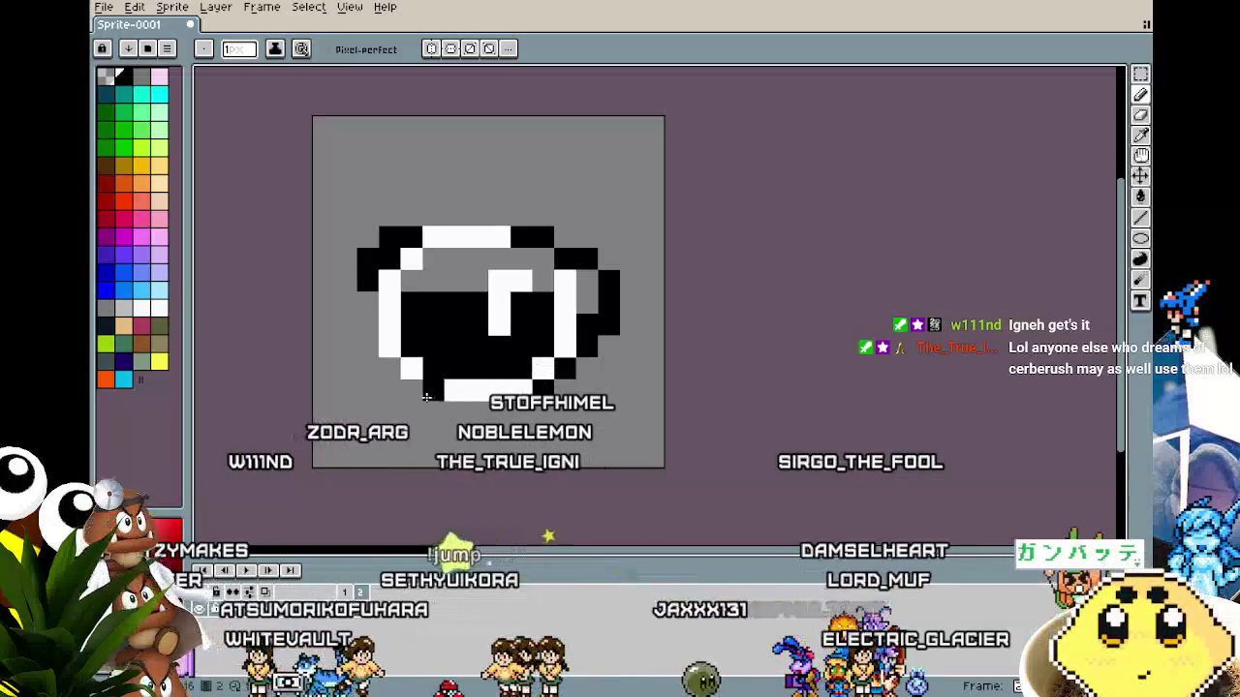
scroll(339, 523, "down", 5)
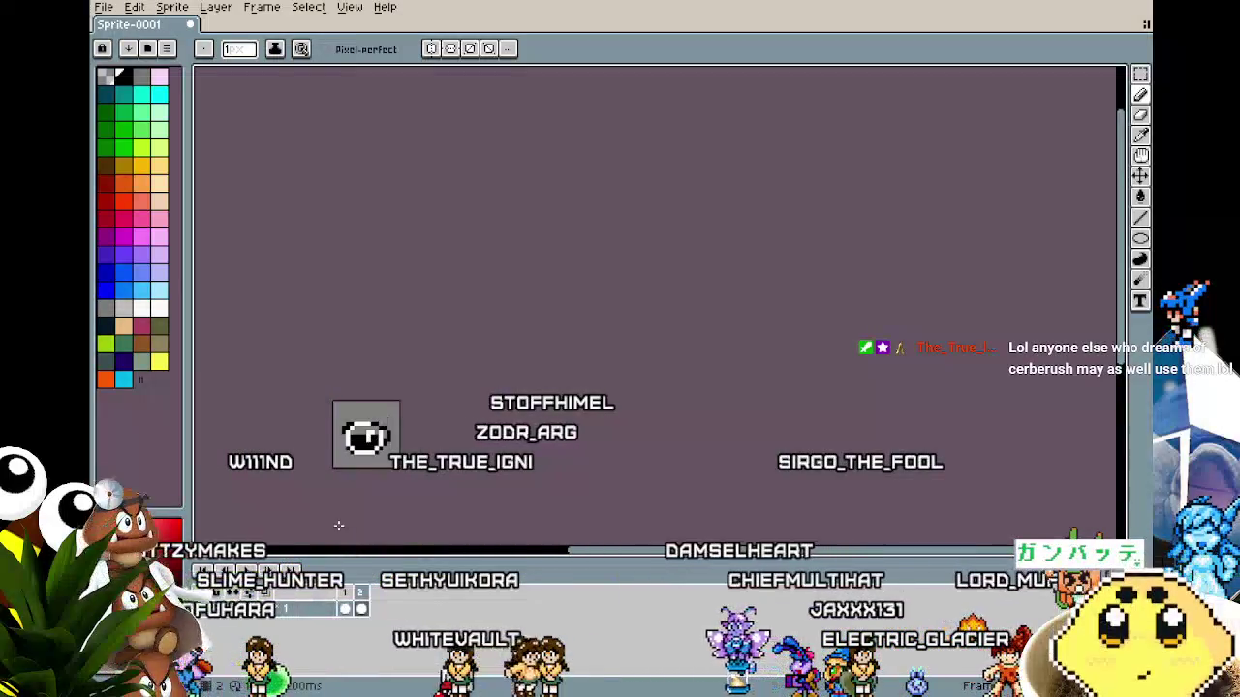
scroll(339, 470, "up", 3)
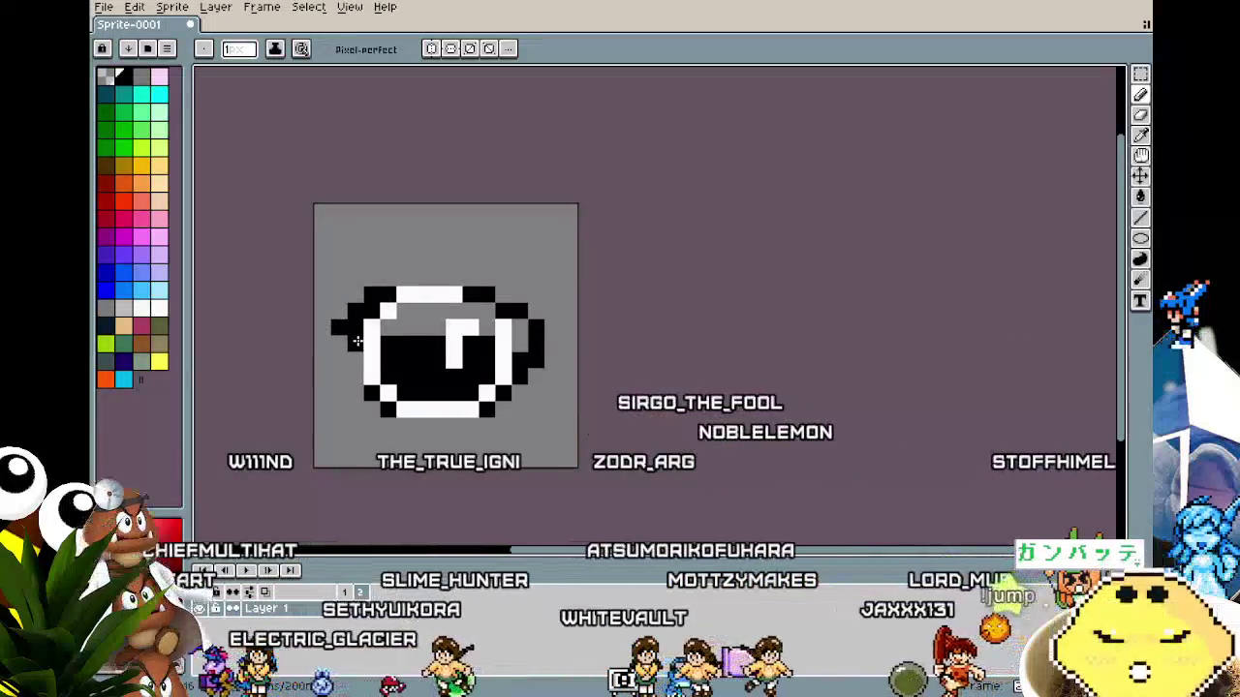
Move the black pixels on the cup's left edge higher up.
right_click(347, 342)
left_click(339, 310)
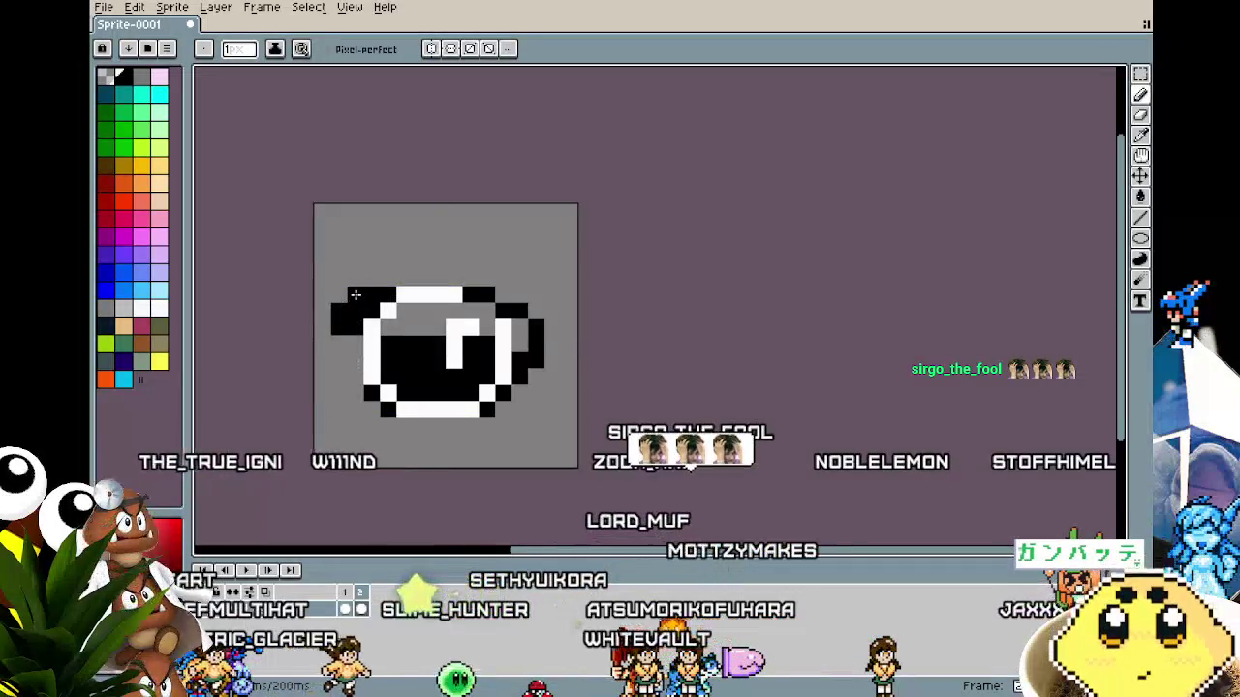
scroll(338, 342, "left", 3)
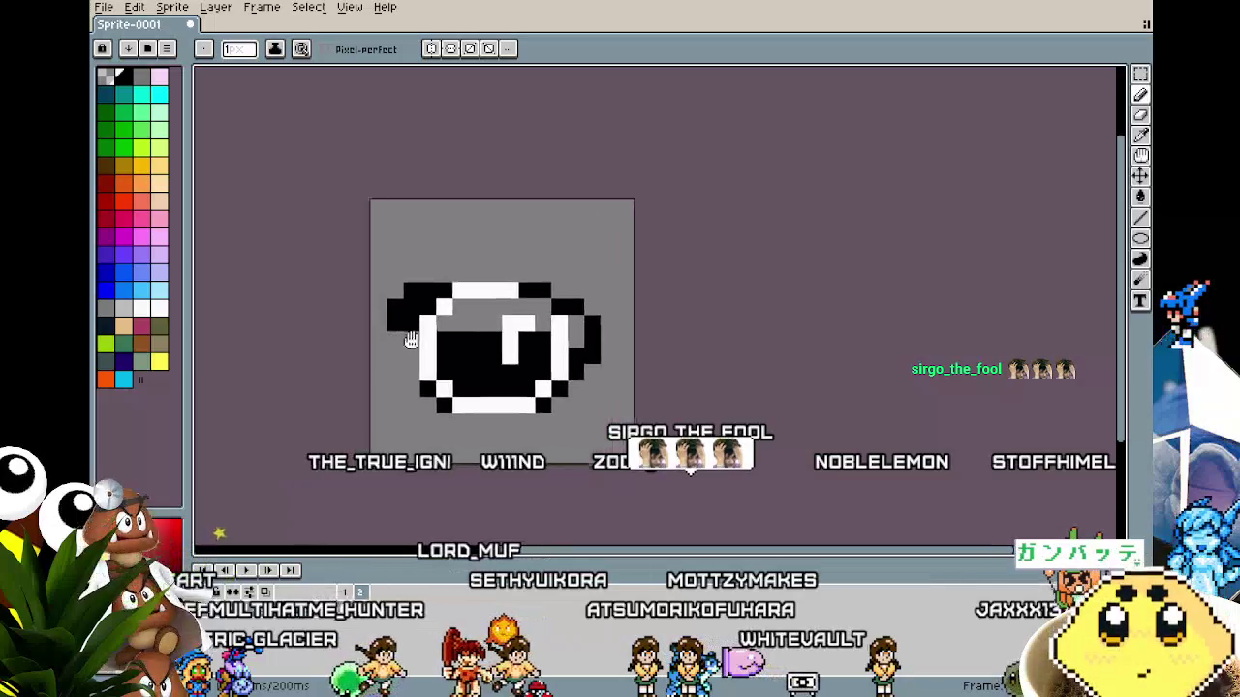
scroll(504, 436, "down", 2)
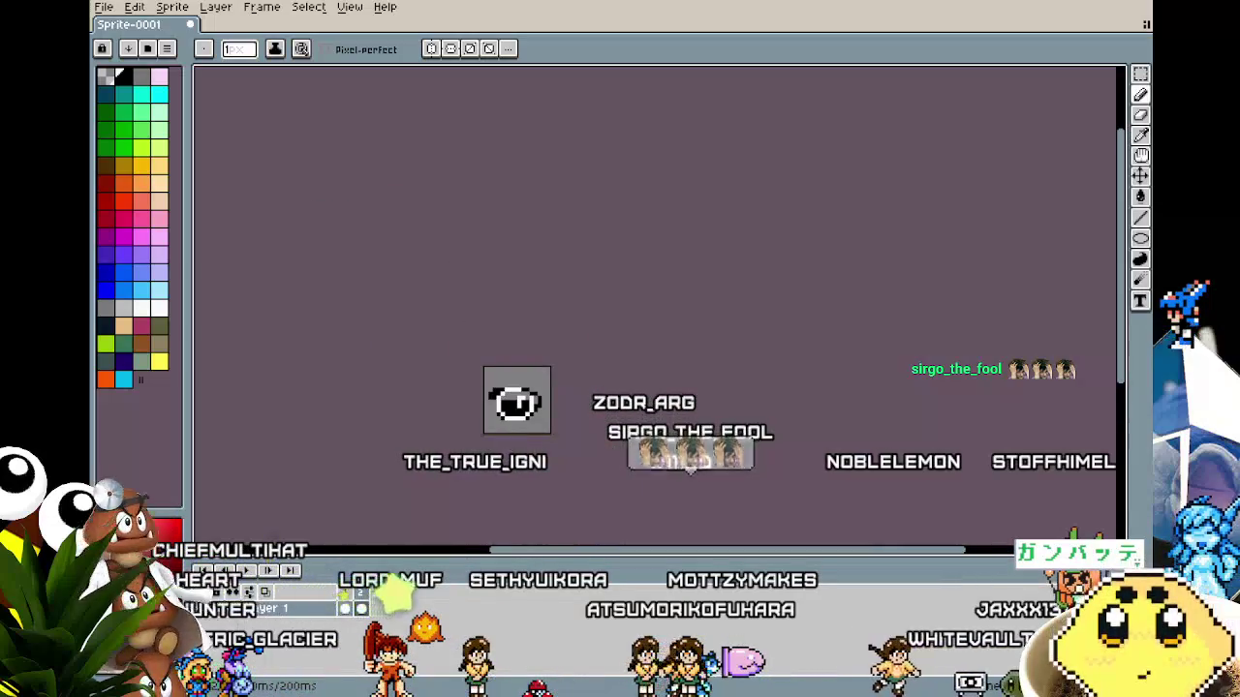
scroll(521, 432, "up", 2)
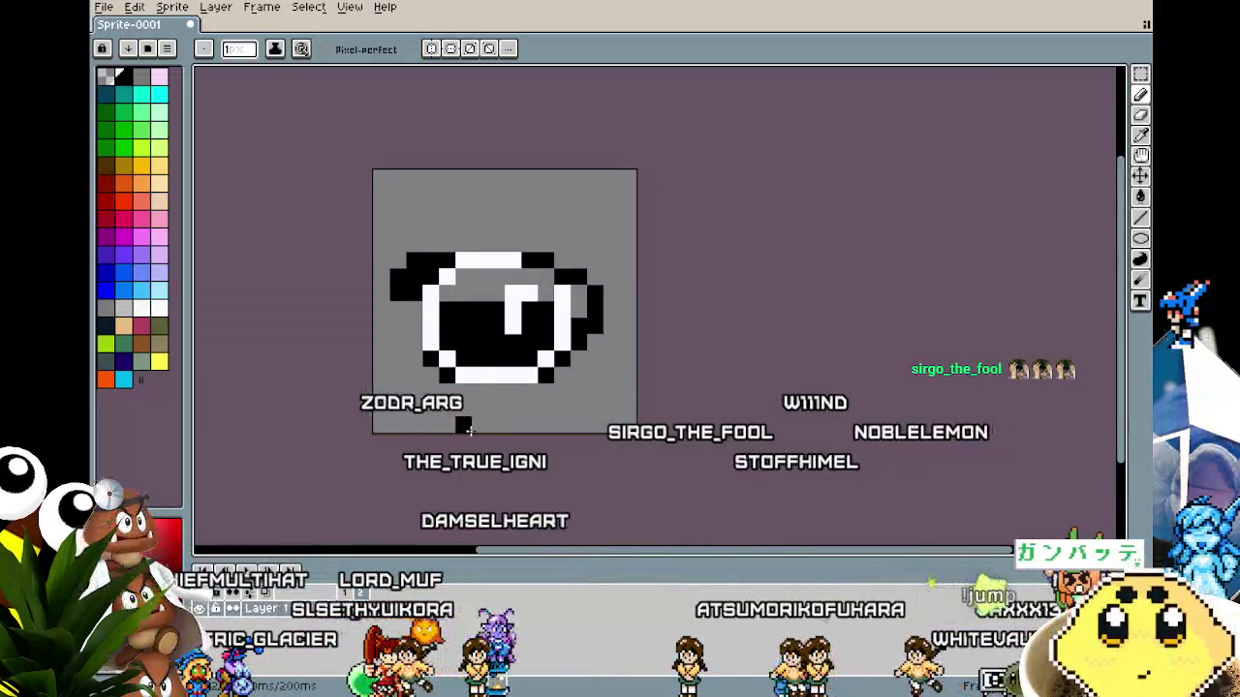
left_click_drag(469, 431, 420, 420)
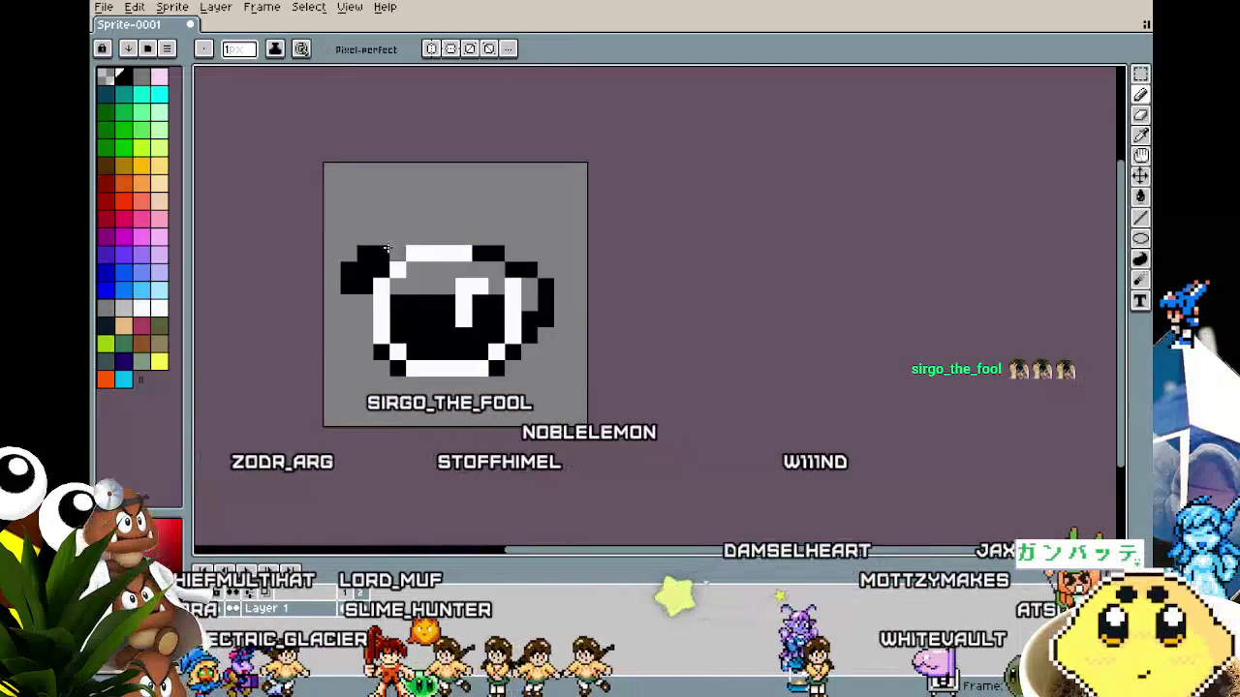
Paint the ring's top grey, blacken its top-left pixel, and darken an interior pixel.
left_click_drag(409, 254, 458, 257)
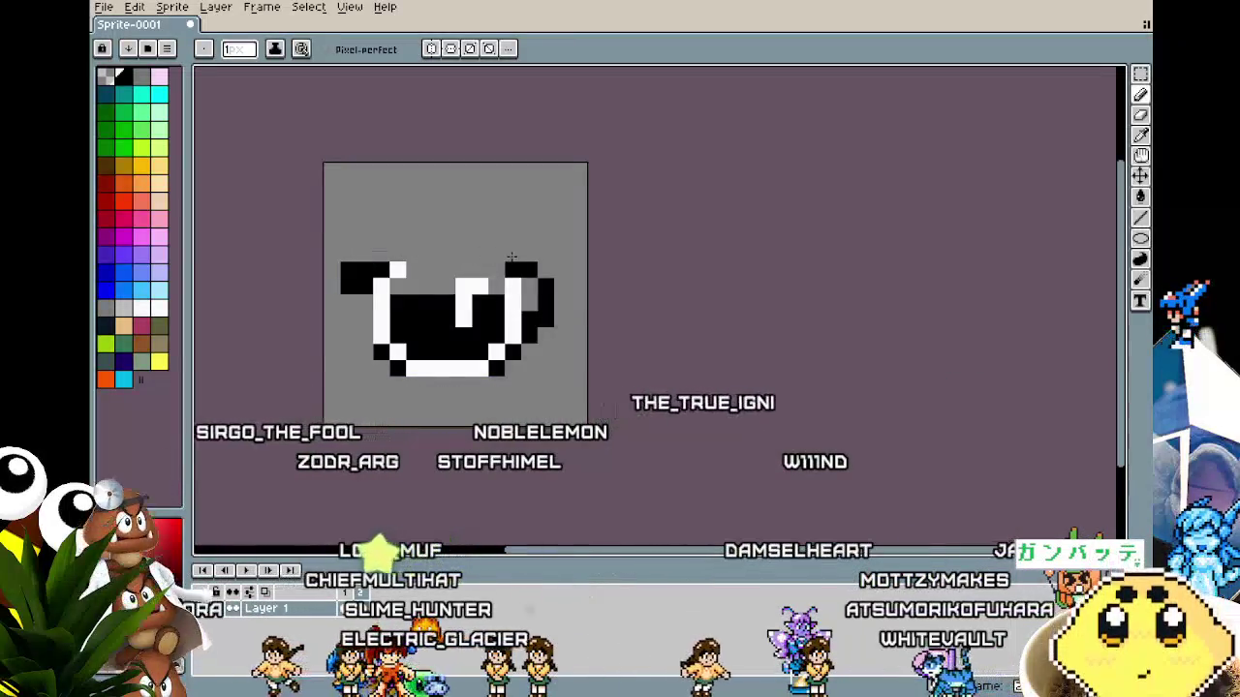
left_click(400, 265)
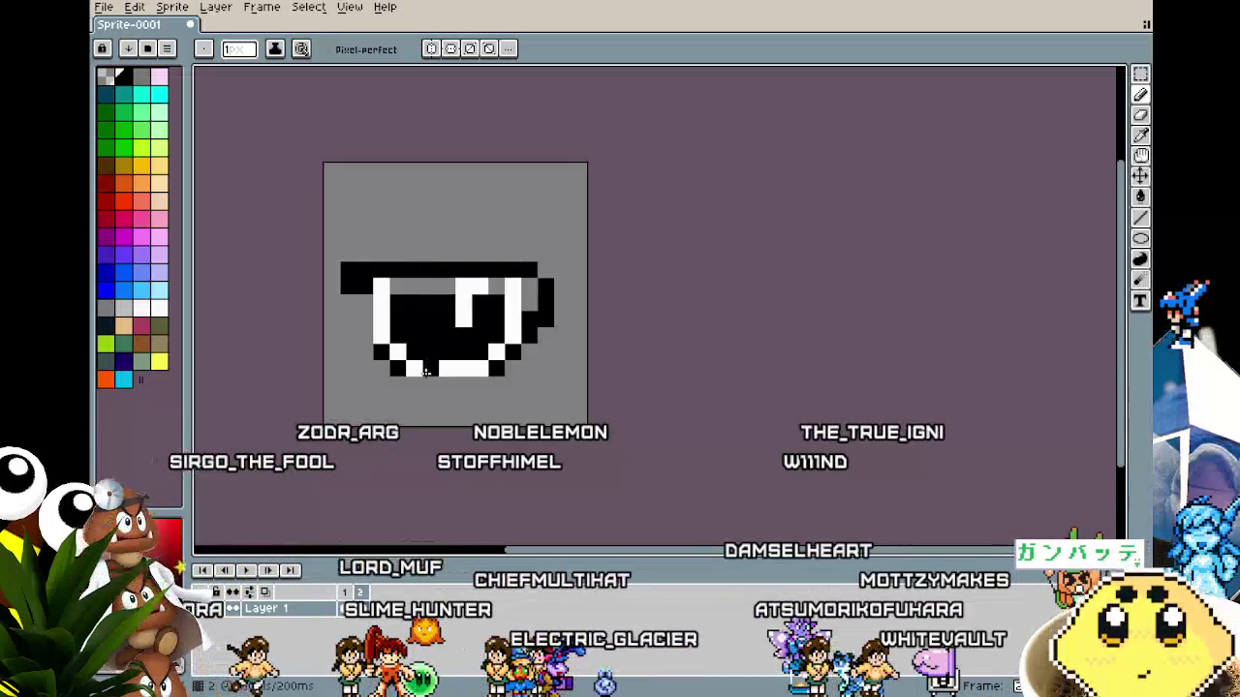
left_click(387, 322, "alt")
left_click_drag(394, 267, 459, 270)
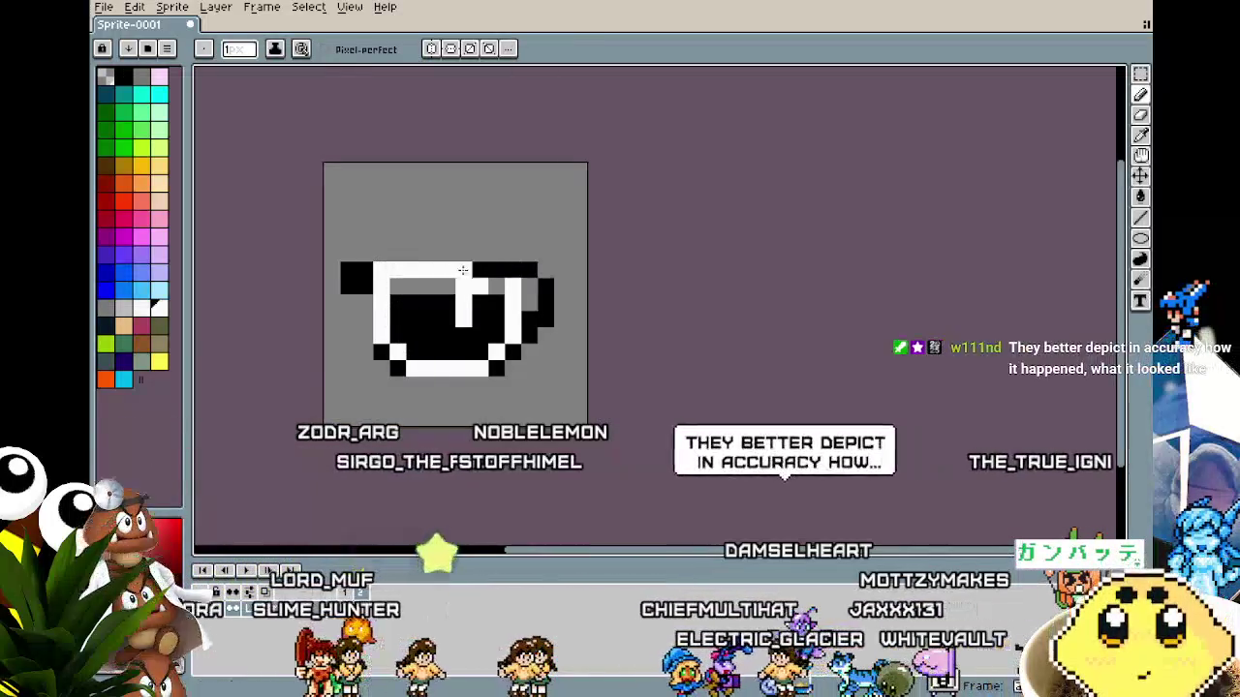
key("ctrl+z")
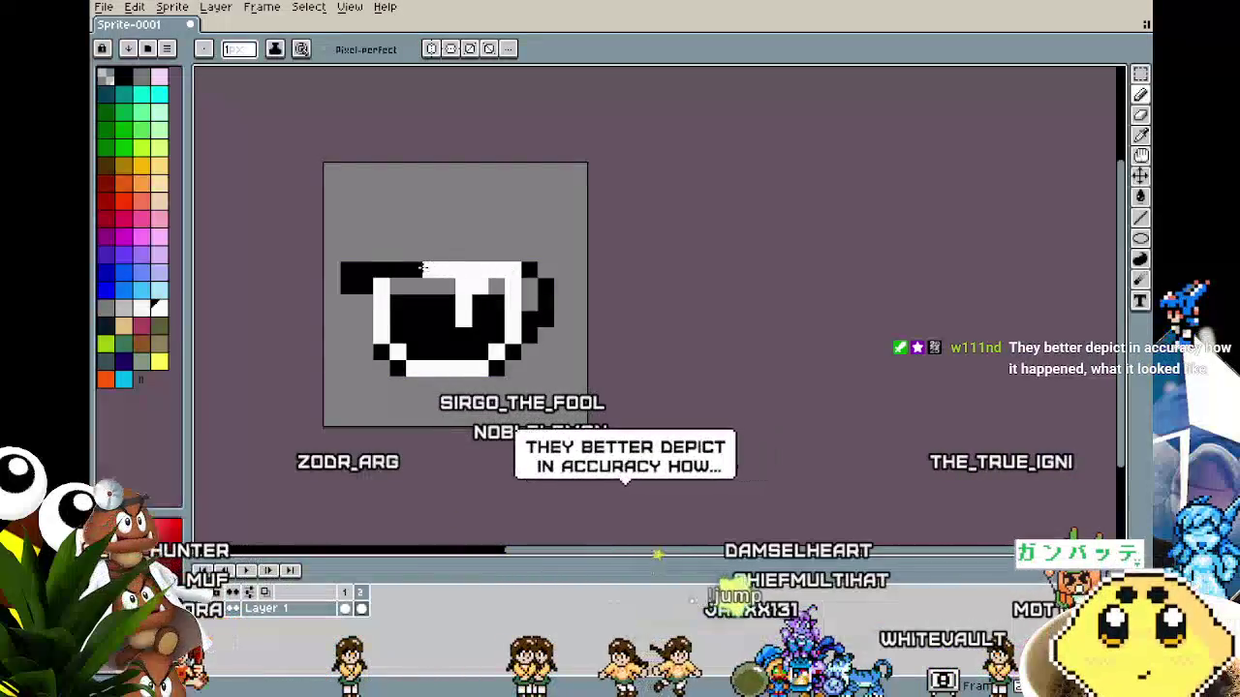
left_click(426, 286, "alt")
left_click(481, 286)
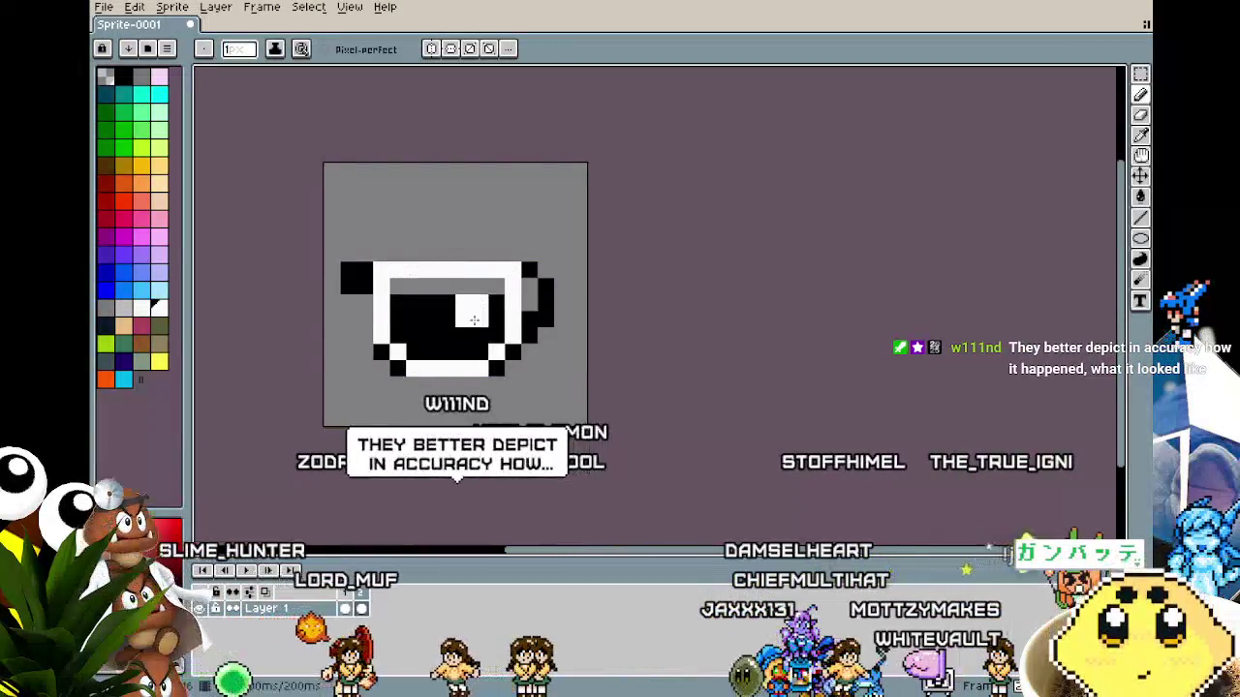
Recenter the cup and clear the middle of its top rim with white.
scroll(429, 377, "down", 5)
scroll(420, 378, "up", 5)
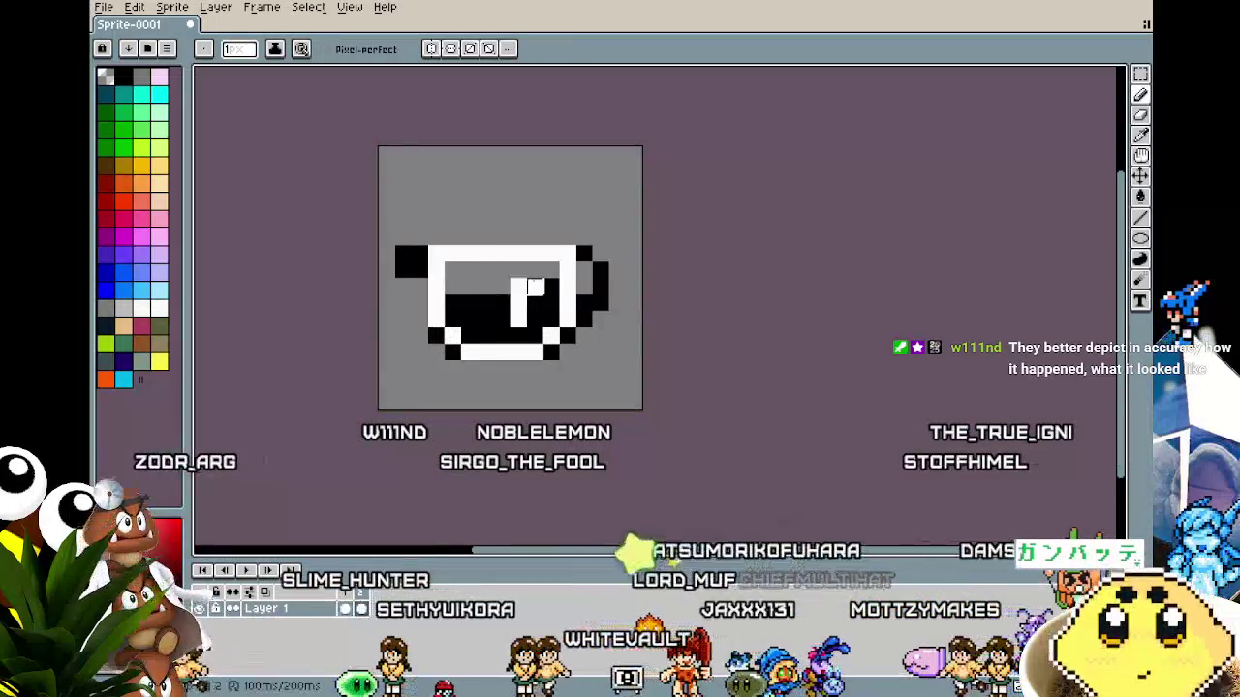
scroll(388, 402, "down", 4)
scroll(401, 398, "up", 2)
scroll(403, 403, "up", 1)
scroll(378, 407, "down", 3)
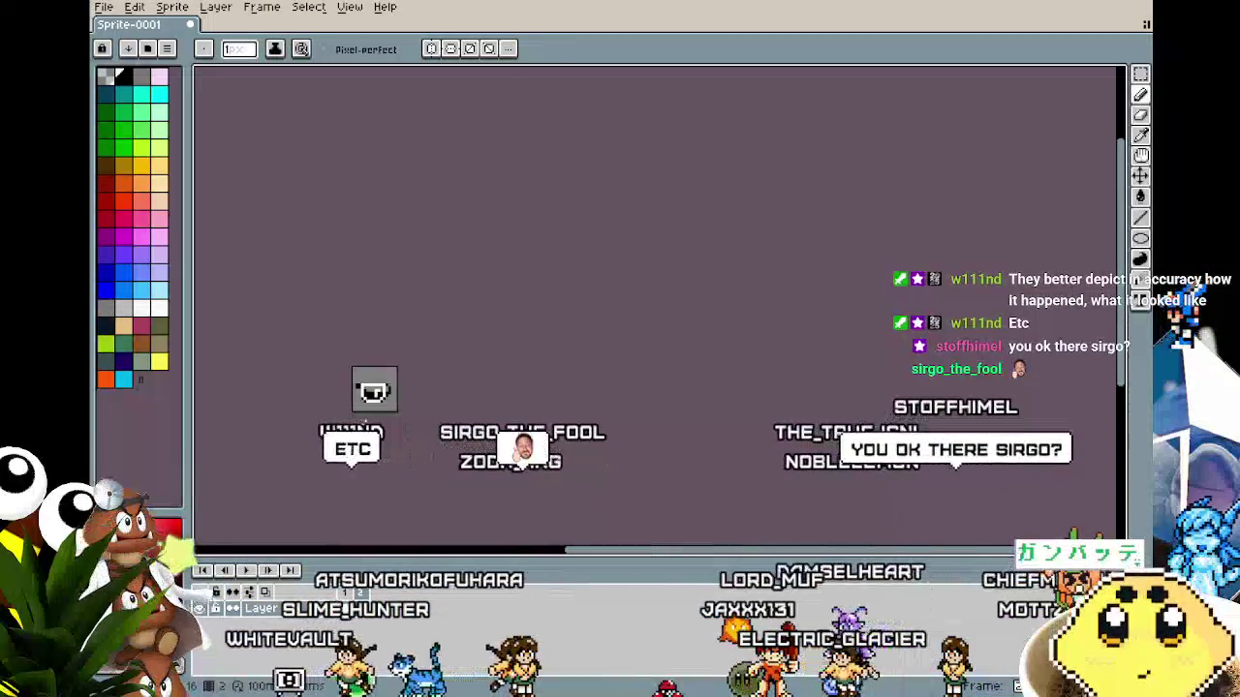
scroll(357, 419, "up", 2)
left_click_drag(359, 413, 421, 418)
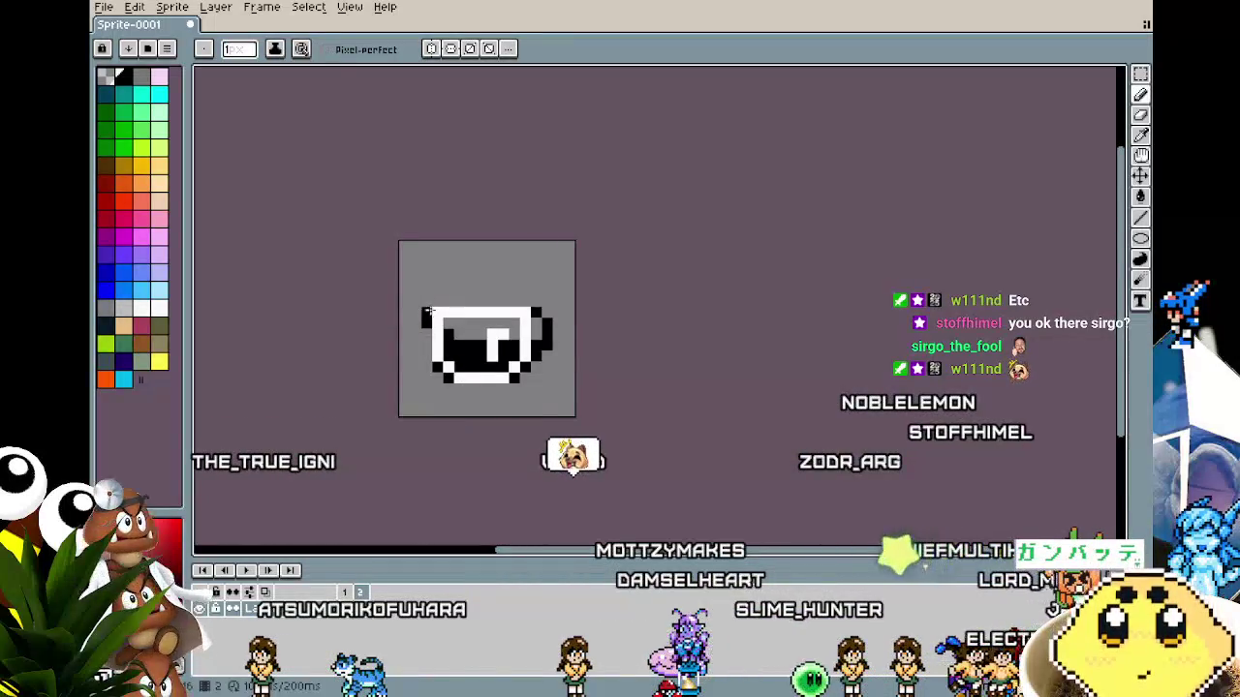
scroll(380, 426, "down", 3)
scroll(415, 413, "up", 4)
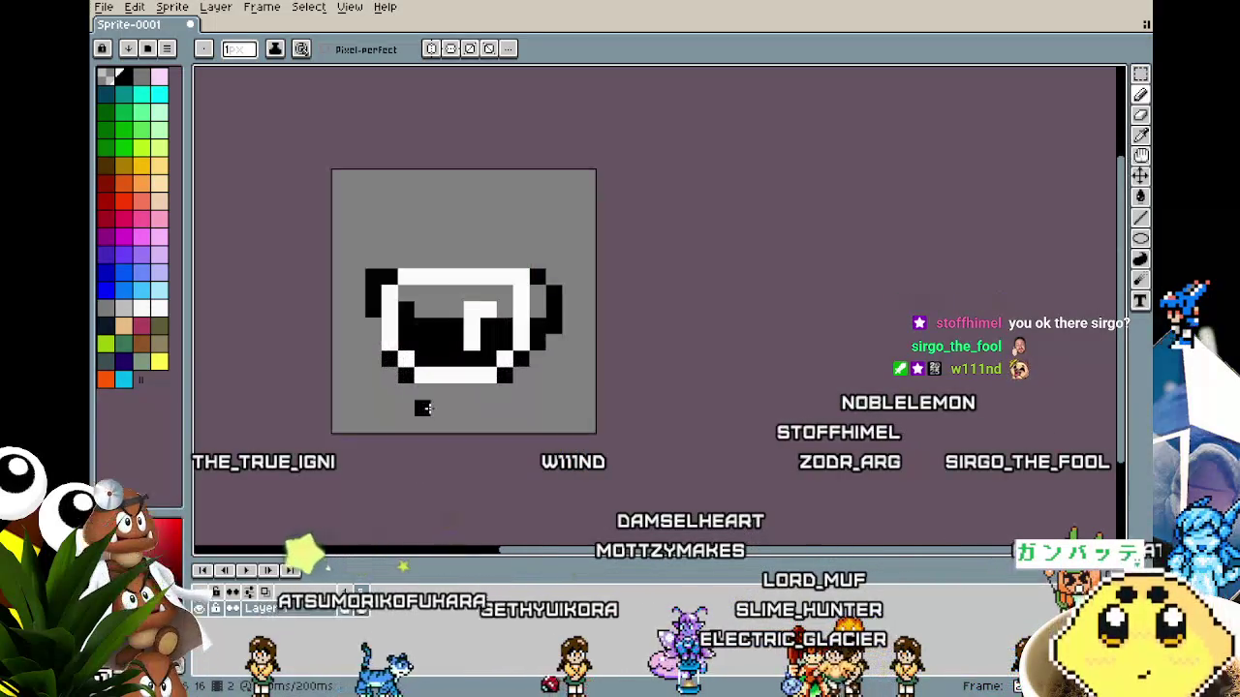
mouse_move(420, 410)
left_mouse_down()
mouse_move(388, 408)
mouse_move(451, 426)
left_mouse_up()
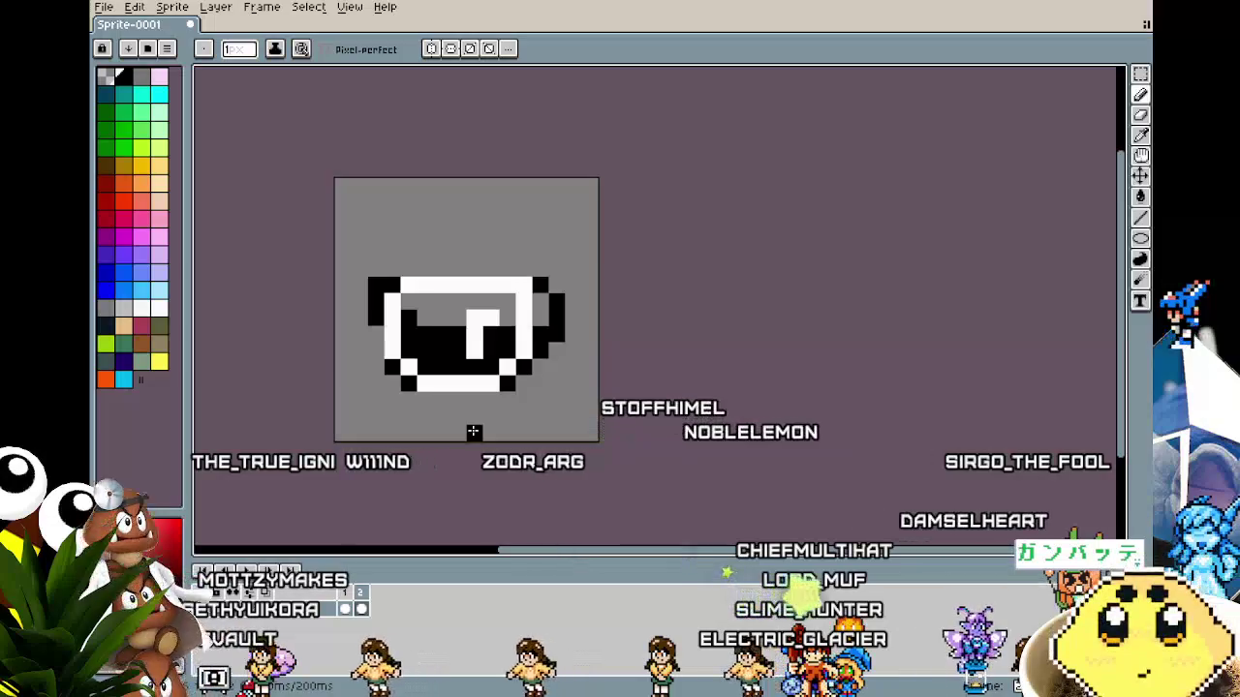
scroll(472, 432, "up", 1)
left_click(437, 243, "alt")
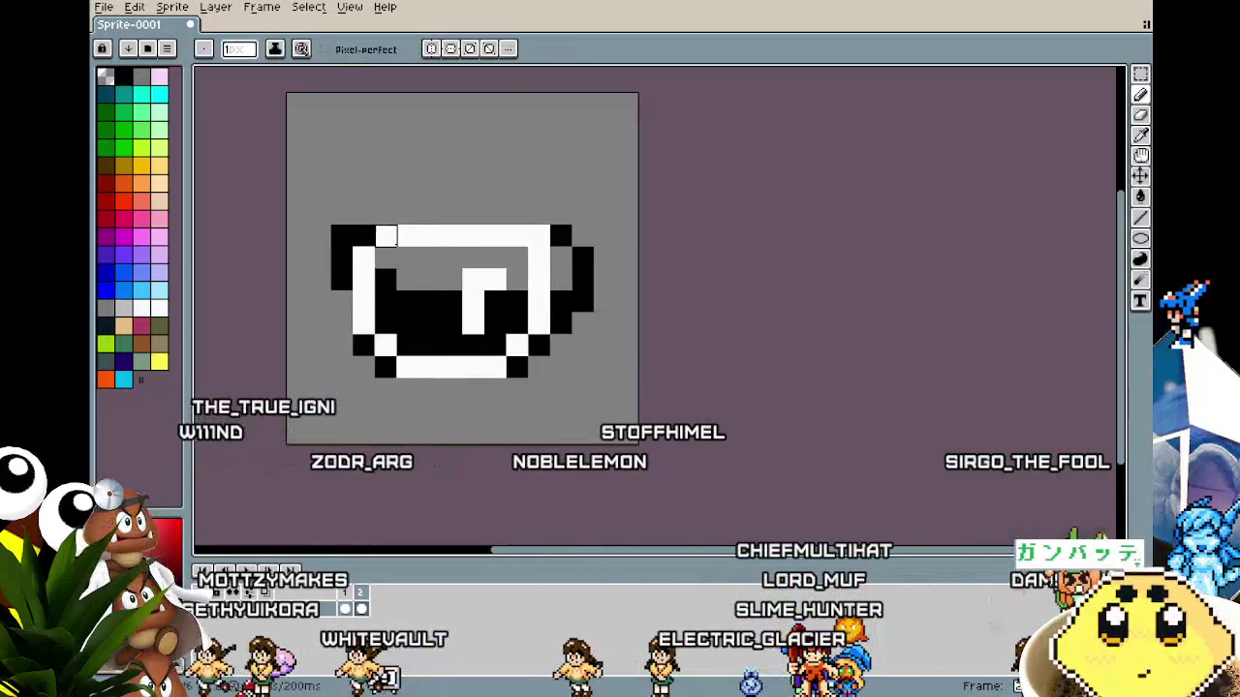
left_click_drag(398, 235, 526, 235)
Draw a black bar across the cup's top and add white pixels to the rim.
scroll(341, 479, "down", 2)
scroll(345, 474, "down", 2)
scroll(347, 472, "up", 2)
scroll(354, 450, "up", 1)
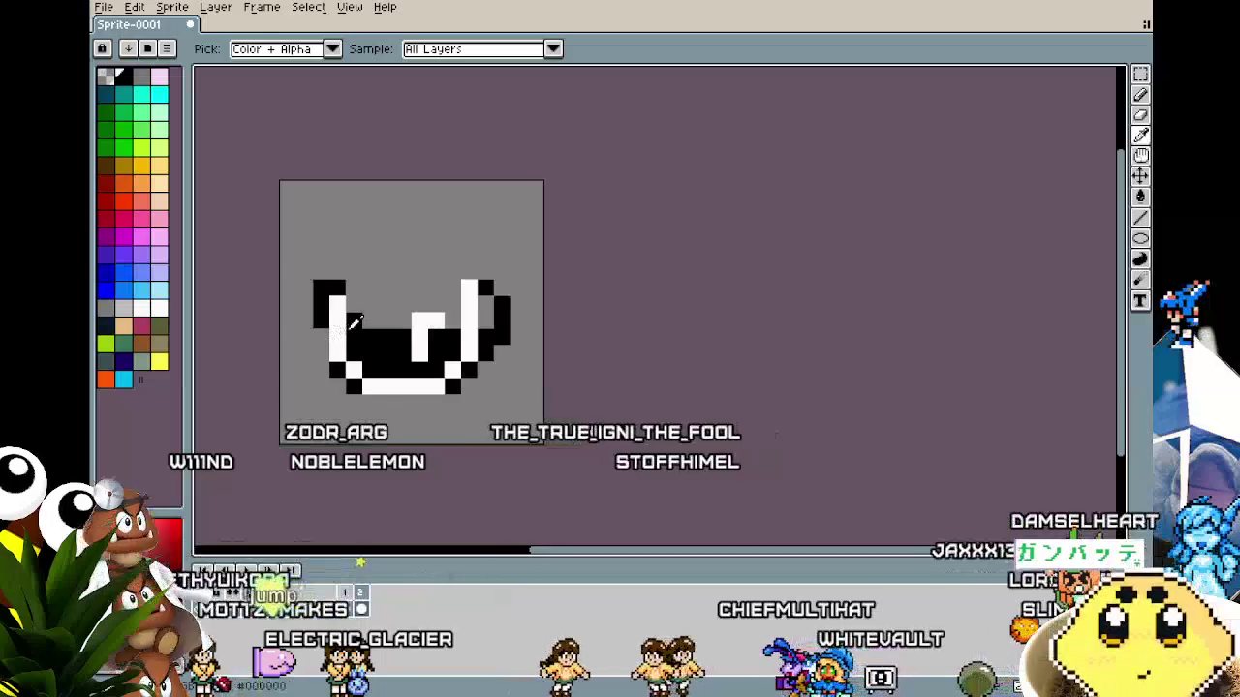
left_click(338, 298, "alt")
left_click(321, 290, "alt")
left_click_drag(384, 270, 438, 270)
left_click(339, 300, "alt")
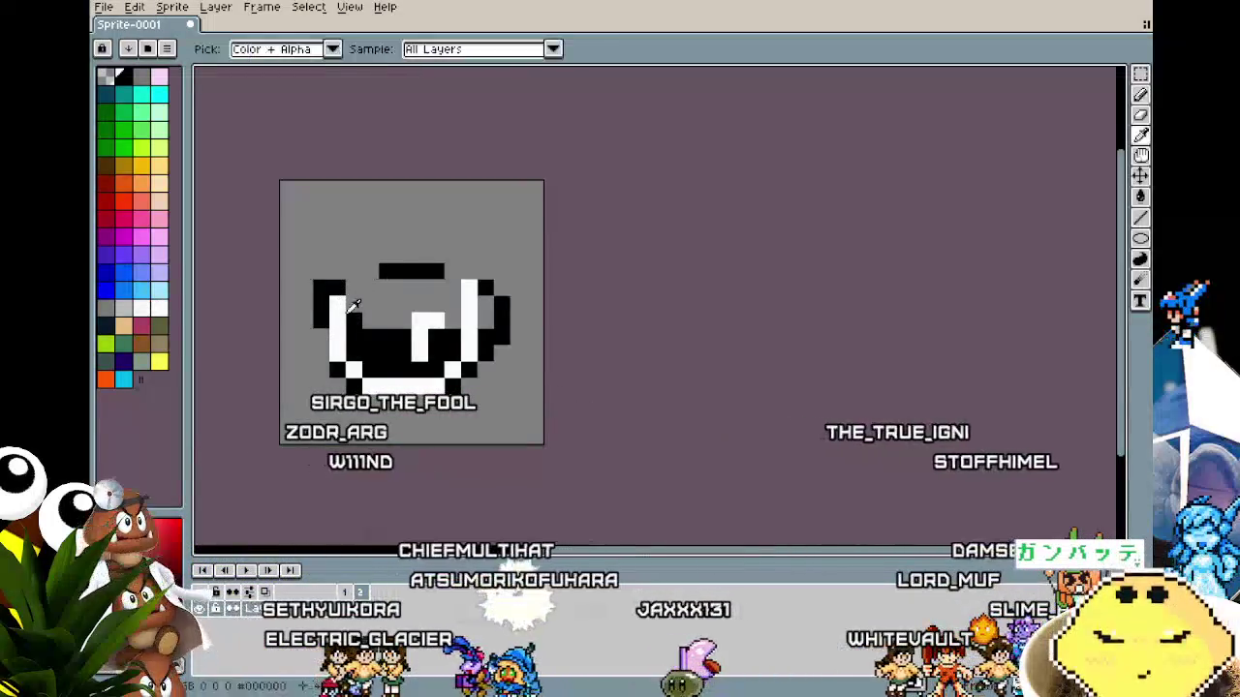
left_click(371, 287)
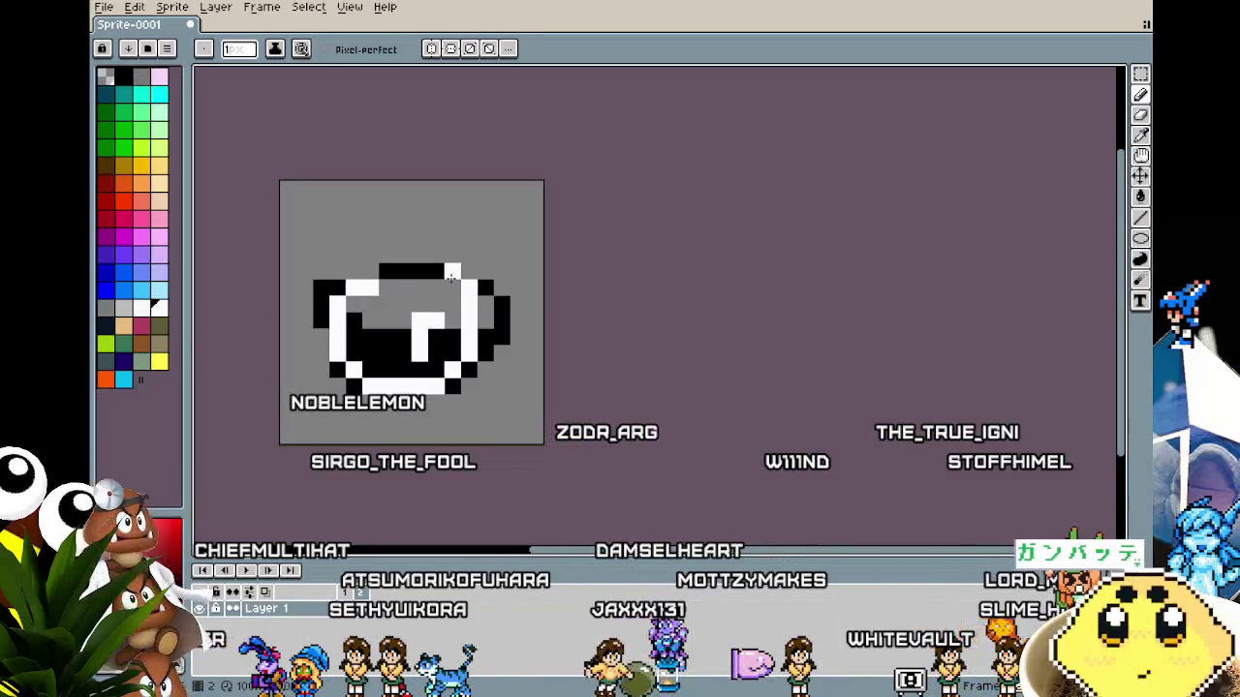
scroll(426, 353, "down", 2)
key("ctrl+z")
scroll(378, 401, "up", 2)
scroll(378, 402, "up", 1)
key("ctrl+y")
Undo two wrong strokes and extend the black top bar one pixel left.
key("i")
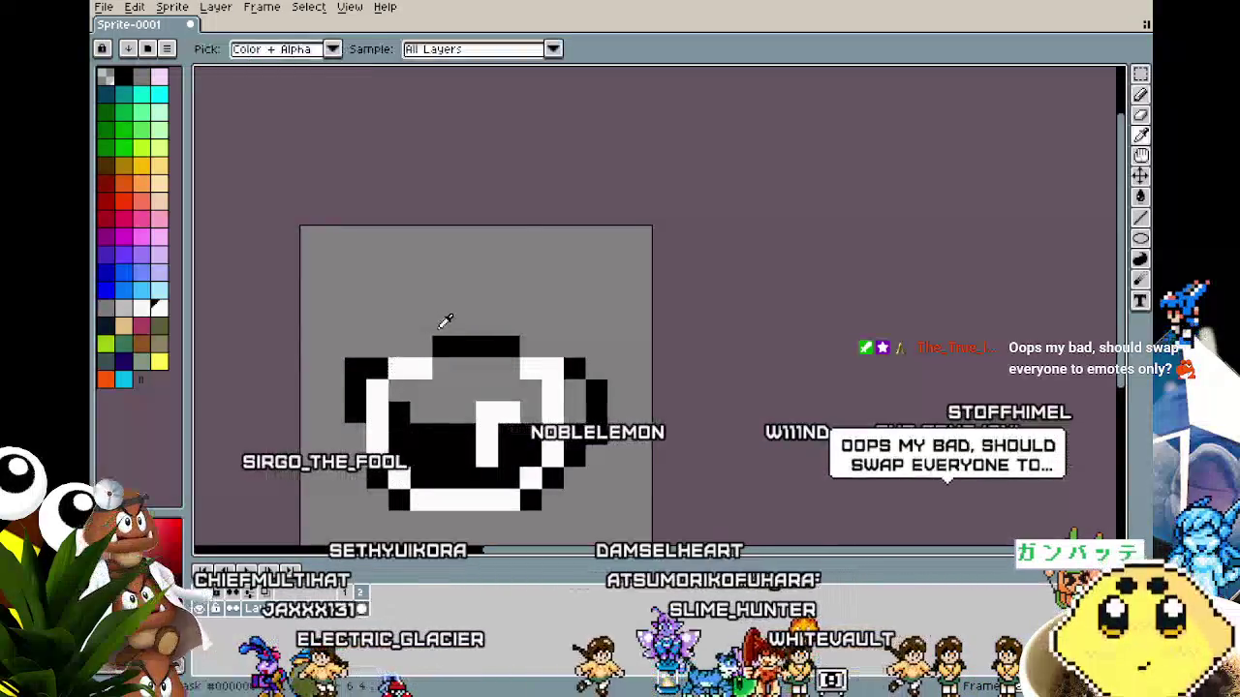
mouse_move(421, 348)
left_mouse_down()
mouse_move(399, 348)
mouse_move(399, 368)
left_mouse_up()
left_click(443, 320, "alt")
key("ctrl+z")
key("ctrl+z")
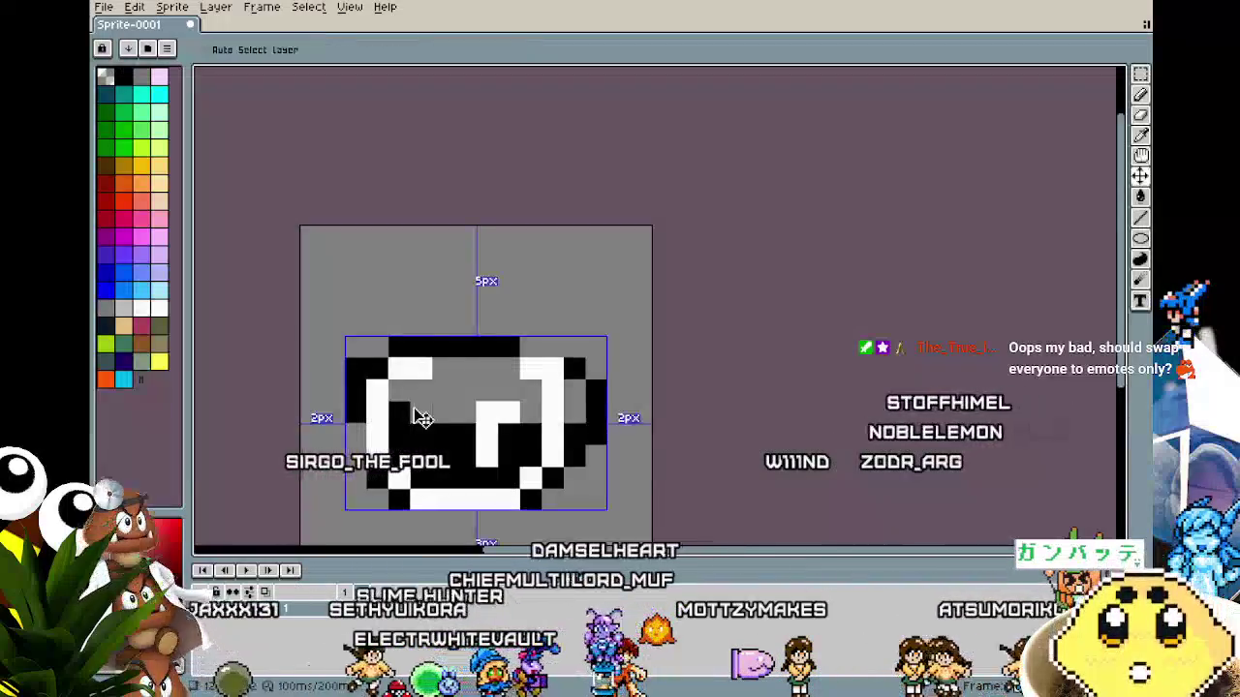
key("ctrl+z")
left_click(421, 347)
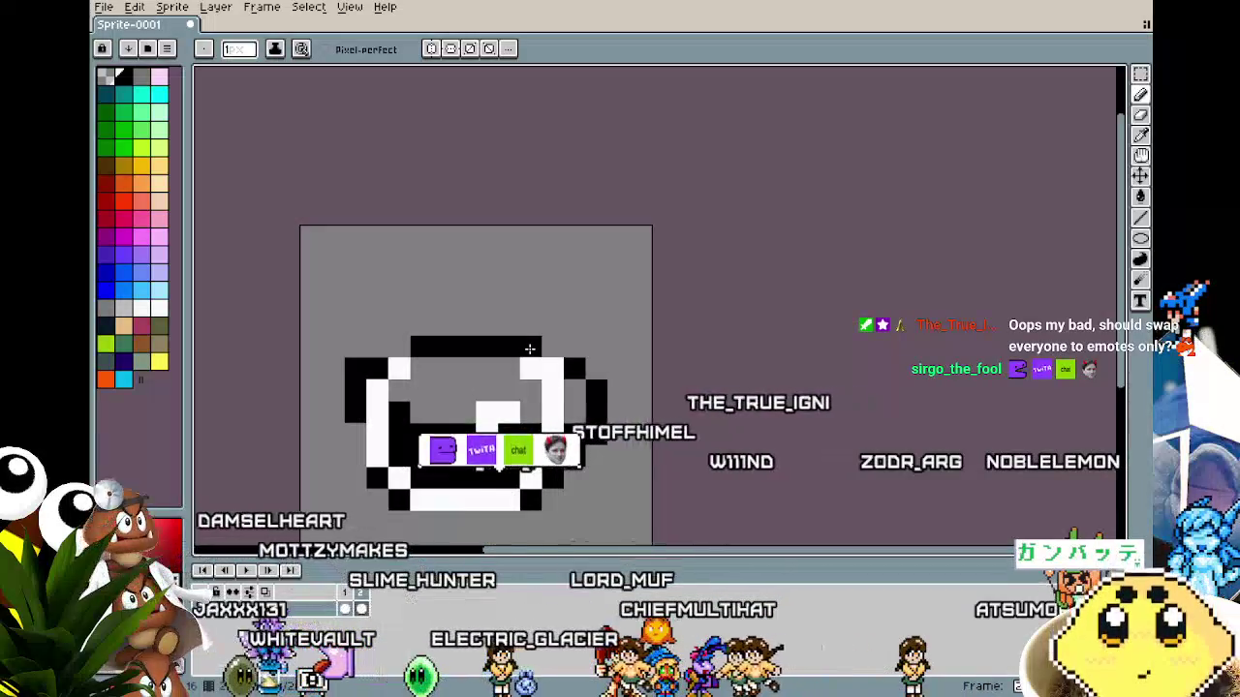
Sample white from the sprite and whiten a grey pixel inside the cup.
key("alt")
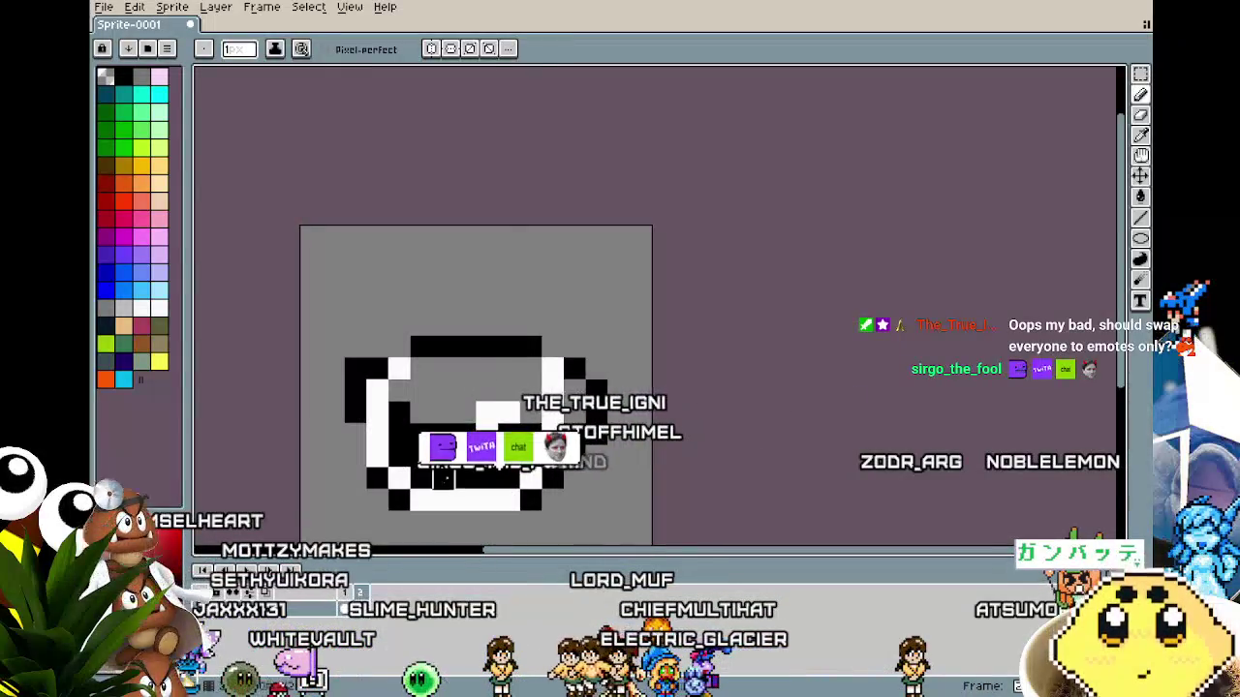
scroll(455, 492, "down", 4)
scroll(436, 513, "up", 5)
key("alt")
left_click(604, 287, "alt")
left_click(548, 269)
scroll(373, 436, "down", 5)
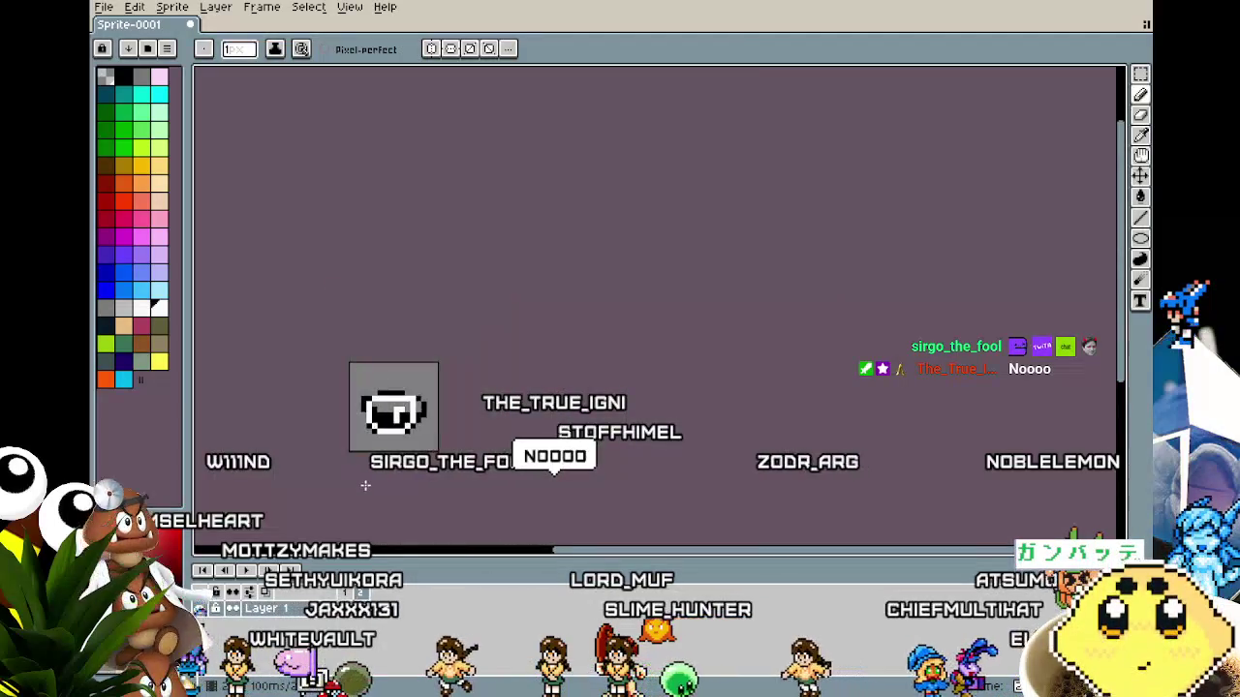
scroll(353, 494, "up", 4)
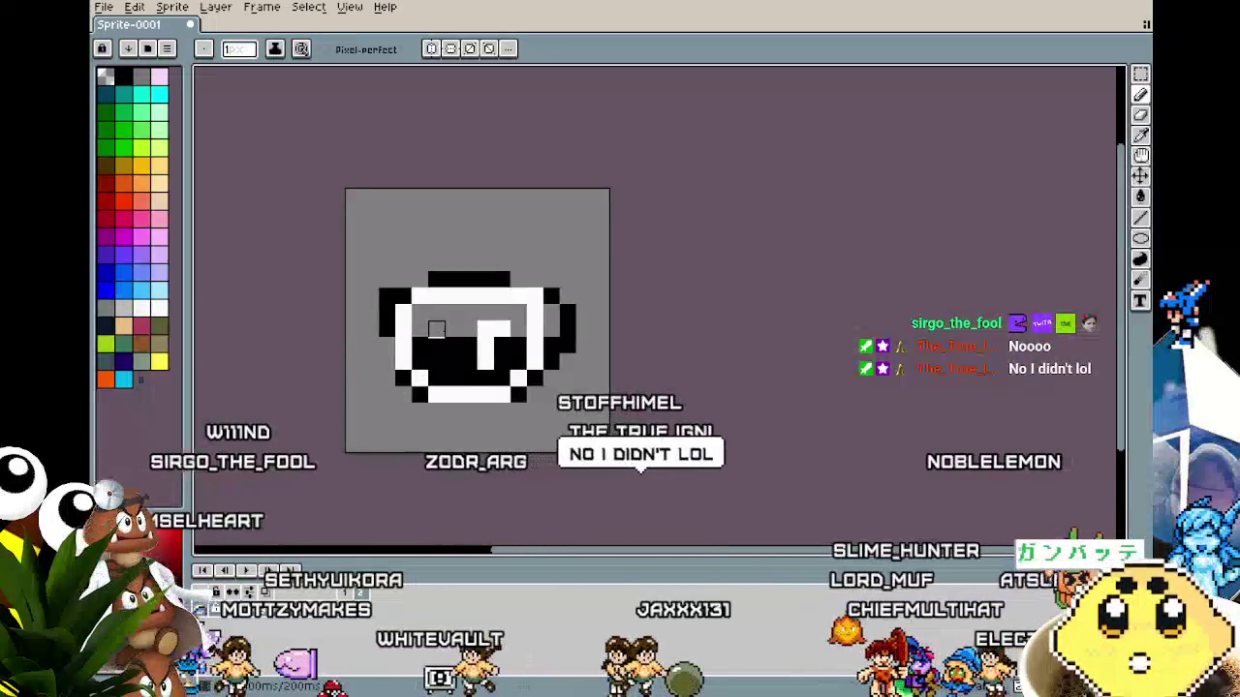
scroll(365, 455, "down", 2)
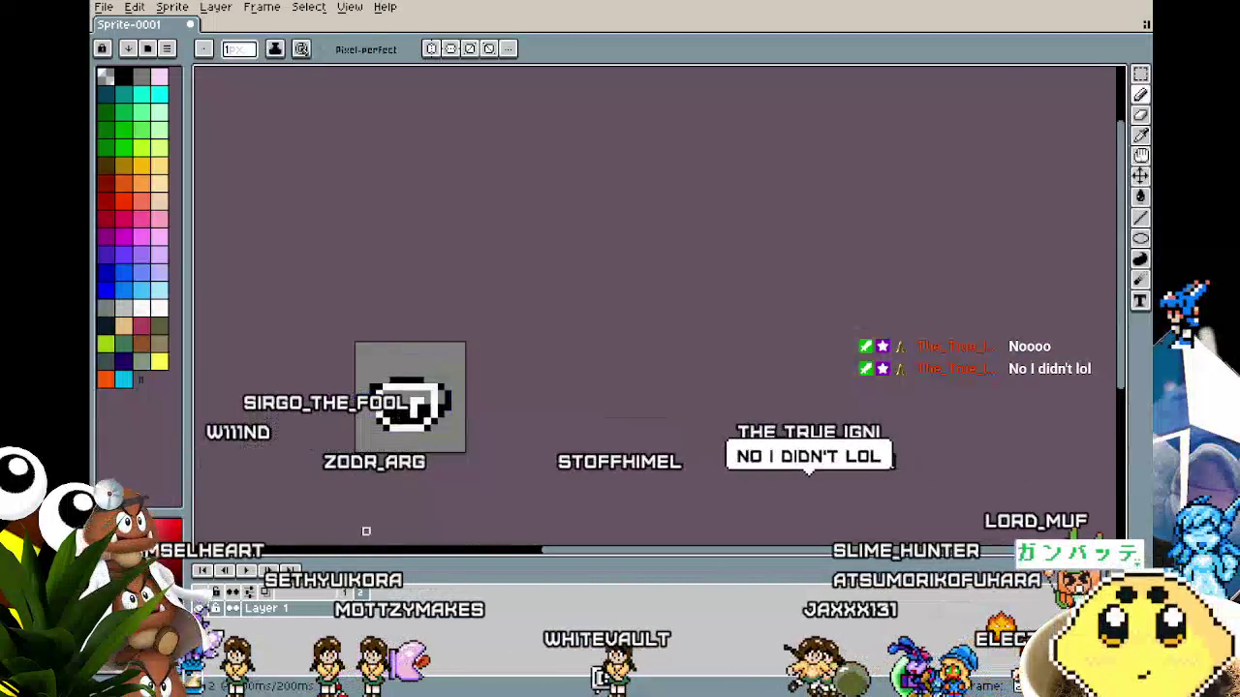
scroll(367, 513, "up", 2)
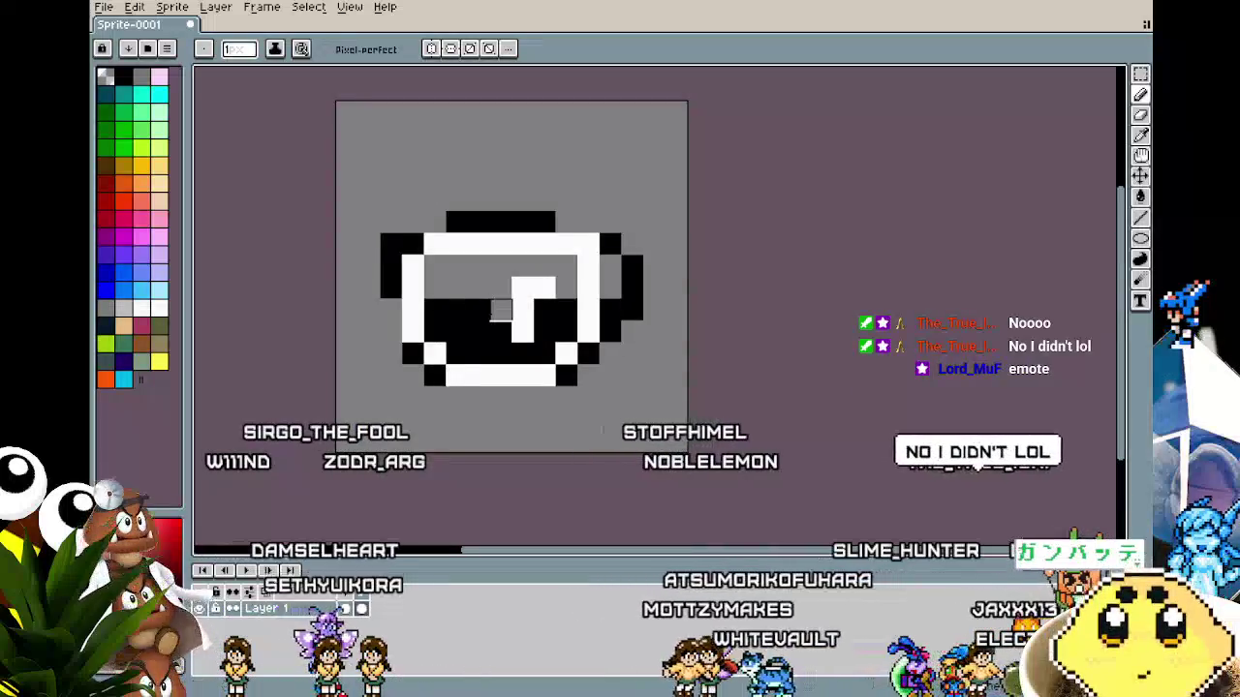
scroll(457, 397, "down", 2)
mouse_move(471, 429)
left_mouse_down()
mouse_move(443, 401)
mouse_move(520, 379)
mouse_move(542, 390)
left_mouse_up()
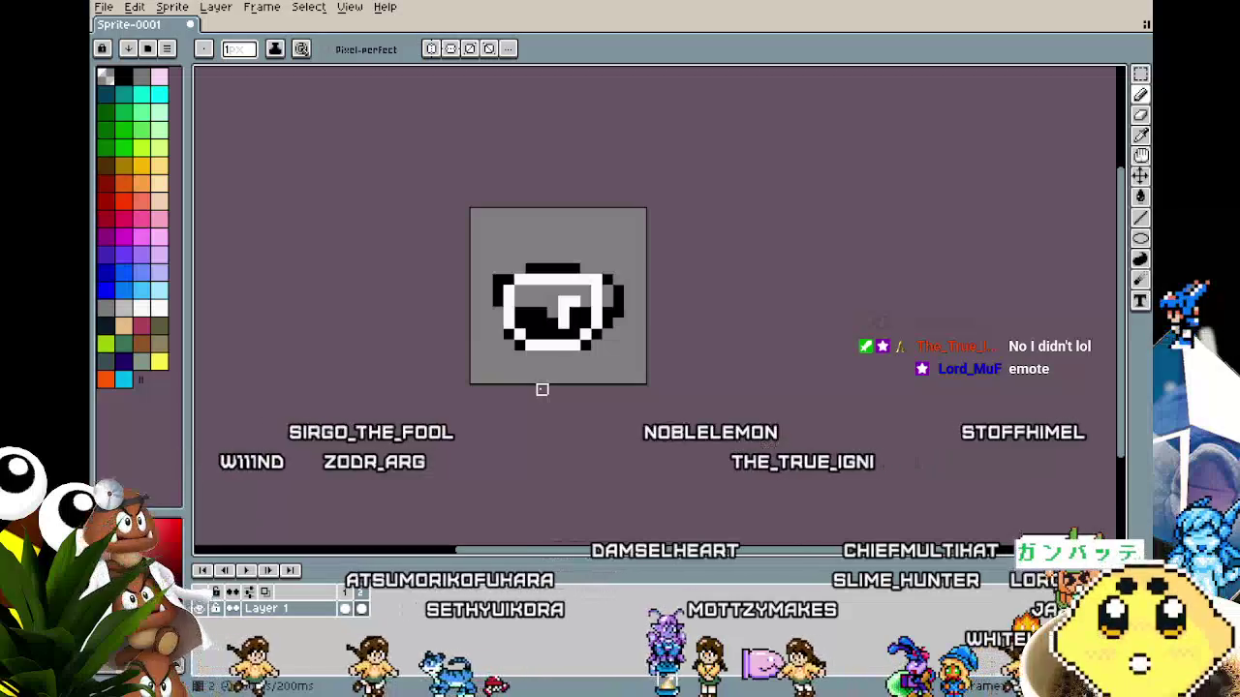
Blacken a white pixel on the cup's upper-left rim and recenter the sprite.
scroll(541, 391, "up", 1)
scroll(540, 395, "up", 1)
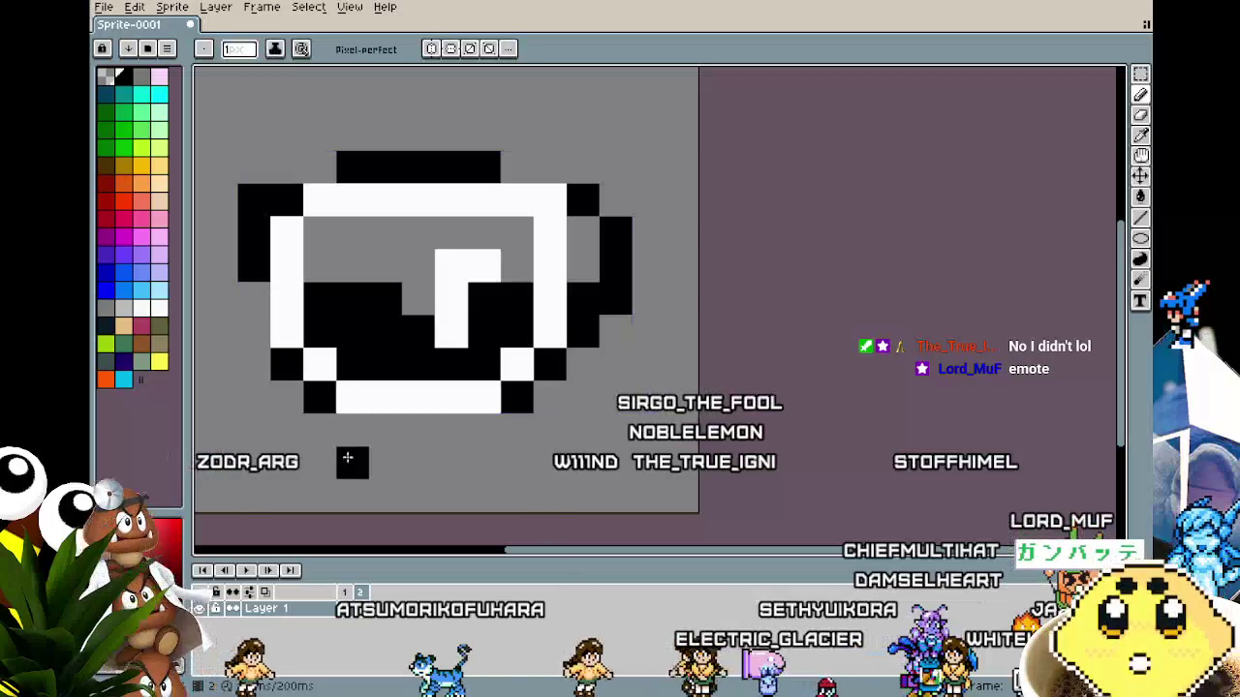
scroll(339, 455, "down", 4)
scroll(331, 486, "up", 3)
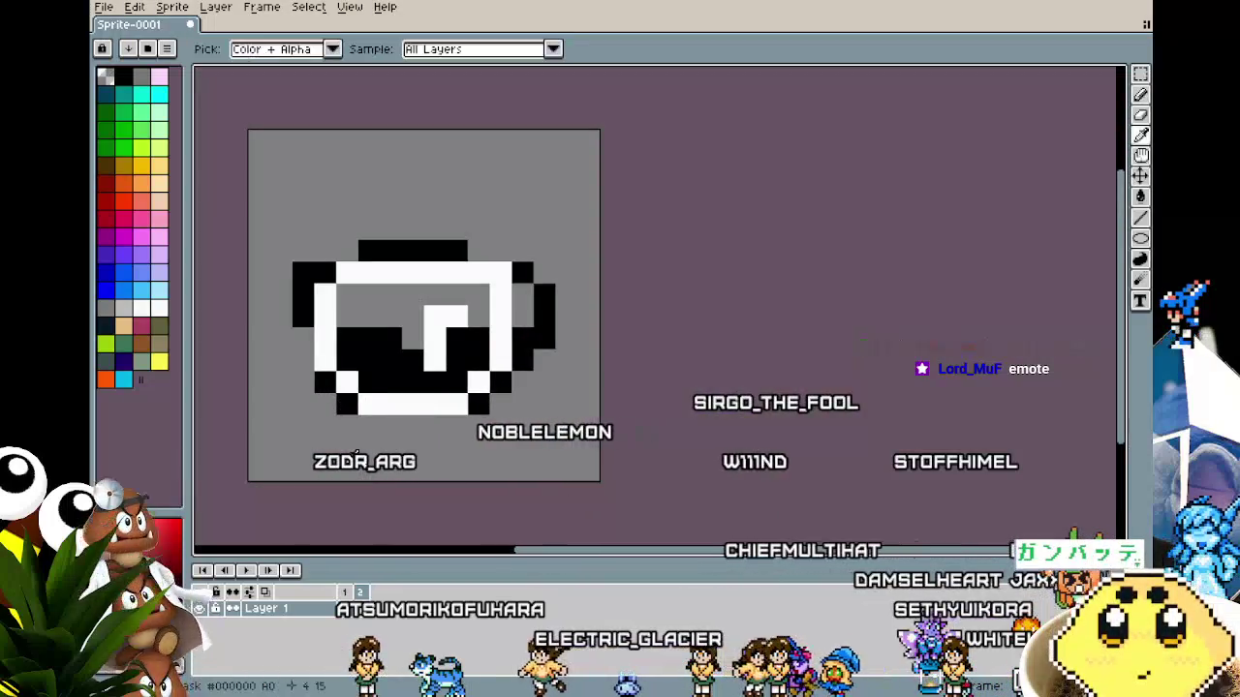
scroll(262, 531, "down", 1)
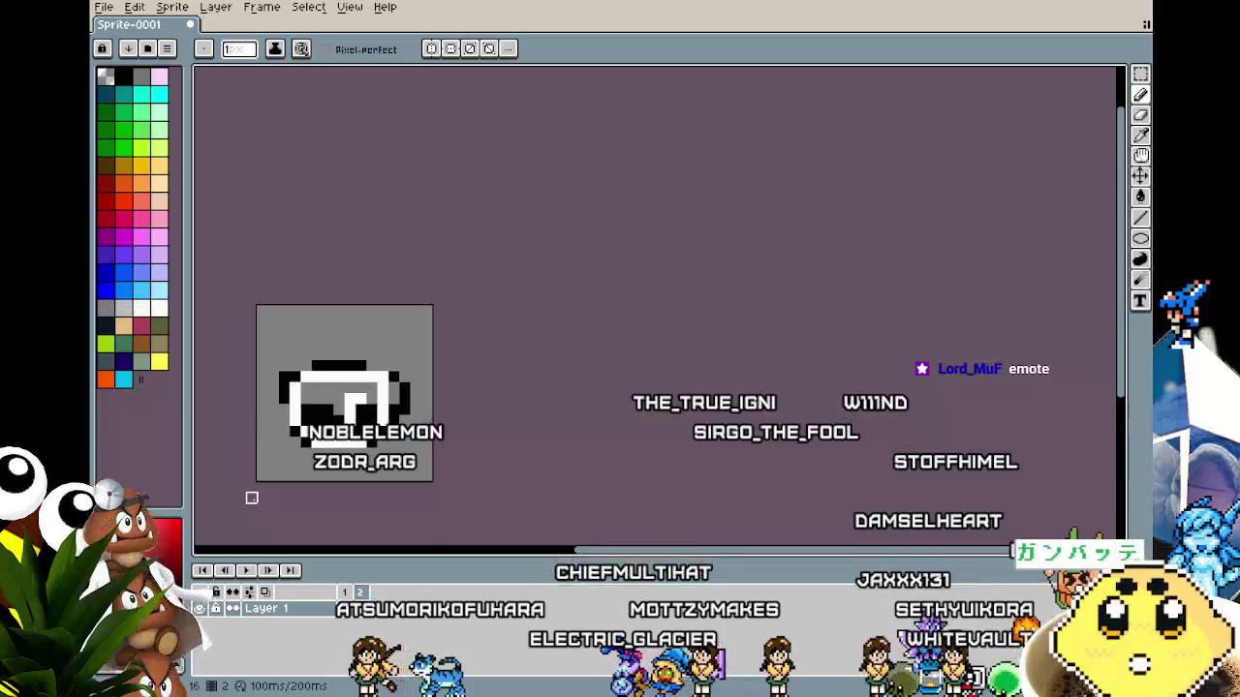
scroll(252, 498, "up", 1)
key("i")
key("b")
left_click(355, 273)
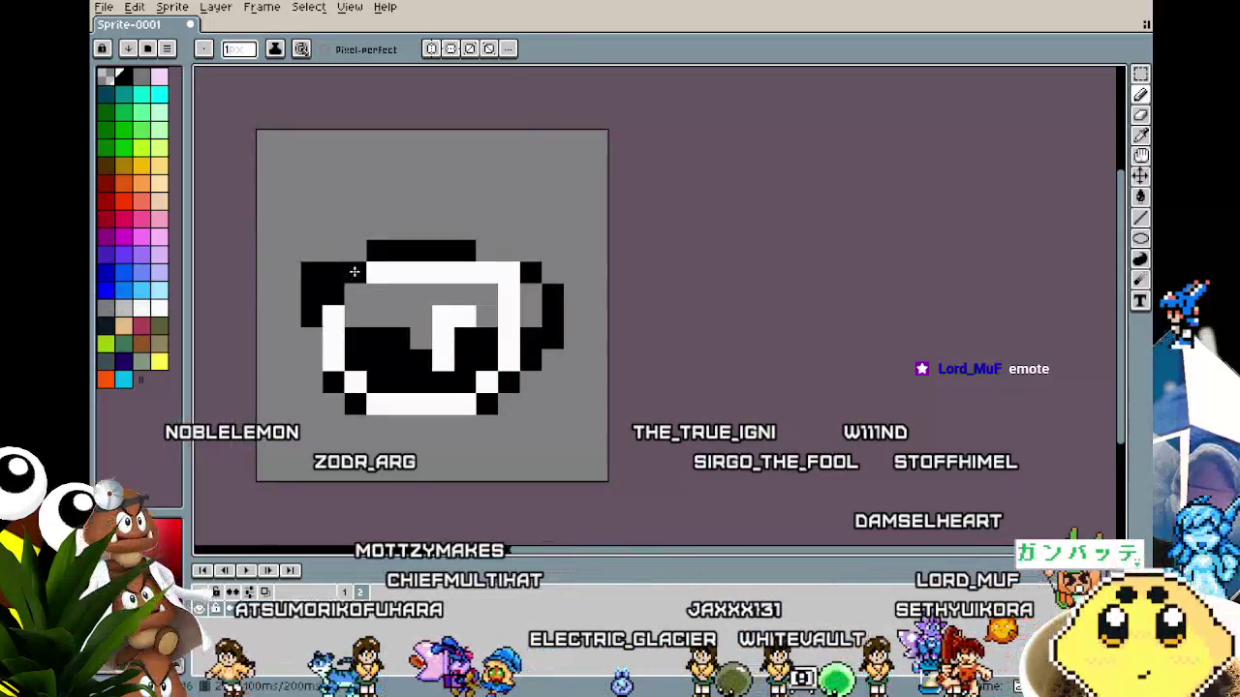
scroll(296, 459, "down", 6)
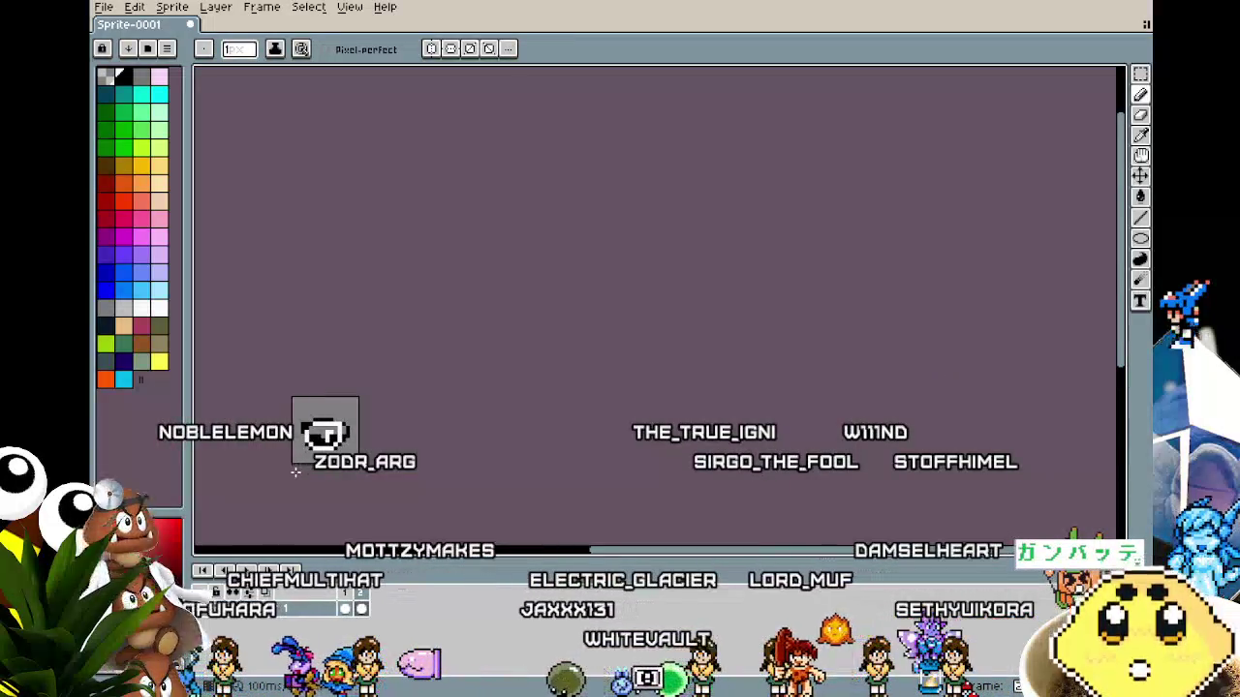
scroll(295, 471, "up", 5)
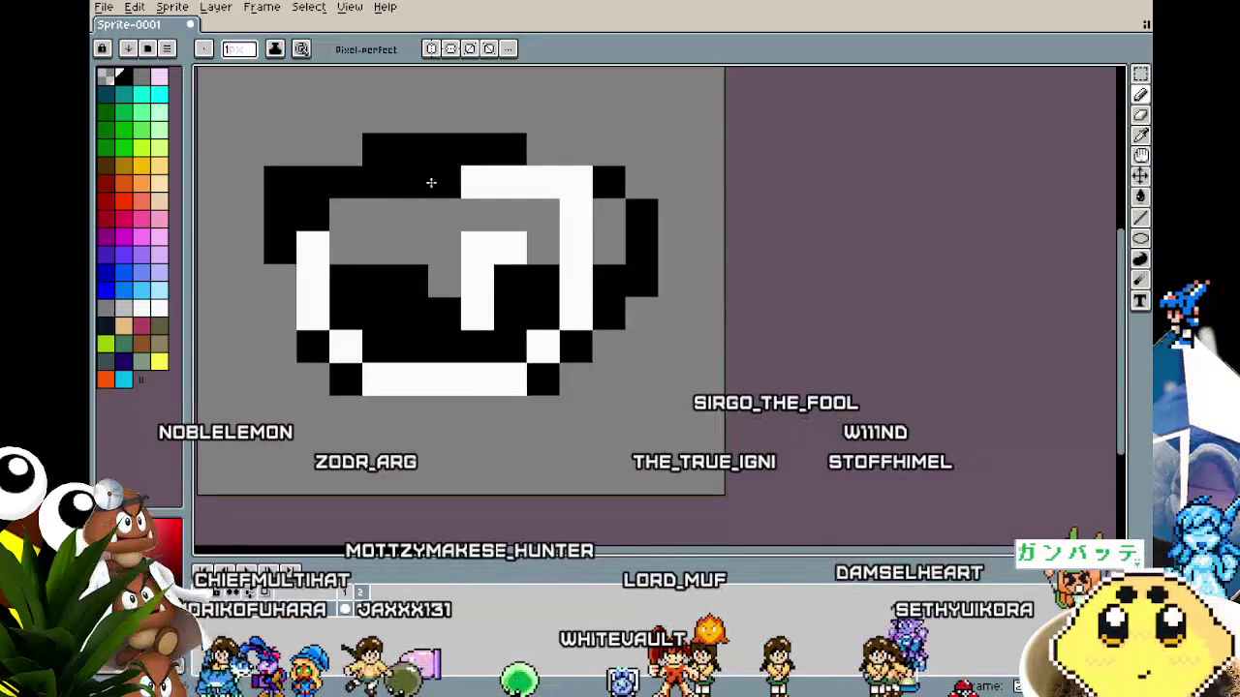
scroll(423, 443, "down", 3)
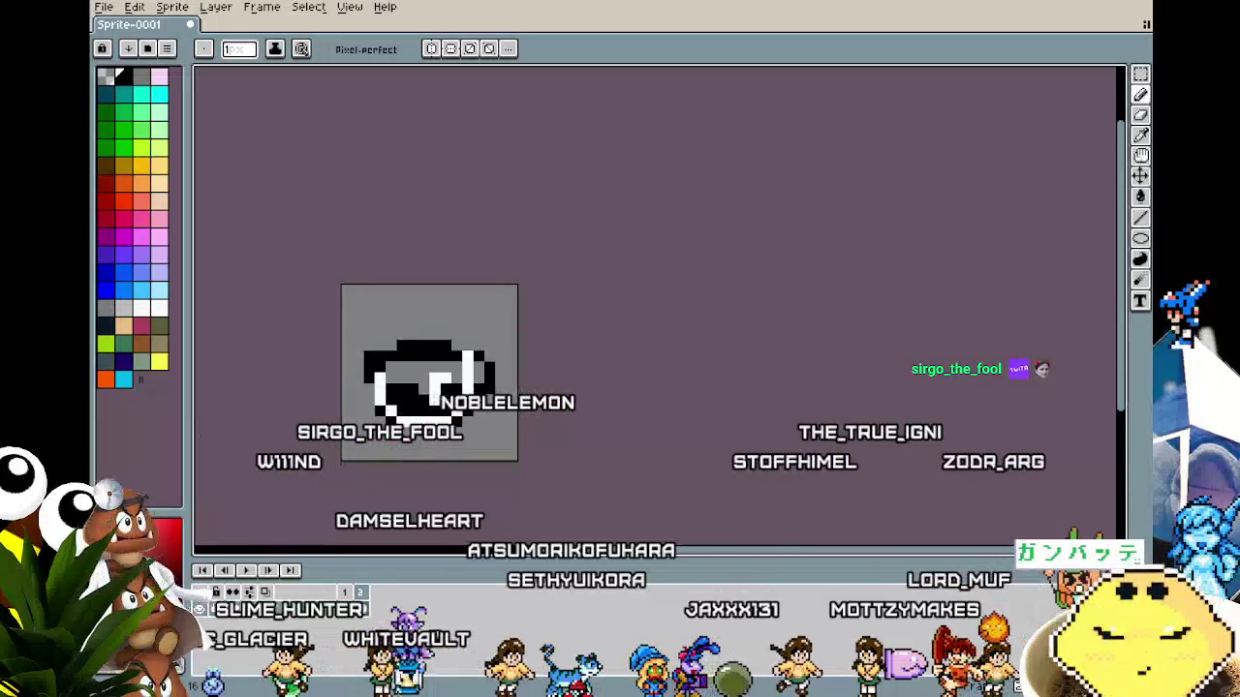
left_click_drag(590, 498, 704, 454)
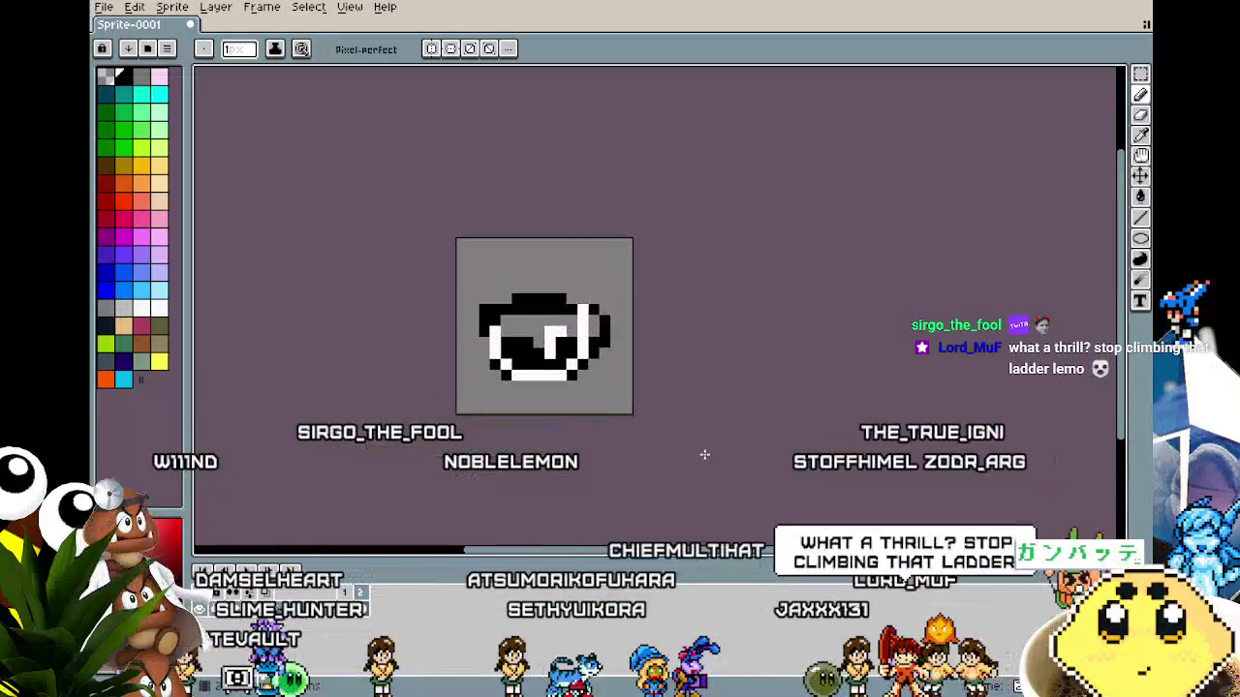
Compare the face and cup frames, then blacken the top pixel of the cup's right white column.
key("Left")
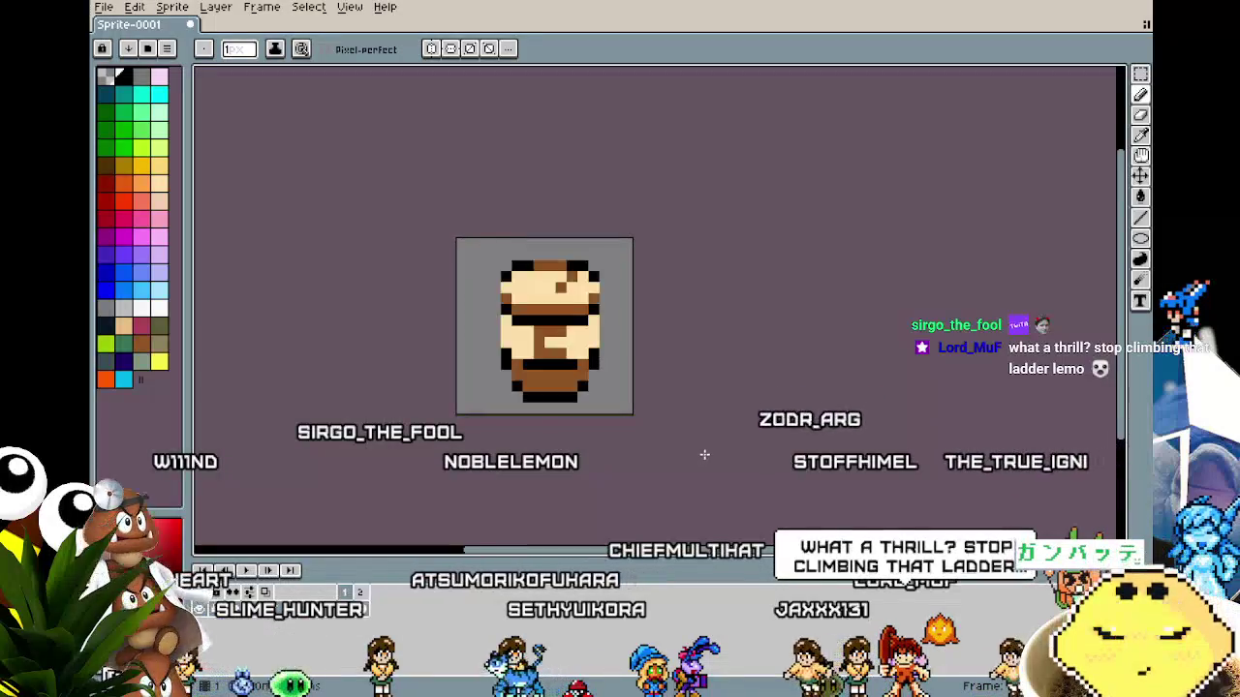
key("Left")
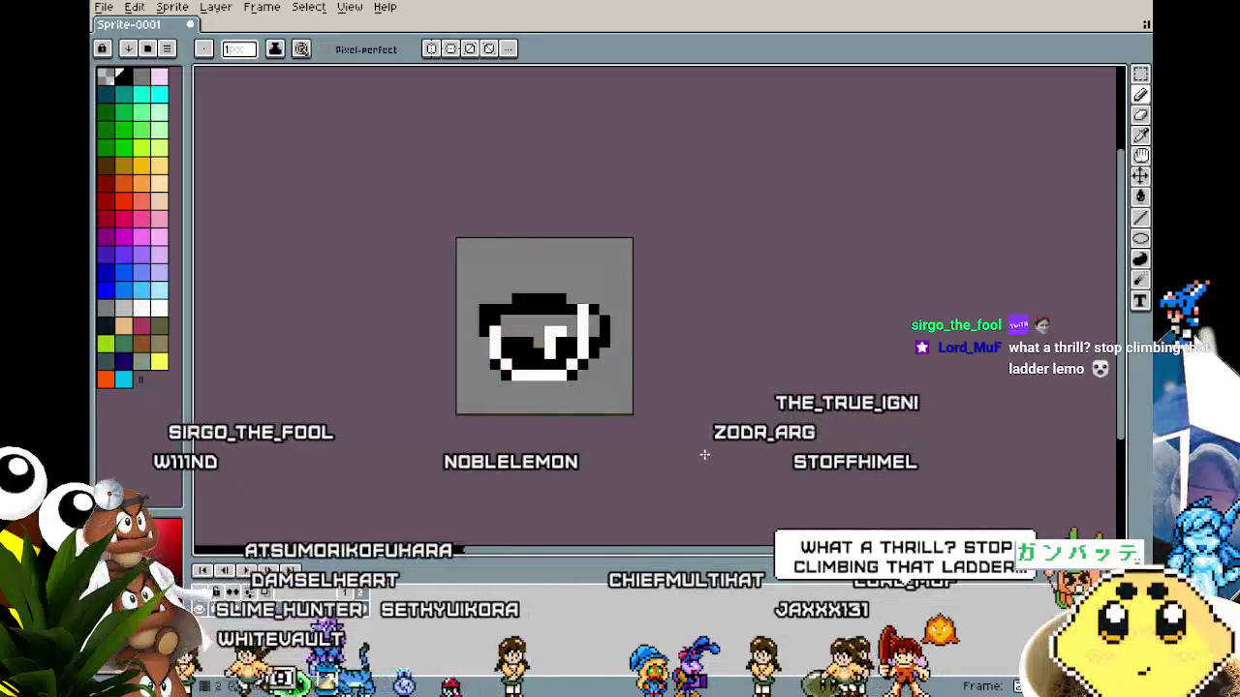
key("Left")
key("Left")
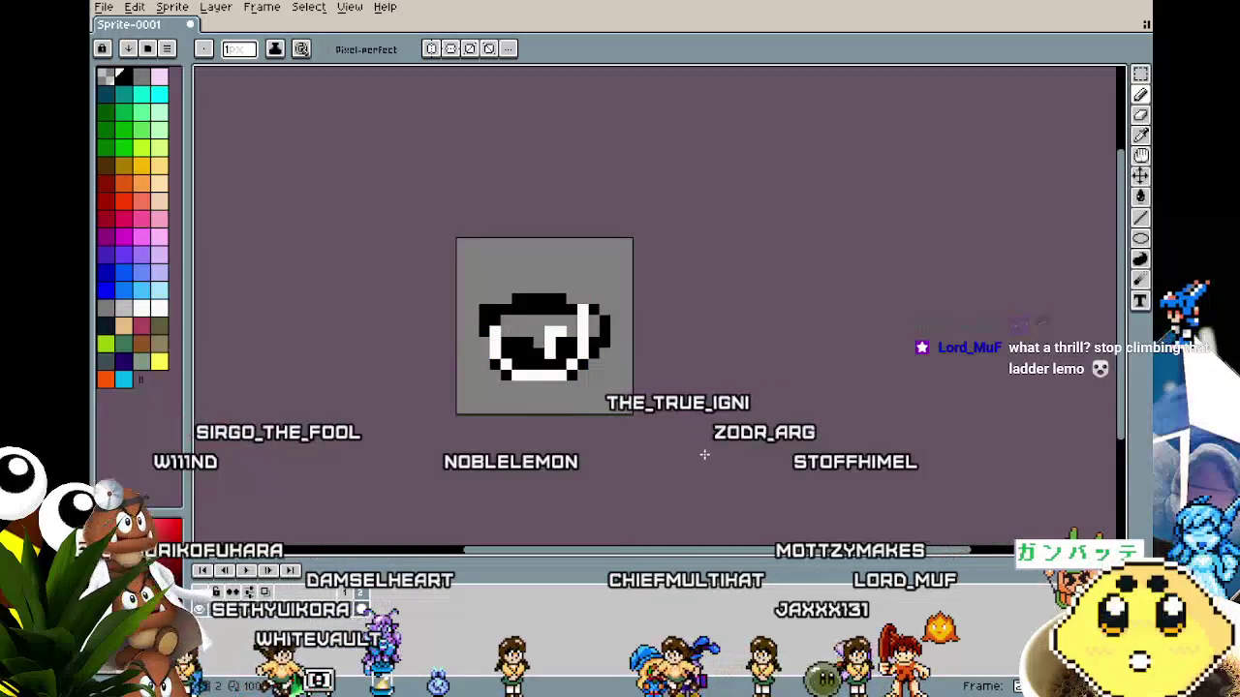
scroll(632, 413, "up", 1)
left_click(560, 257)
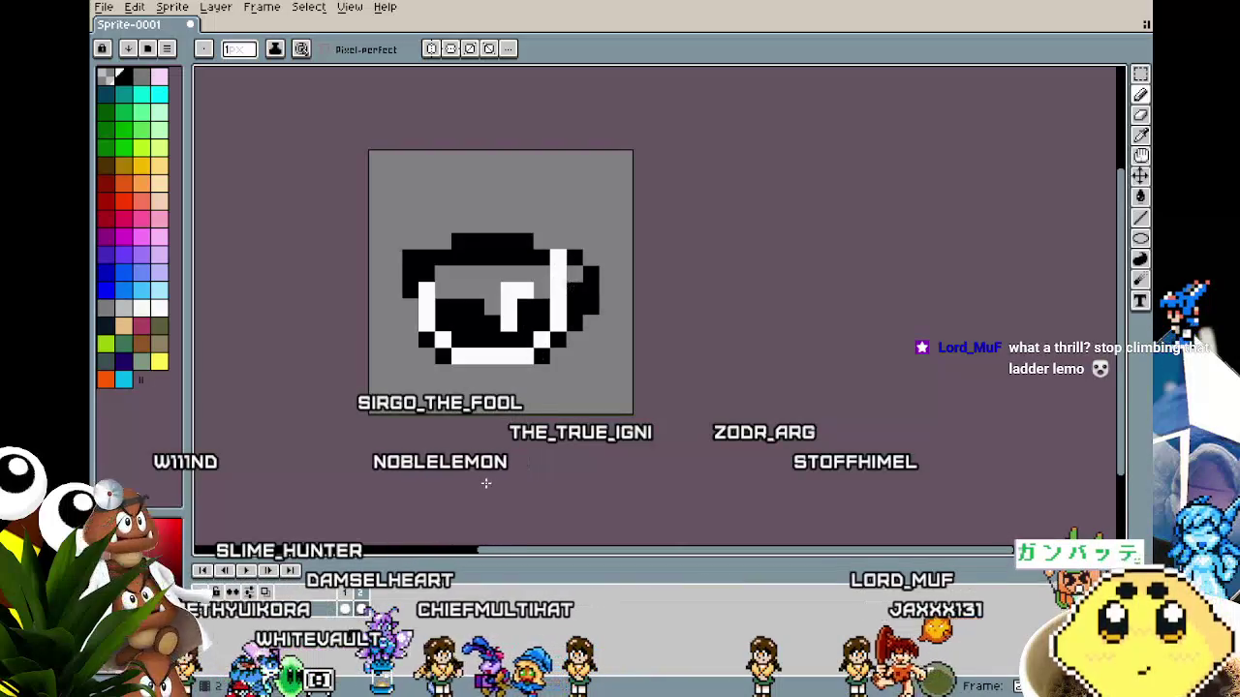
scroll(487, 482, "down", 2)
scroll(521, 392, "up", 2)
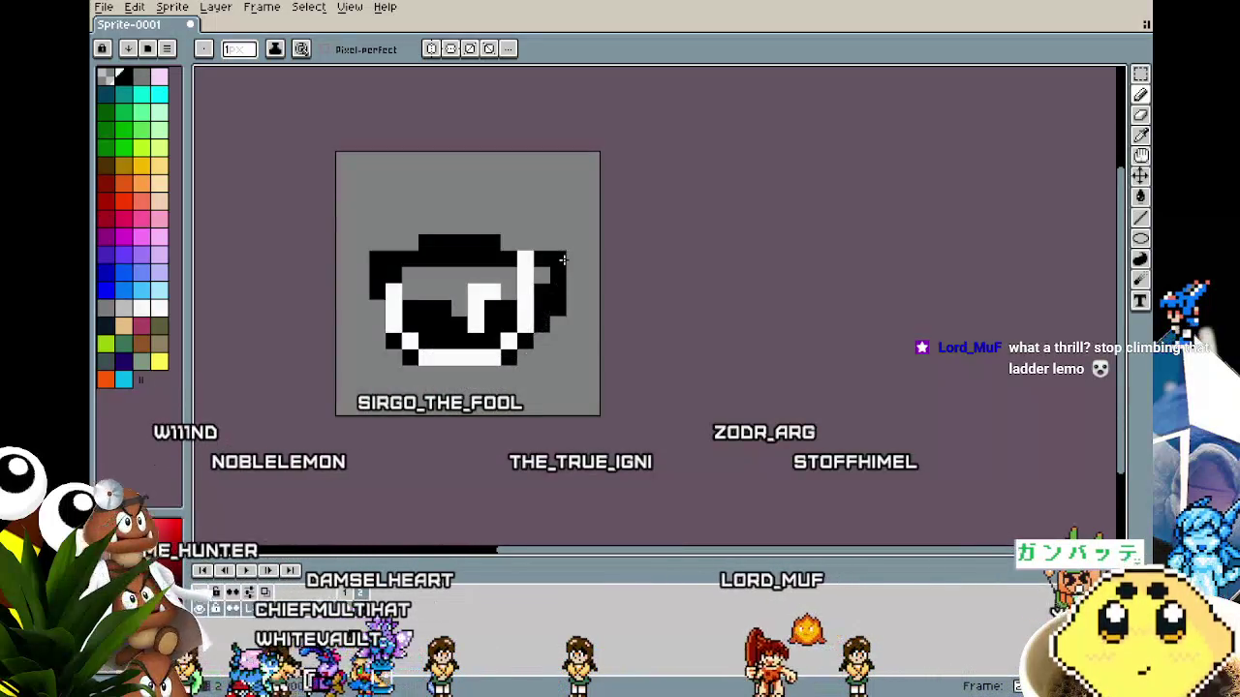
scroll(508, 407, "down", 3)
scroll(523, 451, "up", 2)
key("i")
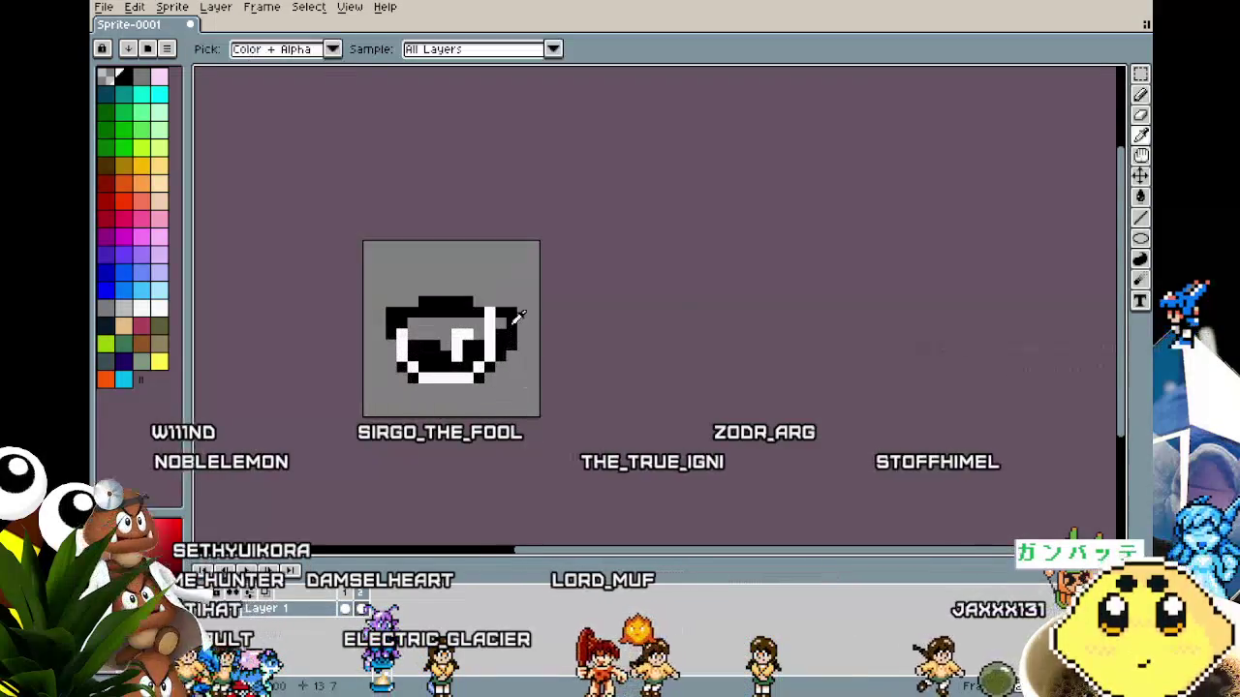
key("b")
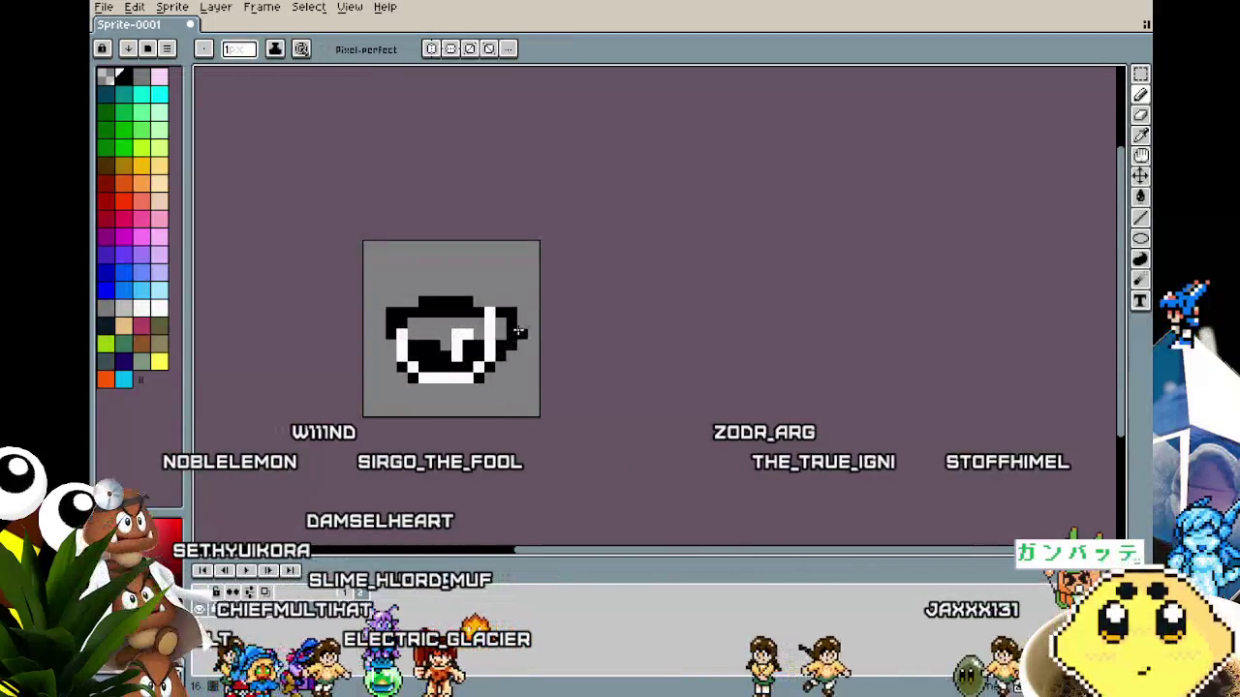
Move a low white pixel inside the cup higher up as a highlight.
mouse_move(503, 469)
left_mouse_down()
mouse_move(468, 471)
mouse_move(570, 473)
left_mouse_up()
scroll(557, 414, "up", 1)
scroll(551, 409, "down", 2)
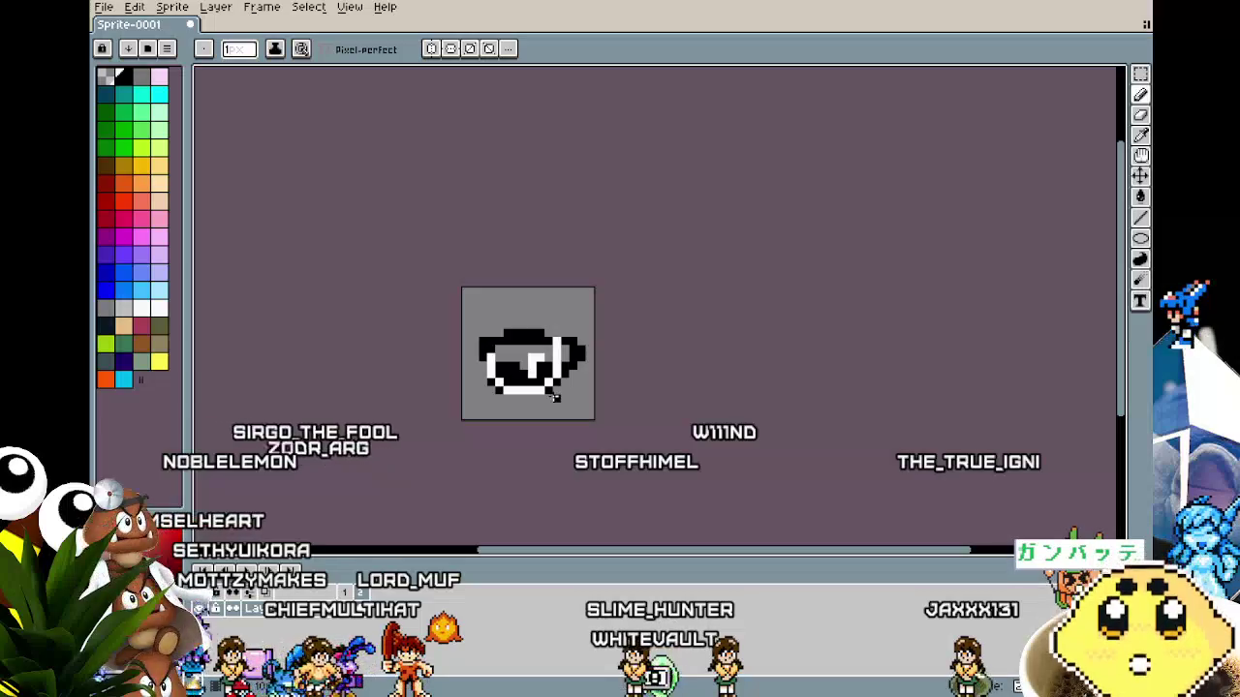
mouse_move(527, 439)
left_mouse_down()
mouse_move(456, 449)
mouse_move(526, 440)
mouse_move(476, 437)
mouse_move(505, 442)
left_mouse_up()
scroll(503, 441, "up", 4)
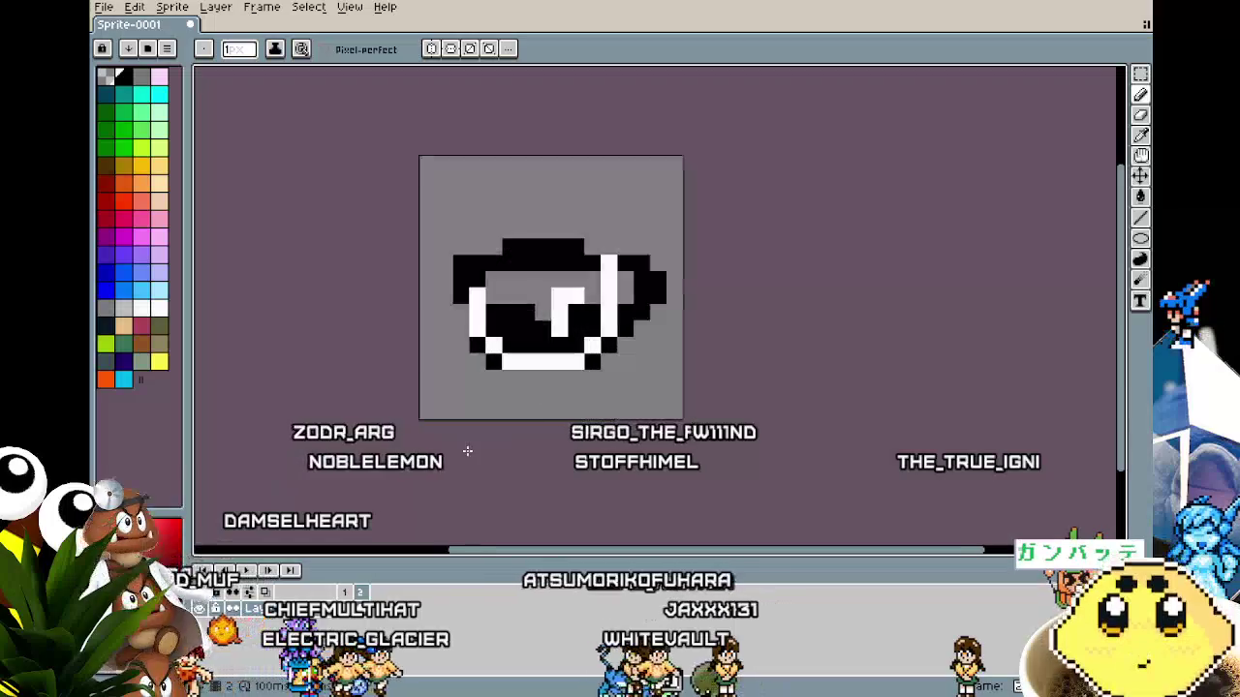
scroll(415, 429, "up", 2)
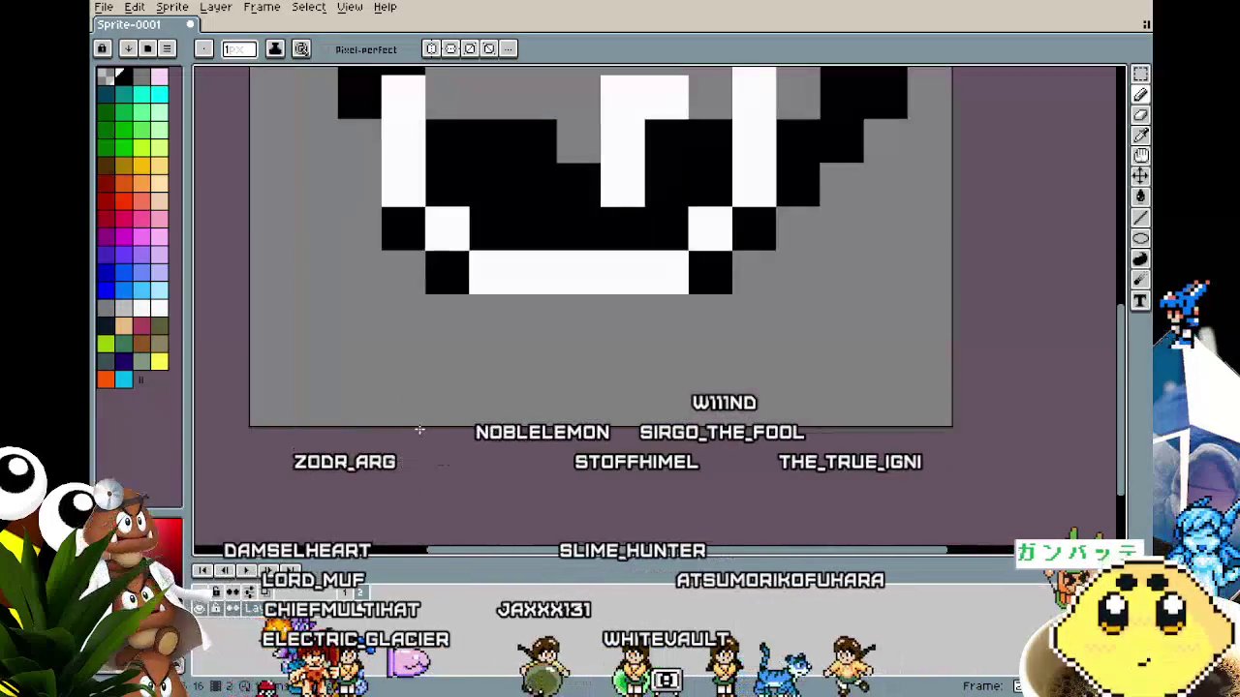
scroll(419, 429, "down", 2)
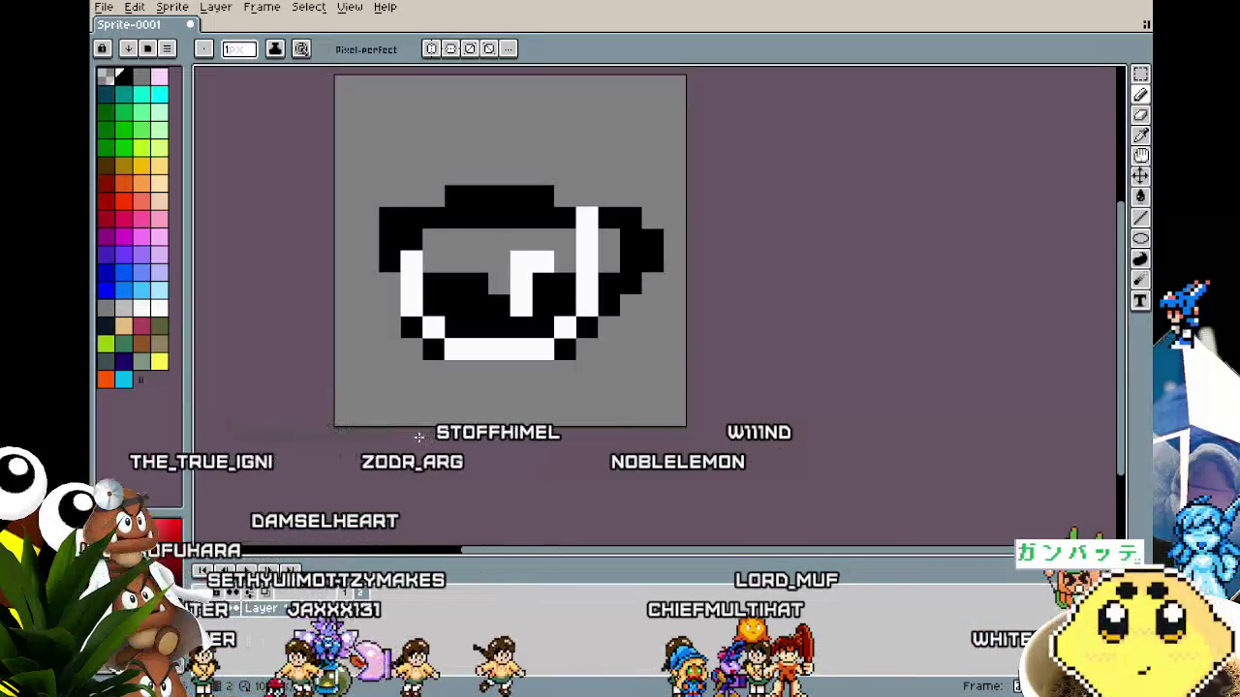
left_click_drag(419, 438, 378, 437)
scroll(407, 292, "up", 1)
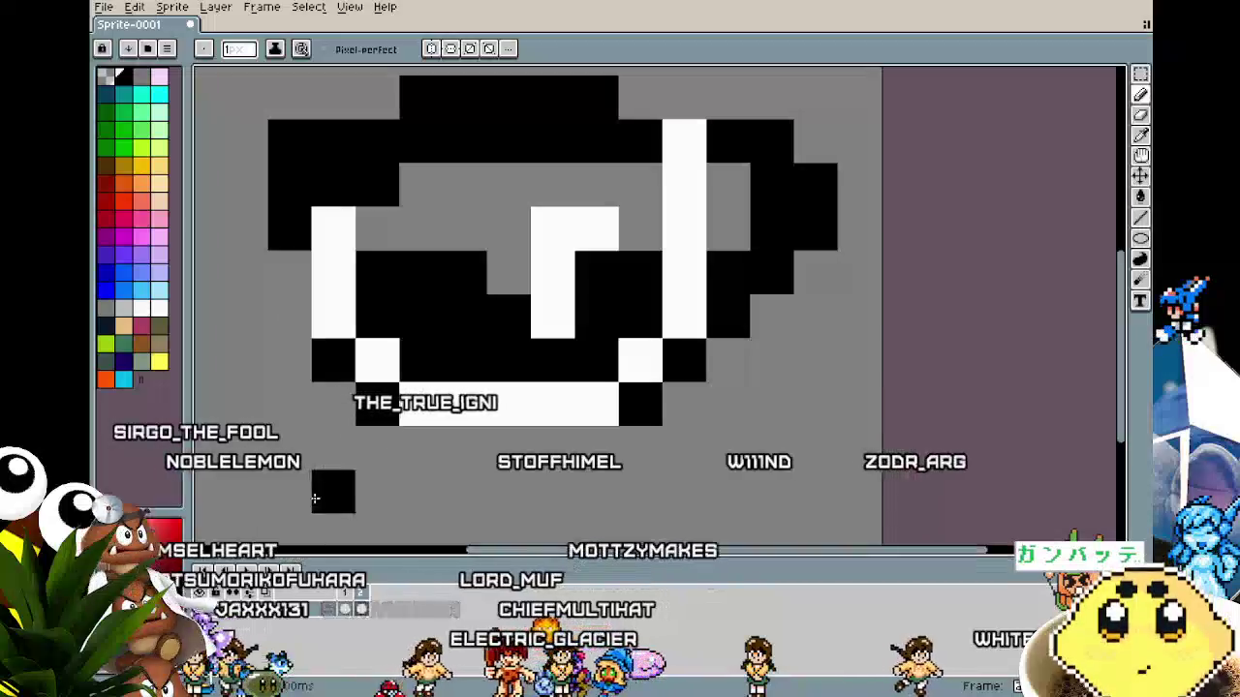
scroll(316, 496, "down", 4)
scroll(296, 514, "up", 4)
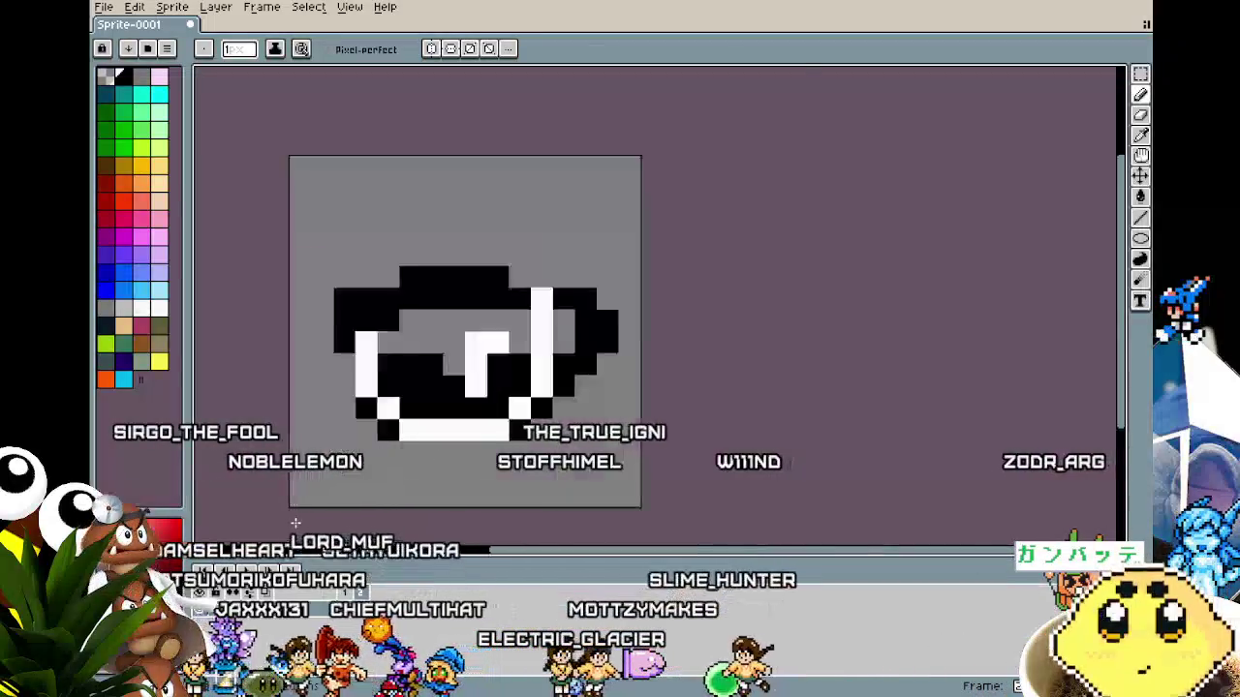
key("i")
key("b")
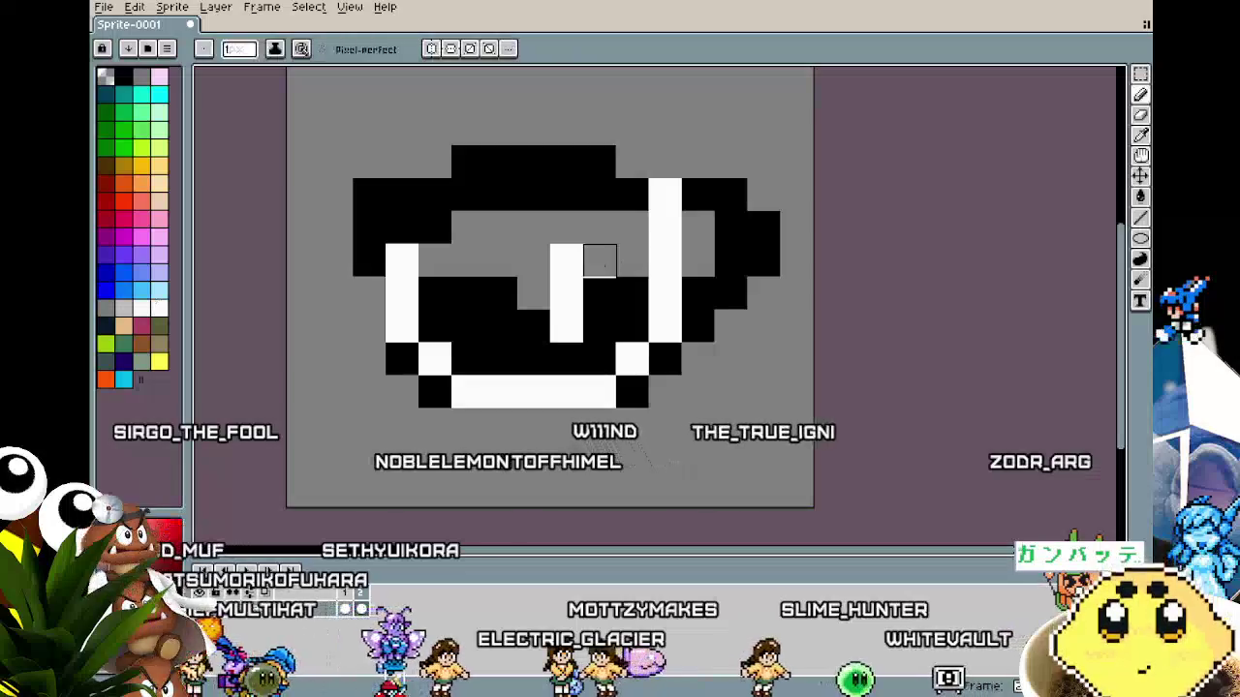
left_click(598, 259, "alt")
left_click(592, 233)
Sample black from the sprite and shift another white highlight pixel further left.
scroll(503, 489, "down", 4)
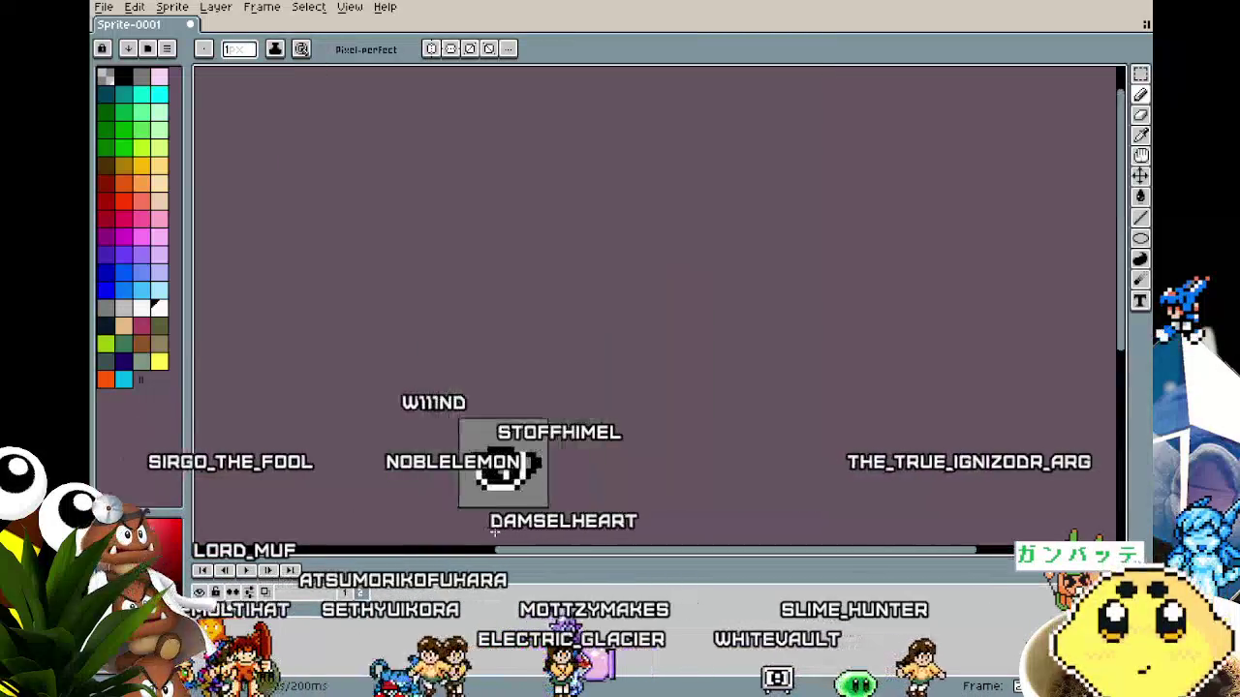
scroll(498, 475, "up", 1)
key("i")
left_click(496, 452, "alt")
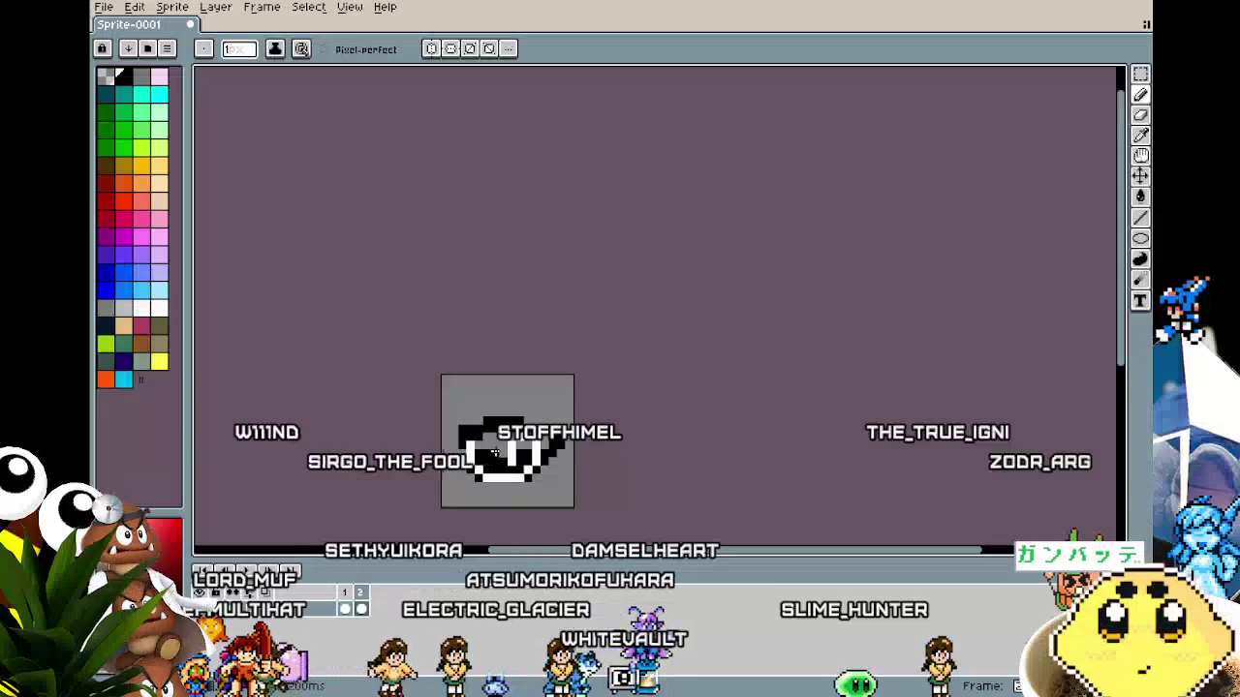
left_click_drag(463, 531, 438, 363)
scroll(444, 339, "up", 1)
scroll(475, 238, "up", 1)
left_click(493, 354, "alt")
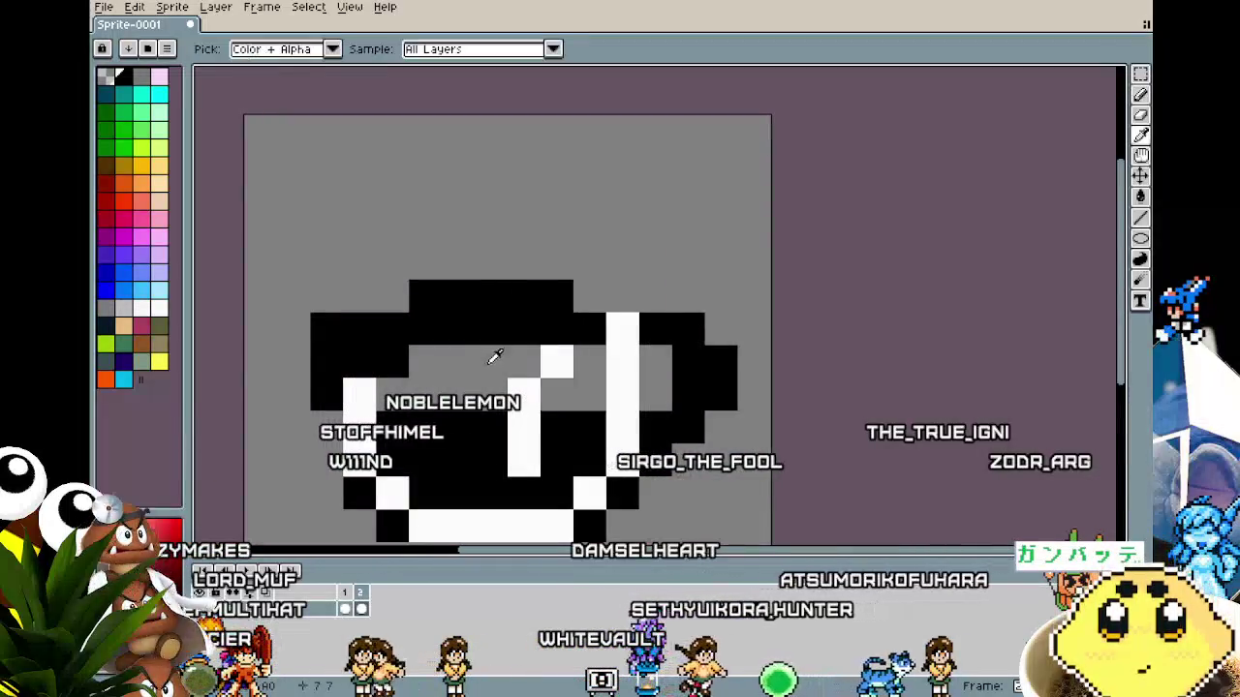
left_click(545, 358)
left_click(529, 398, "alt")
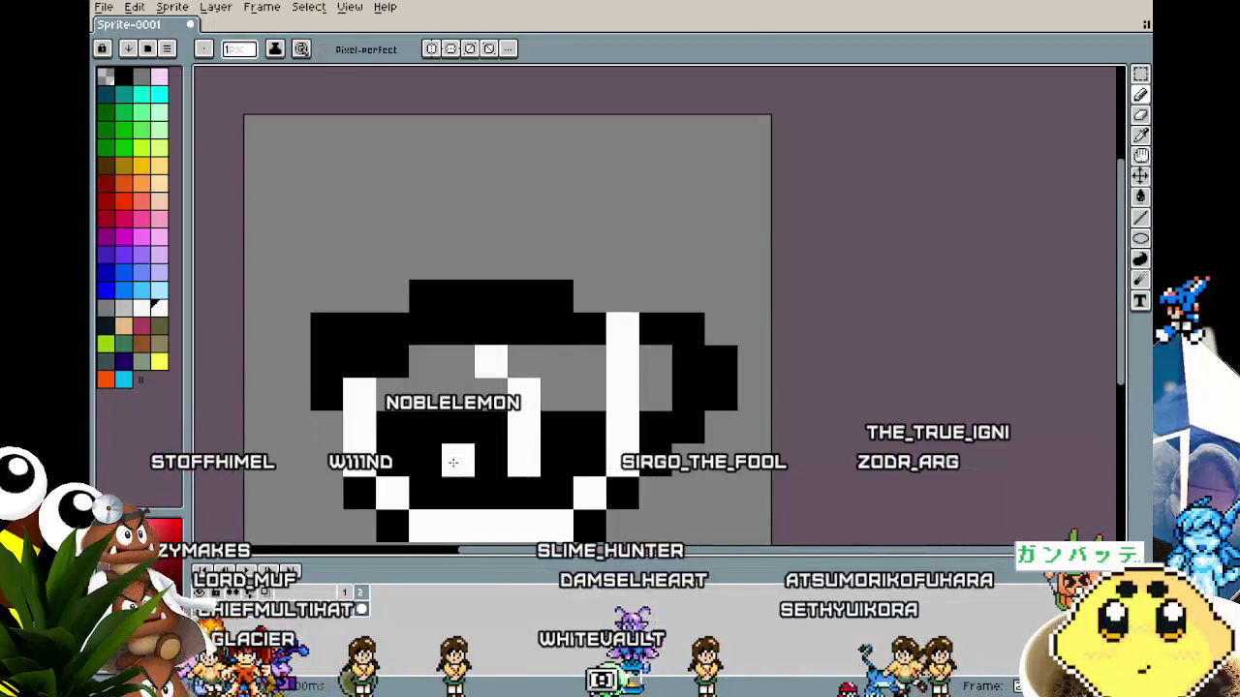
Zoom and pan around the cup to inspect the two white gleam strokes.
scroll(452, 462, "down", 3)
left_click_drag(430, 512, 478, 401)
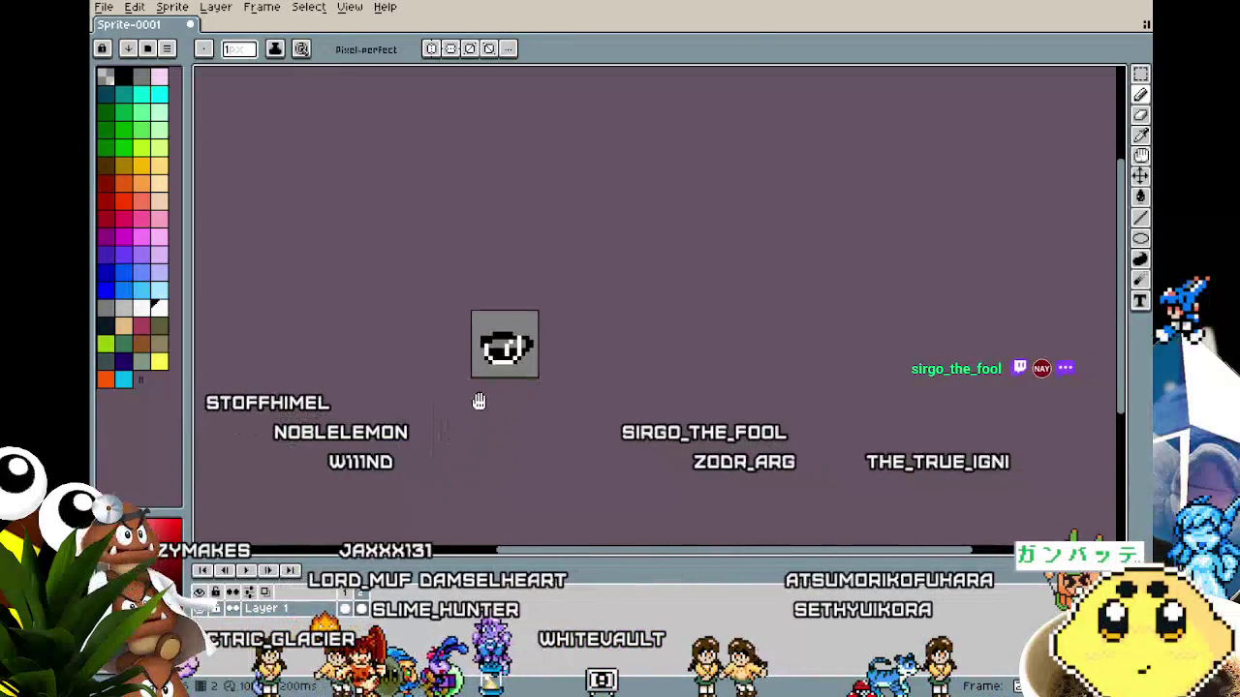
scroll(528, 372, "up", 3)
key("i")
key("b")
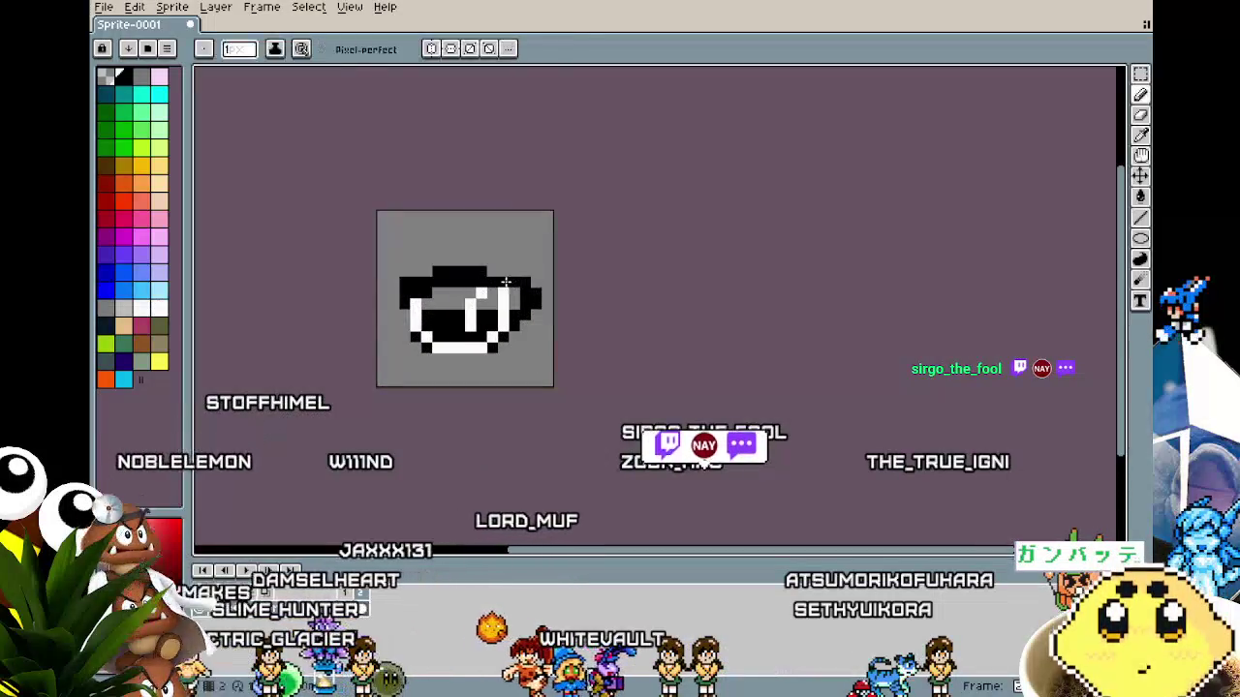
scroll(479, 444, "down", 3)
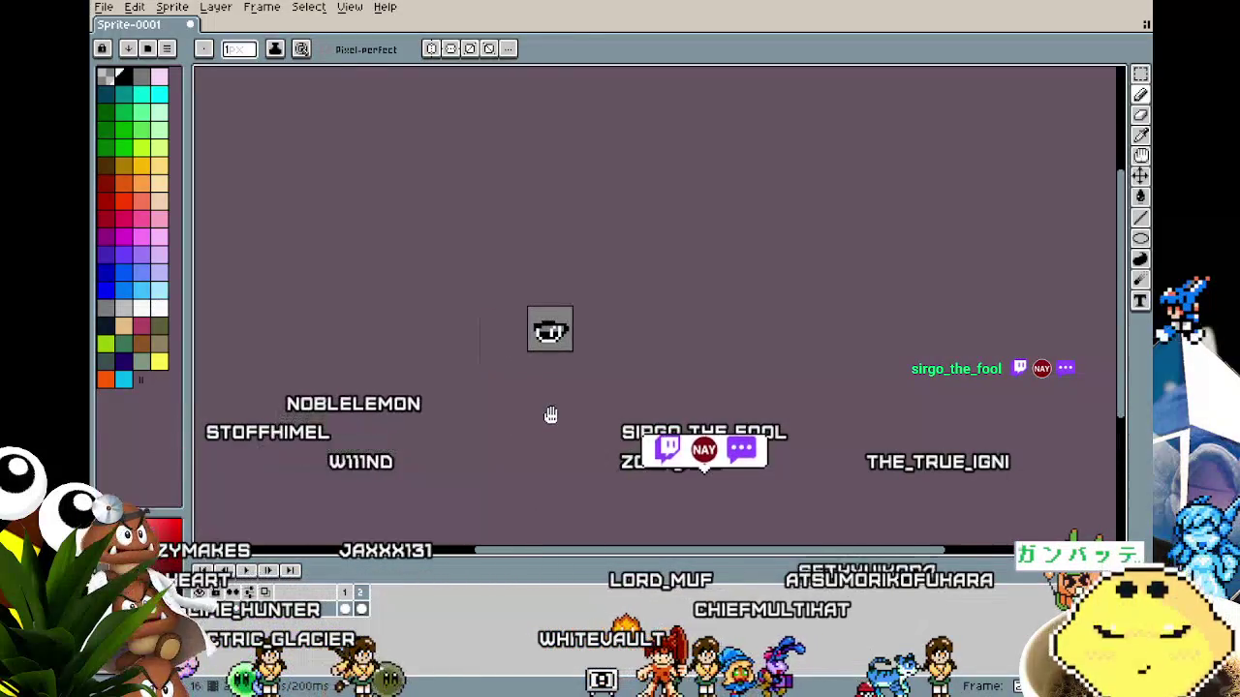
scroll(583, 371, "up", 3)
scroll(581, 368, "up", 1)
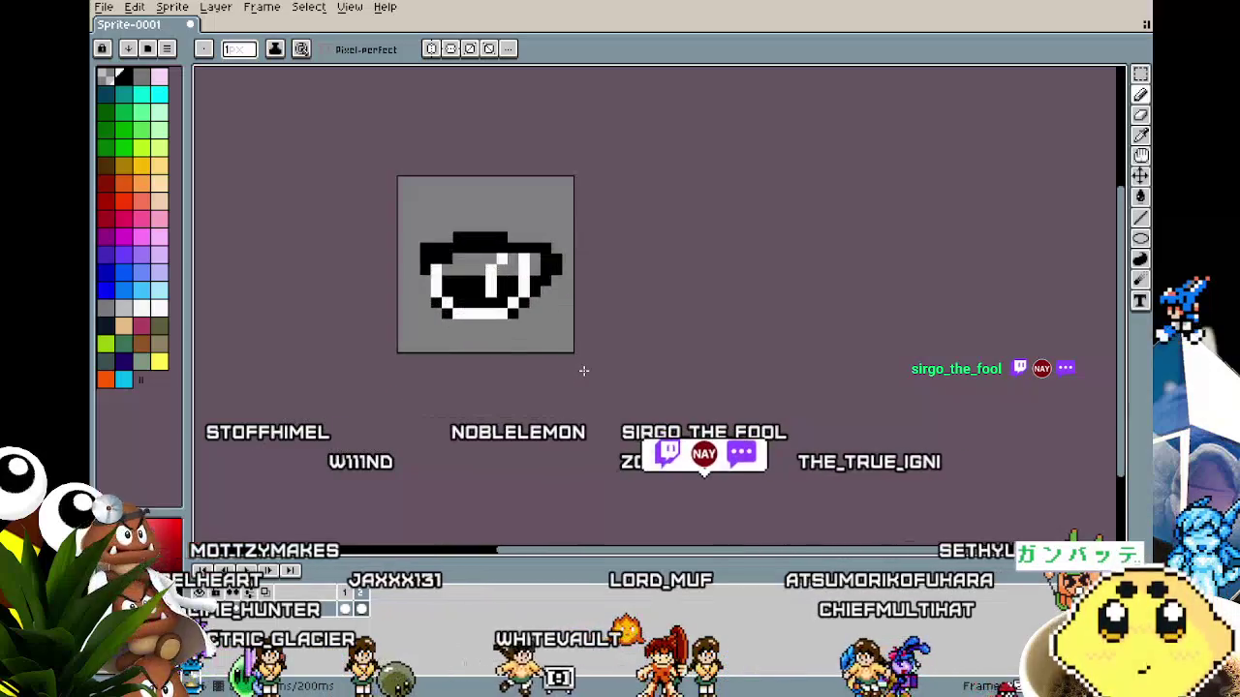
scroll(581, 368, "up", 1)
scroll(562, 376, "down", 1)
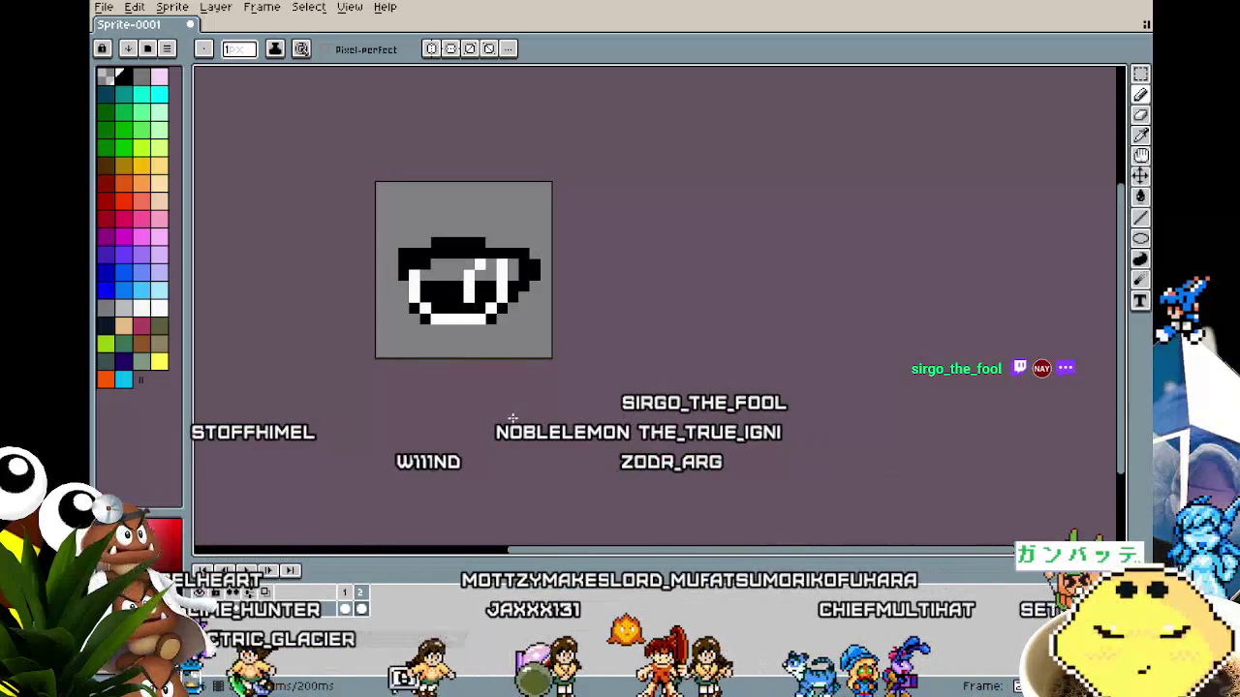
scroll(512, 418, "left", 2)
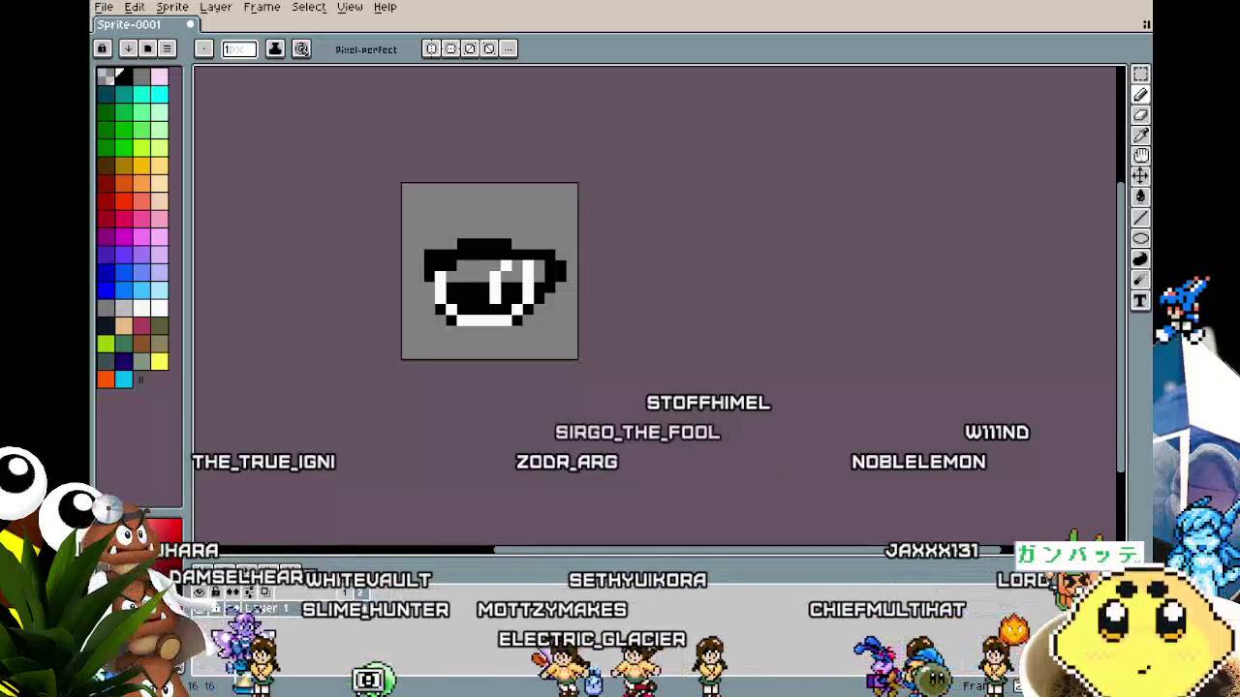
scroll(445, 232, "up", 2)
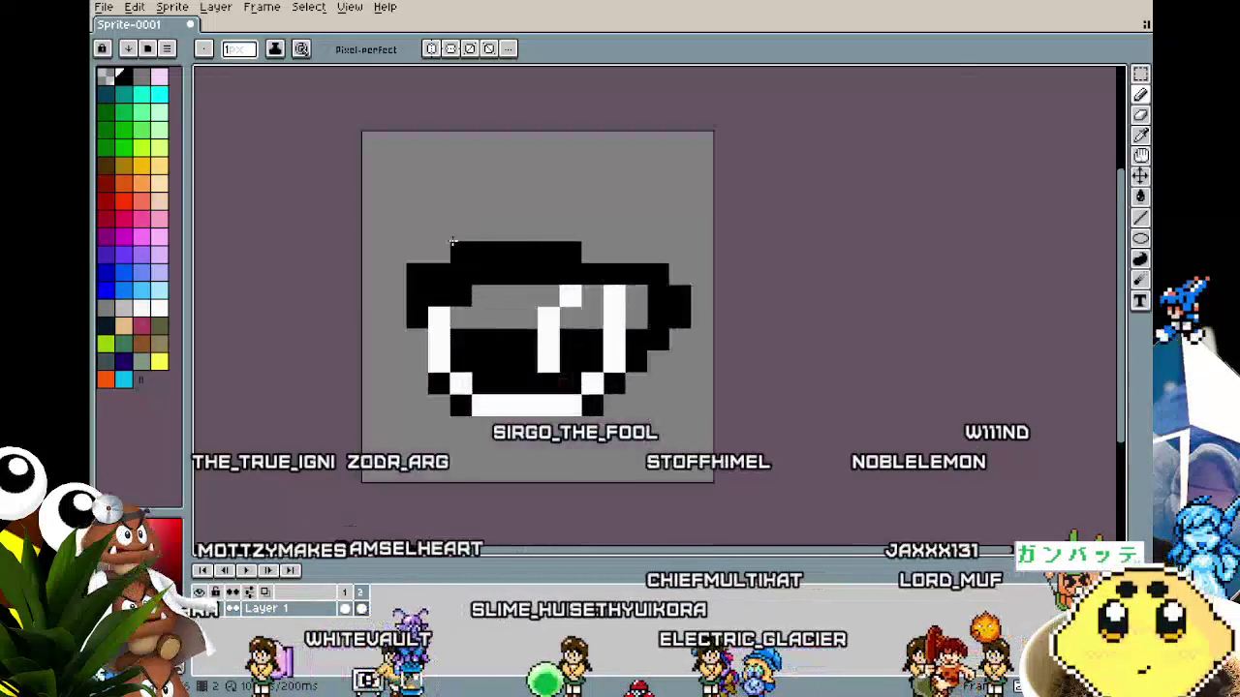
key("i")
key("b")
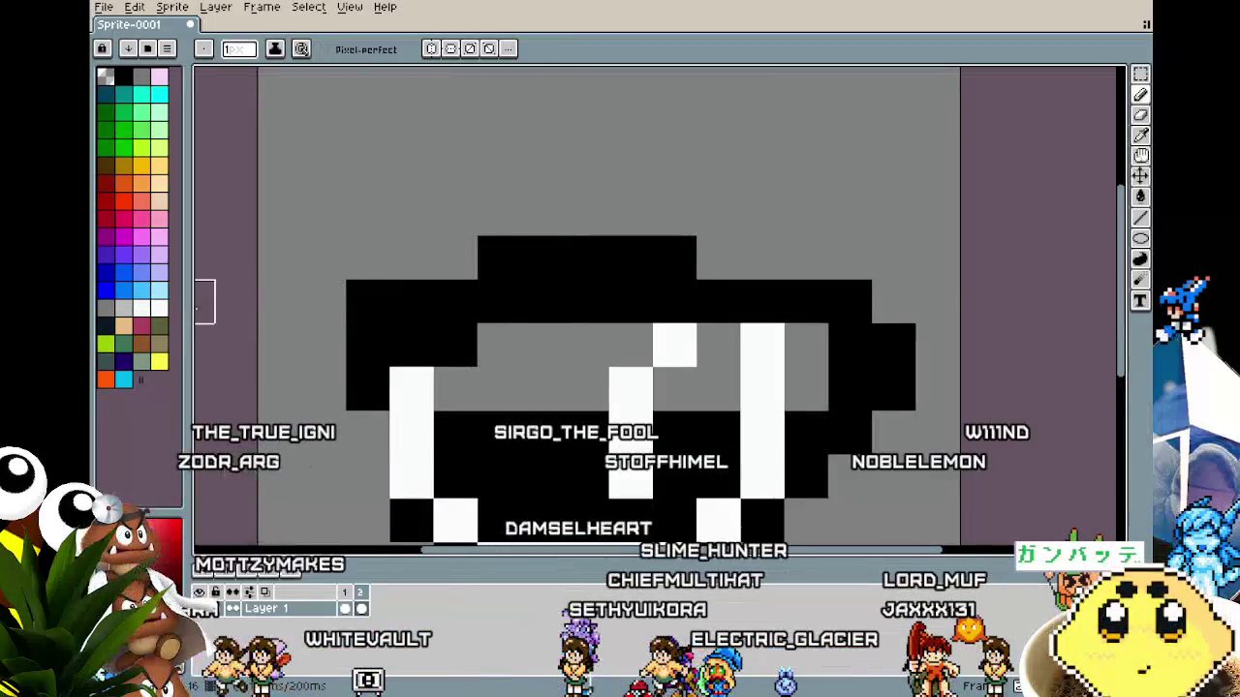
left_click(145, 350)
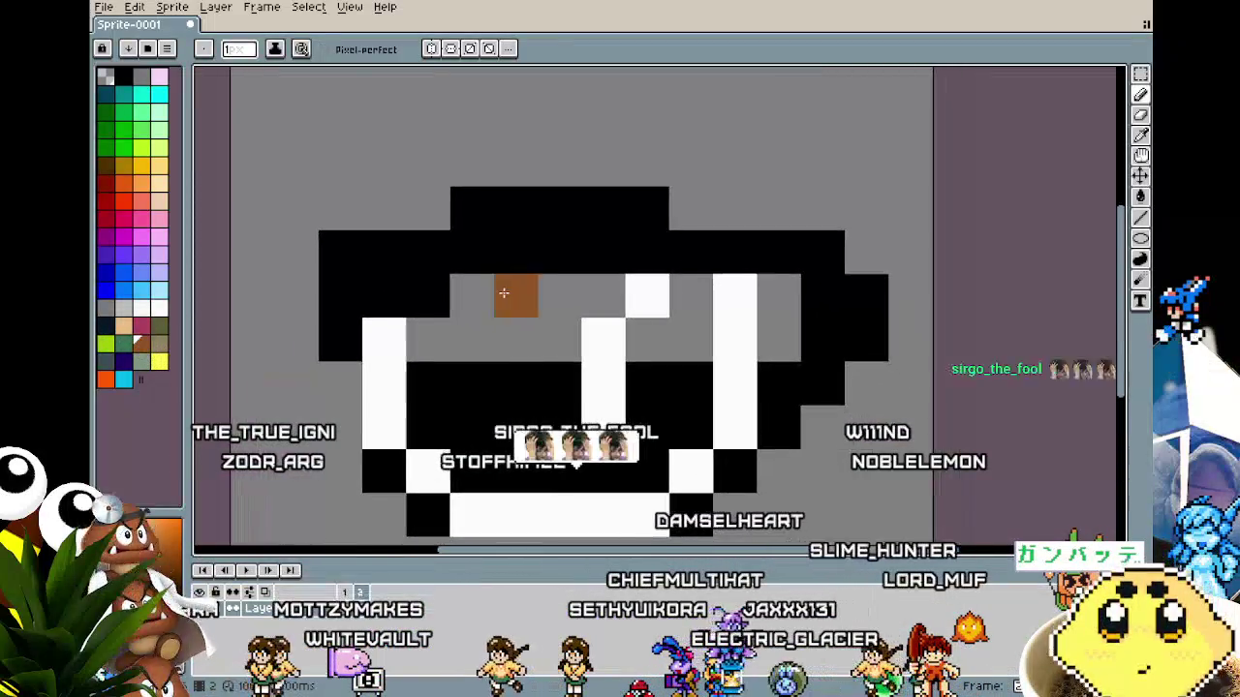
key("g")
left_click(507, 401)
scroll(508, 401, "down", 4)
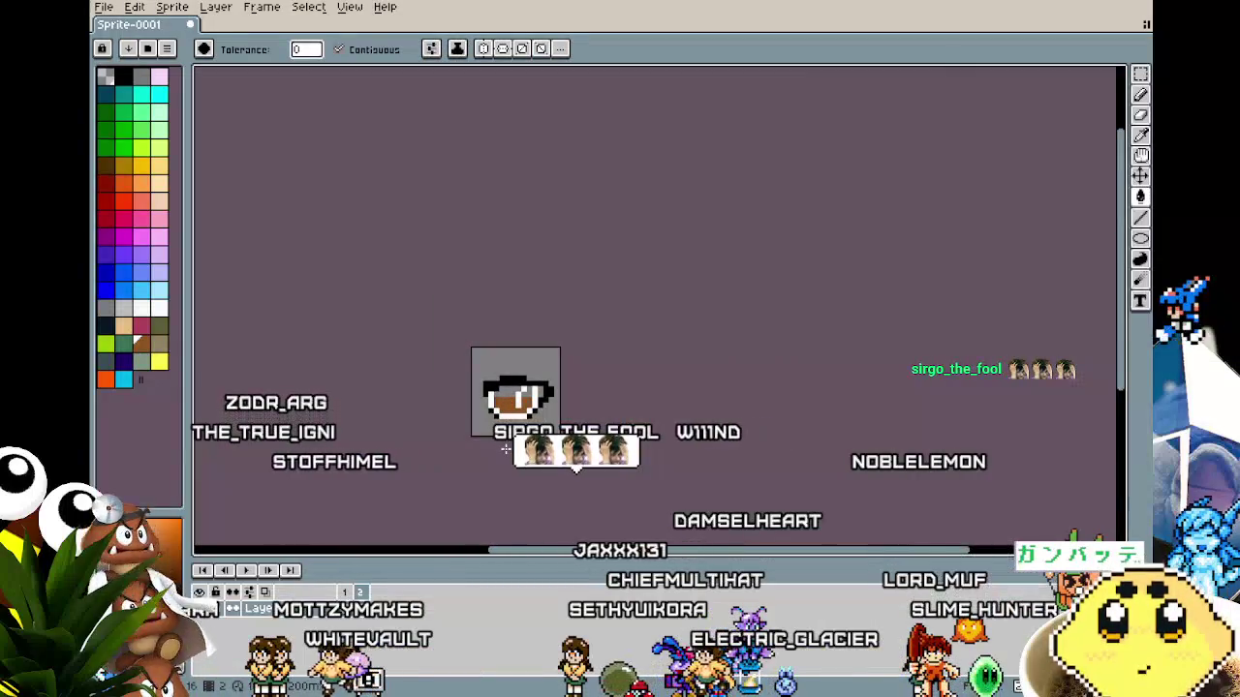
scroll(506, 448, "up", 5)
scroll(400, 264, "down", 2)
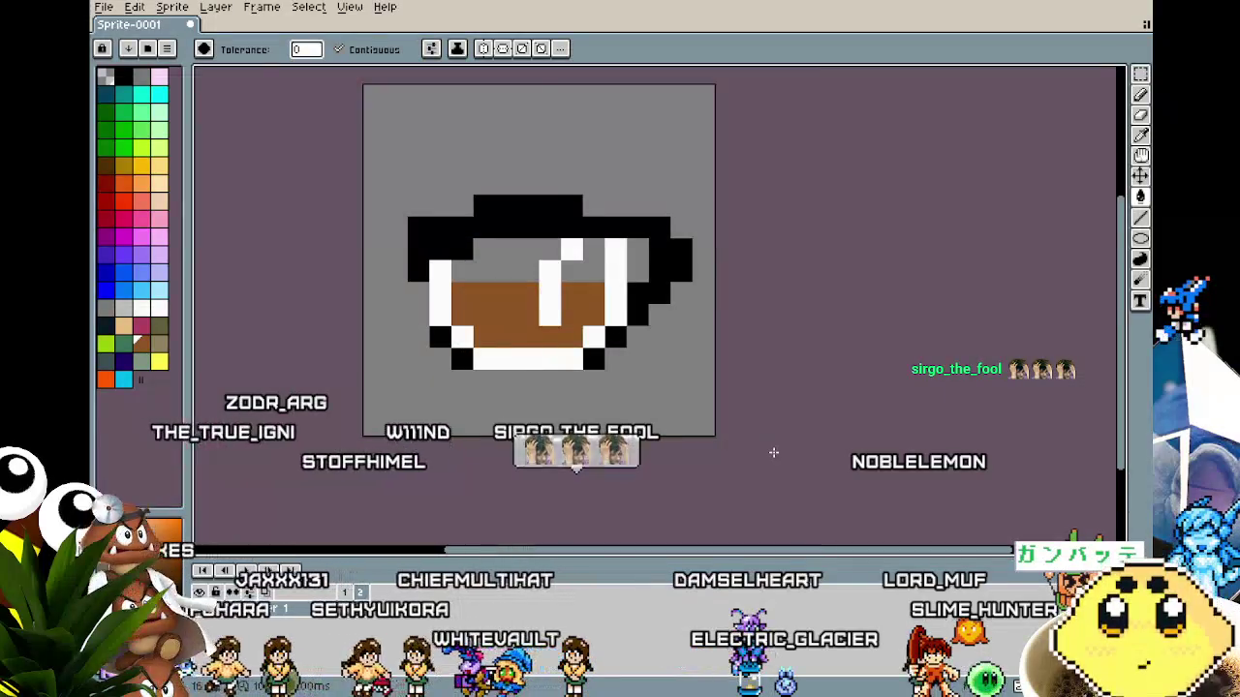
key("ctrl+a")
key("ctrl+z")
key("ctrl+d")
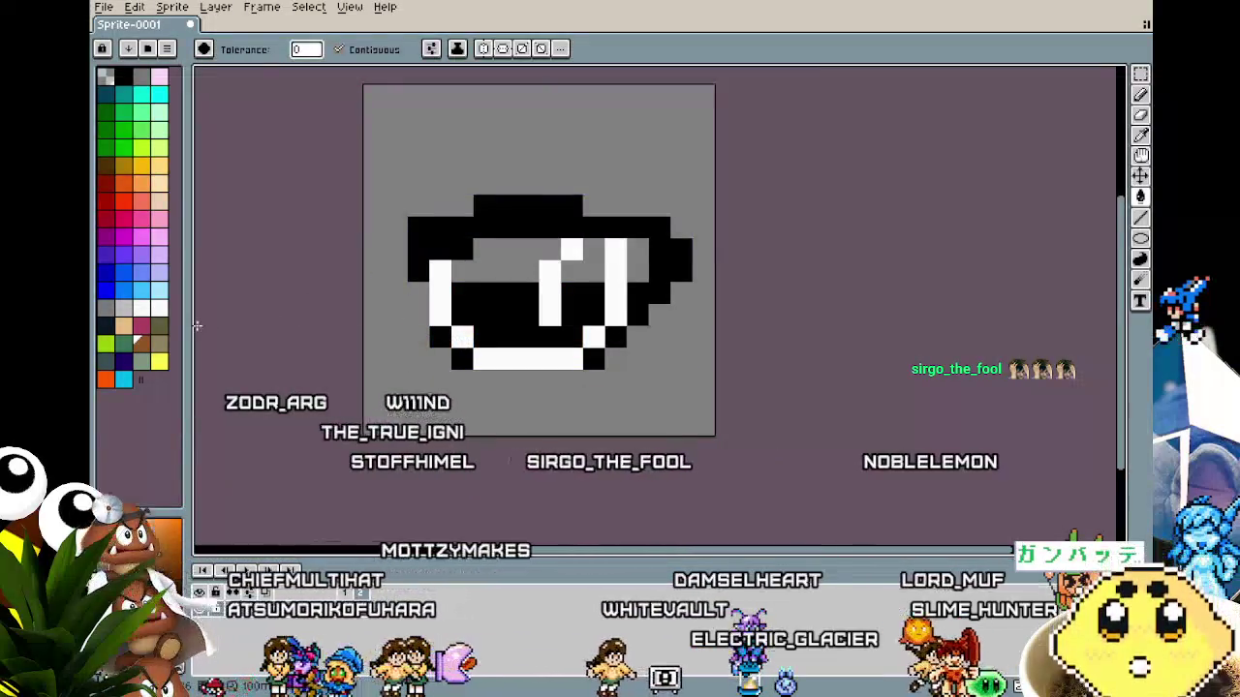
key("ctrl+y")
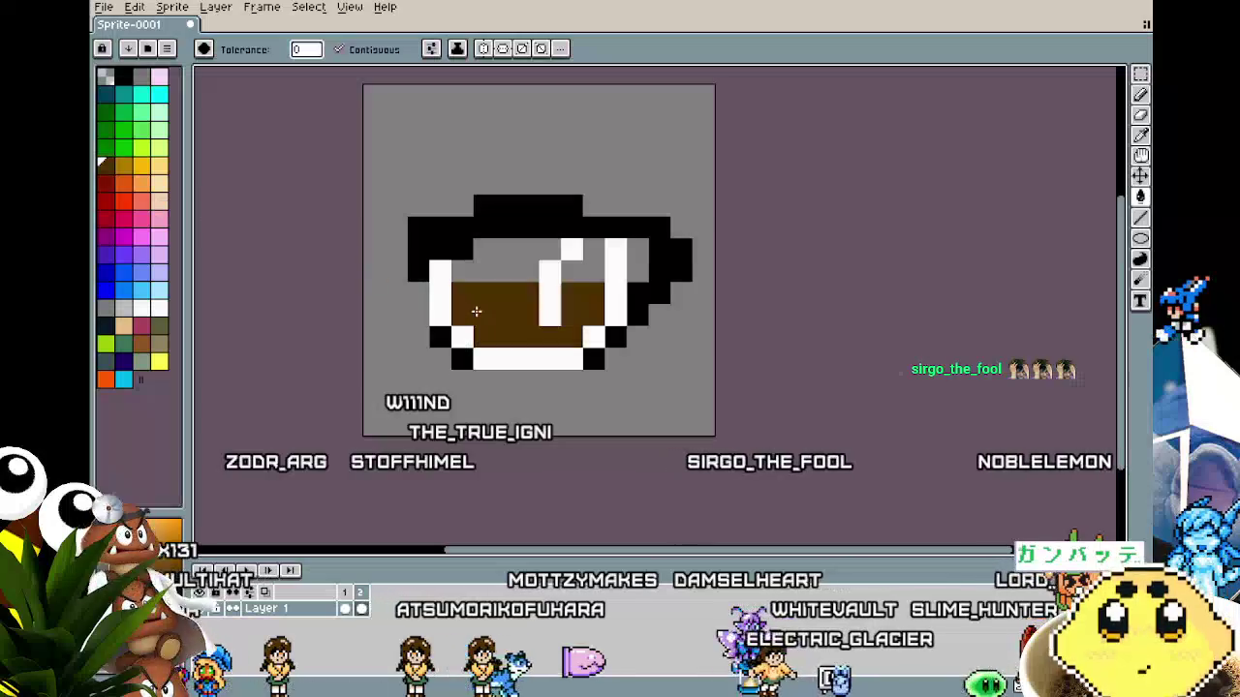
scroll(431, 412, "down", 3)
scroll(435, 417, "up", 3)
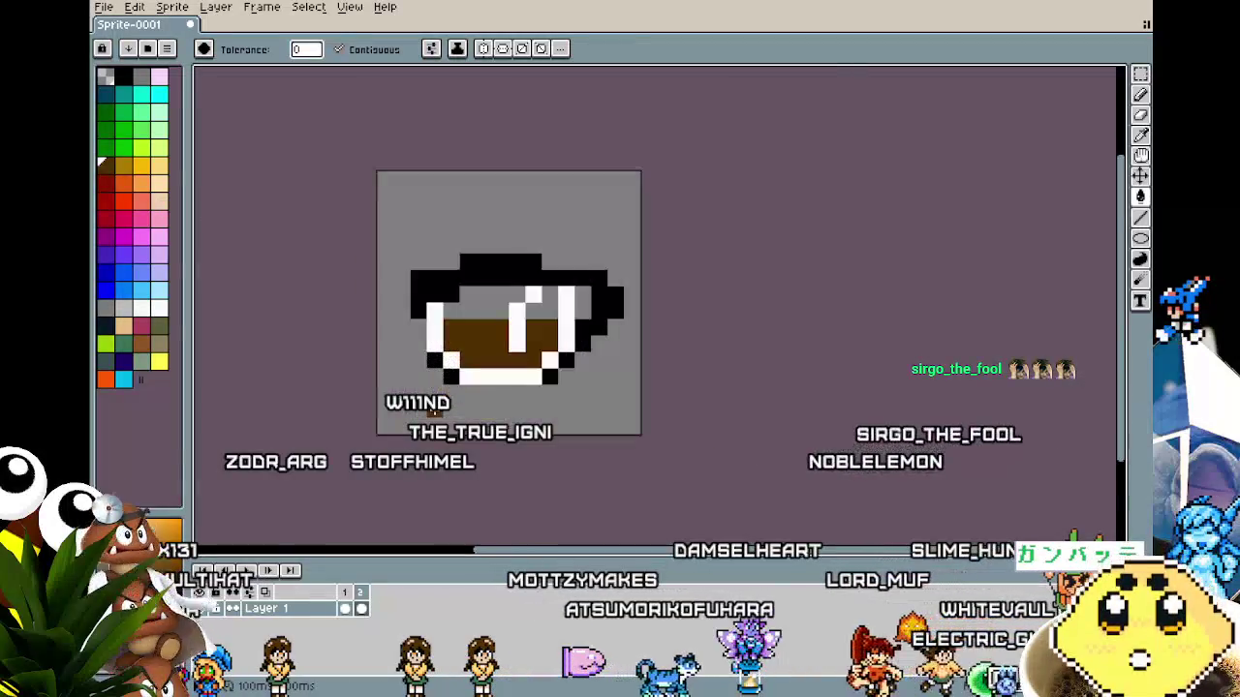
key("ctrl+z")
key("ctrl+y")
scroll(485, 405, "down", 3)
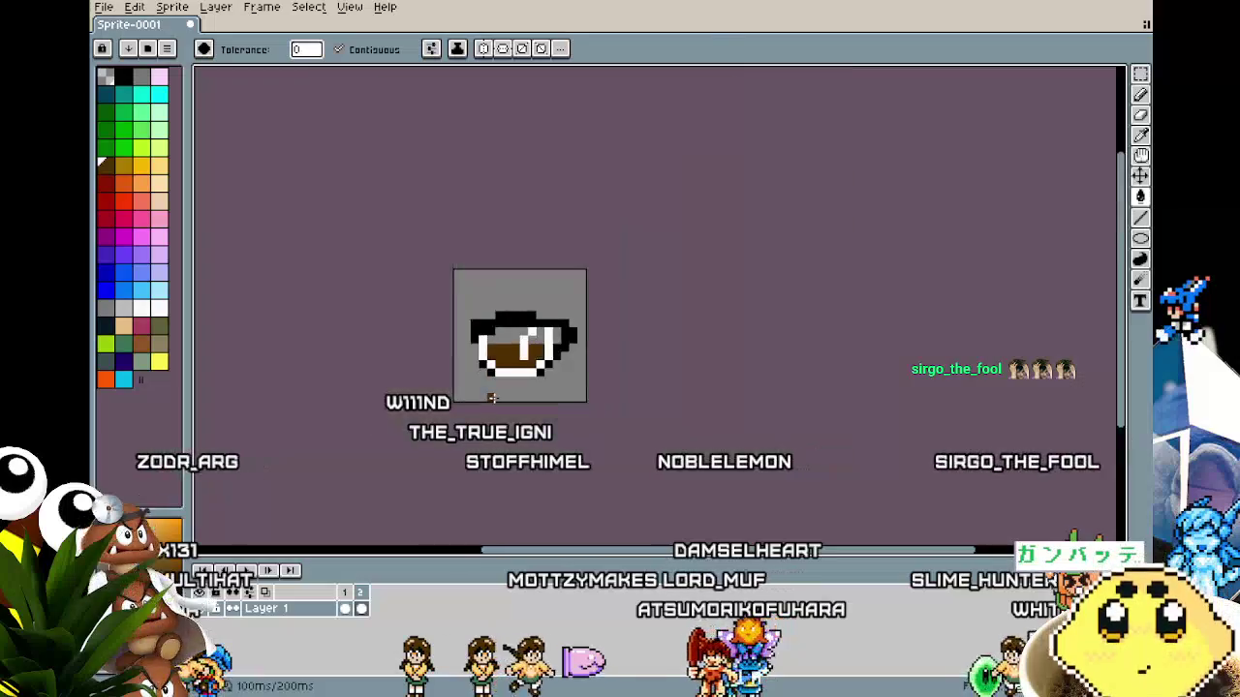
key("ctrl+z")
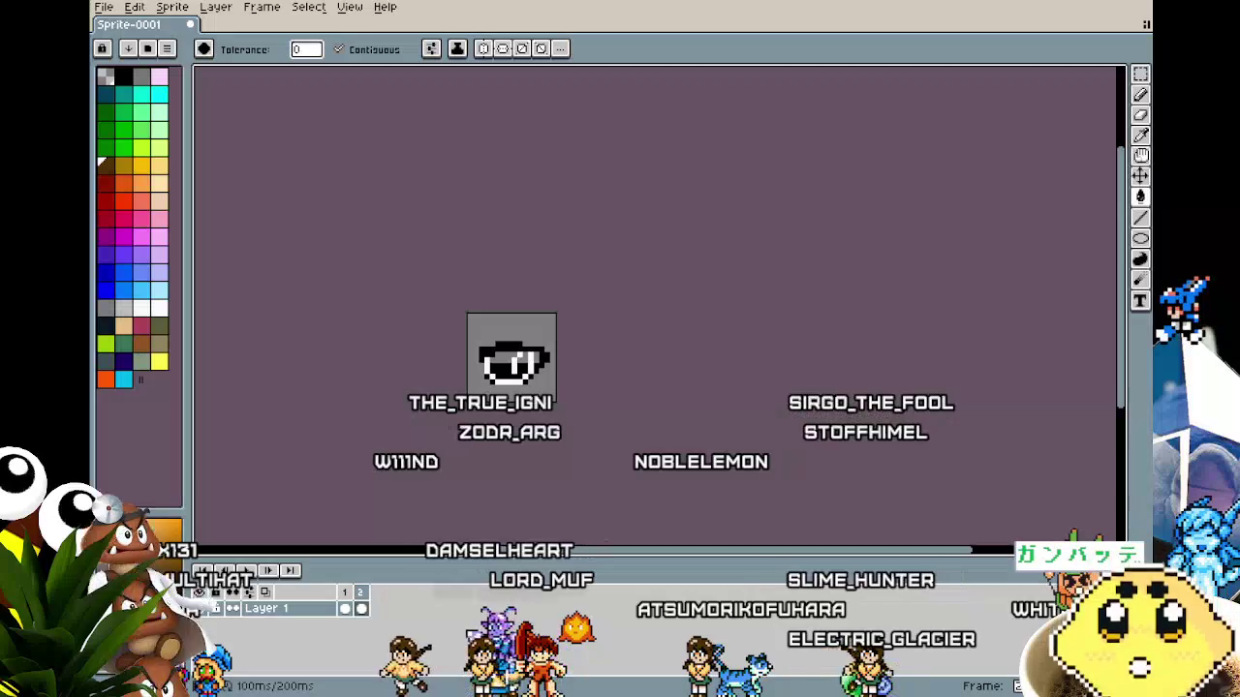
scroll(475, 391, "up", 3)
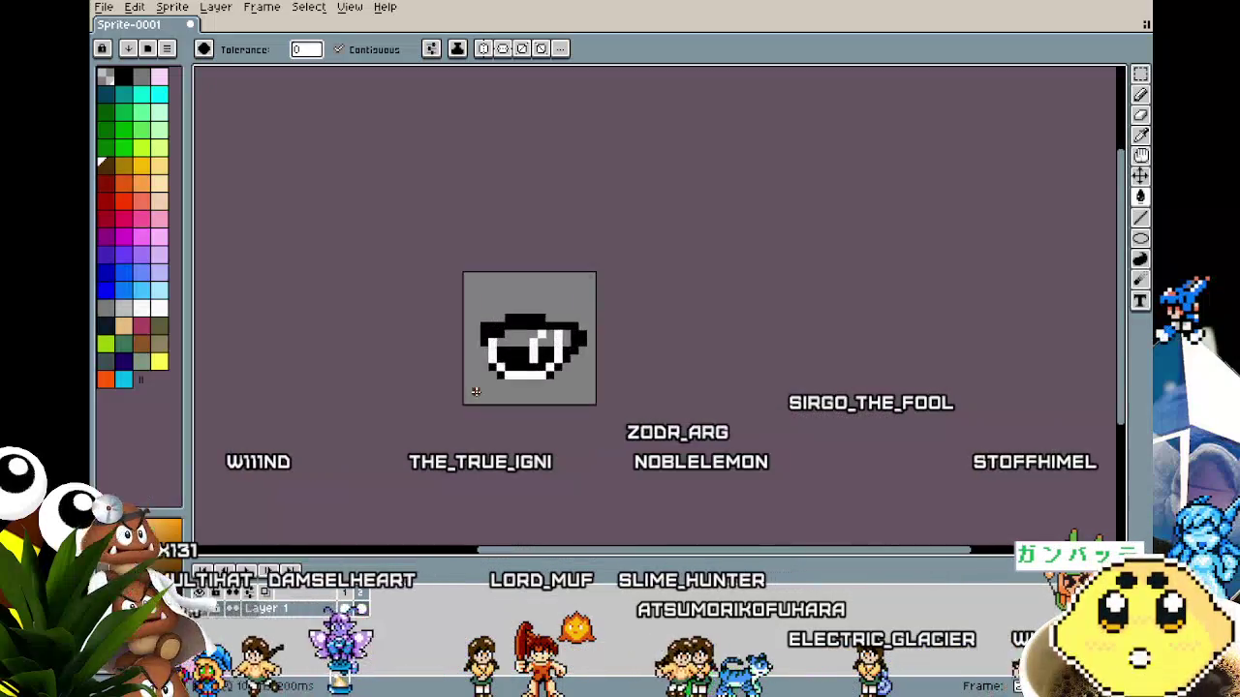
left_click_drag(475, 392, 406, 381)
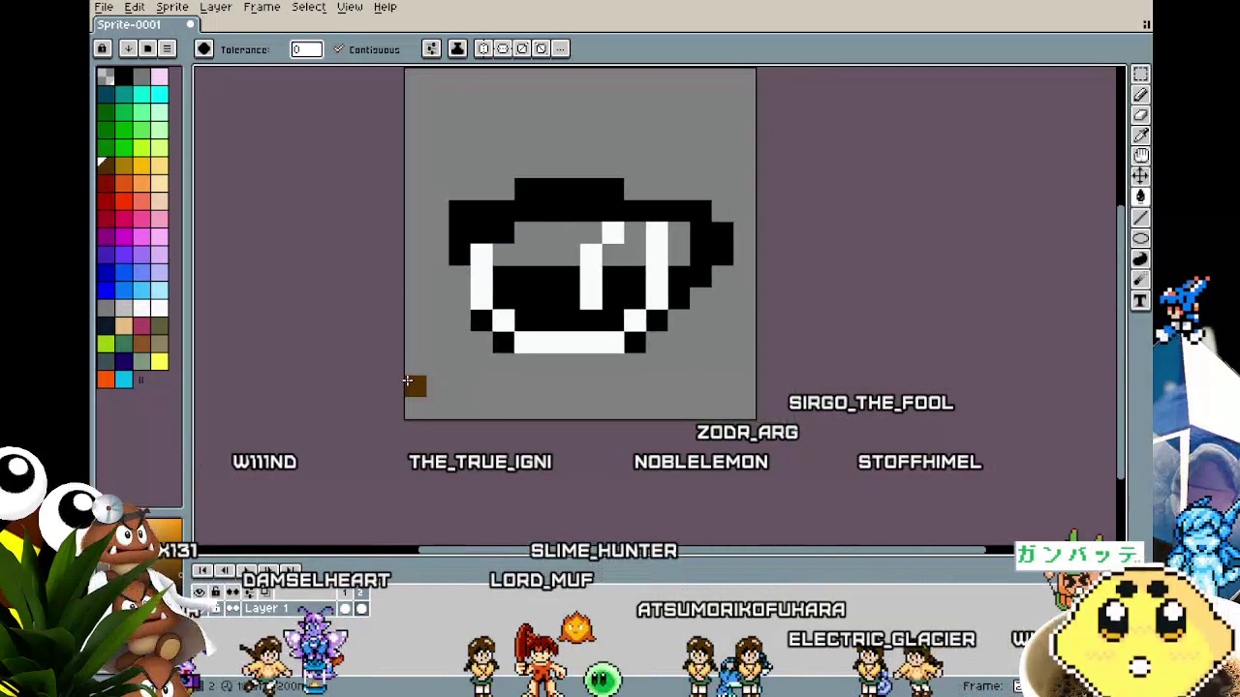
scroll(387, 329, "up", 1)
key("i")
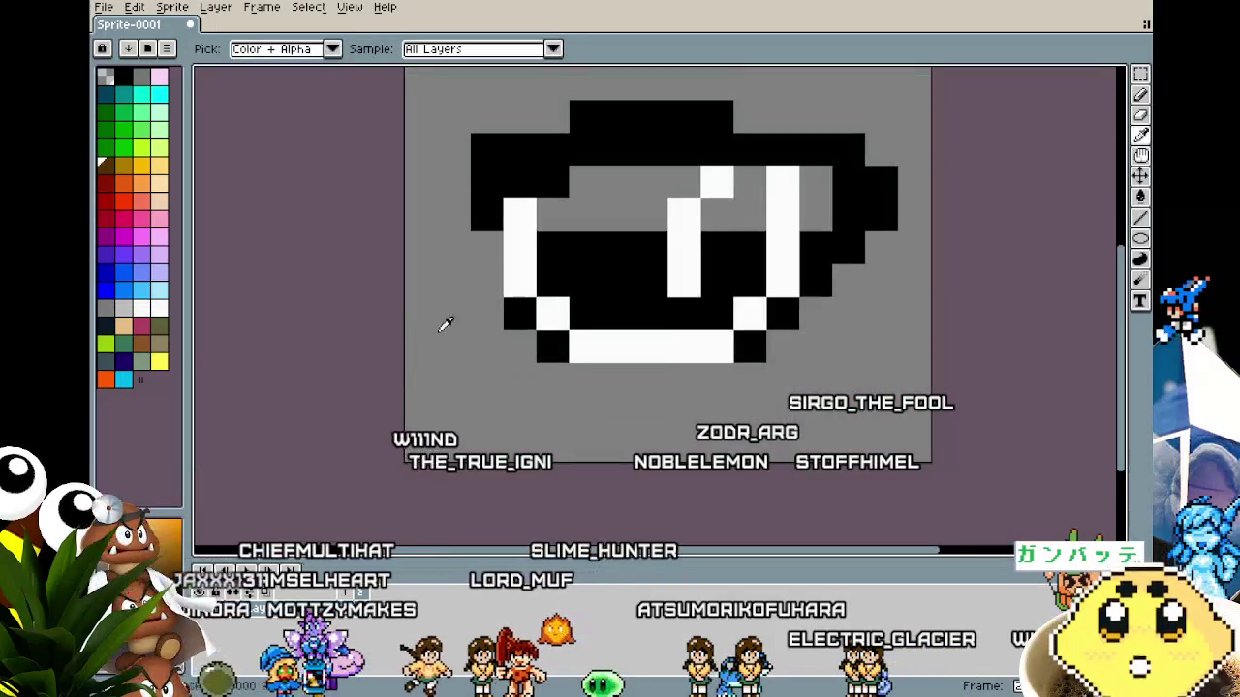
key("b")
scroll(423, 431, "down", 4)
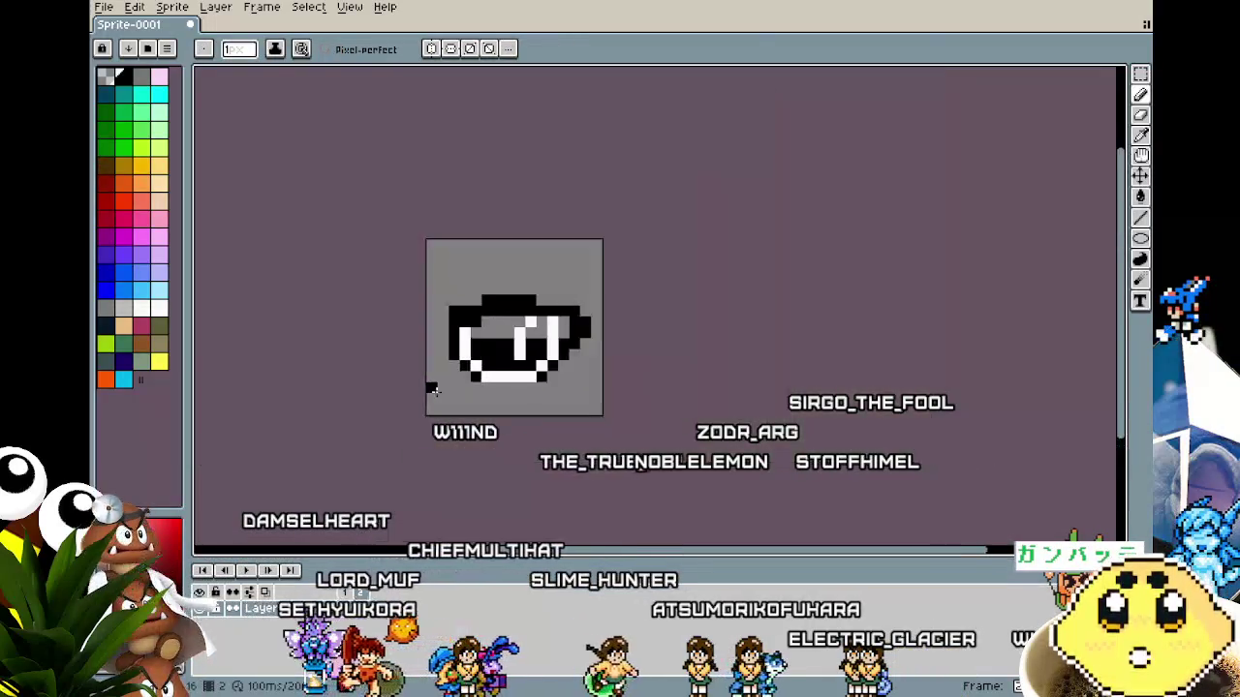
Paint the black pixels on the cup's right edge grey with one vertical stroke, then check the result.
scroll(423, 431, "up", 4)
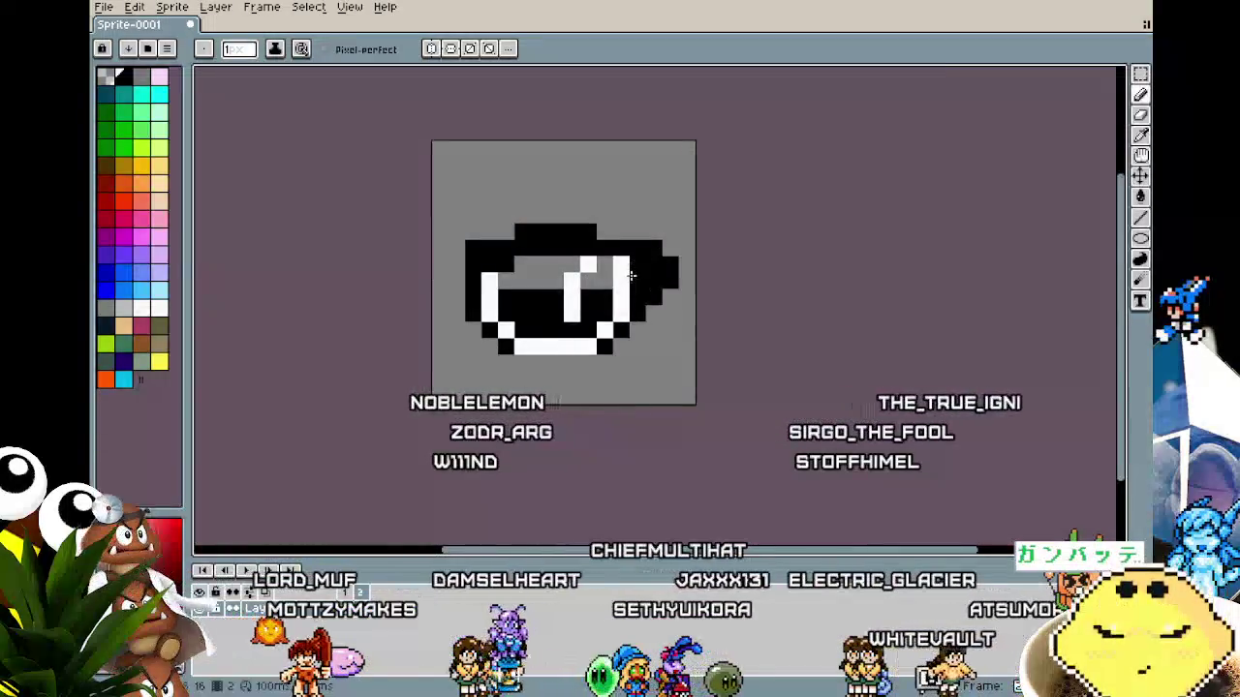
mouse_move(668, 248)
left_mouse_down()
mouse_move(654, 308)
mouse_move(643, 260)
mouse_move(673, 248)
mouse_move(667, 287)
left_mouse_up()
scroll(559, 398, "down", 5)
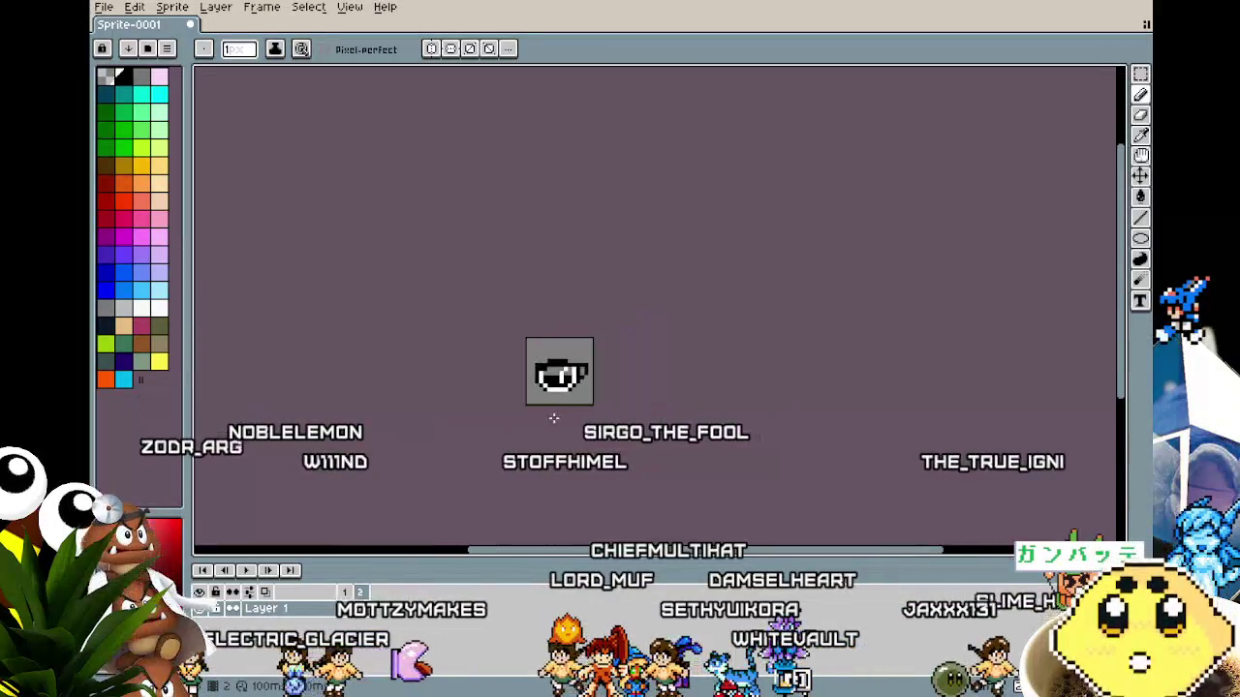
scroll(559, 398, "up", 5)
scroll(562, 271, "right", 2)
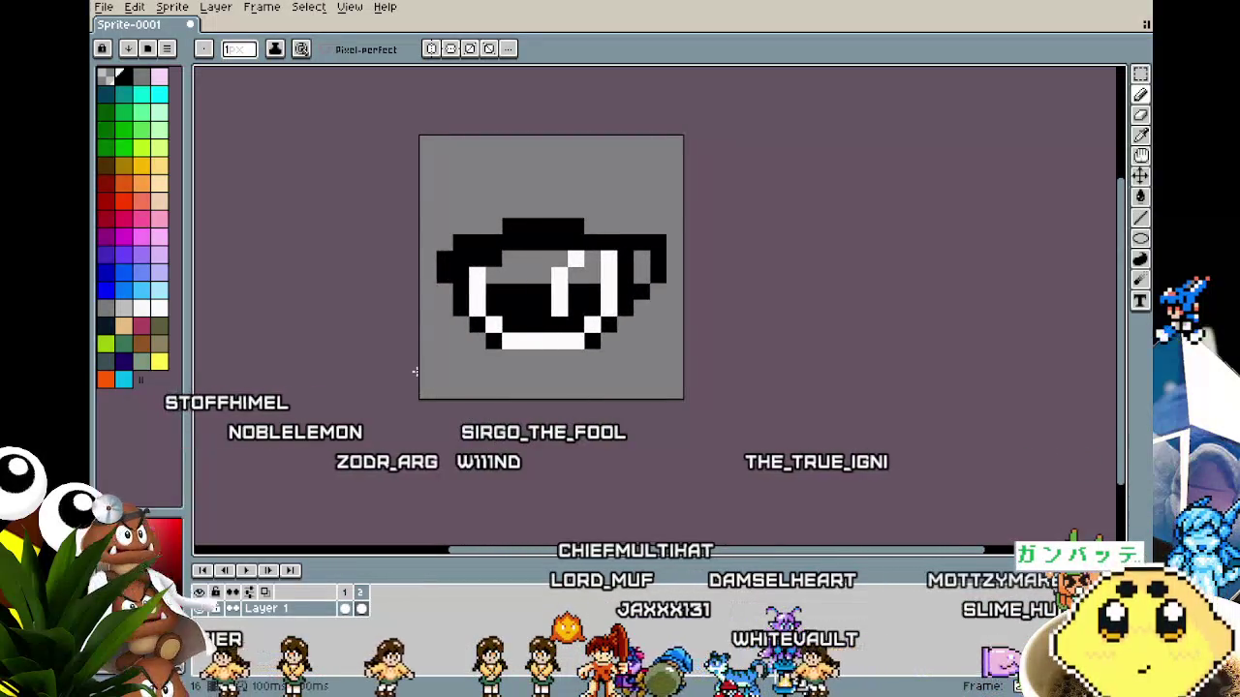
scroll(415, 377, "down", 5)
scroll(416, 387, "up", 3)
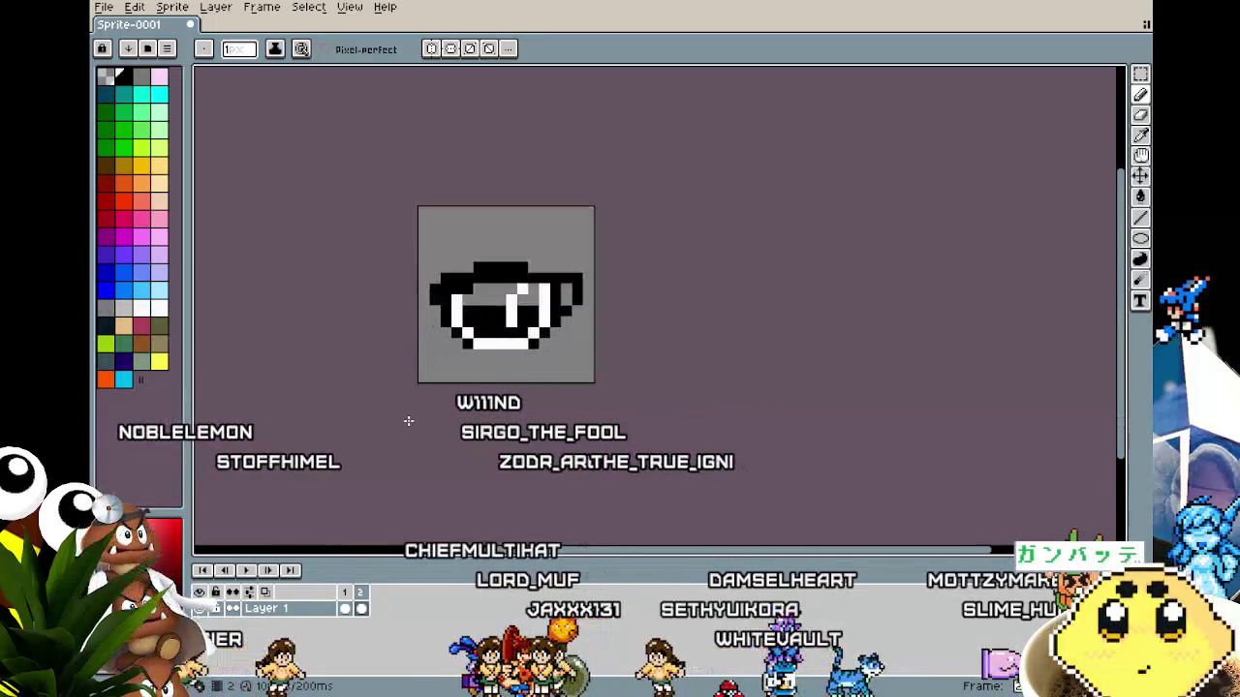
scroll(349, 416, "right", 5)
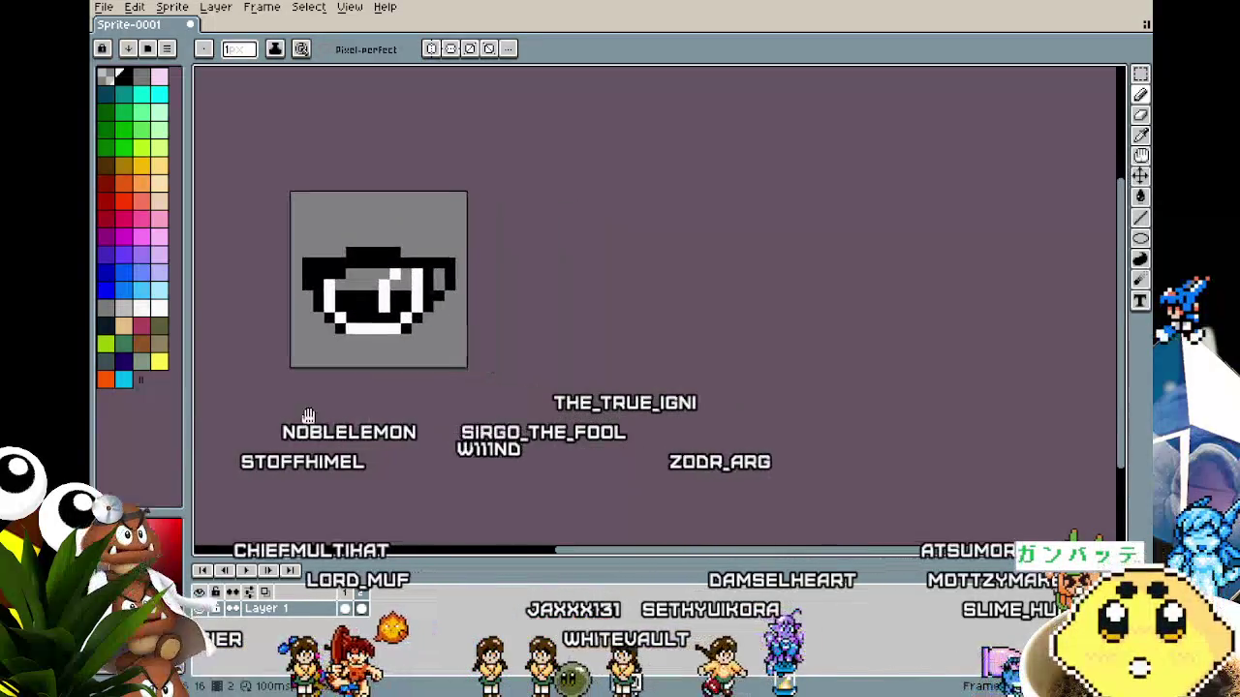
key("ctrl")
scroll(351, 396, "left", 1)
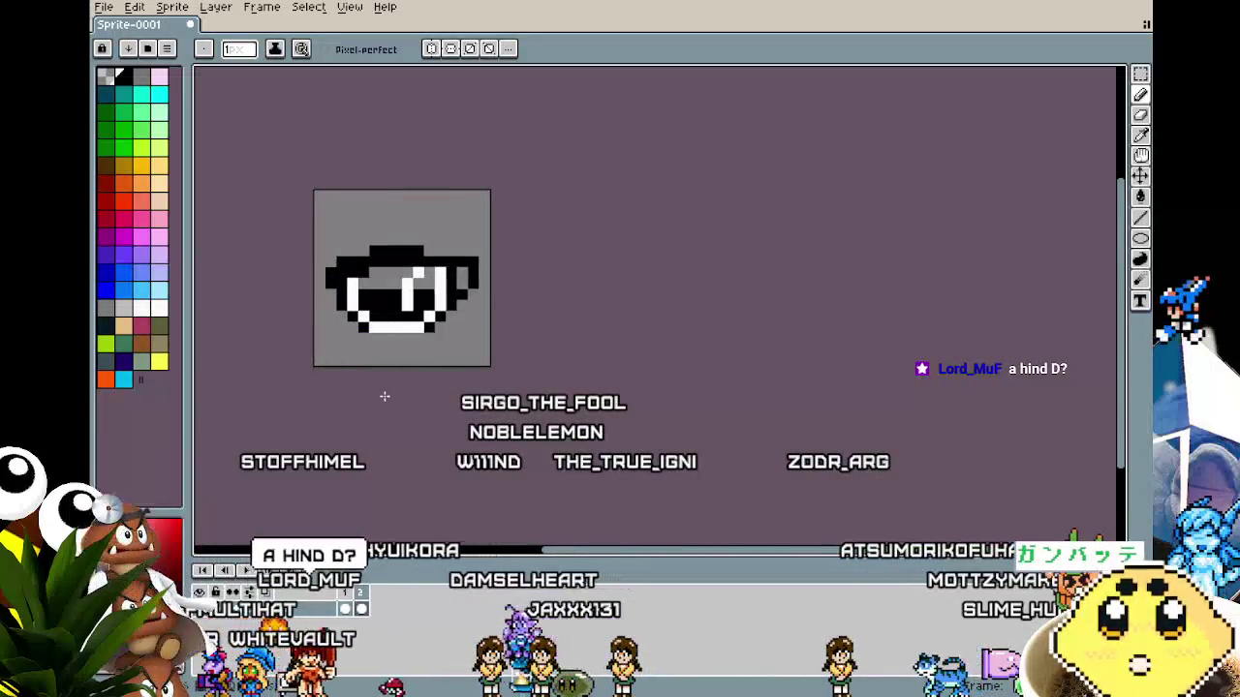
left_click_drag(384, 396, 455, 400)
Sample the grey background and paint over the top row's leftmost black pixel.
scroll(488, 322, "up", 1)
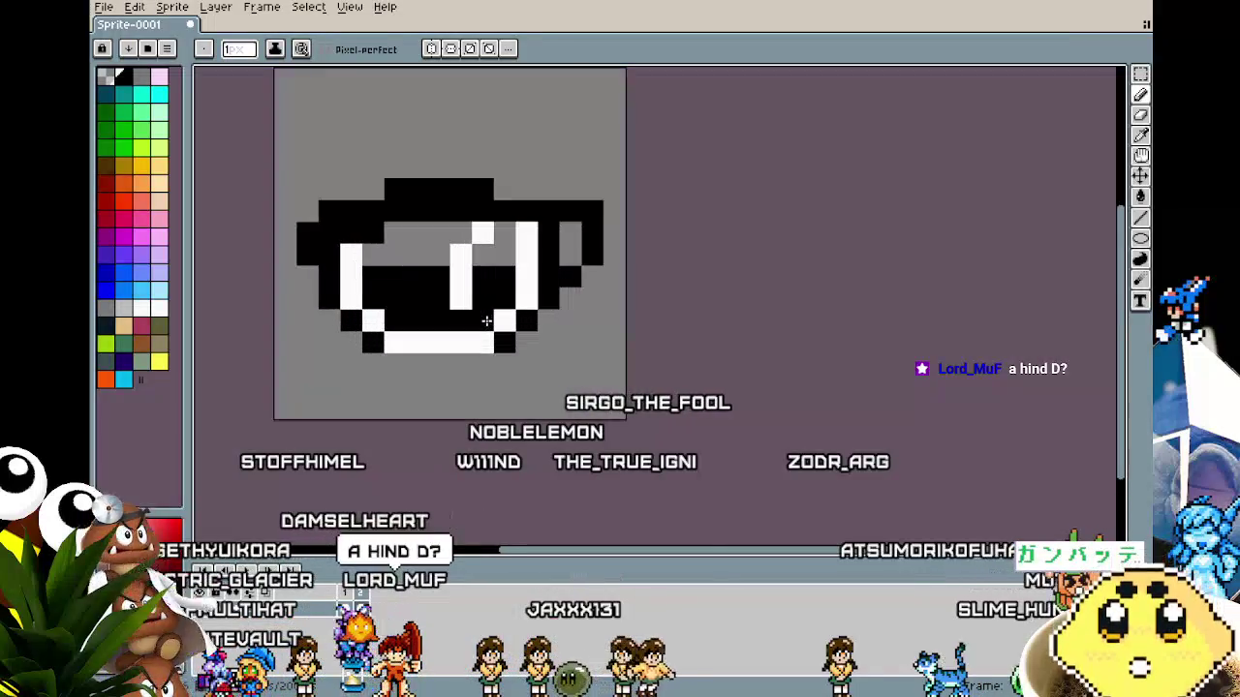
key("b")
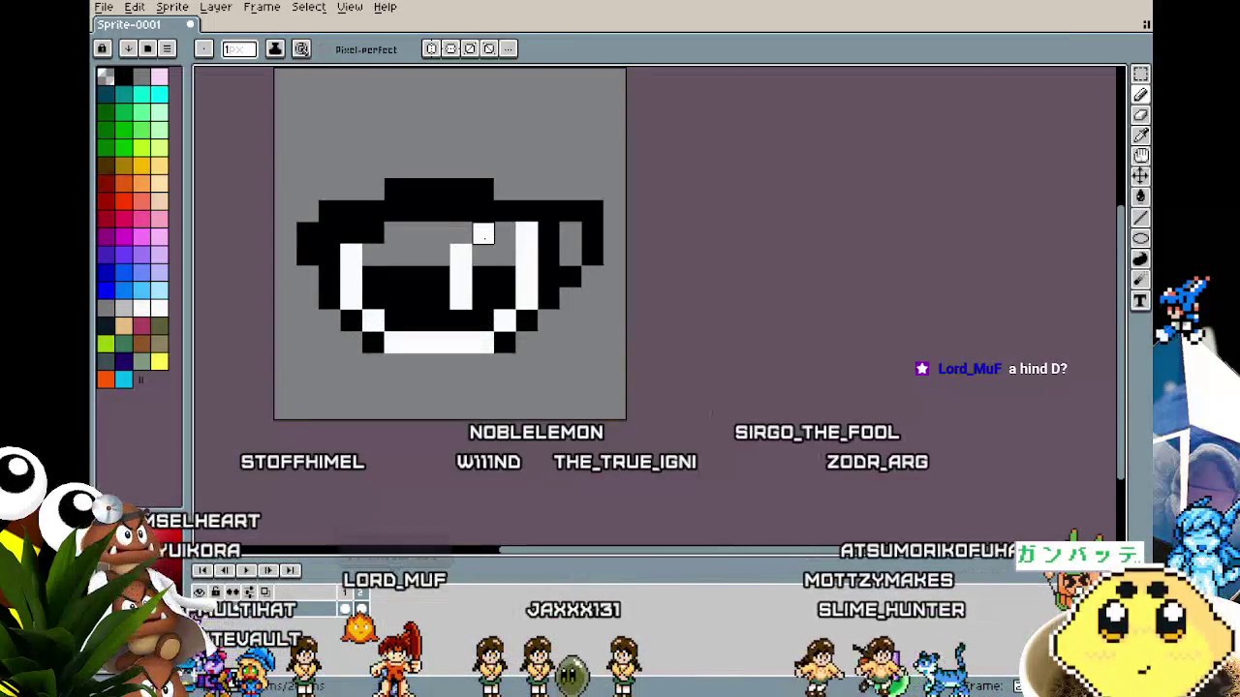
key("alt")
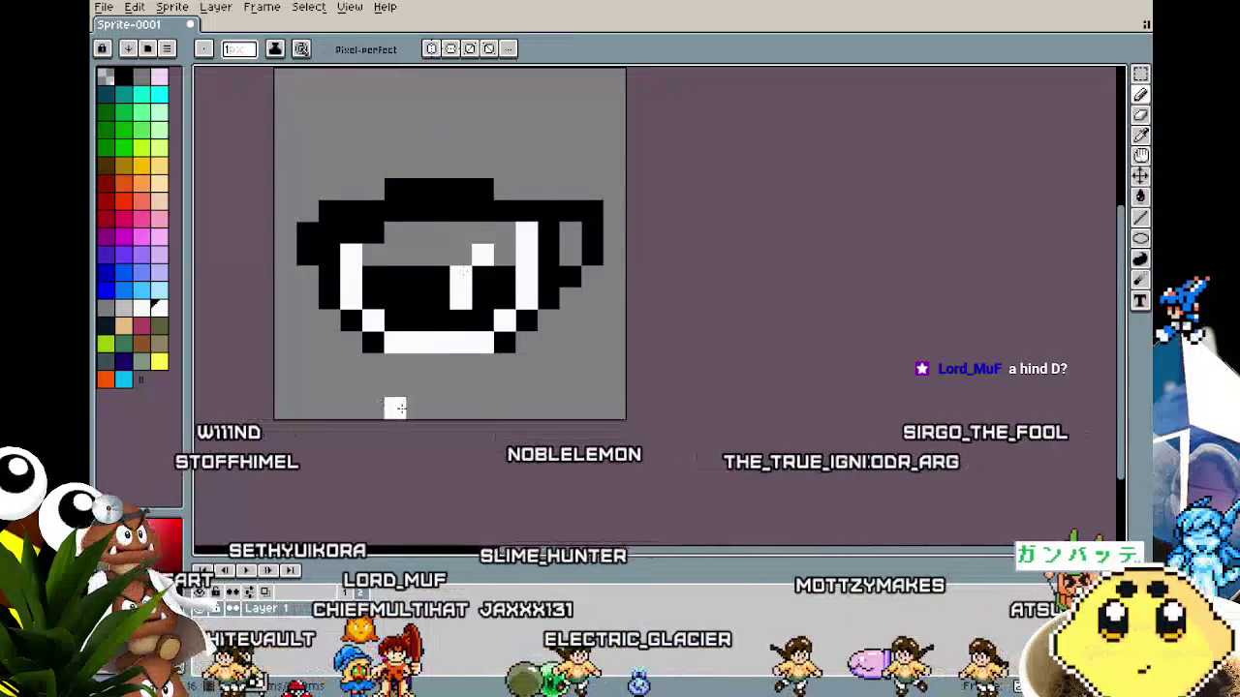
scroll(397, 416, "down", 5)
scroll(400, 453, "up", 2)
scroll(400, 452, "up", 2)
mouse_move(400, 452)
left_mouse_down()
mouse_move(464, 452)
mouse_move(405, 450)
left_mouse_up()
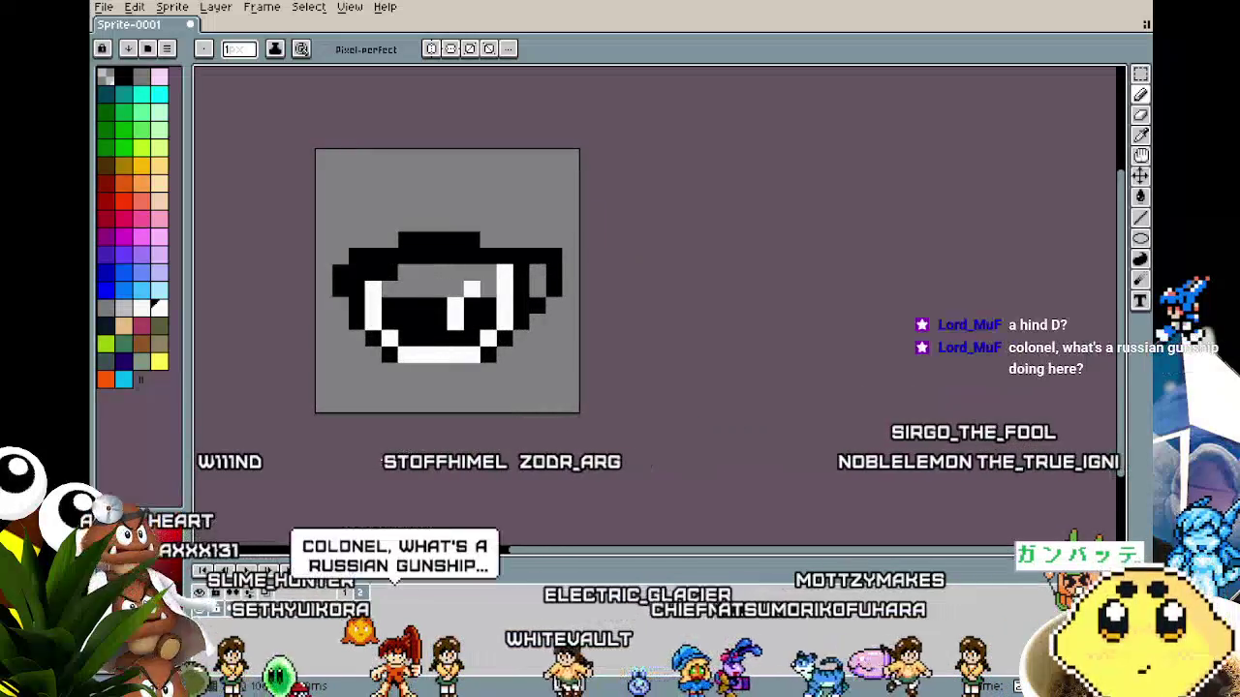
mouse_move(386, 458)
left_mouse_down()
mouse_move(549, 435)
mouse_move(575, 409)
left_mouse_up()
scroll(578, 420, "up", 2)
scroll(605, 410, "down", 1)
key("i")
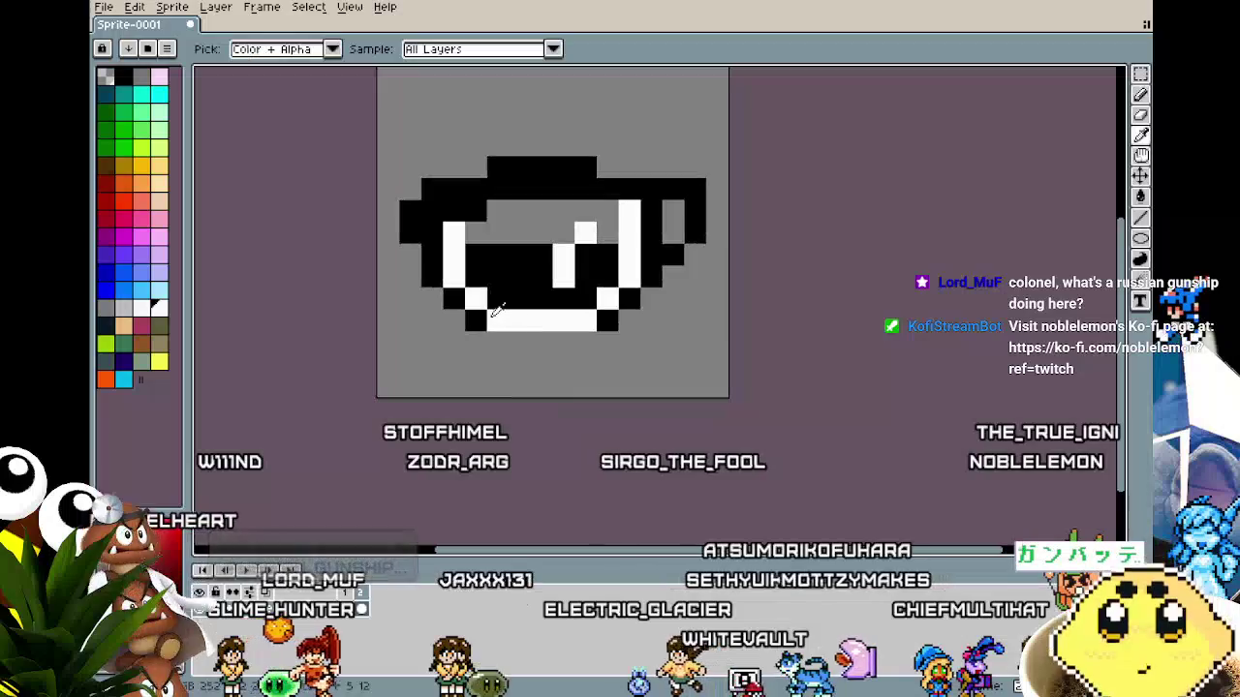
key("b")
scroll(489, 387, "down", 3)
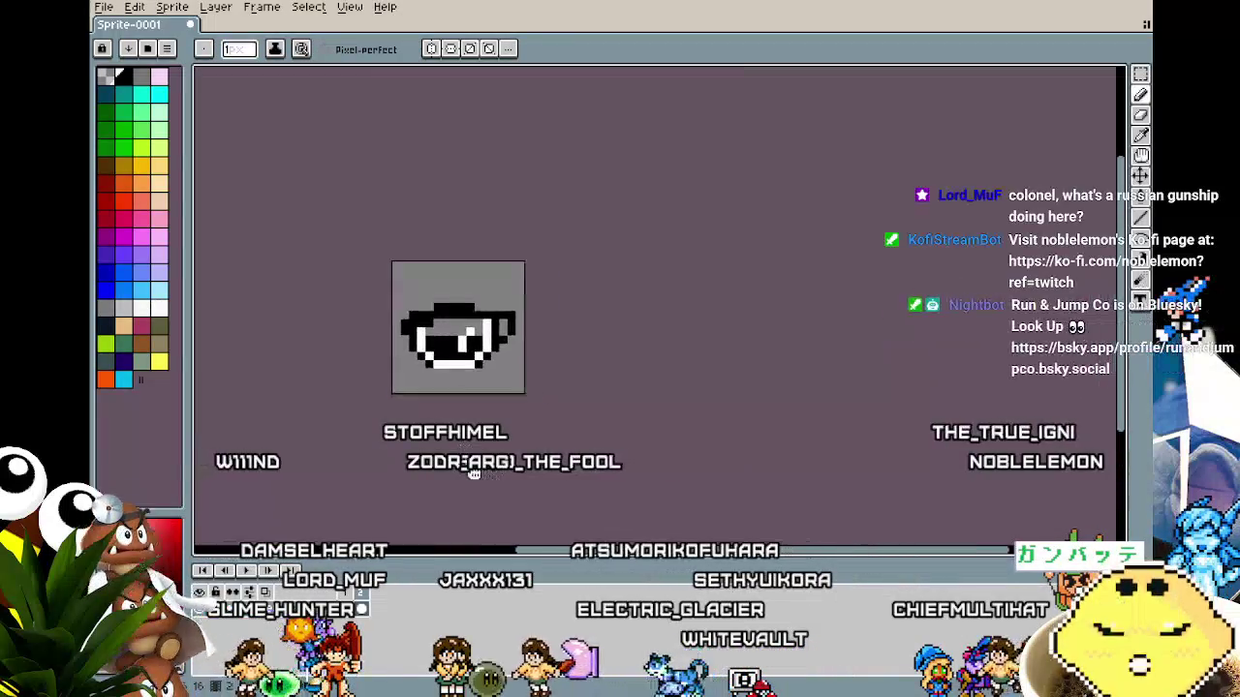
left_click_drag(473, 472, 429, 469)
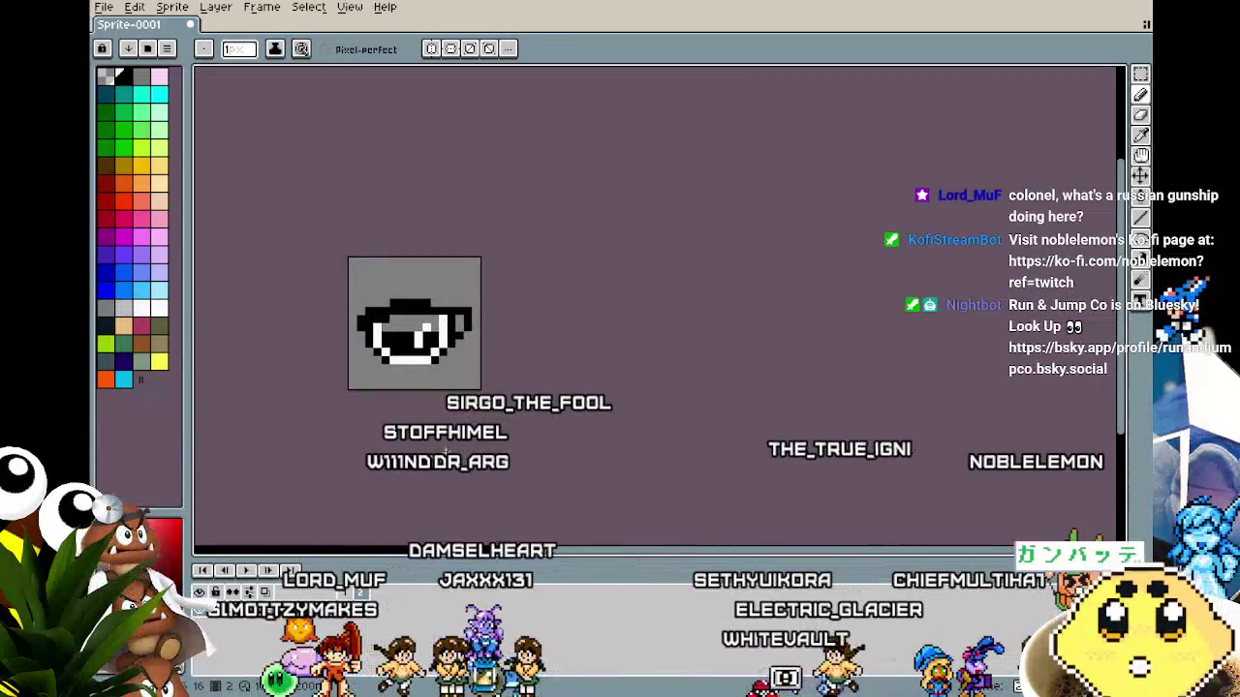
scroll(390, 389, "up", 1)
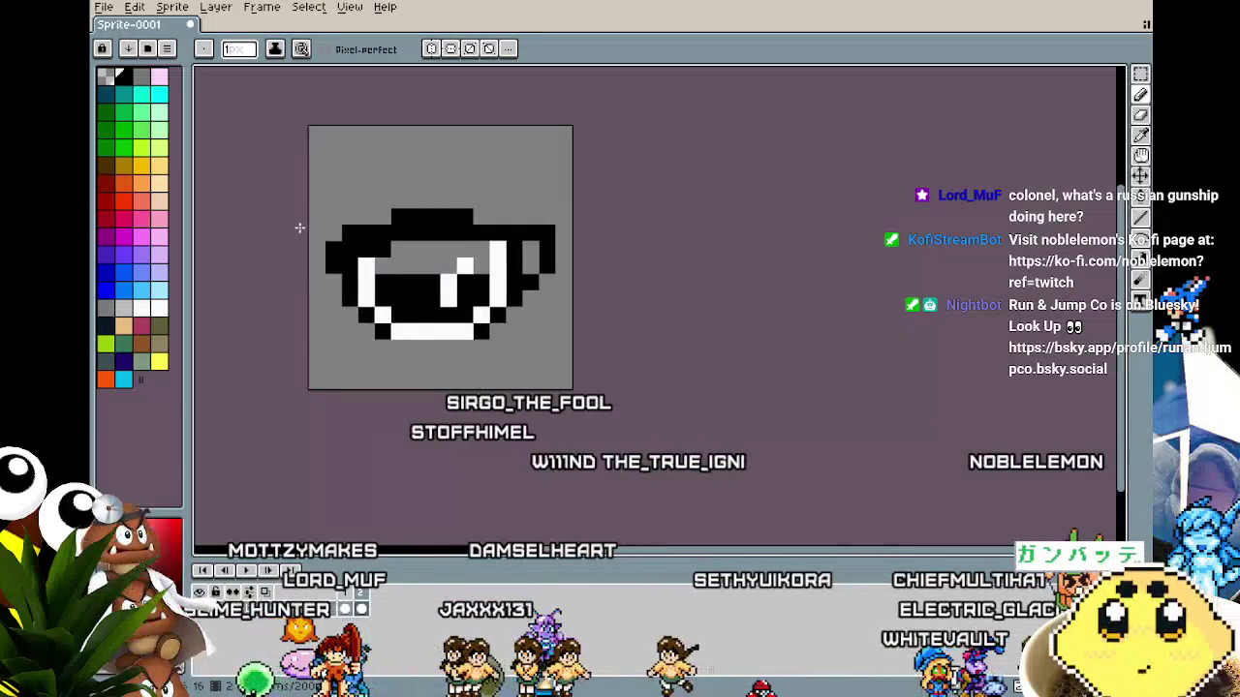
scroll(311, 360, "down", 3)
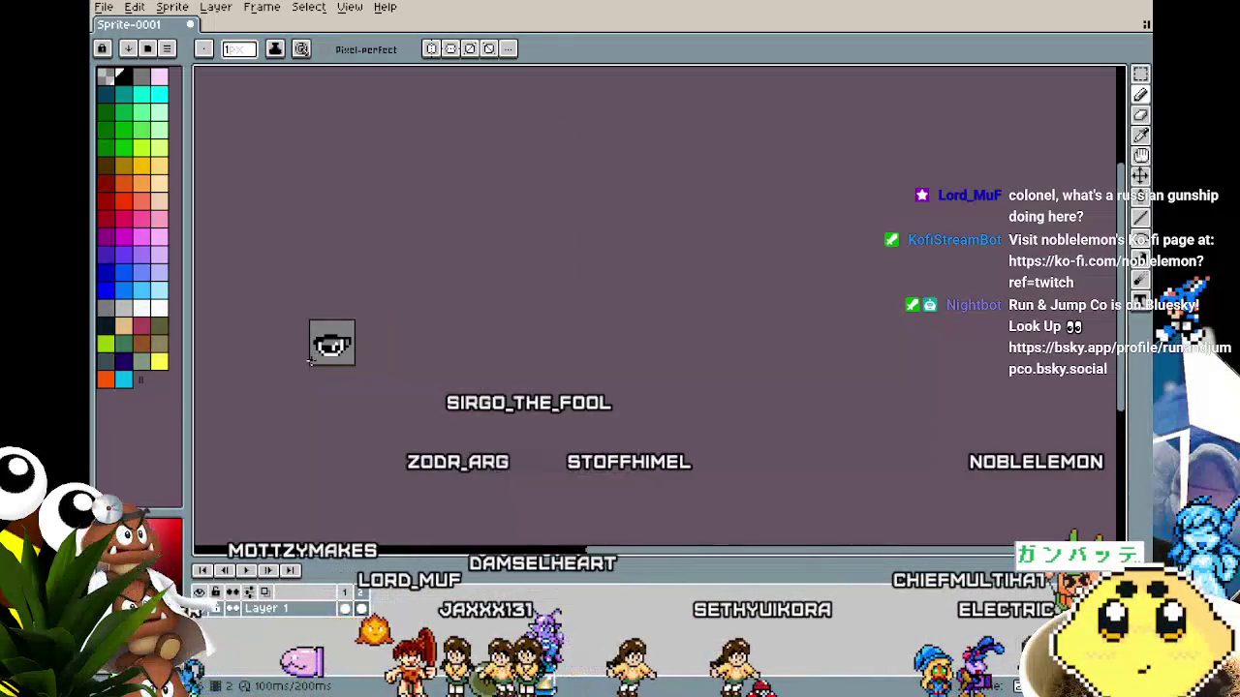
scroll(311, 360, "up", 3)
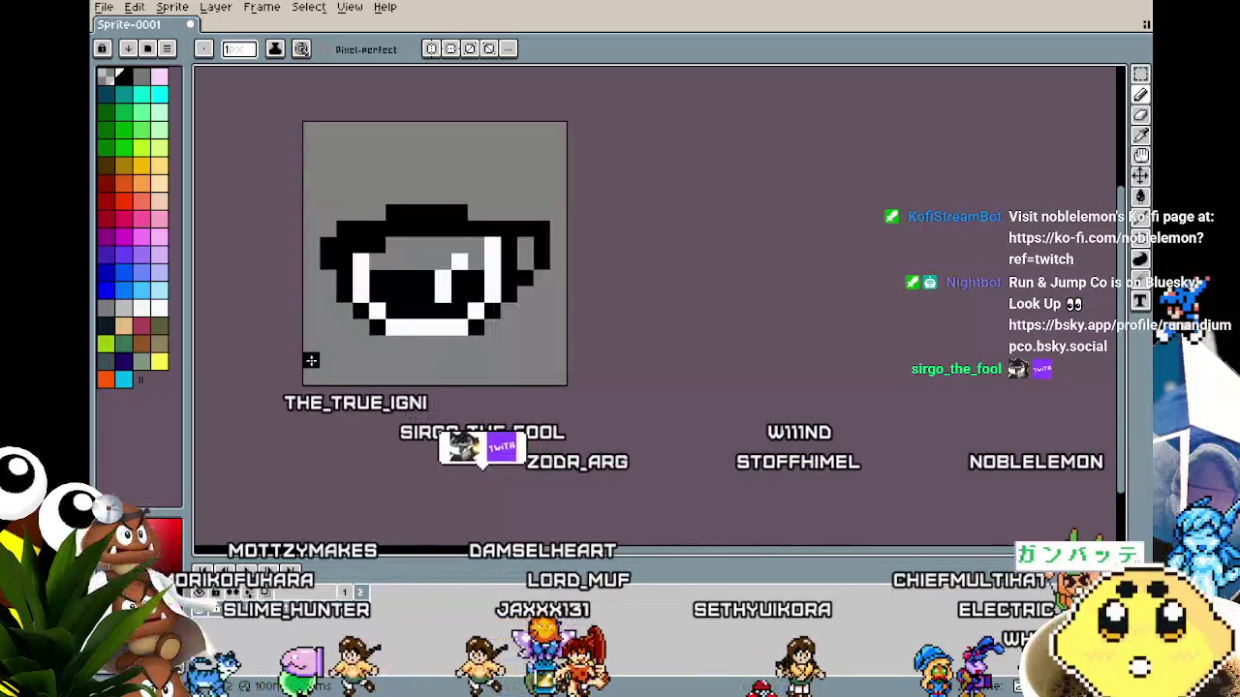
left_click(394, 213)
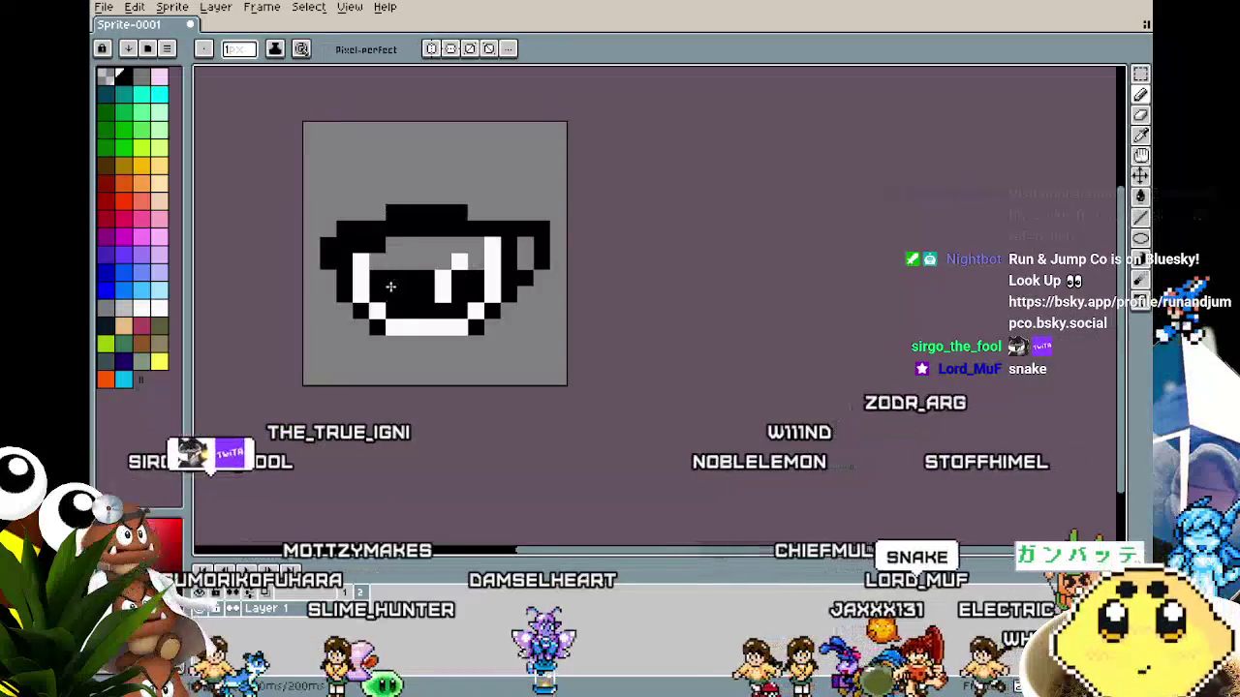
Zoom and pan around the cup to check the finished black-and-white sprite.
scroll(397, 339, "down", 2)
scroll(410, 388, "up", 3)
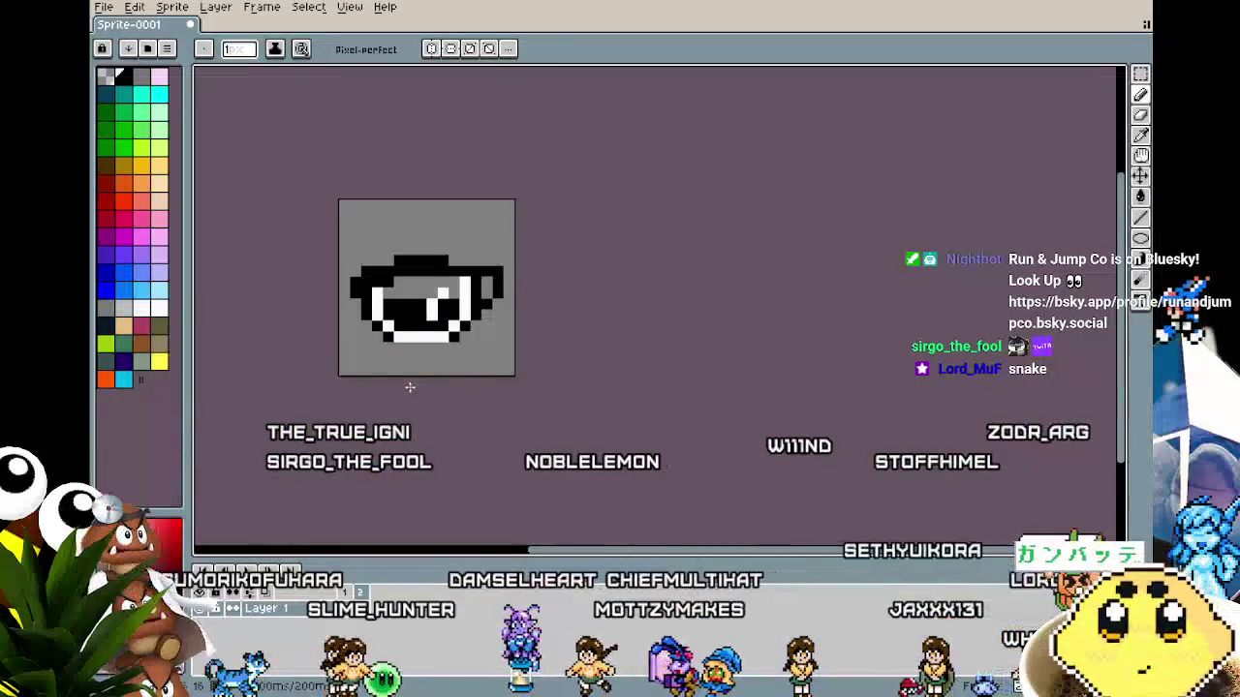
left_click_drag(409, 387, 372, 411)
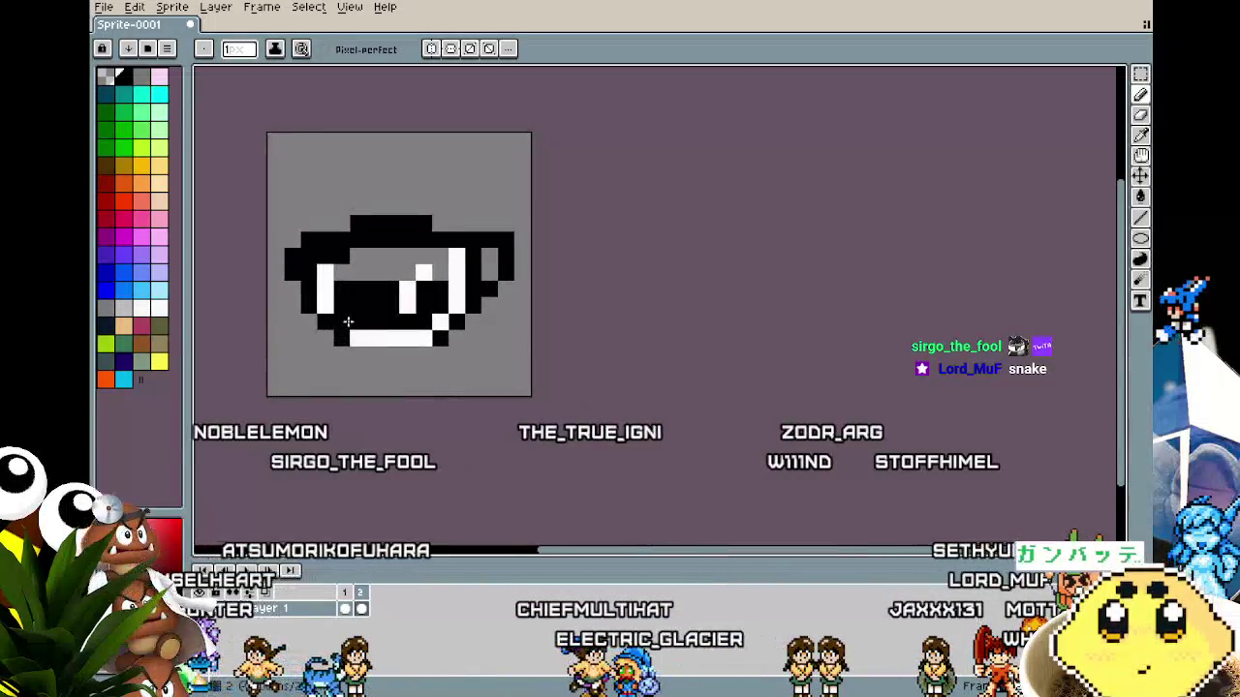
scroll(312, 252, "up", 2)
scroll(313, 256, "down", 2)
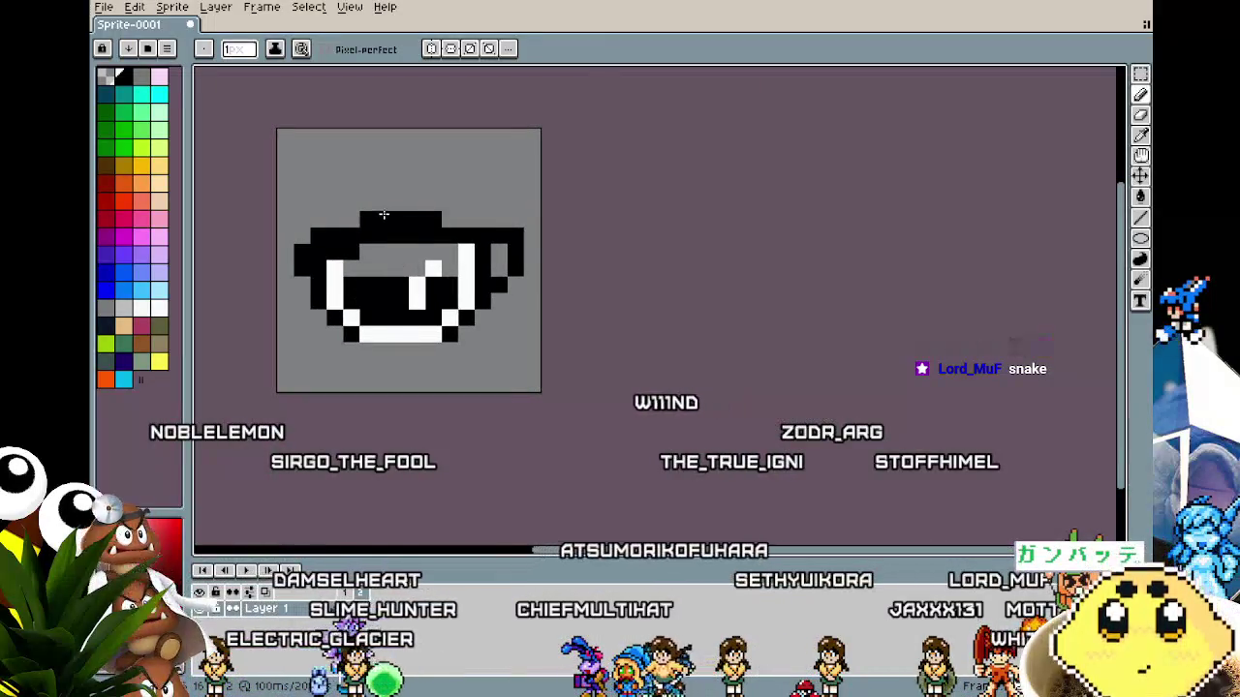
scroll(384, 214, "up", 2)
left_click_drag(375, 217, 415, 210)
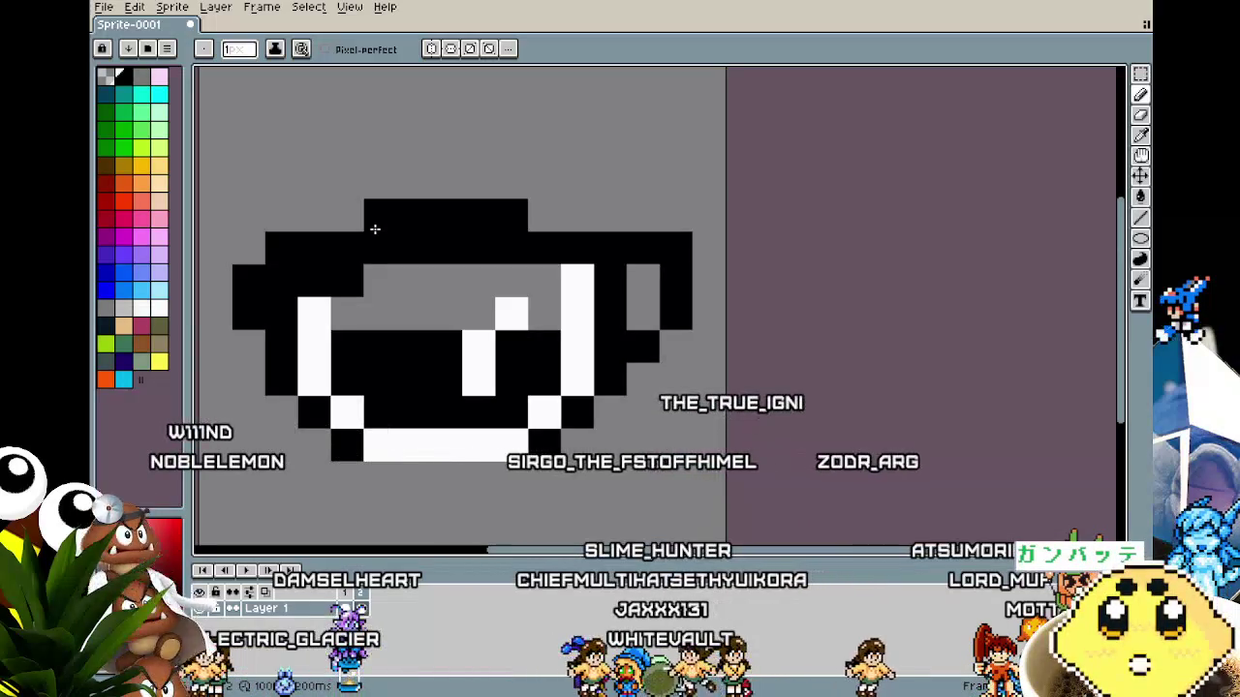
scroll(338, 249, "up", 2)
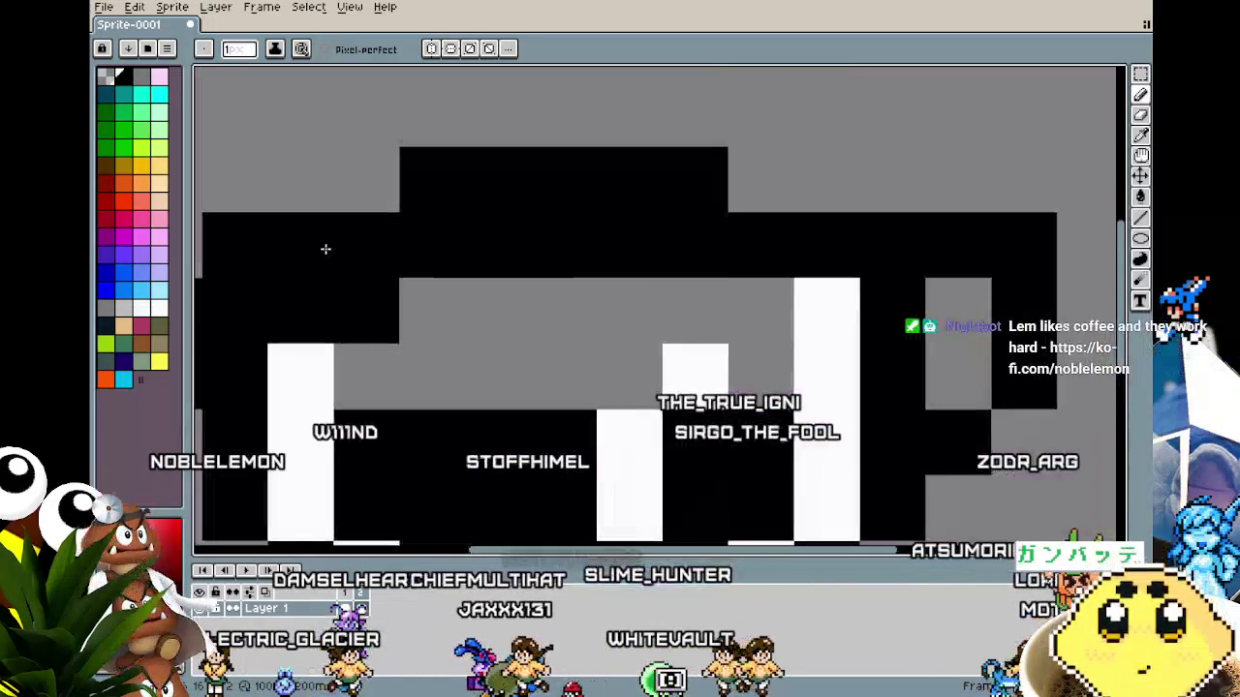
scroll(324, 252, "down", 5)
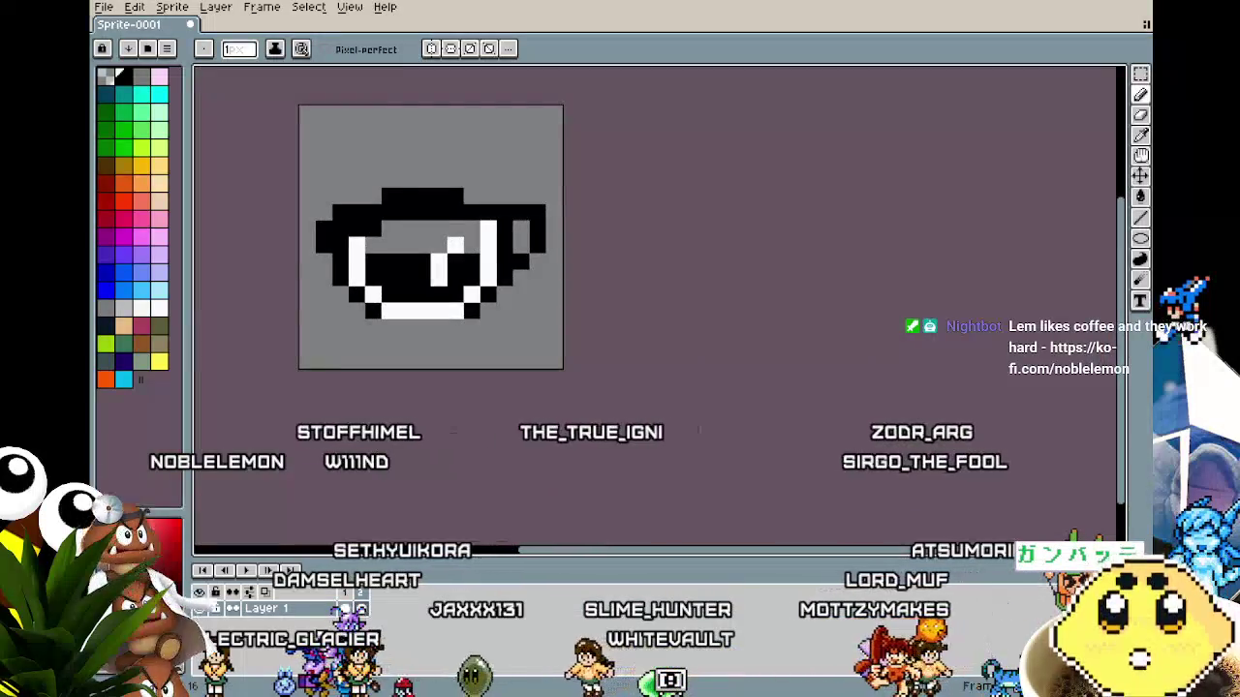
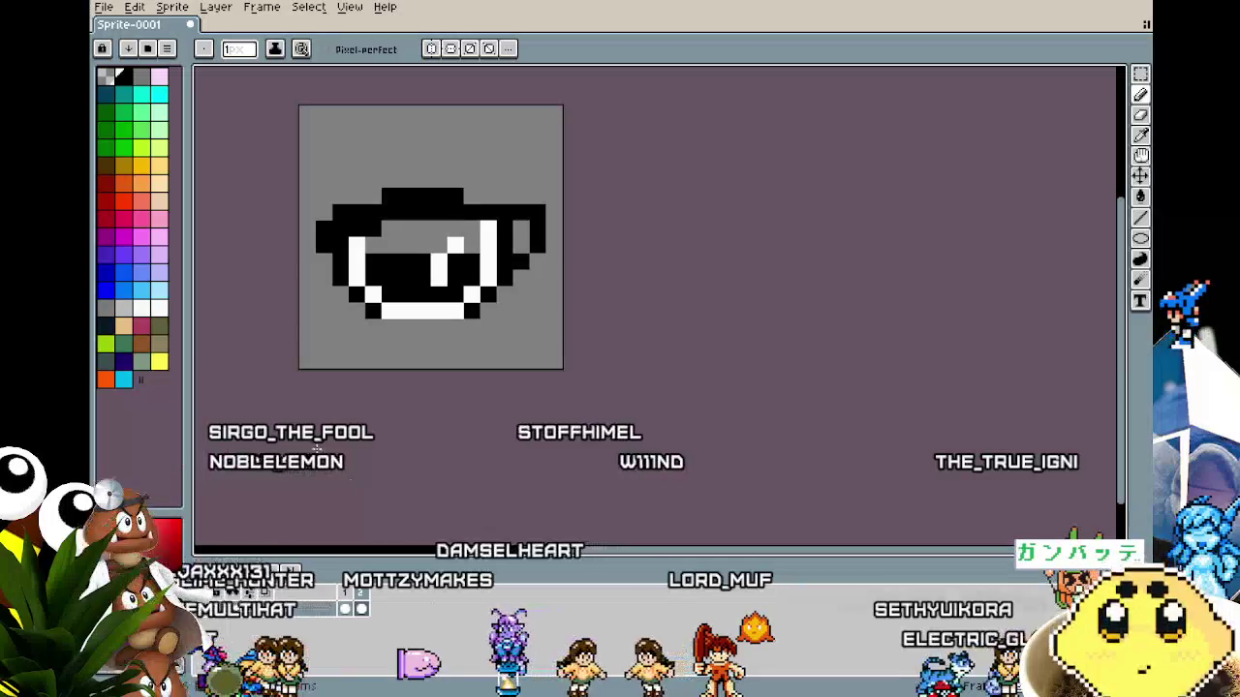
Sample black from the cup outline and pencil a black row beneath the cup's white bottom.
left_click_drag(332, 450, 429, 471)
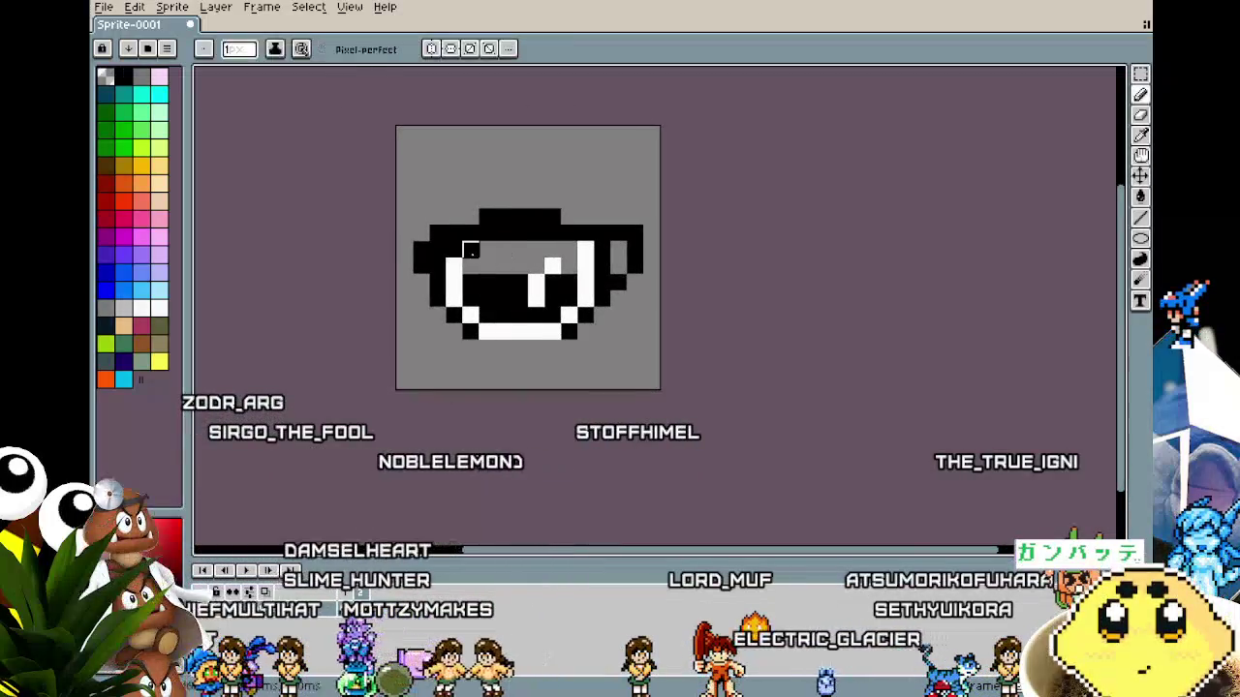
scroll(454, 418, "down", 2)
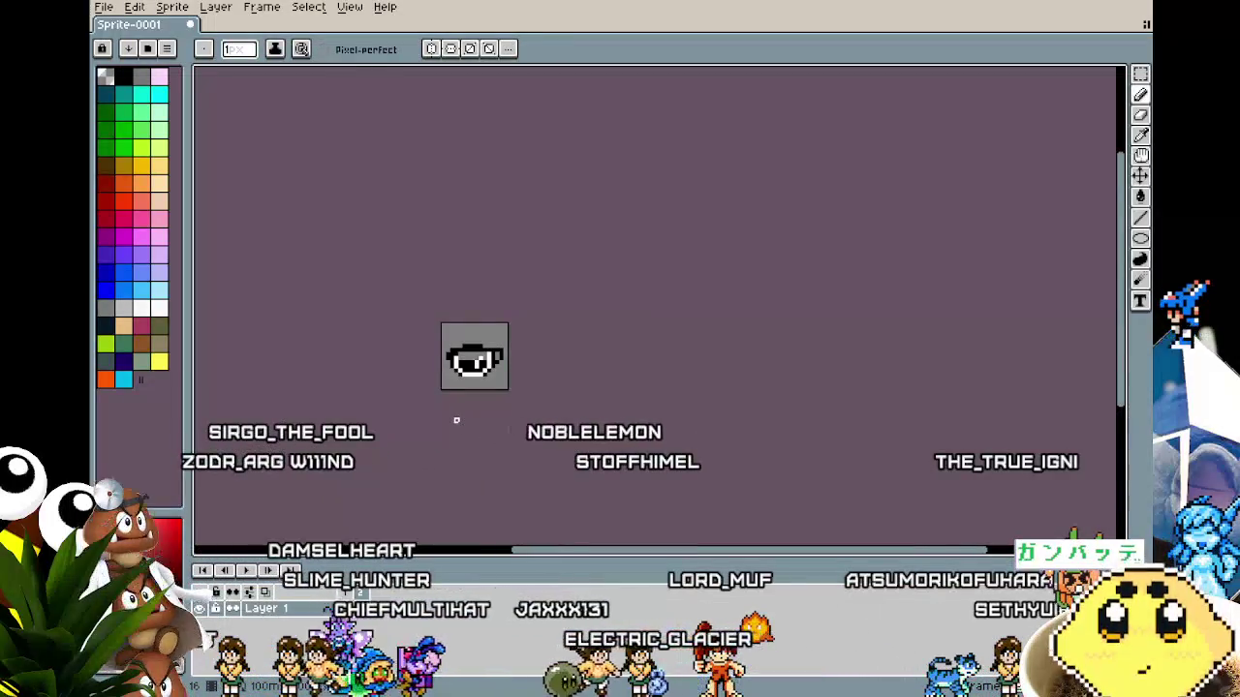
scroll(456, 421, "up", 1)
key("i")
left_click(432, 304)
key("b")
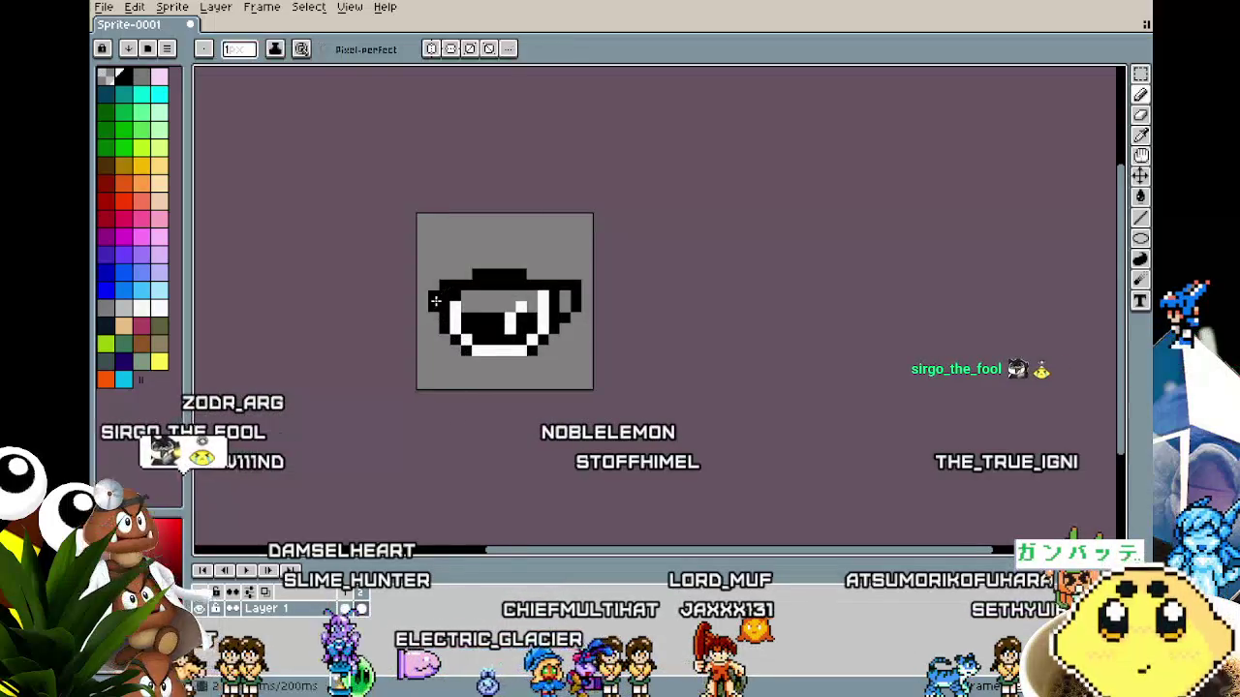
left_click_drag(424, 308, 456, 285)
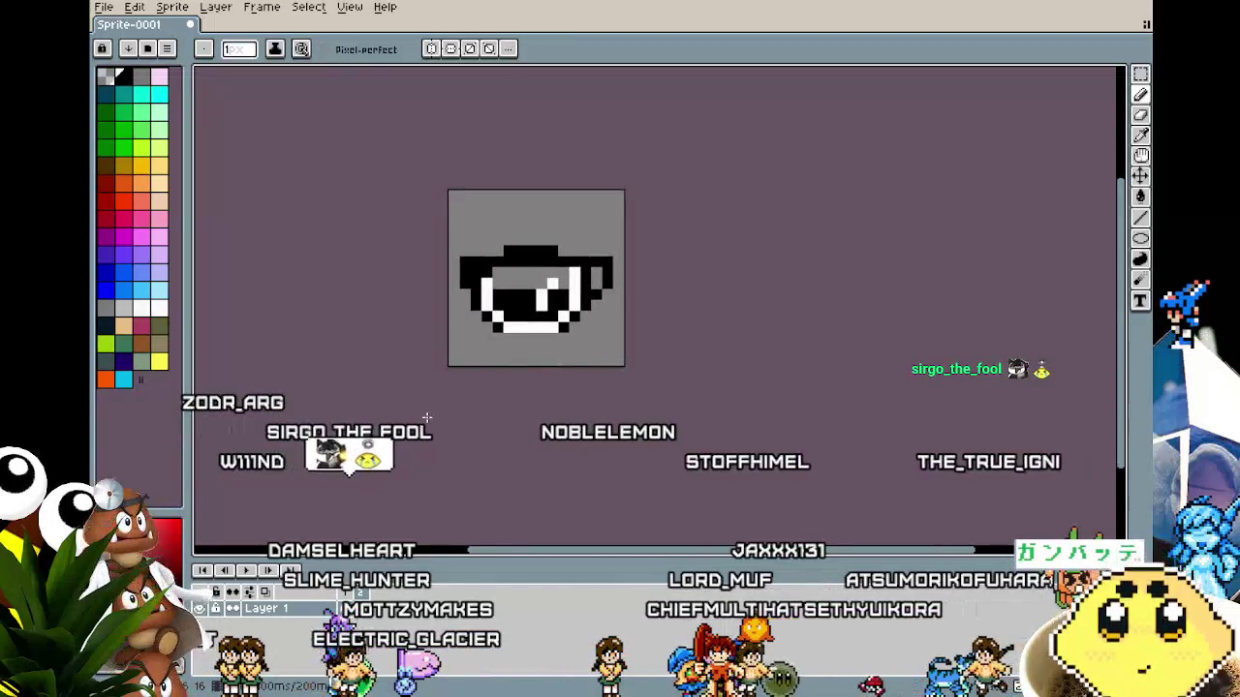
key("i")
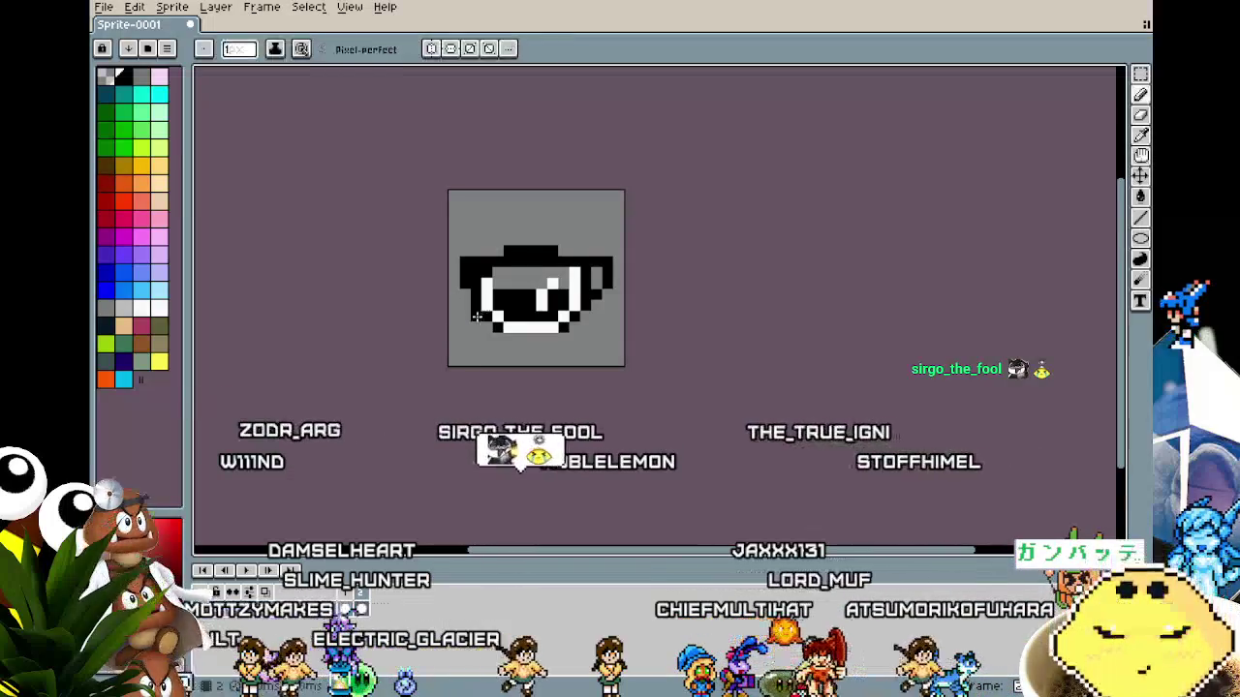
key("b")
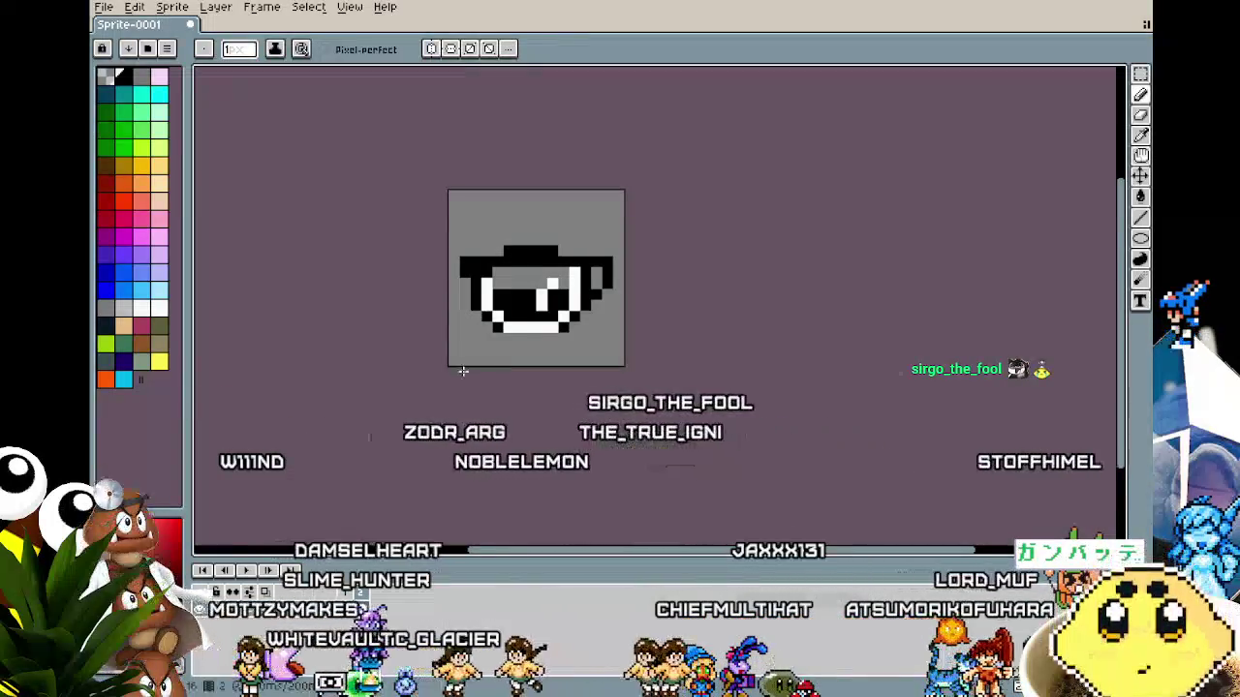
scroll(463, 371, "down", 1)
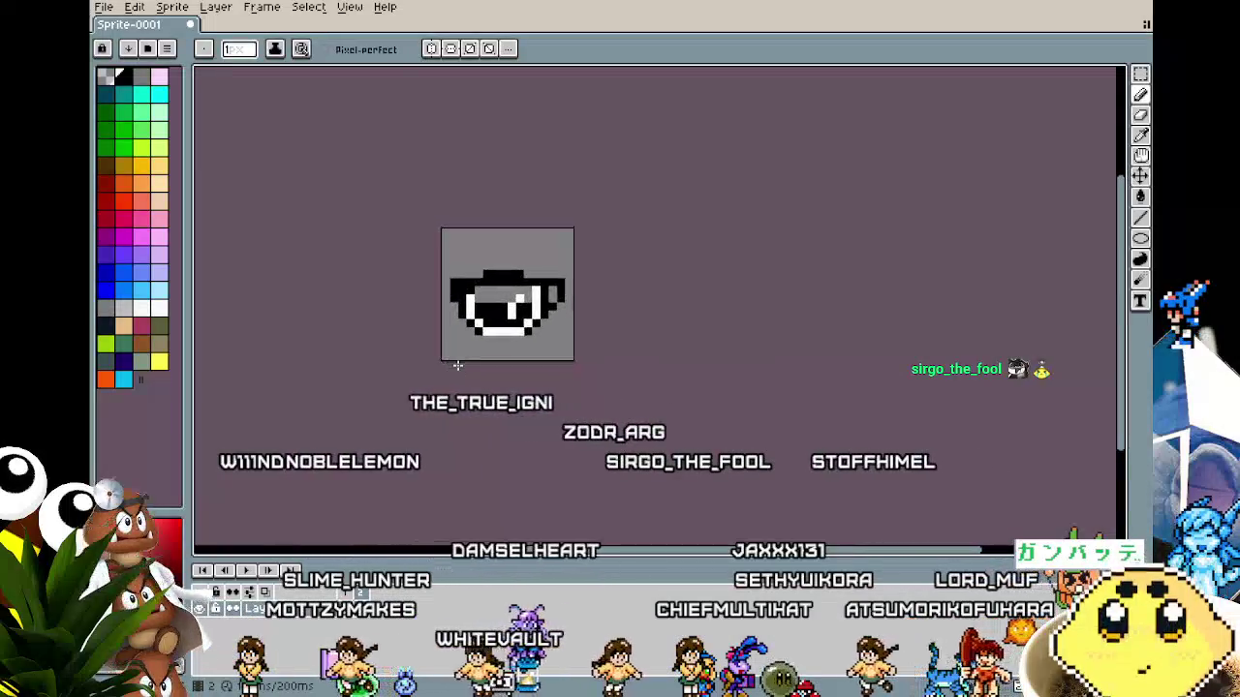
scroll(459, 365, "up", 2)
scroll(458, 365, "down", 1)
scroll(415, 368, "up", 1)
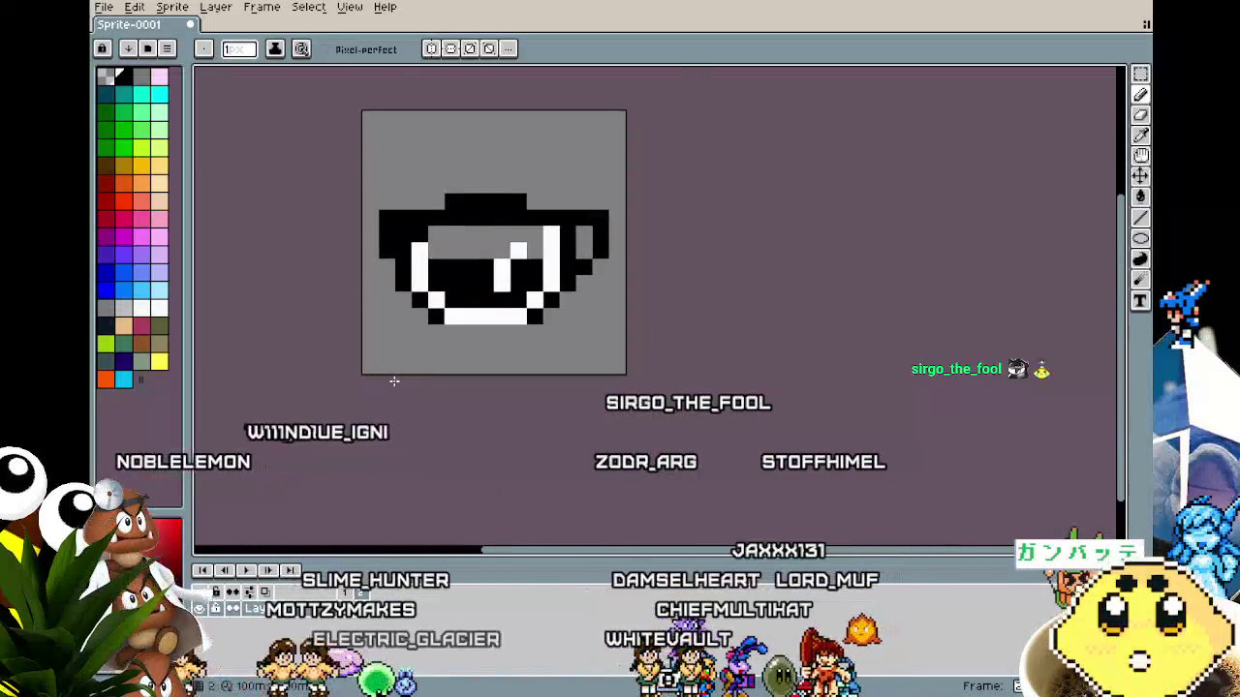
scroll(429, 354, "up", 1)
key("i")
key("b")
left_click(497, 318)
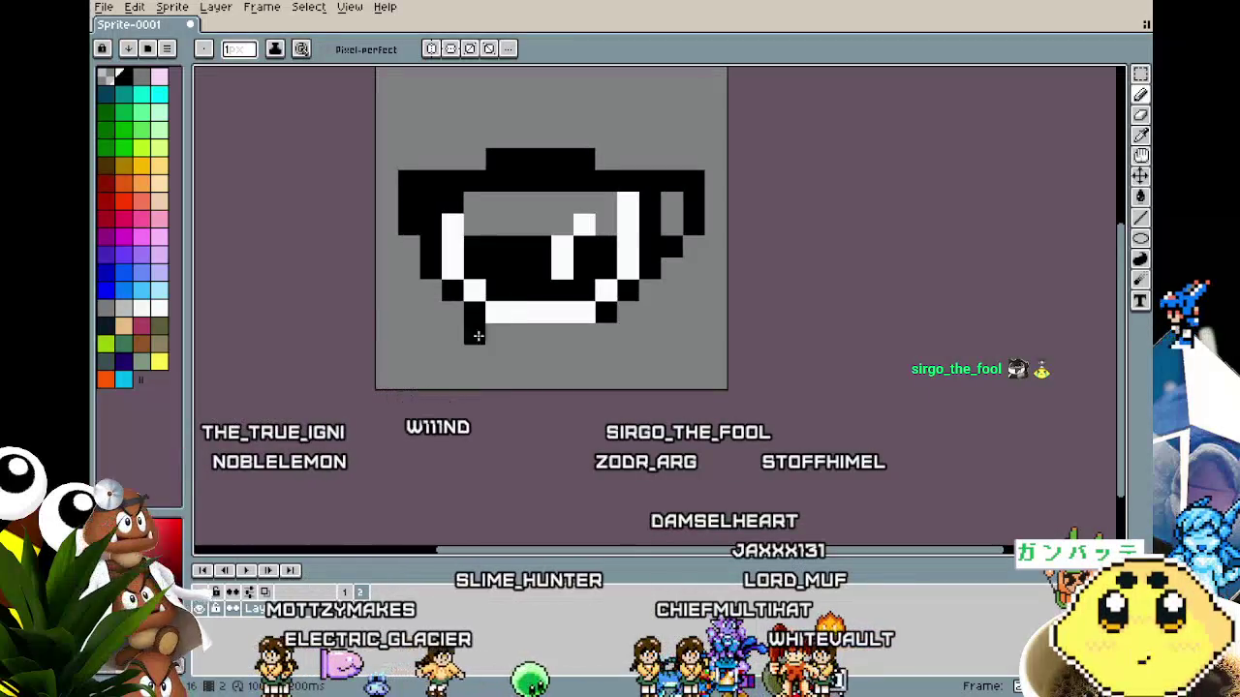
scroll(477, 336, "down", 3)
scroll(526, 355, "up", 3)
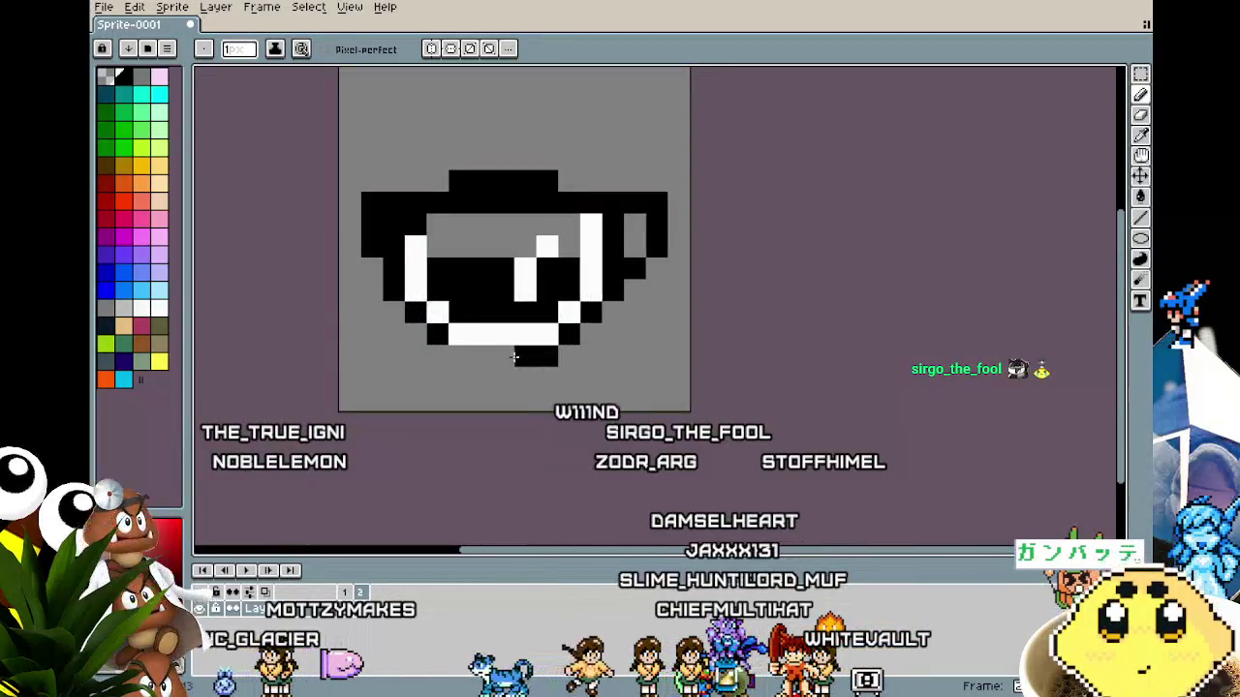
scroll(437, 404, "down", 4)
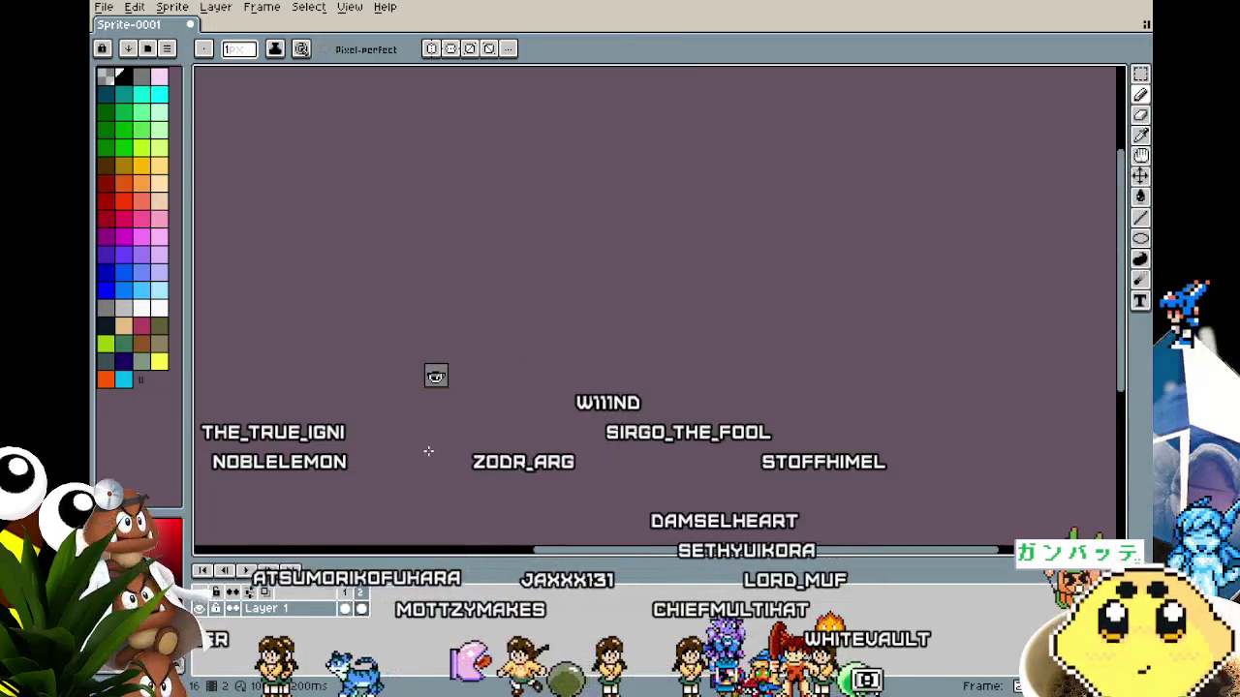
scroll(428, 451, "up", 3)
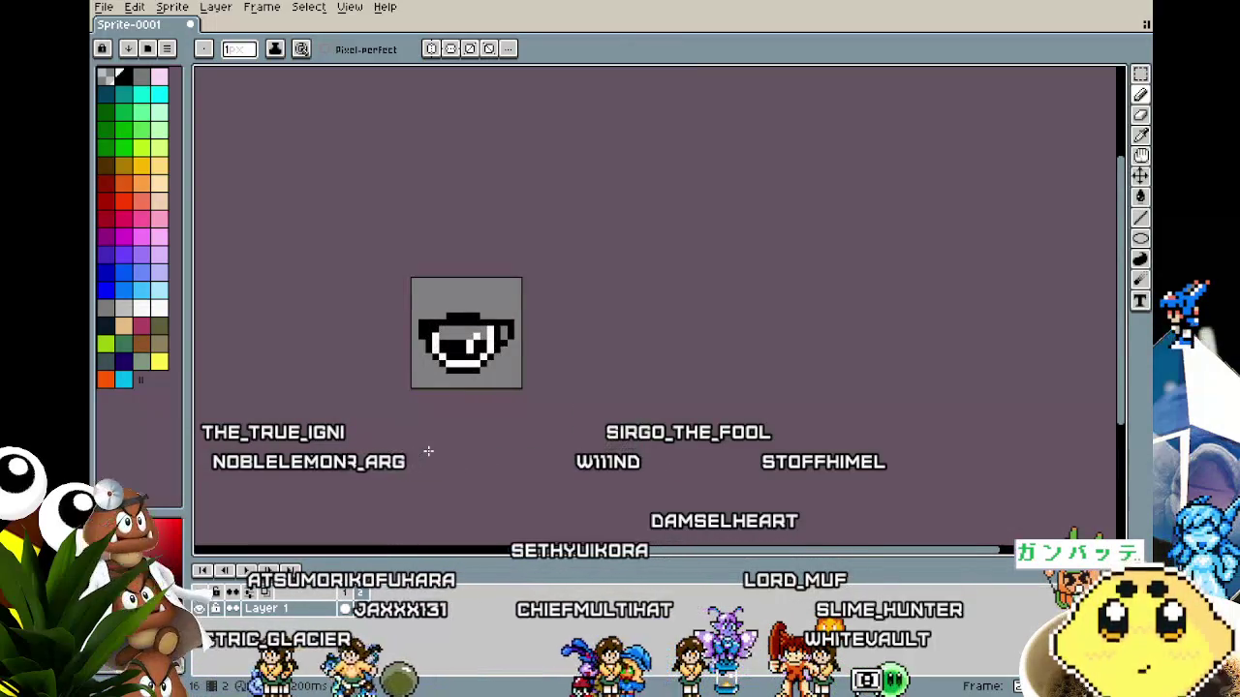
Sample white from the cup's rim and touch up the inner highlight pixels.
left_click_drag(428, 450, 453, 457)
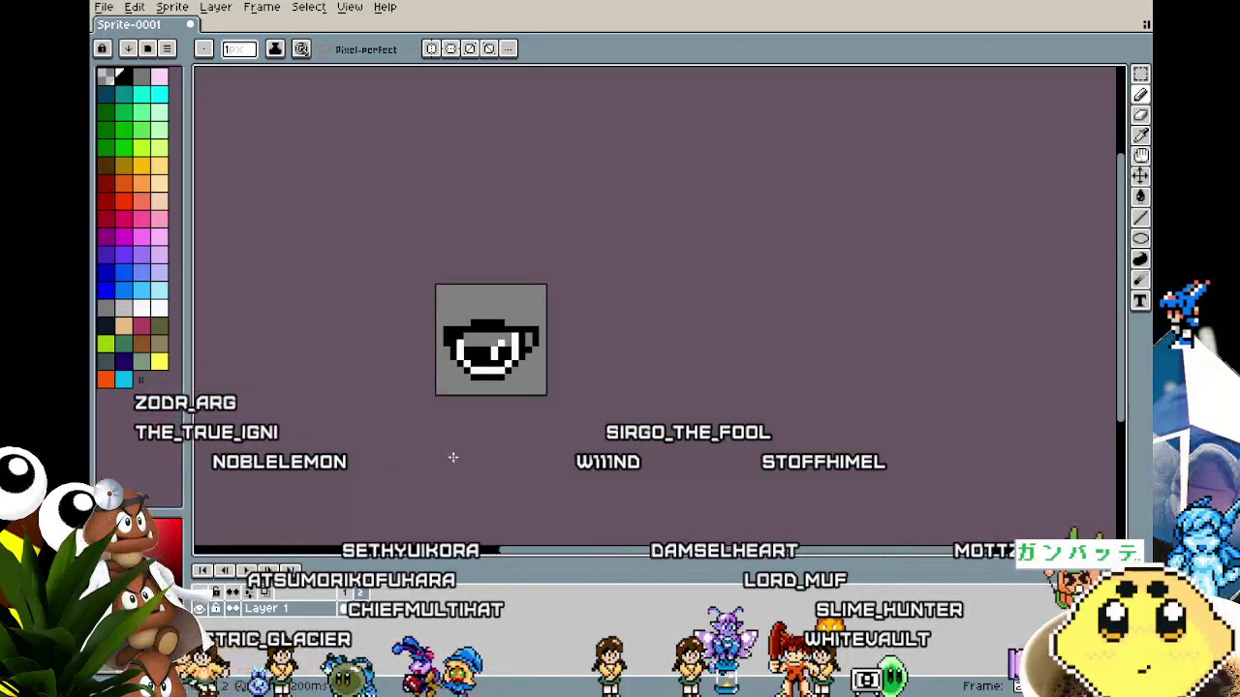
scroll(453, 457, "up", 2)
scroll(452, 458, "right", 1)
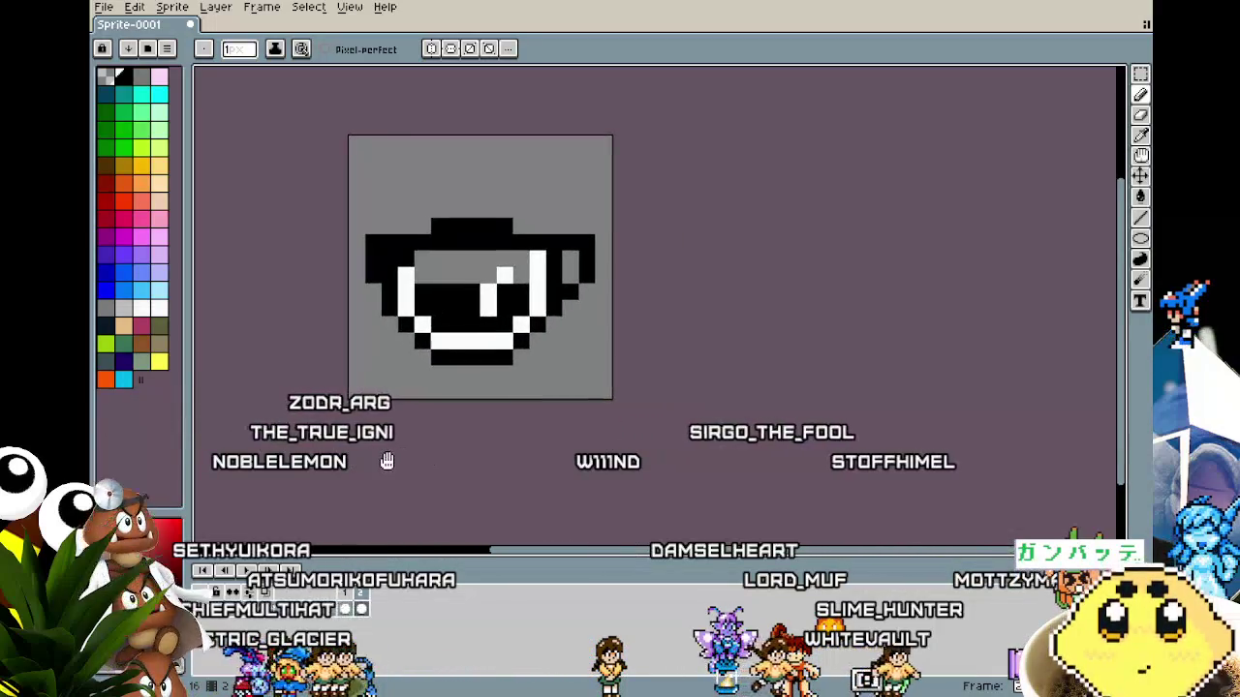
key("i")
left_click(494, 283)
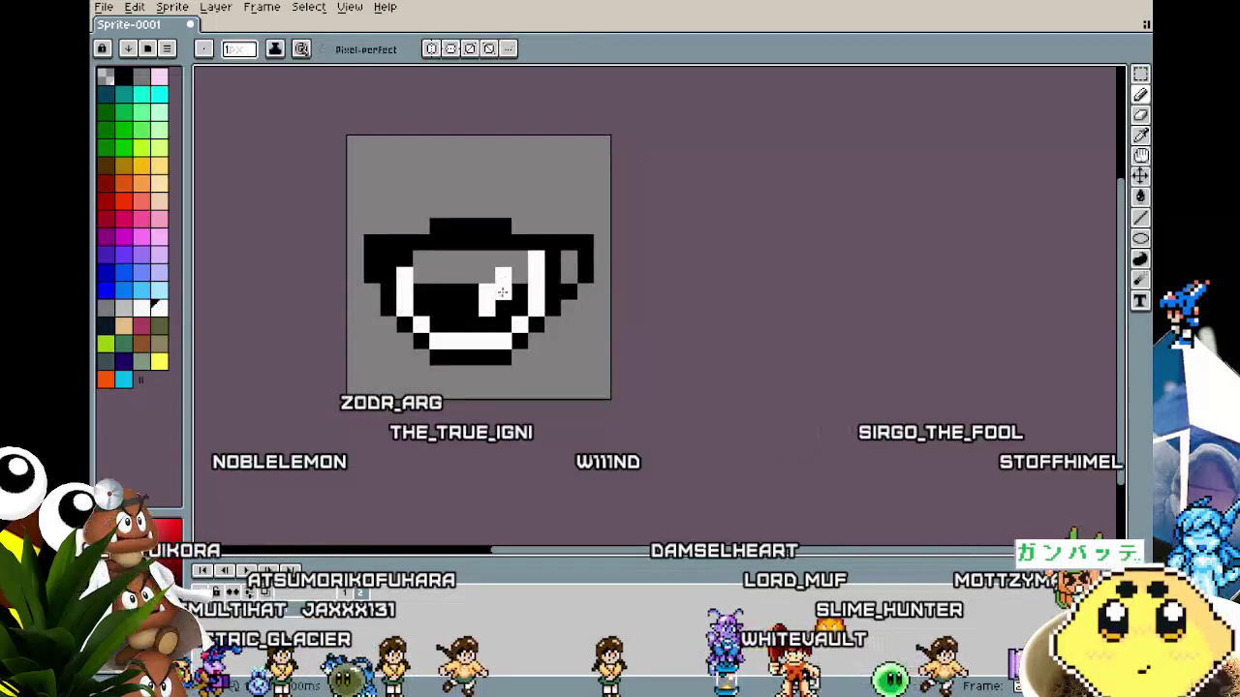
scroll(380, 499, "down", 5)
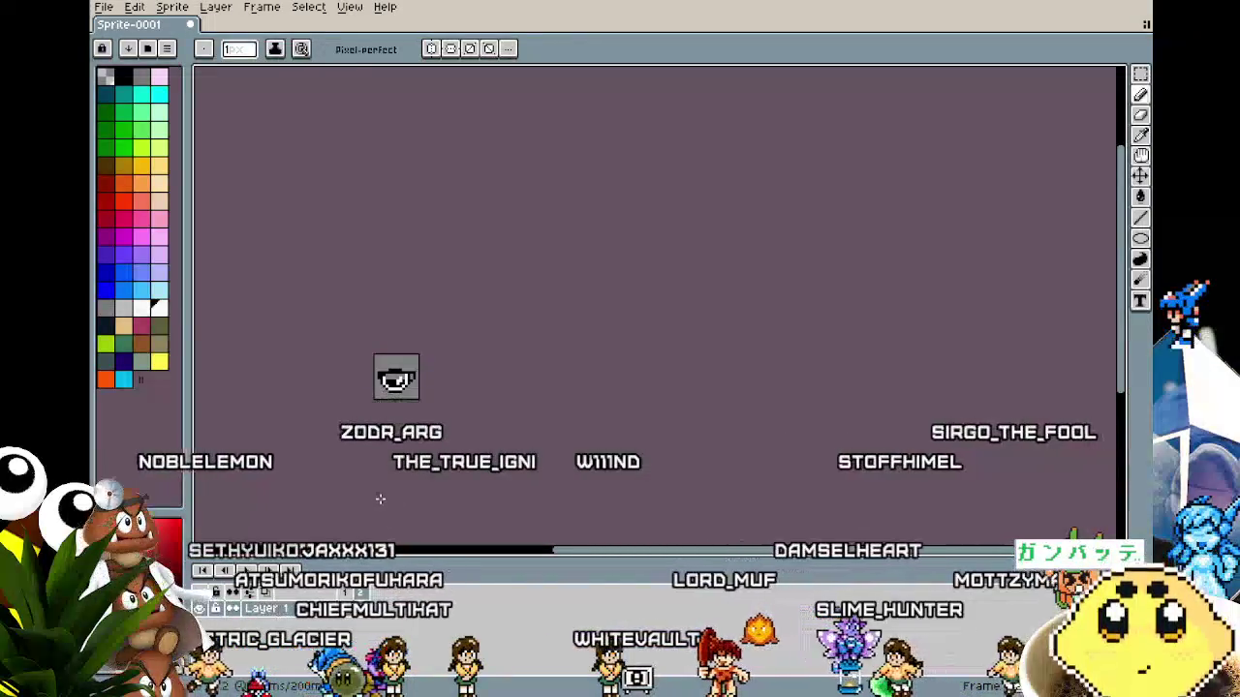
scroll(379, 499, "up", 2)
scroll(386, 400, "up", 1)
key("alt")
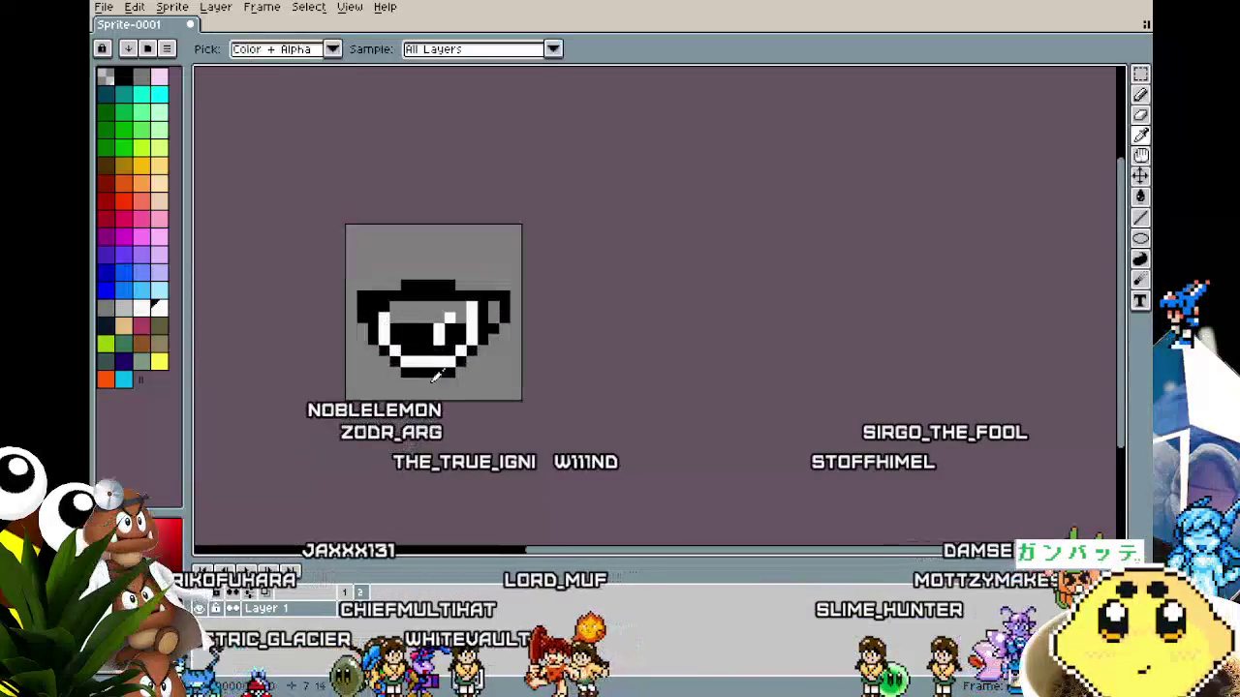
left_click(446, 313, "alt")
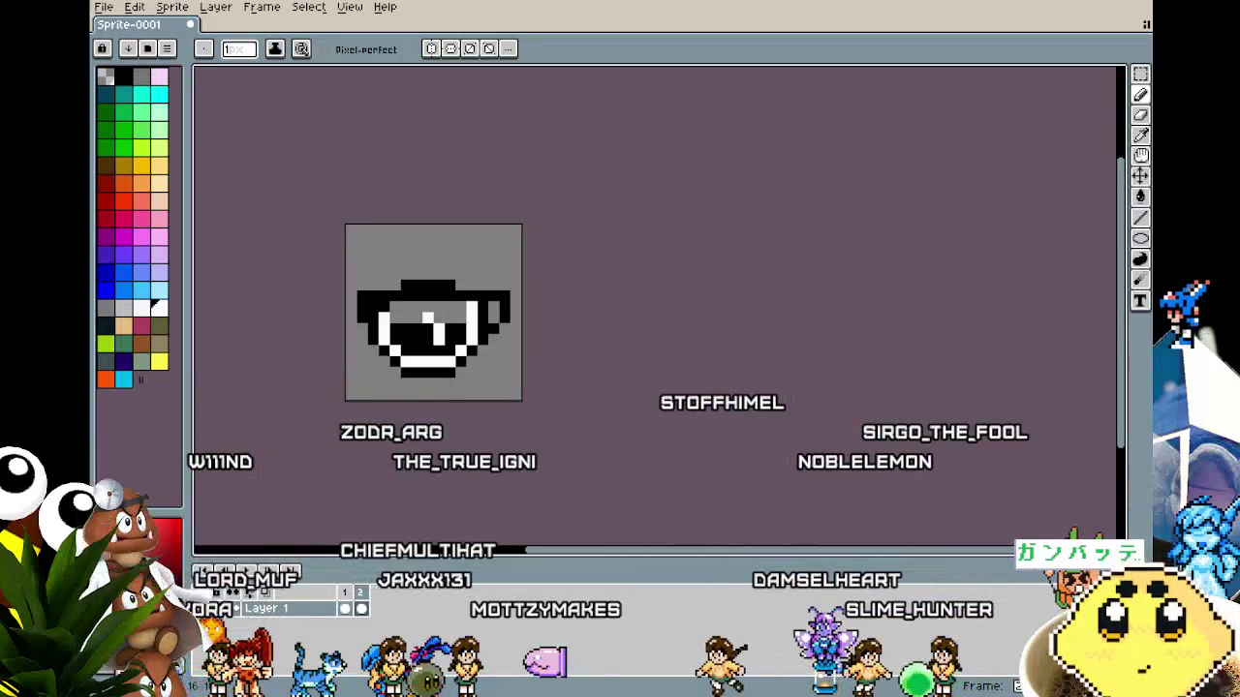
scroll(444, 493, "down", 4)
scroll(444, 494, "up", 3)
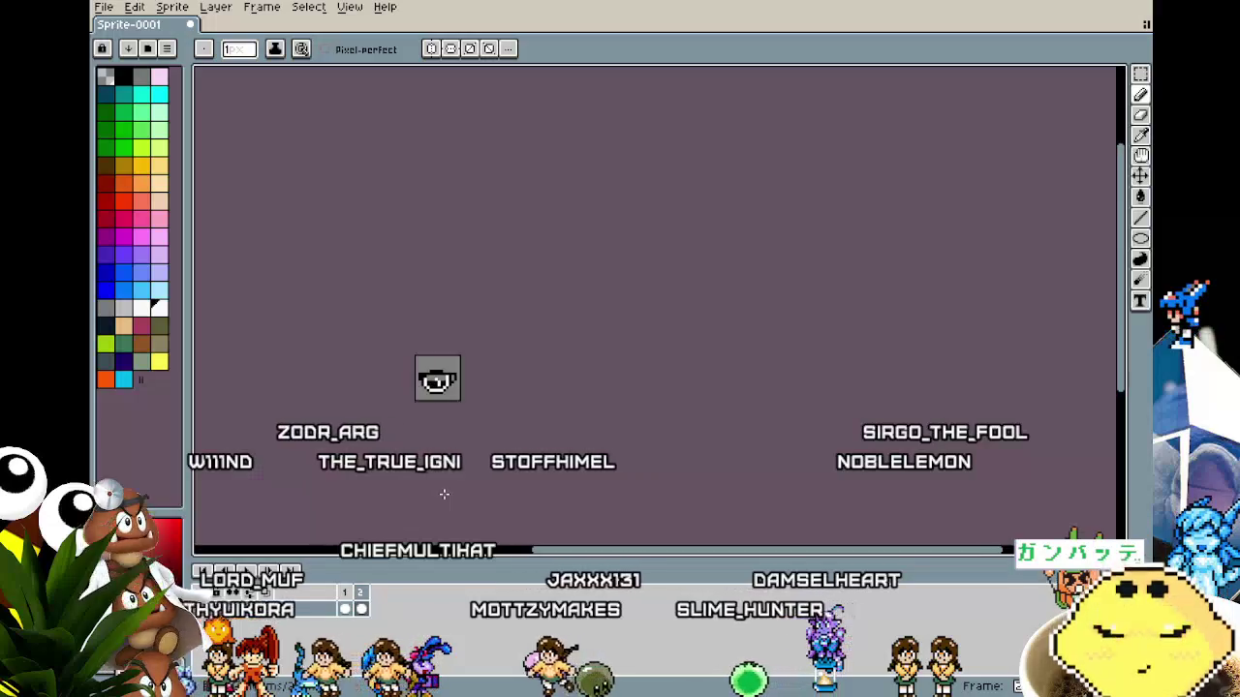
scroll(444, 401, "up", 2)
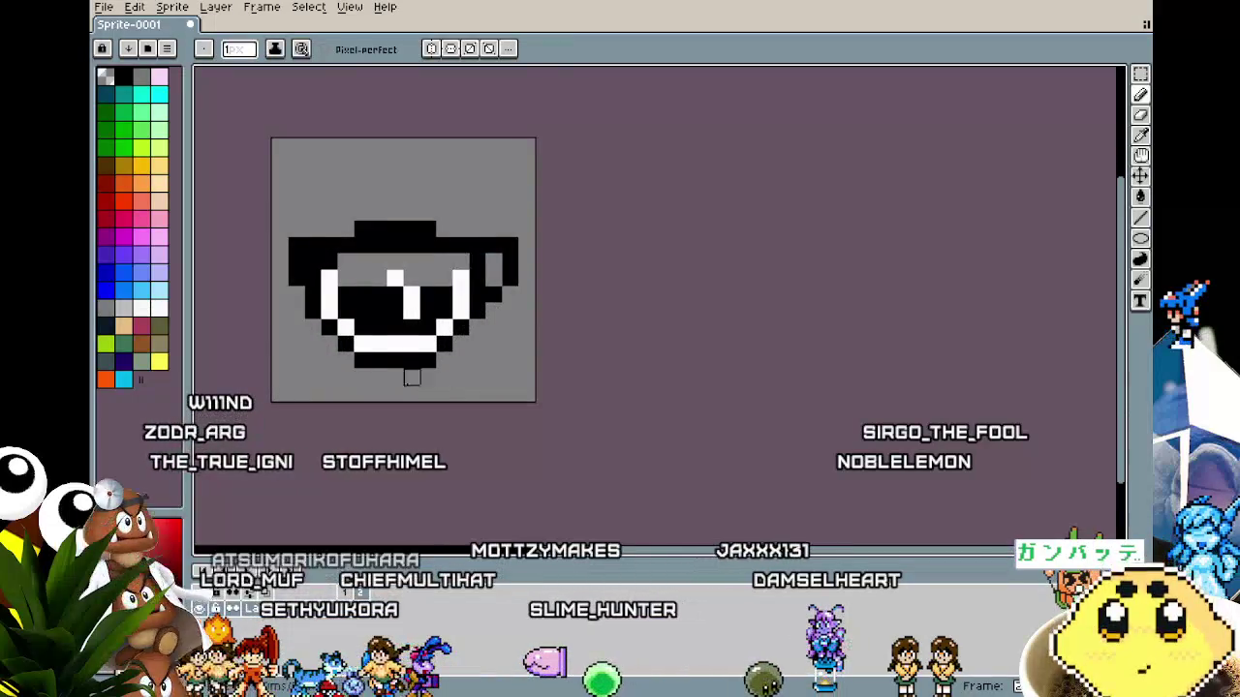
scroll(412, 378, "down", 4)
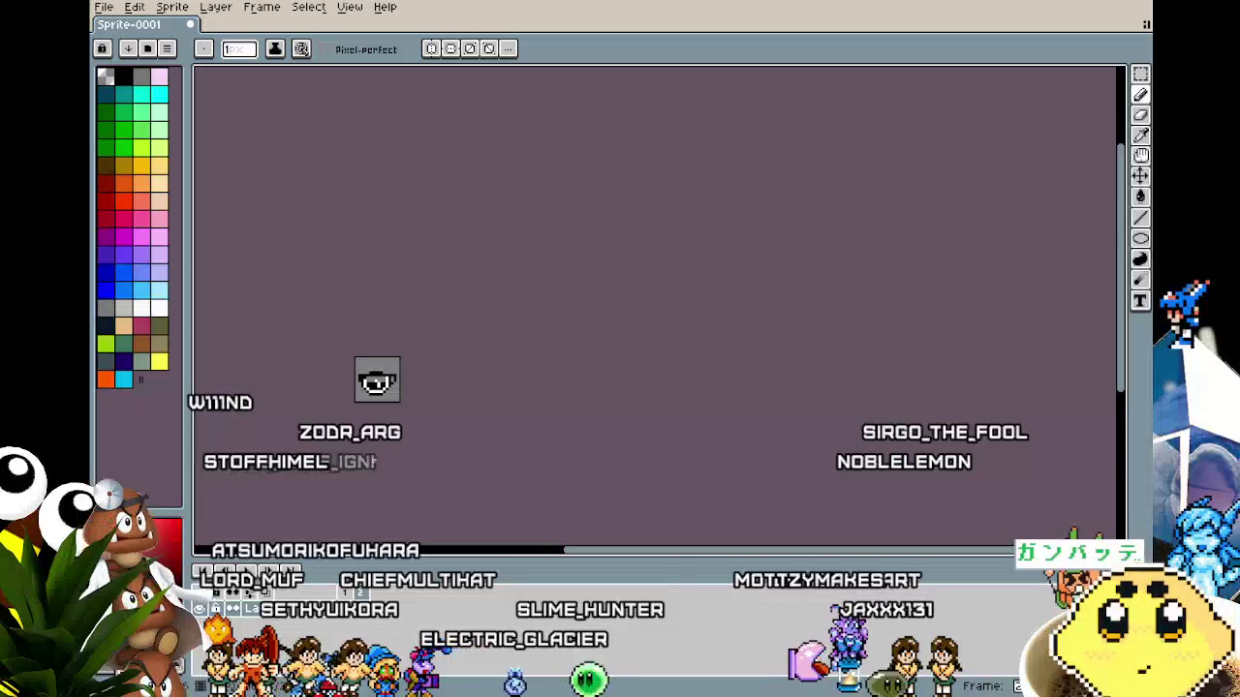
scroll(374, 463, "up", 2)
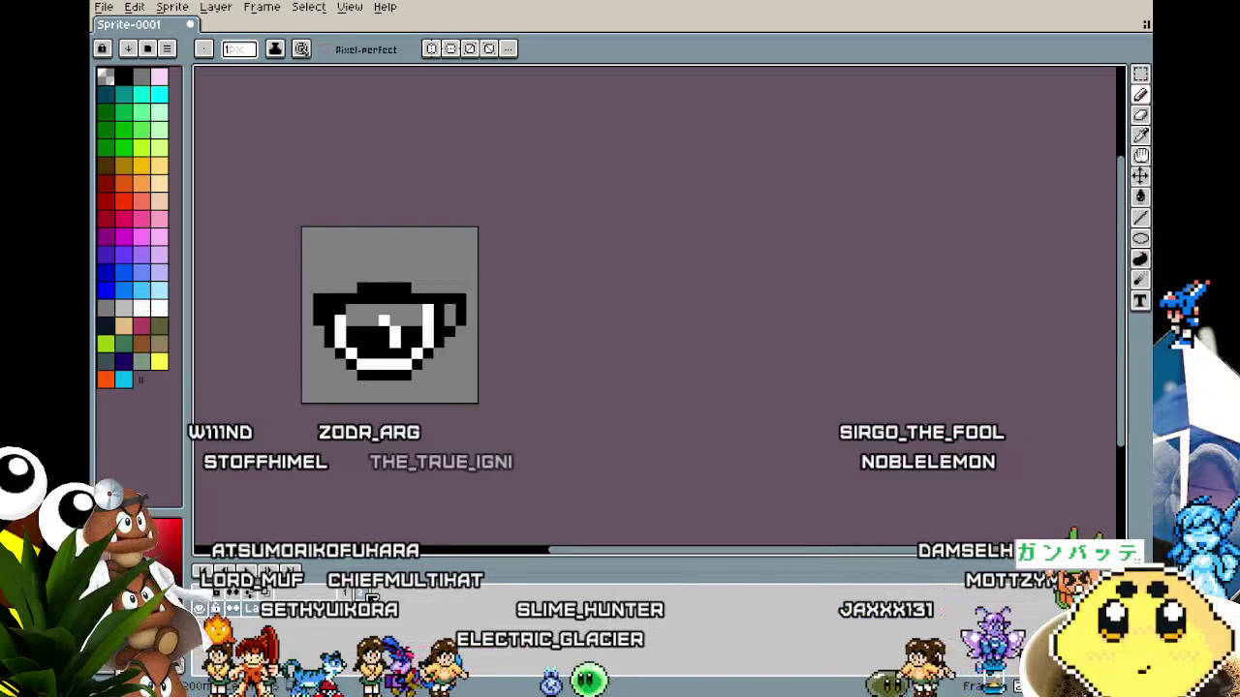
Compare the second frame's tan sprite with the cup frame and bring up the frame options.
left_click_drag(360, 517, 433, 523)
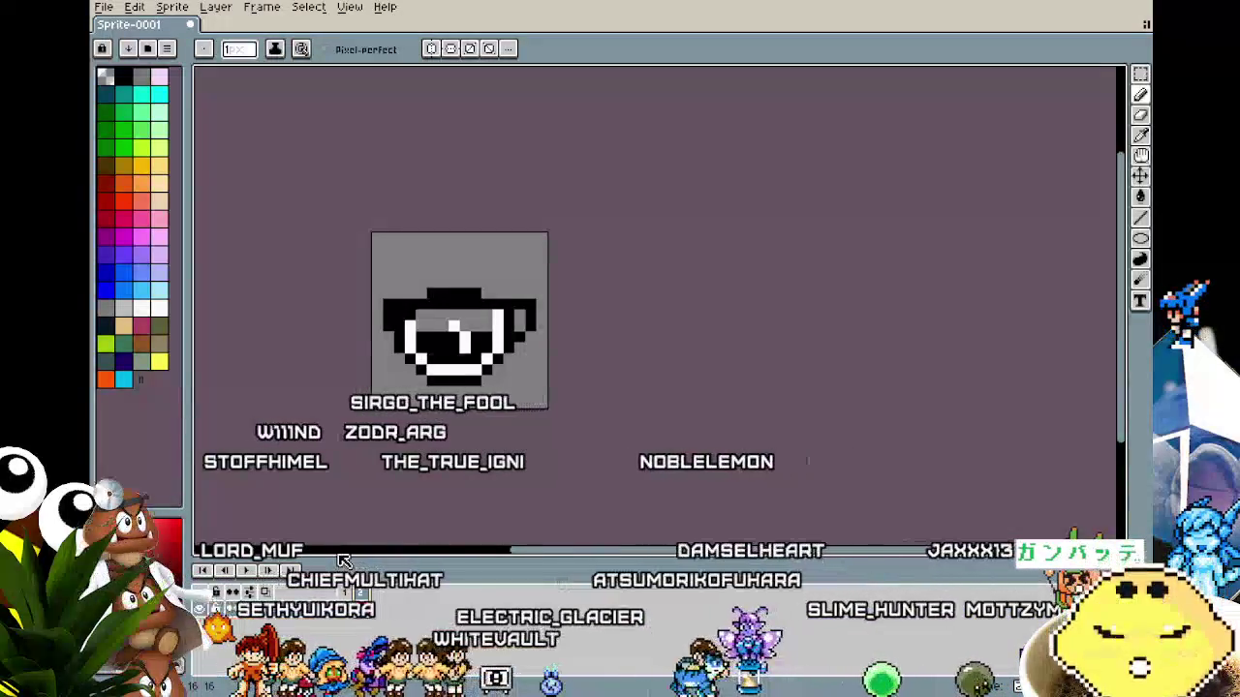
left_click(353, 592)
left_click(363, 597)
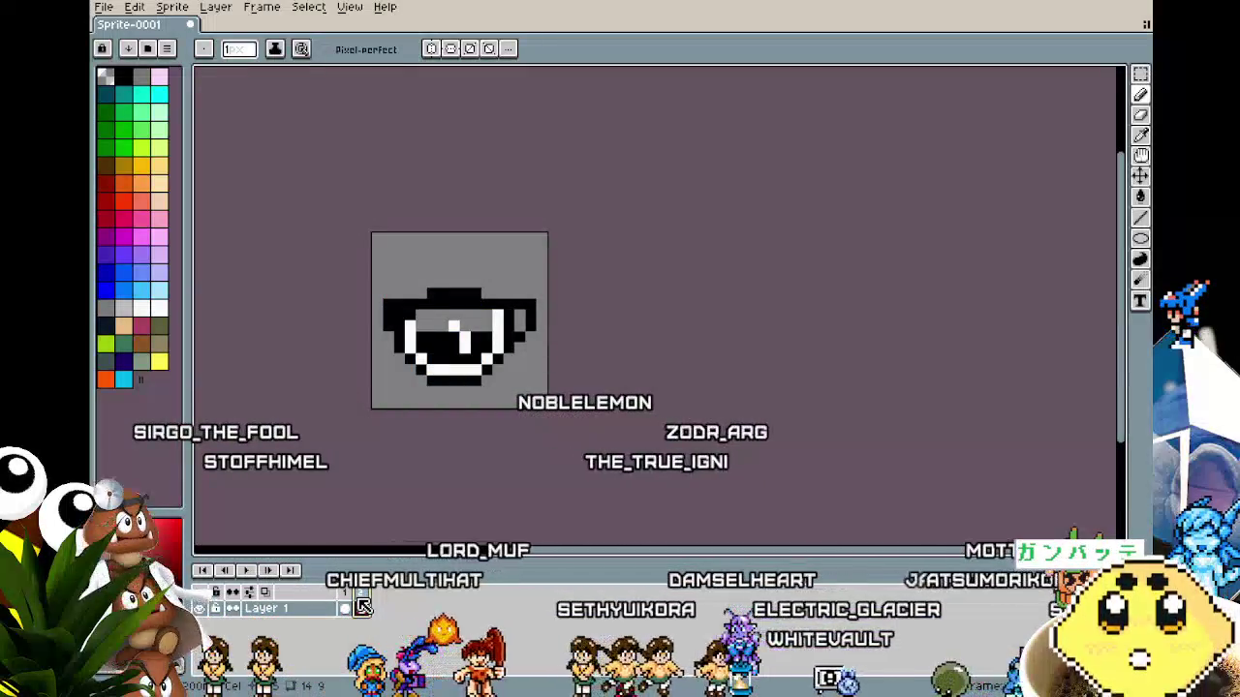
right_click(364, 603)
Add a new empty third frame to the animation.
left_click(397, 624)
scroll(415, 417, "up", 2)
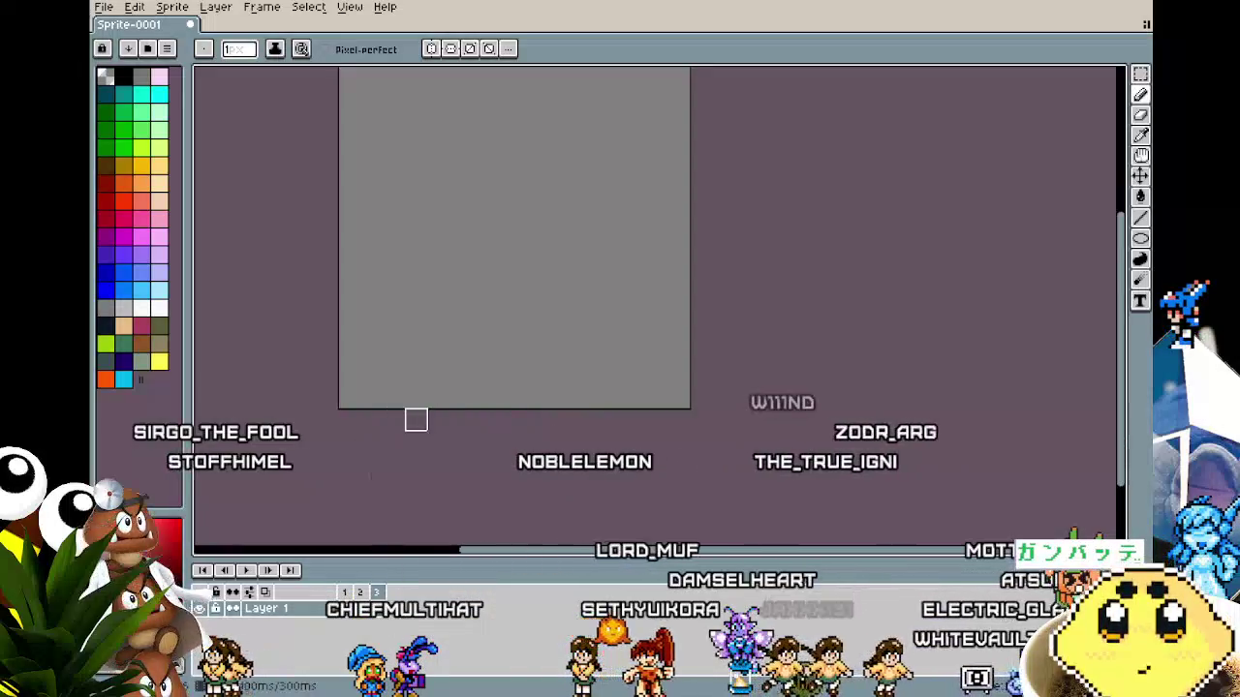
scroll(408, 496, "down", 1)
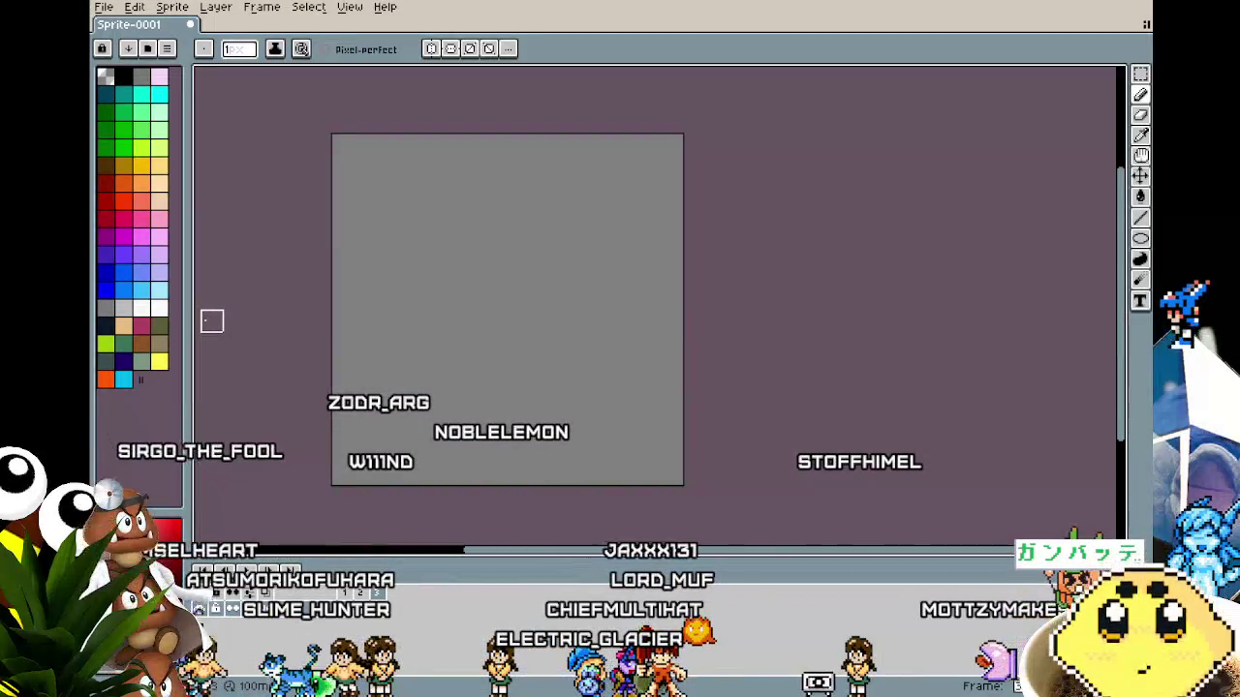
Choose dark teal as the colour, keep a 1 px brush, and switch to the Line tool.
left_click(114, 97)
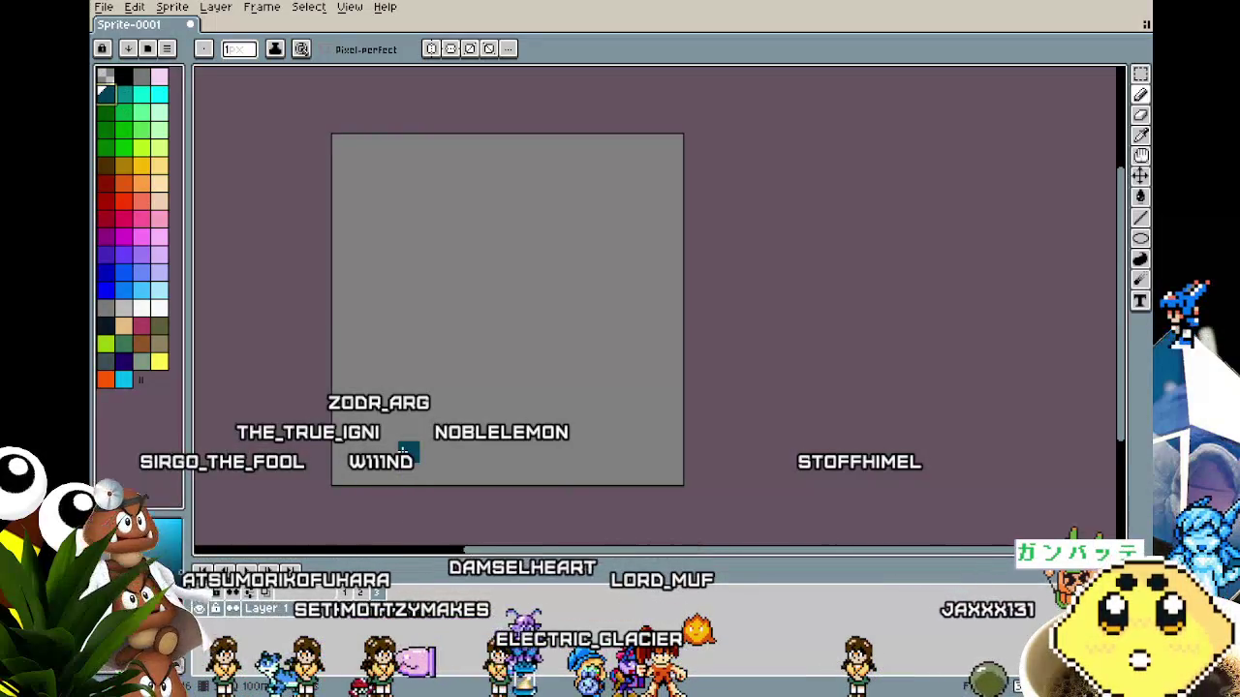
key("plus")
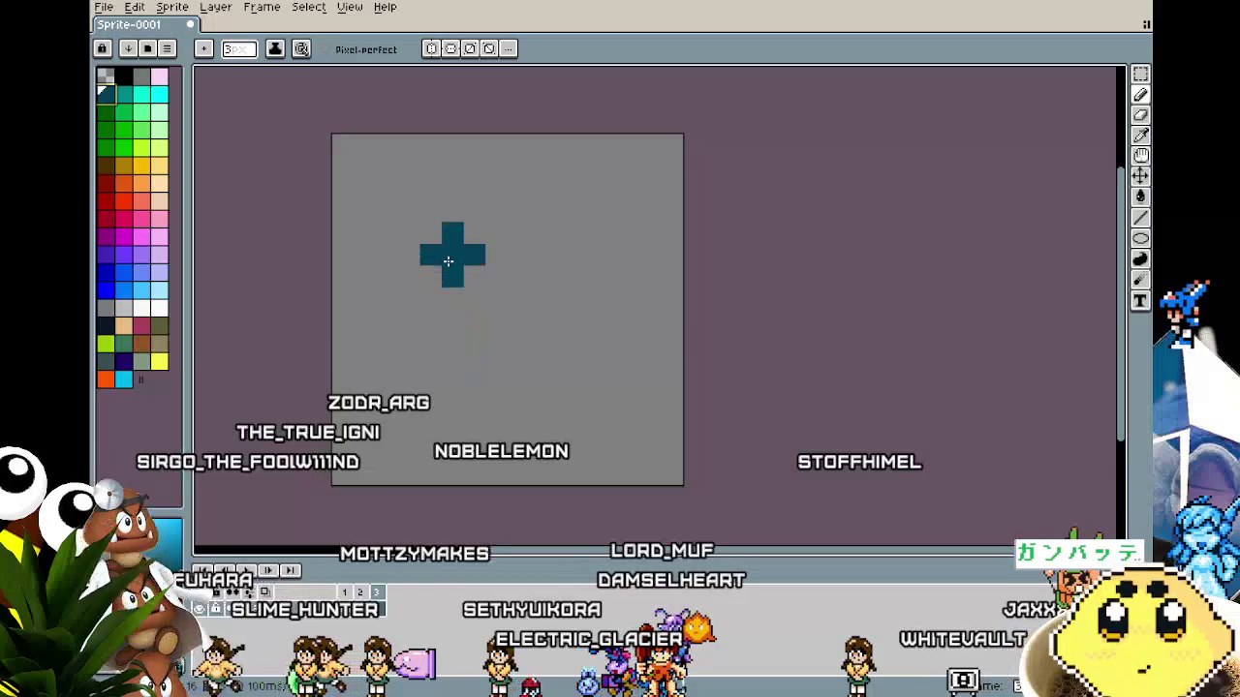
key("minus")
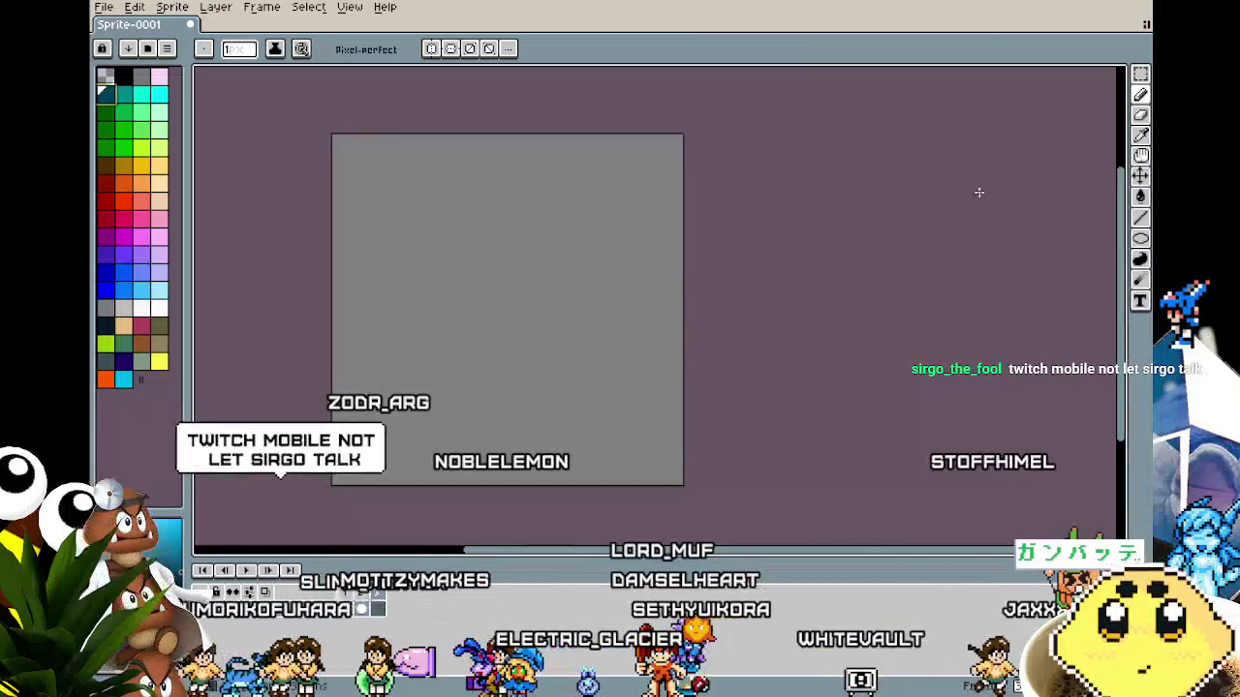
left_click(1141, 219)
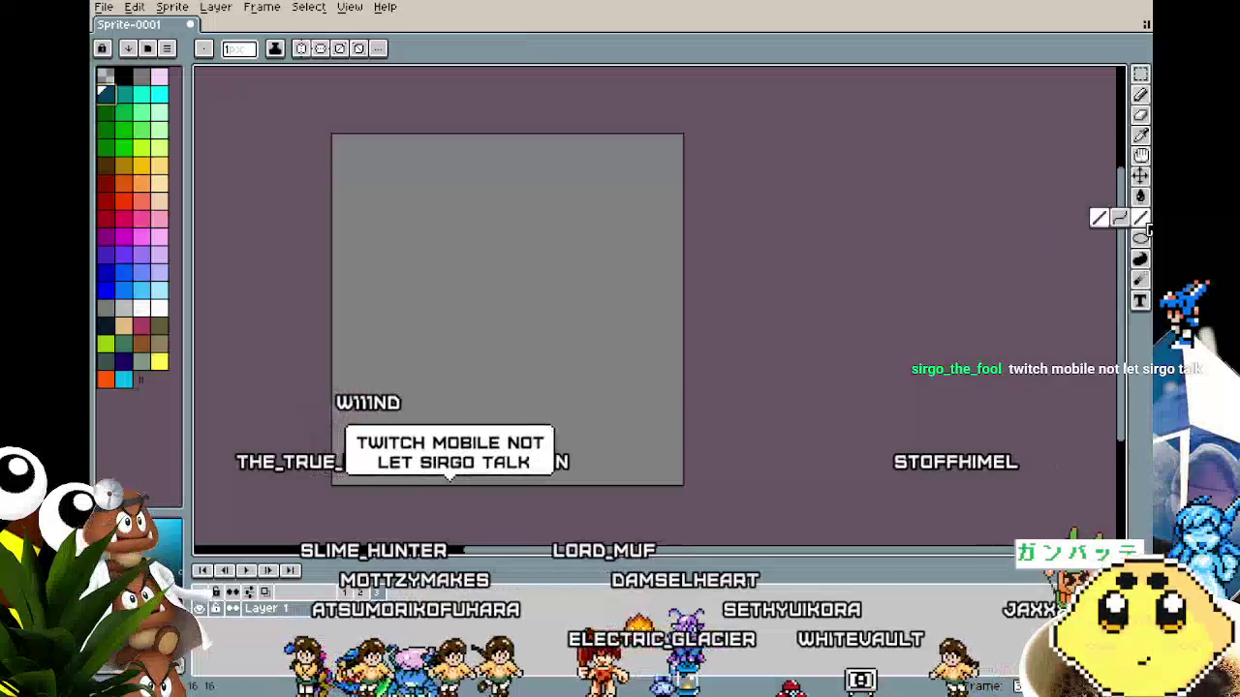
Draw two diagonal teal line segments outlining the leaf shape.
mouse_move(386, 297)
left_mouse_down()
mouse_move(496, 231)
mouse_move(499, 205)
mouse_move(534, 363)
left_mouse_up()
left_click_drag(369, 322, 434, 383)
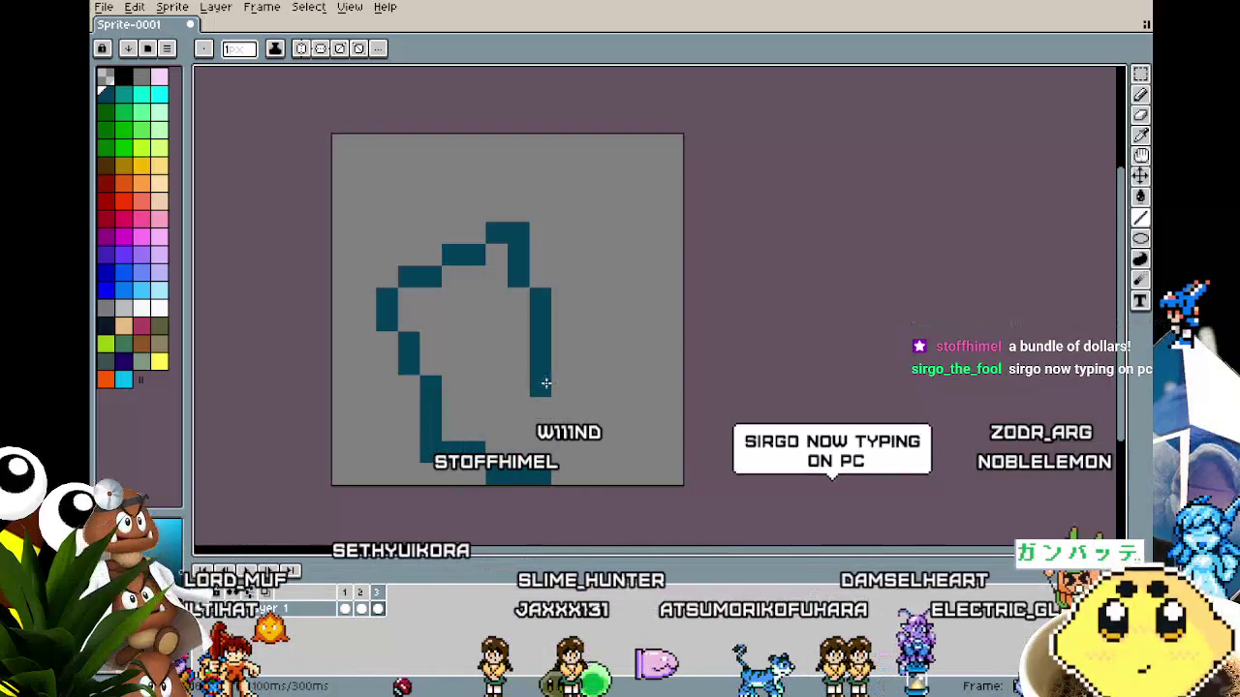
mouse_move(550, 476)
left_mouse_down()
mouse_move(498, 435)
mouse_move(507, 423)
mouse_move(550, 444)
left_mouse_up()
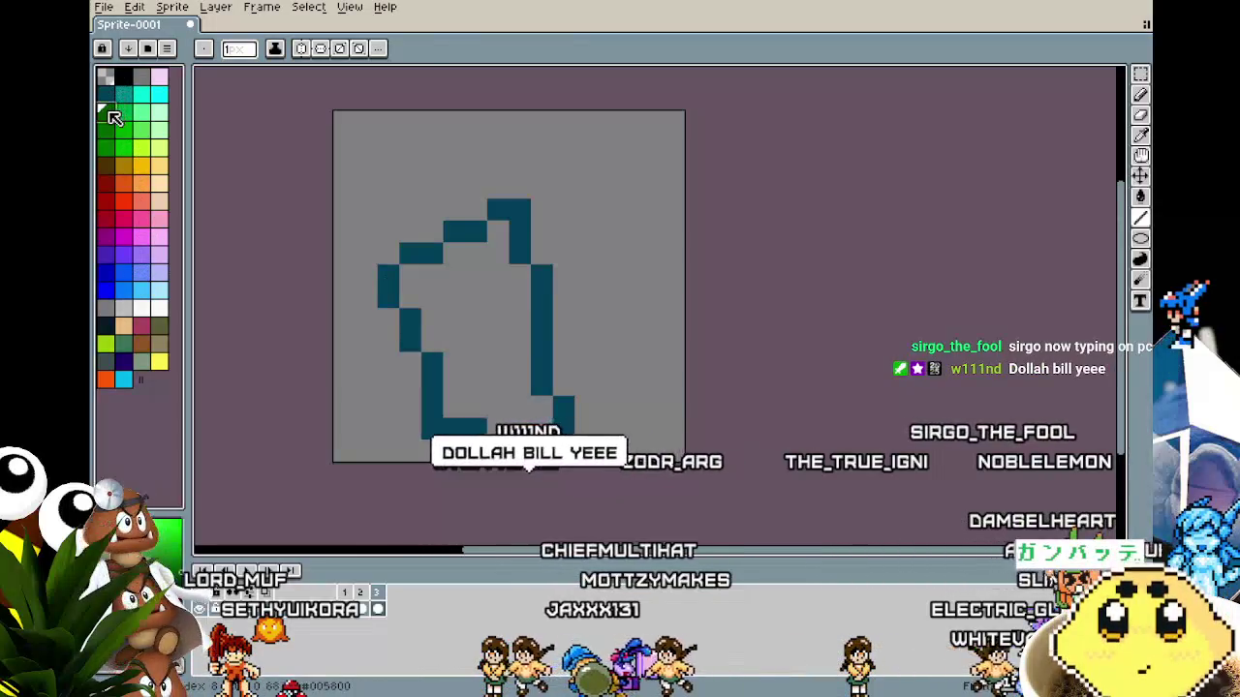
Flood-fill the leaf's interior with green.
left_click(106, 110)
key("g")
left_click(484, 365)
scroll(482, 376, "down", 2)
scroll(493, 338, "up", 4)
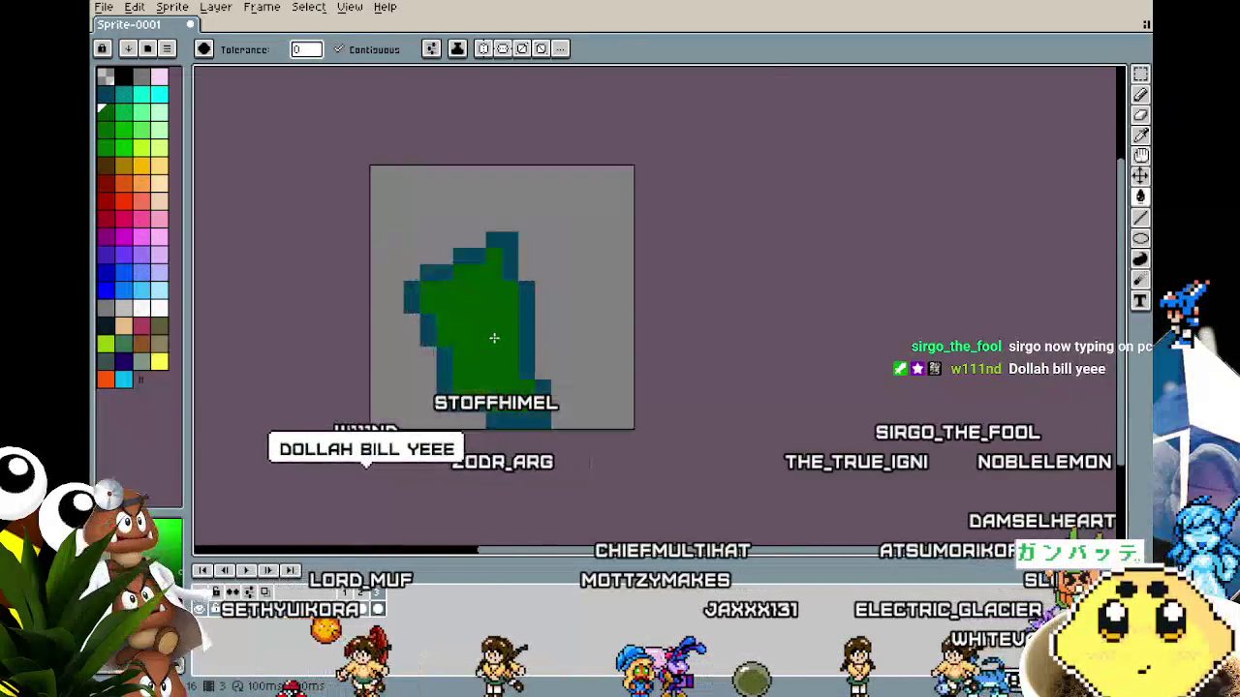
Pencil a teal vein down the centre of the leaf.
key("b")
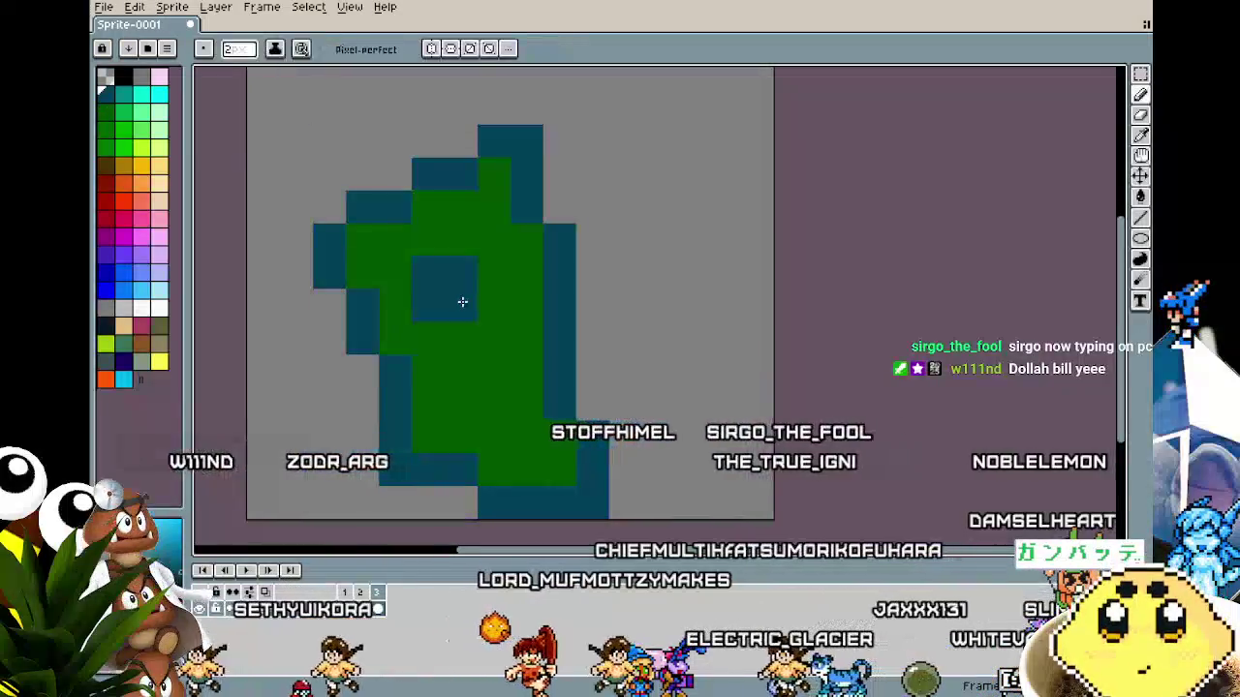
left_click_drag(461, 259, 472, 330)
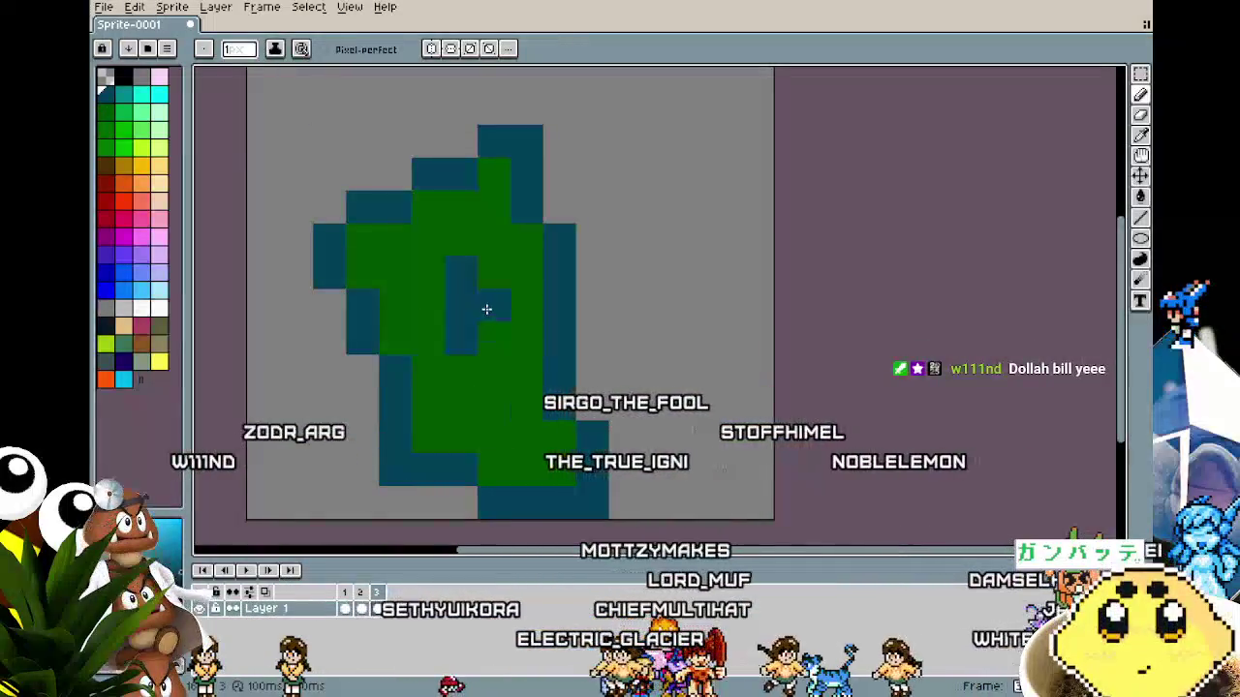
scroll(438, 321, "down", 5)
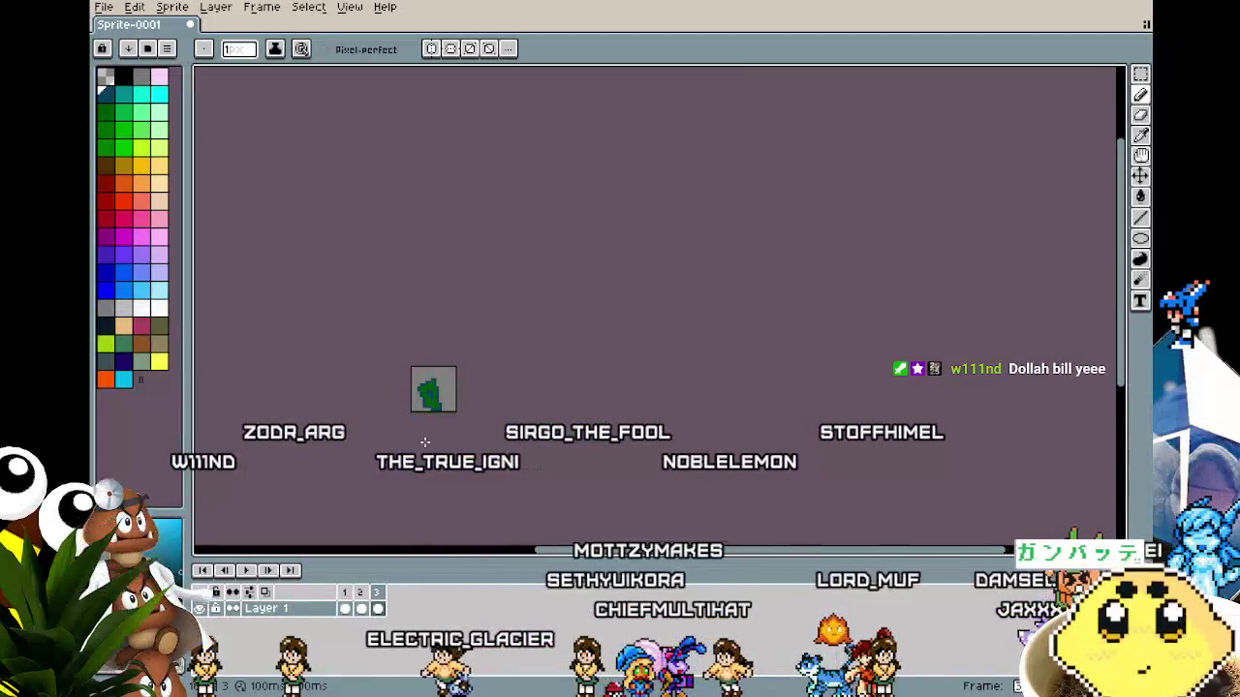
scroll(424, 442, "up", 6)
scroll(421, 190, "down", 2)
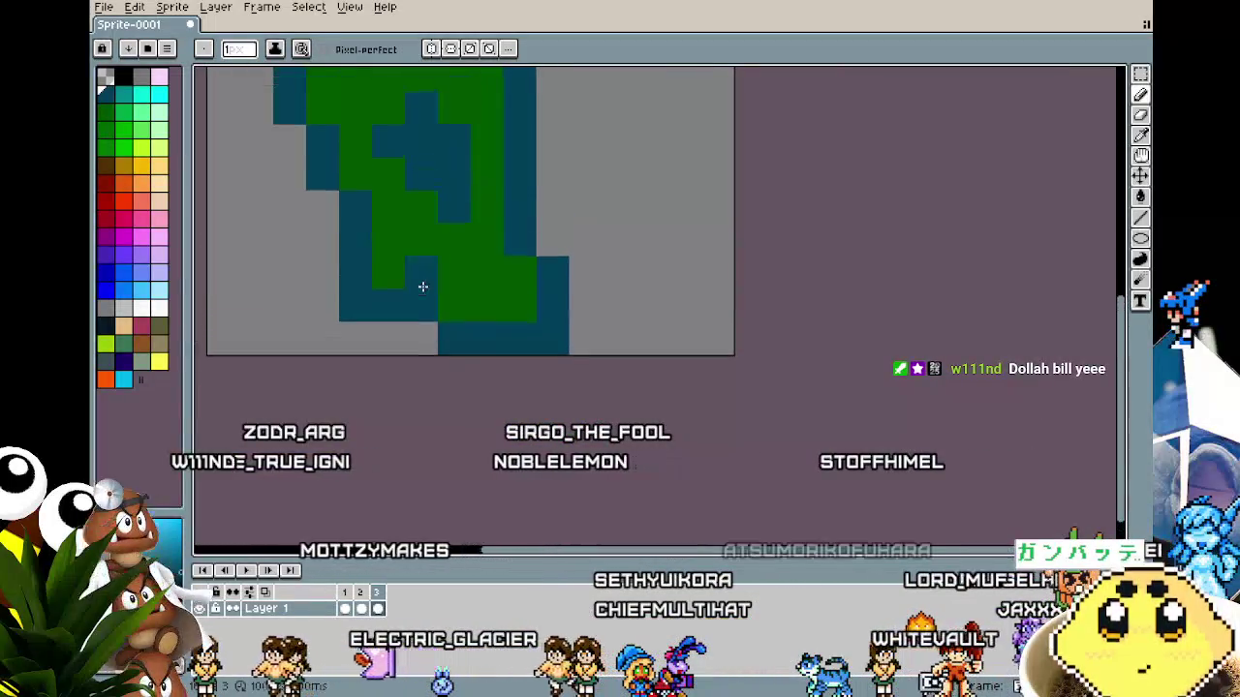
scroll(407, 361, "down", 3)
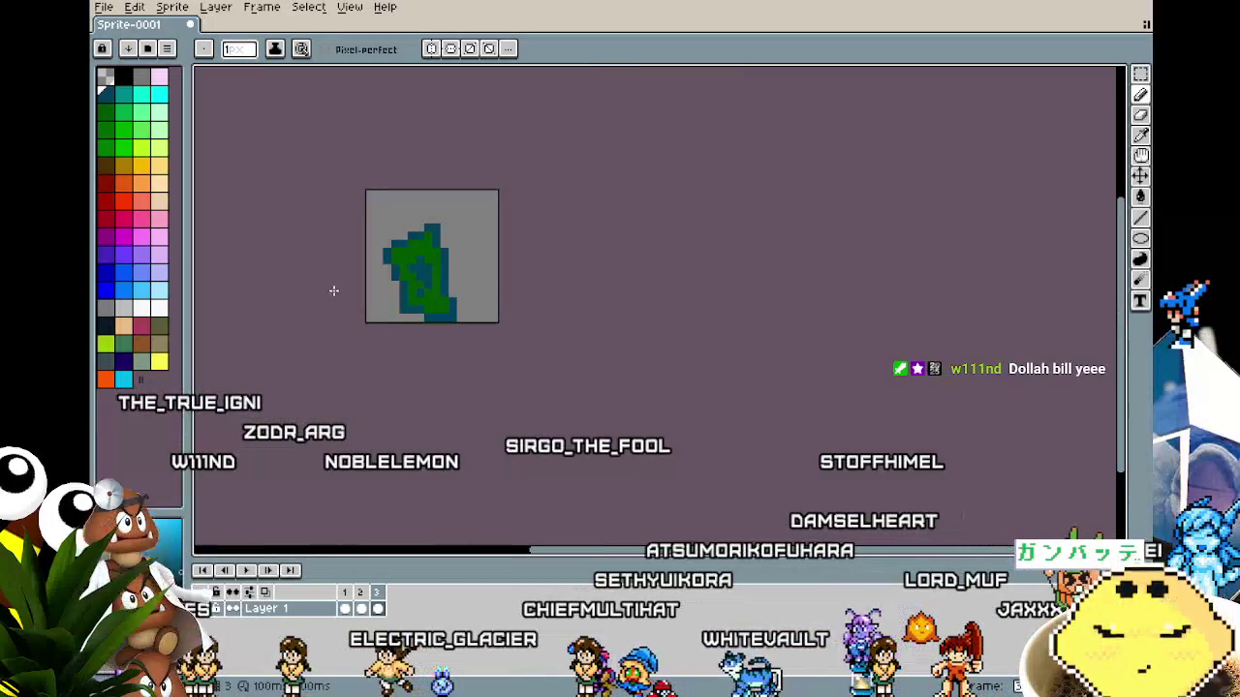
scroll(333, 290, "up", 2)
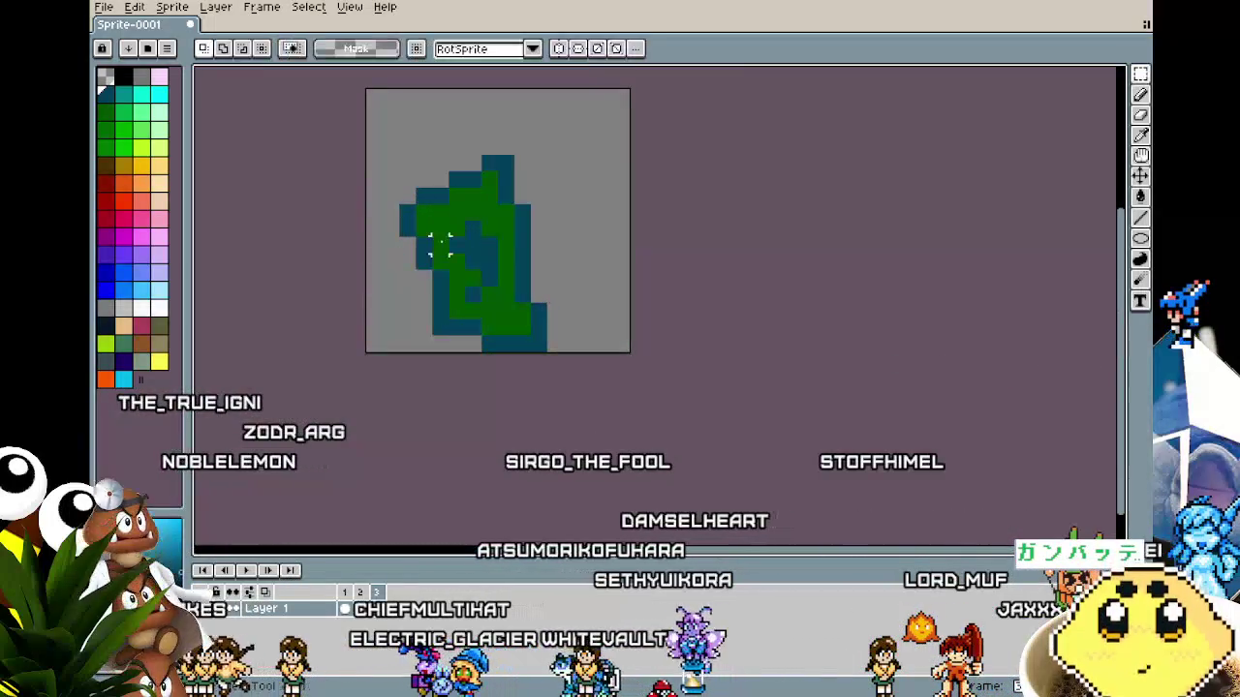
Move the whole leaf 1 px right and 2 px up, then deselect.
key("ctrl+a")
left_click_drag(479, 298, 505, 268)
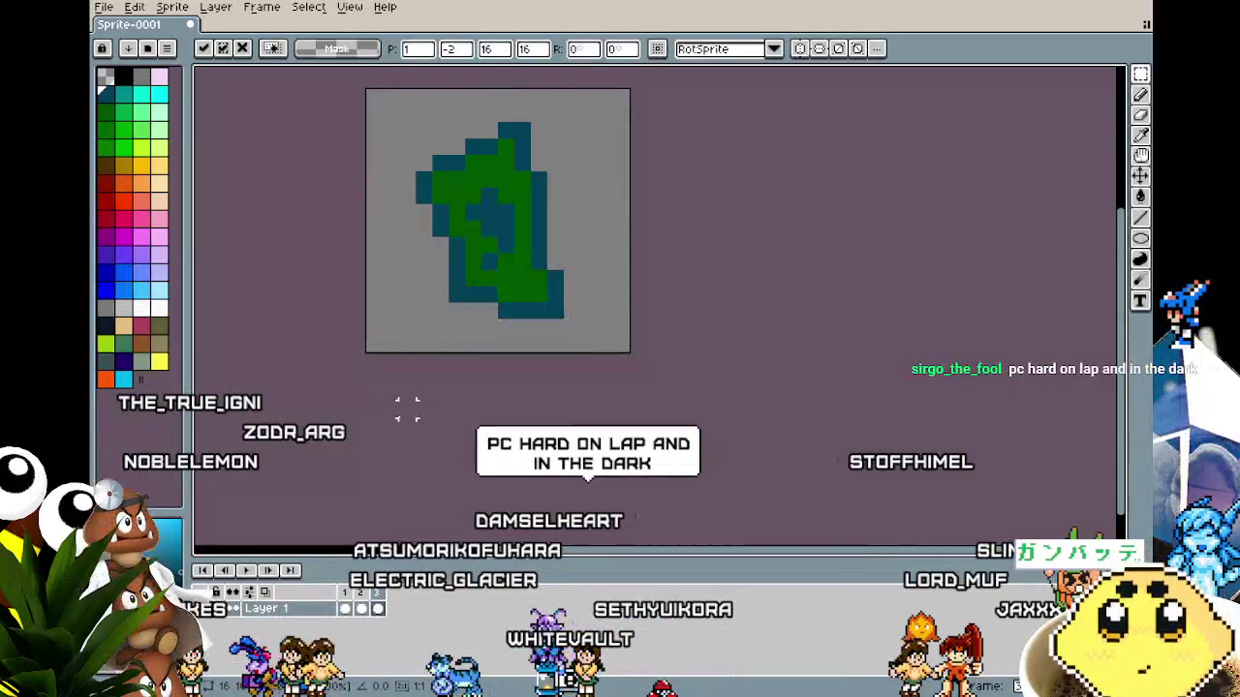
key("ctrl+d")
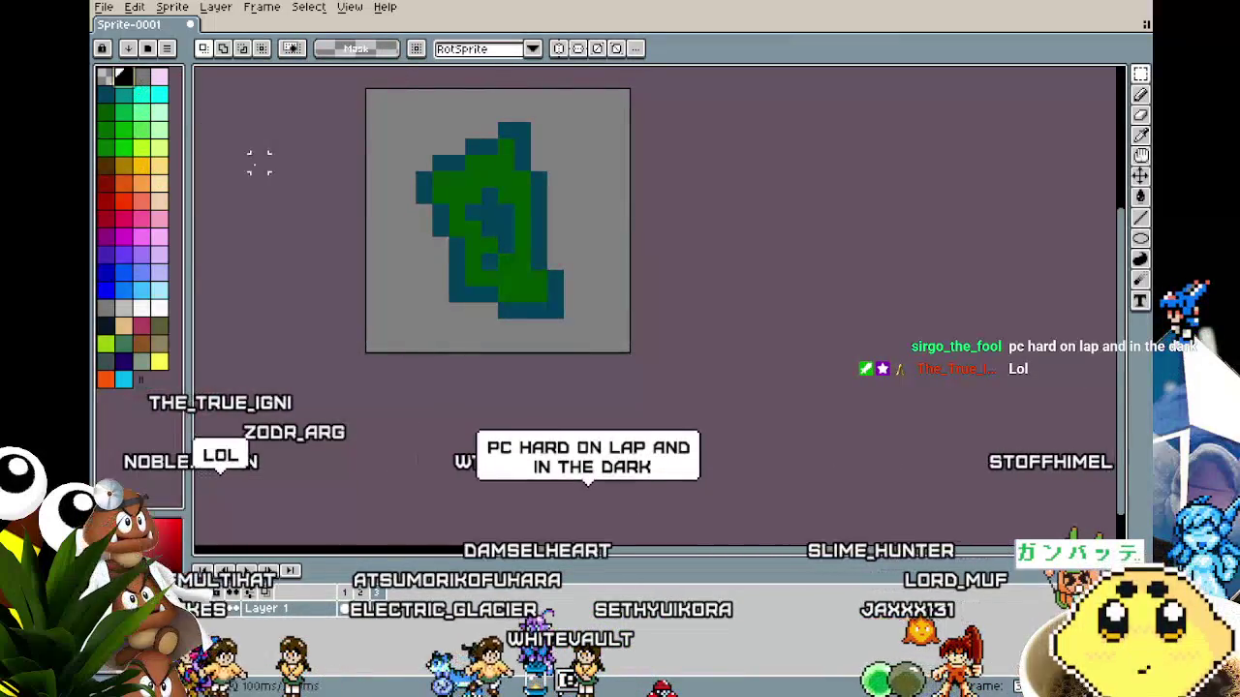
Apply a black one-pixel outline effect around the leaf.
key("shift+o")
key("Return")
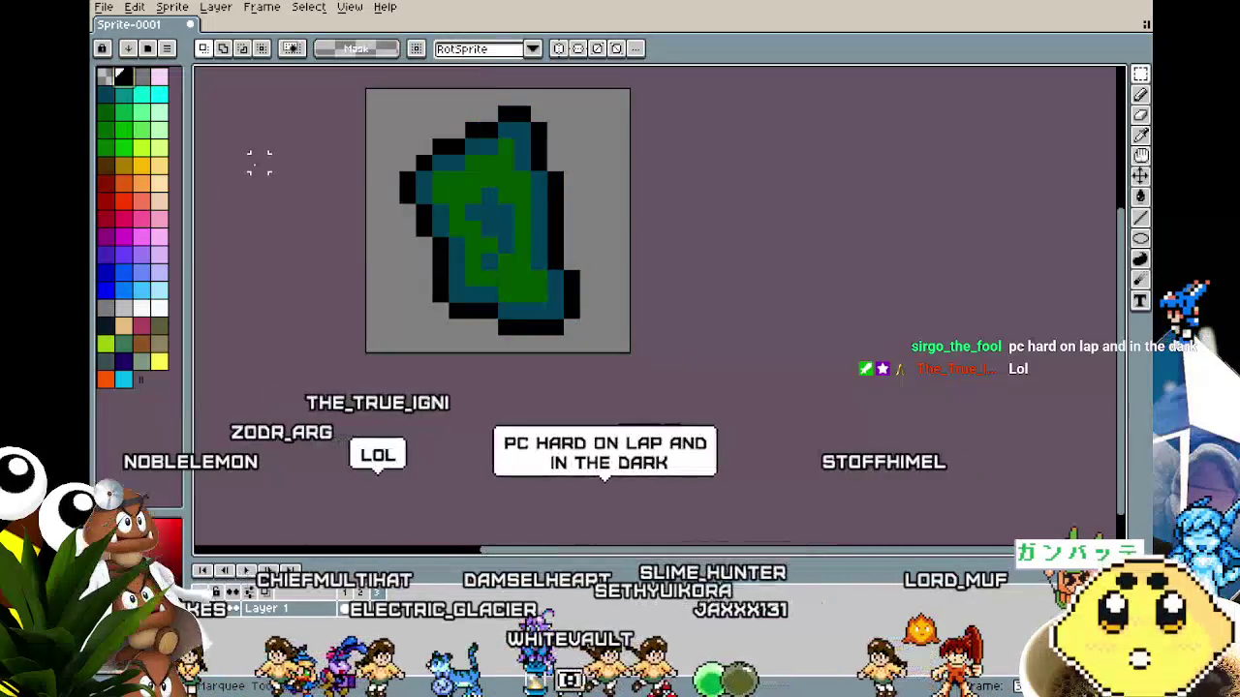
scroll(290, 165, "down", 3)
scroll(420, 147, "up", 1)
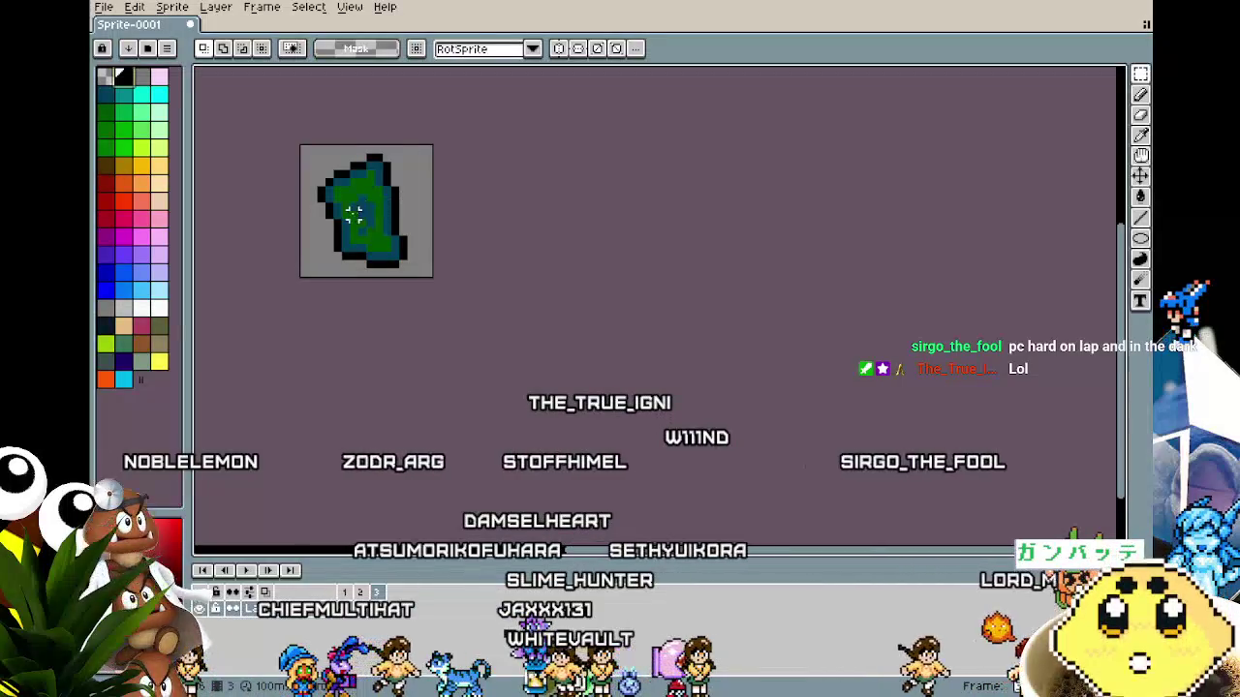
scroll(264, 273, "up", 1)
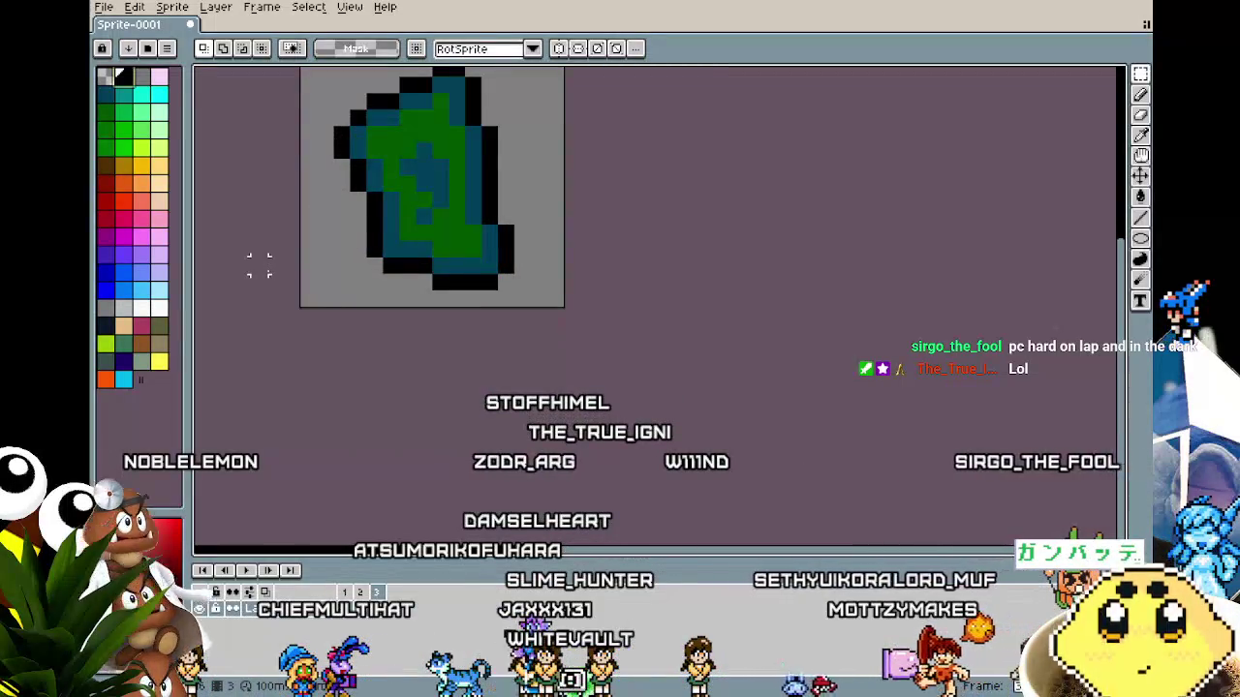
scroll(259, 265, "down", 2)
scroll(264, 324, "up", 1)
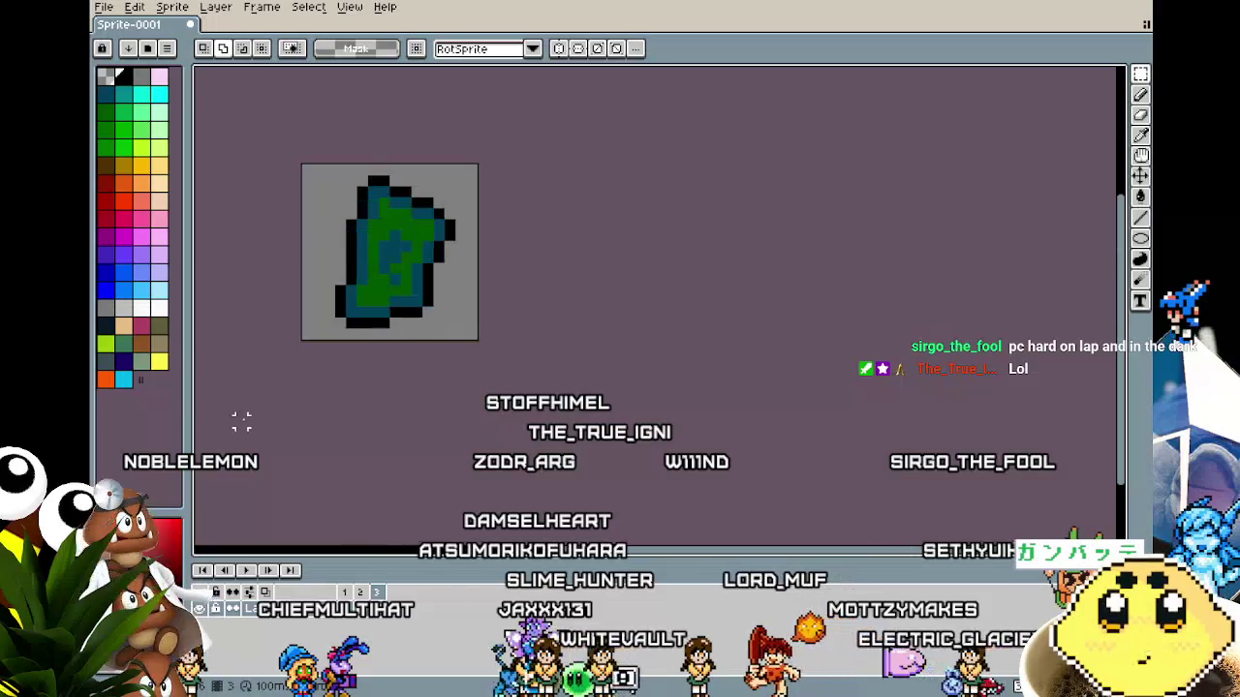
mouse_move(274, 410)
left_mouse_down()
mouse_move(429, 348)
mouse_move(614, 393)
mouse_move(657, 456)
mouse_move(588, 525)
mouse_move(498, 540)
mouse_move(387, 455)
mouse_move(296, 343)
mouse_move(296, 451)
mouse_move(312, 507)
mouse_move(400, 448)
mouse_move(364, 402)
left_mouse_up()
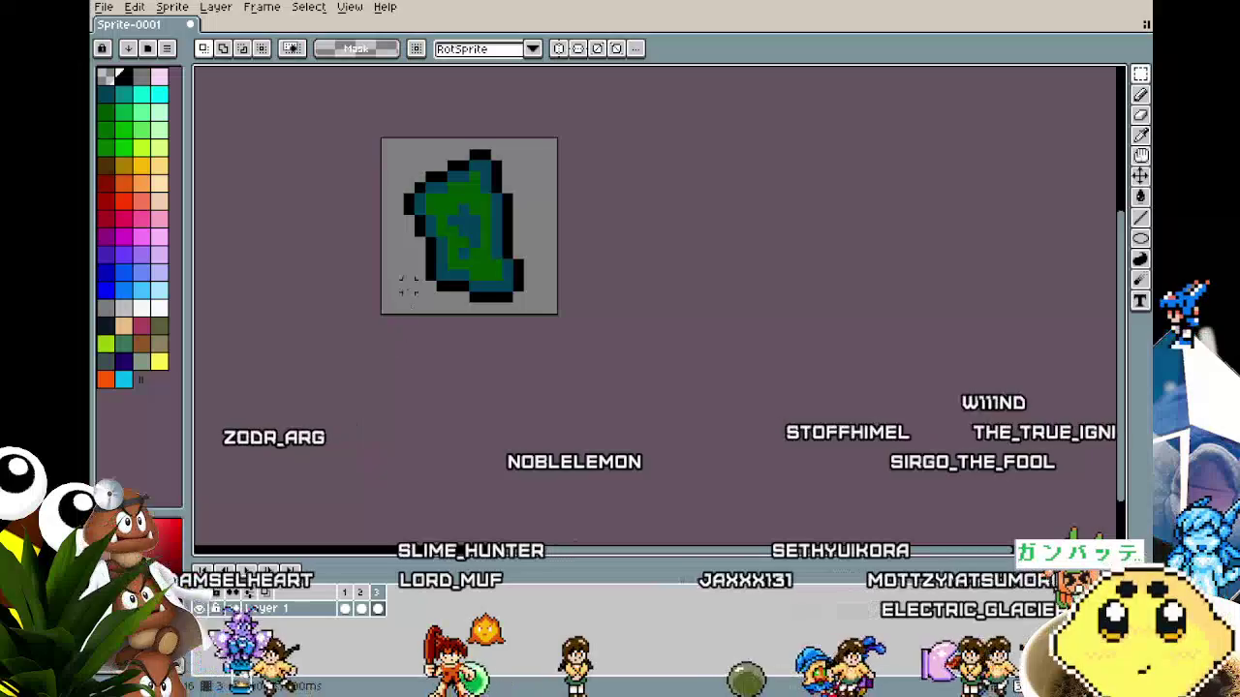
scroll(410, 352, "down", 4)
scroll(410, 352, "up", 2)
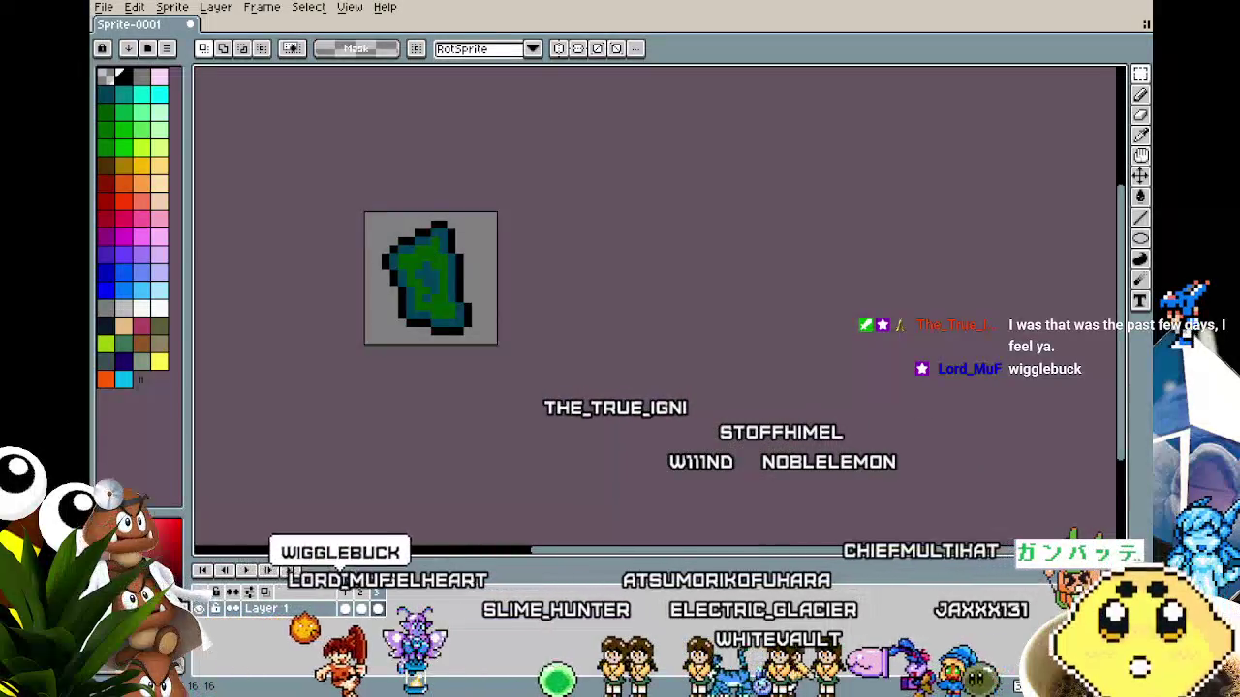
scroll(517, 490, "up", 4)
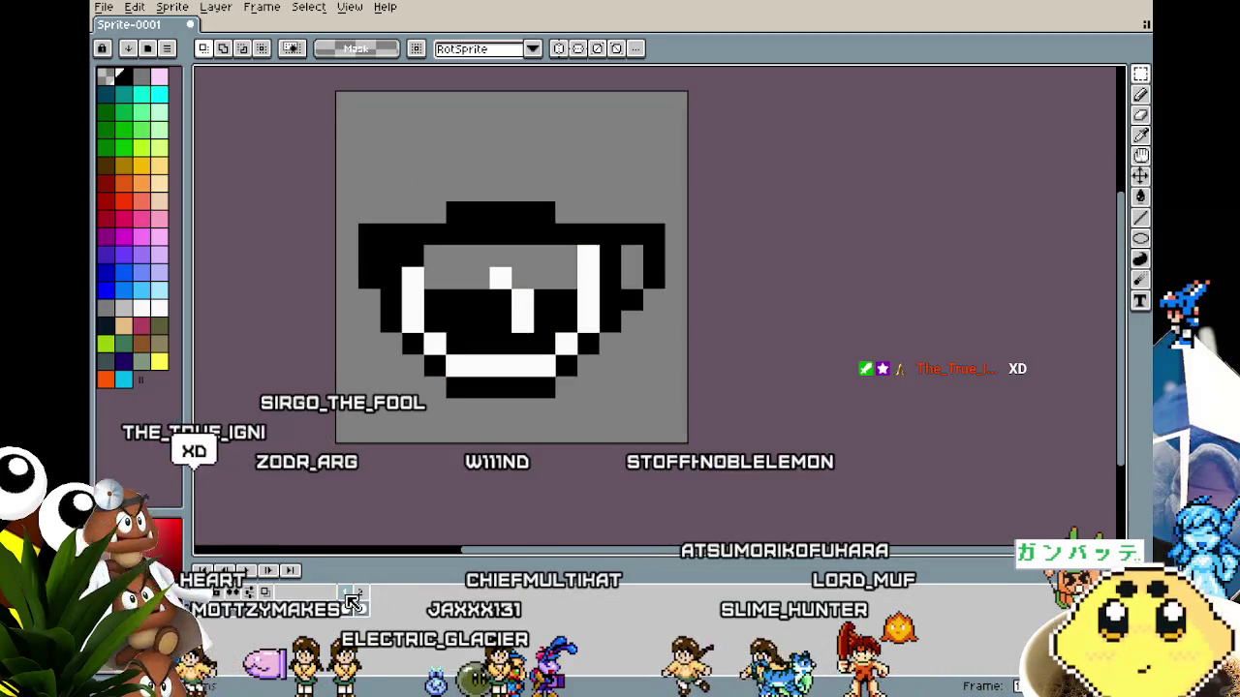
scroll(458, 375, "down", 4)
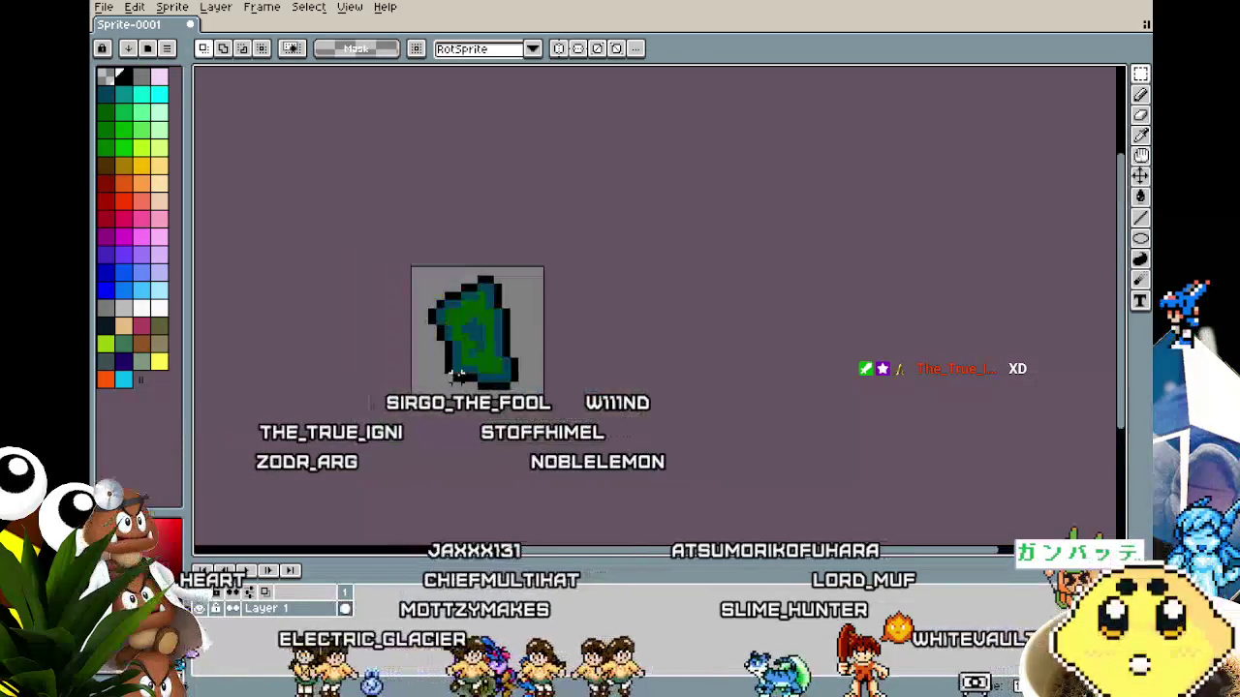
left_click_drag(374, 479, 410, 479)
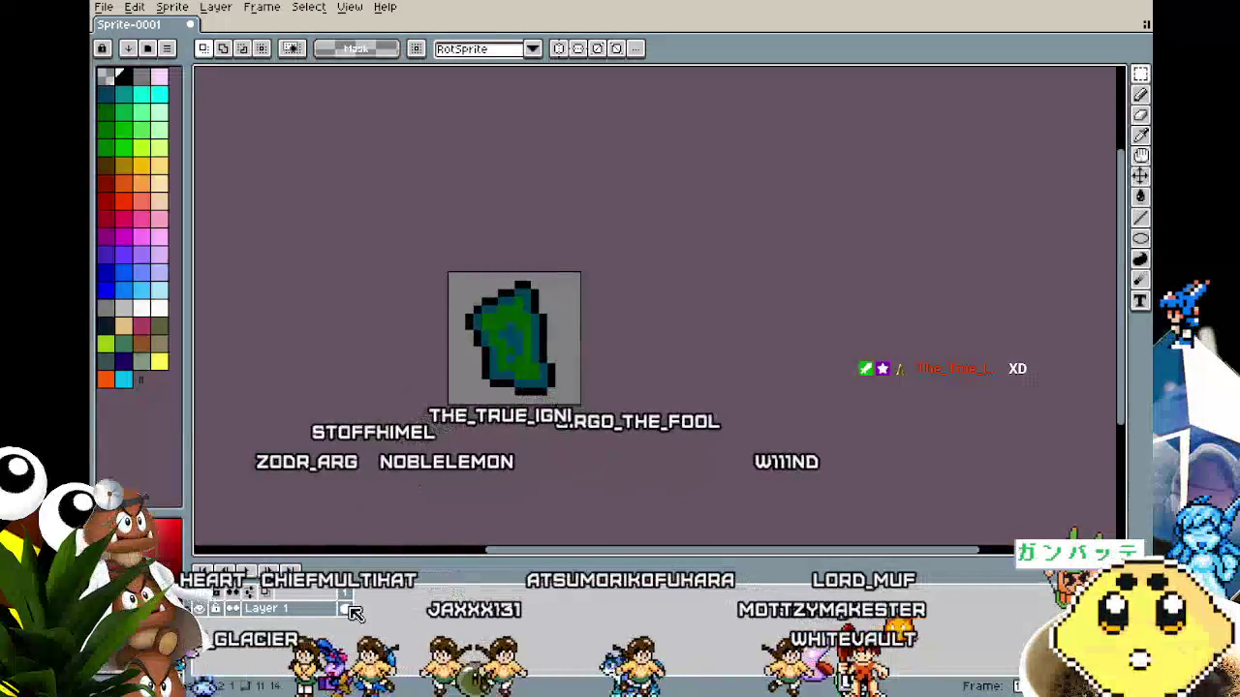
Delete the unwanted extra animation frame.
right_click(353, 613)
left_click(385, 603)
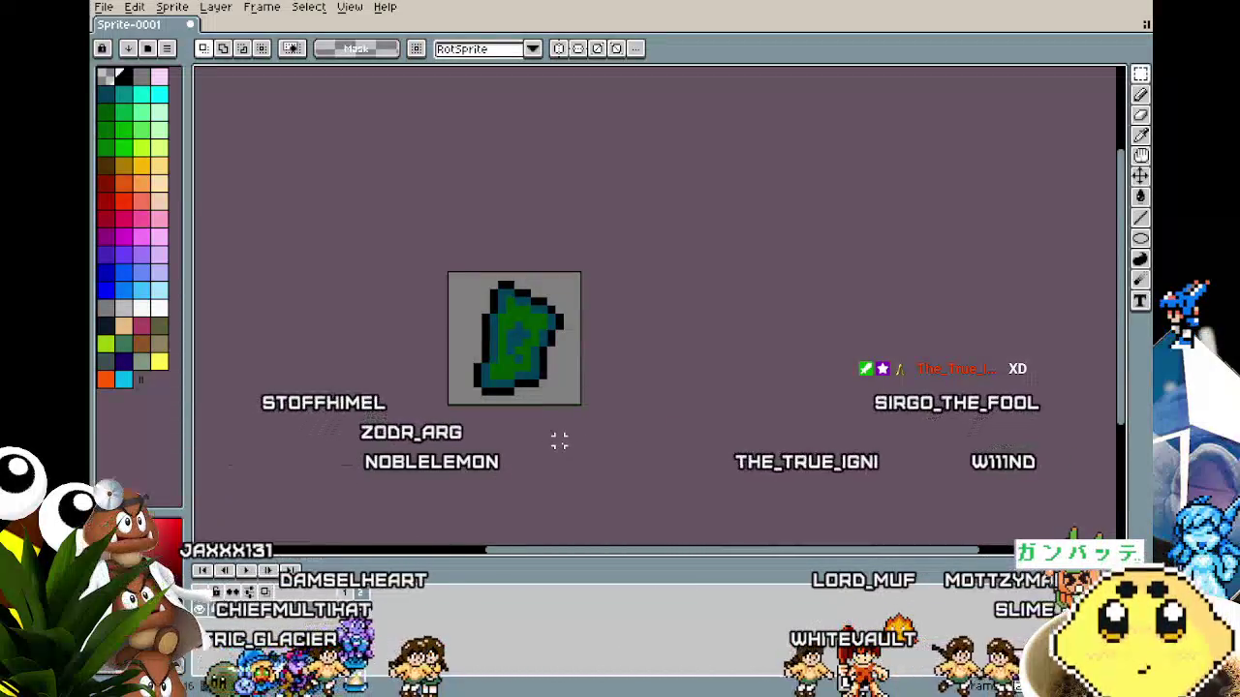
scroll(560, 440, "down", 1)
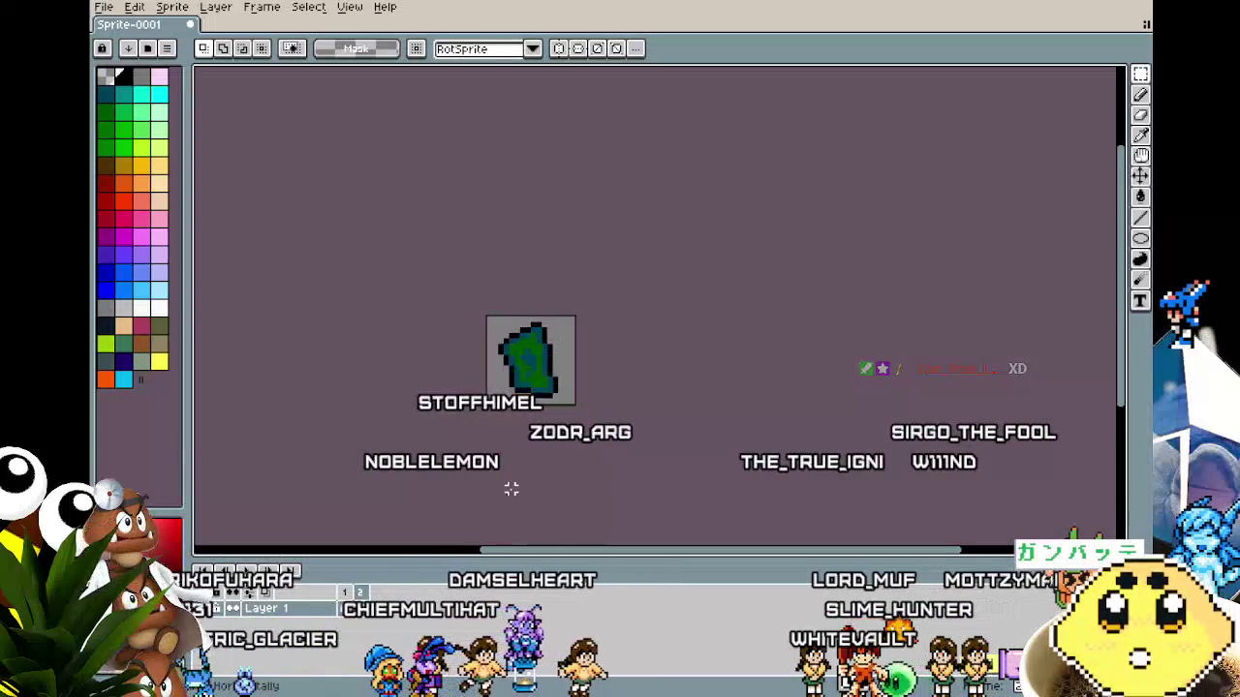
scroll(548, 370, "up", 4)
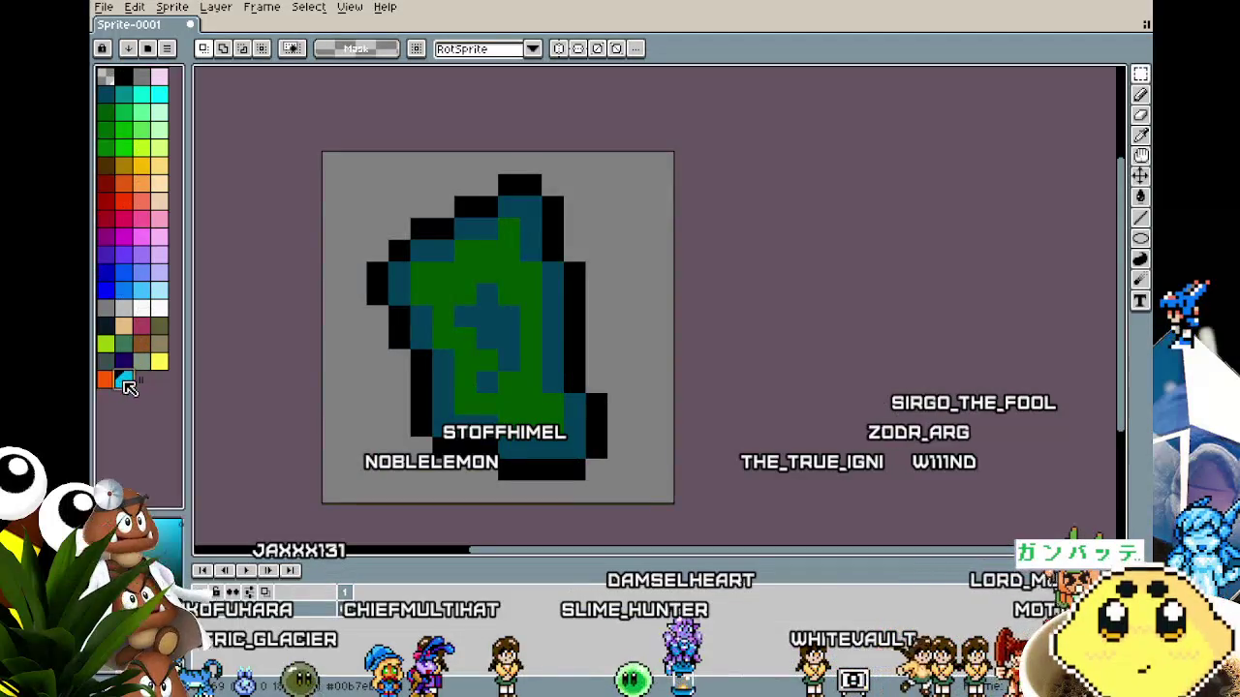
key("b")
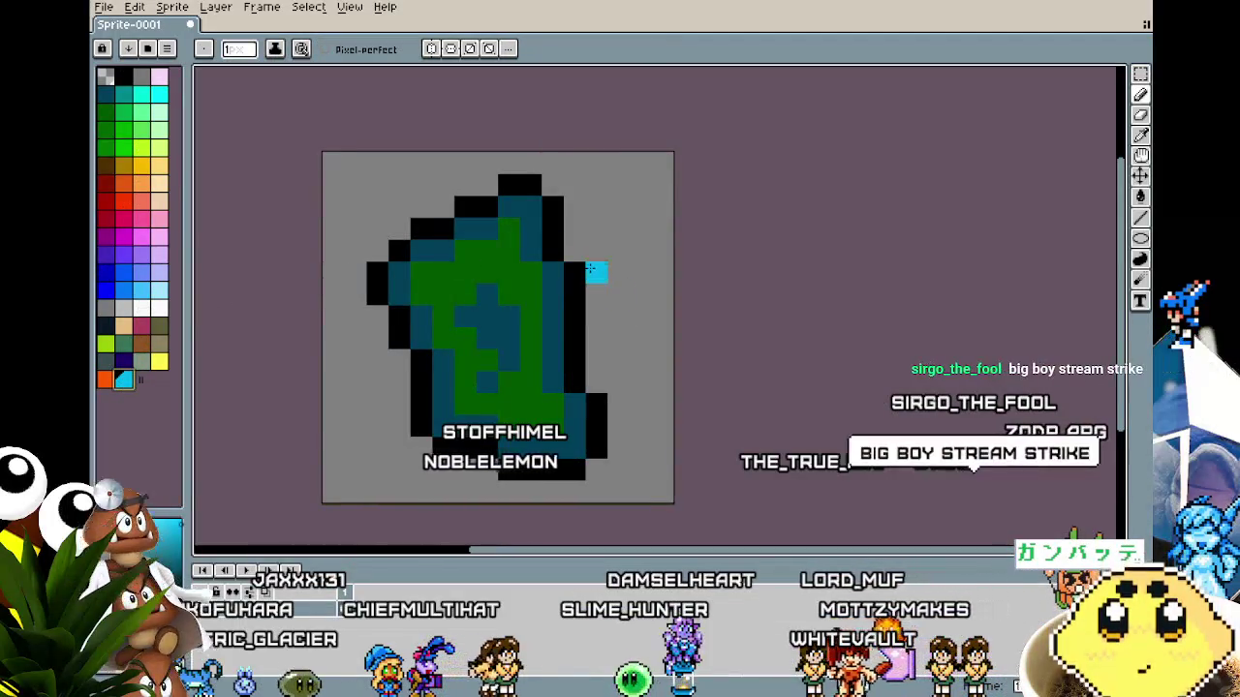
left_click(596, 273)
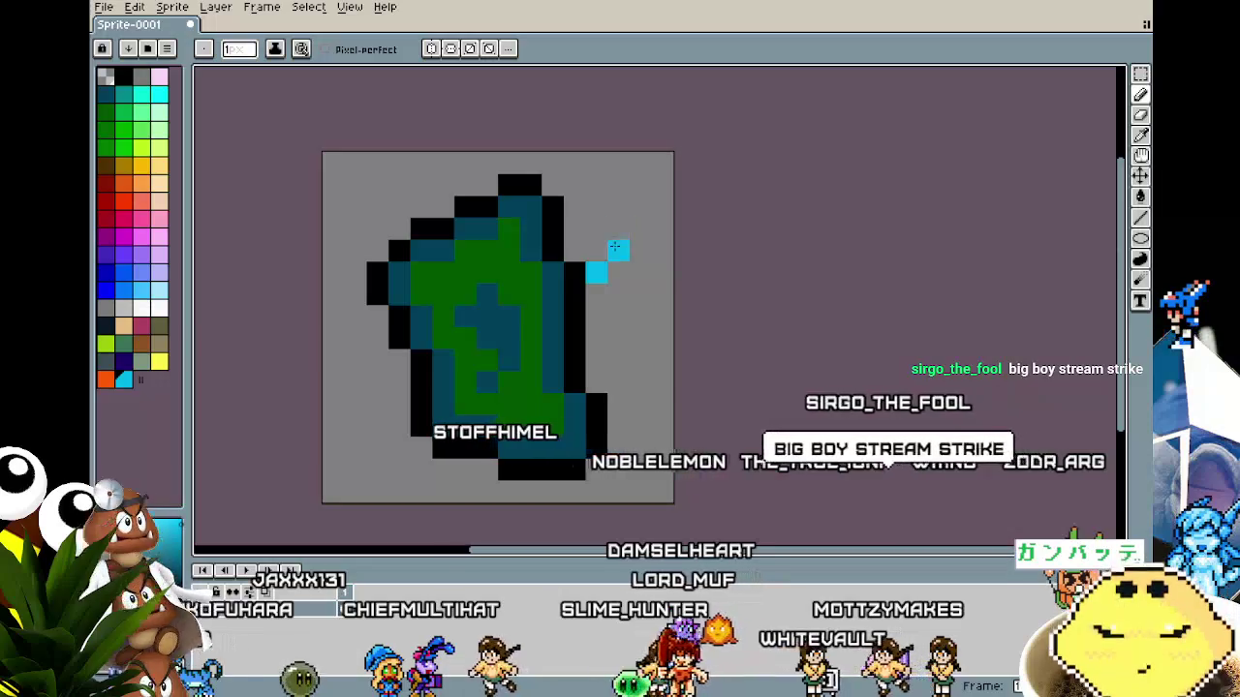
left_click(617, 250)
left_click(616, 233)
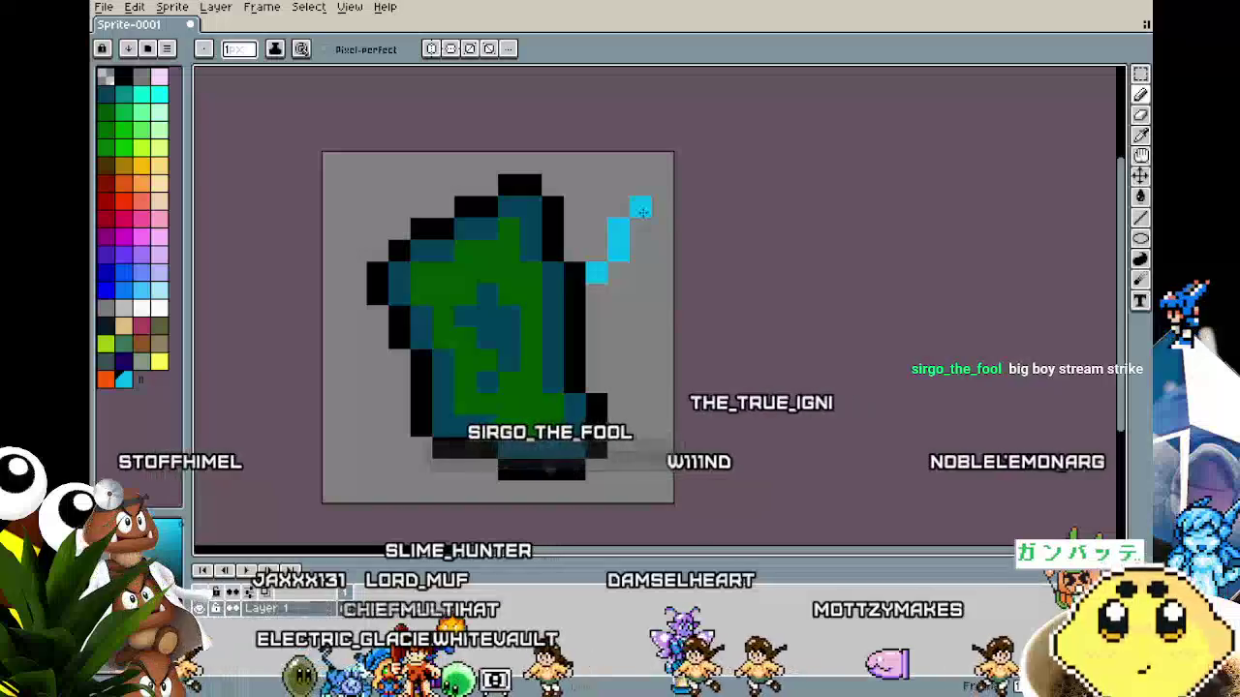
left_click(618, 208)
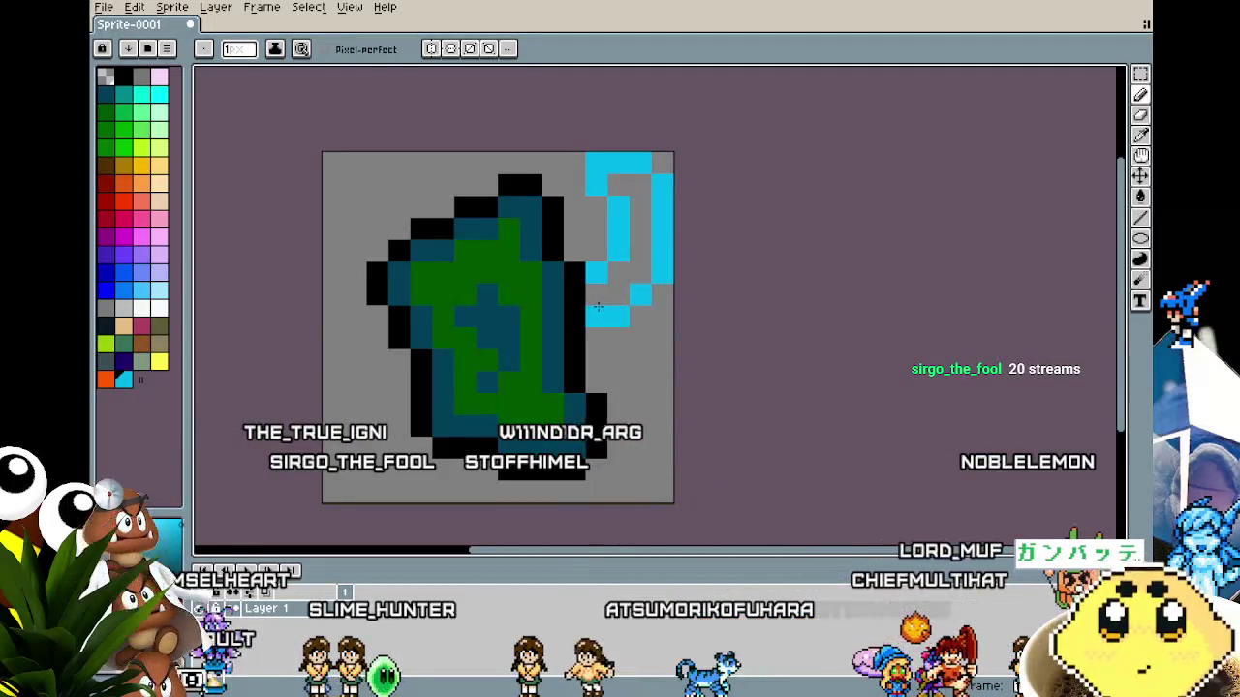
key("ctrl")
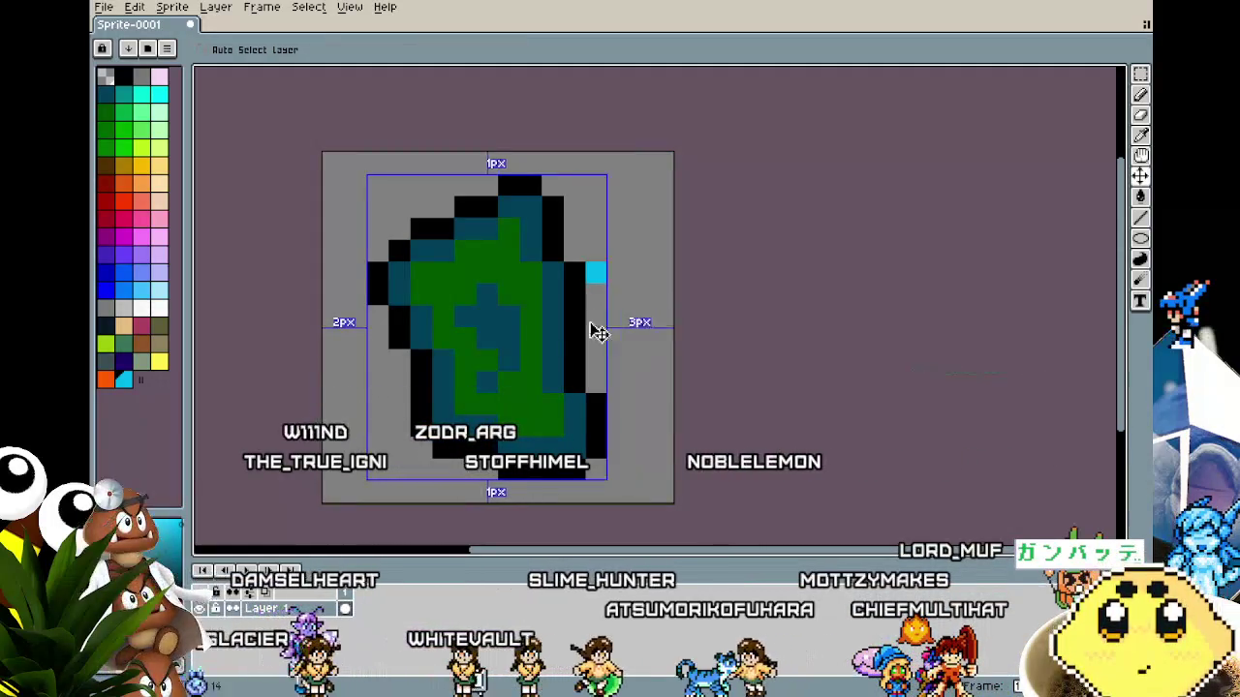
Undo an accidental sprite move and select the grey background with the Magic Wand.
left_click_drag(600, 332, 254, 380)
key("ctrl+z")
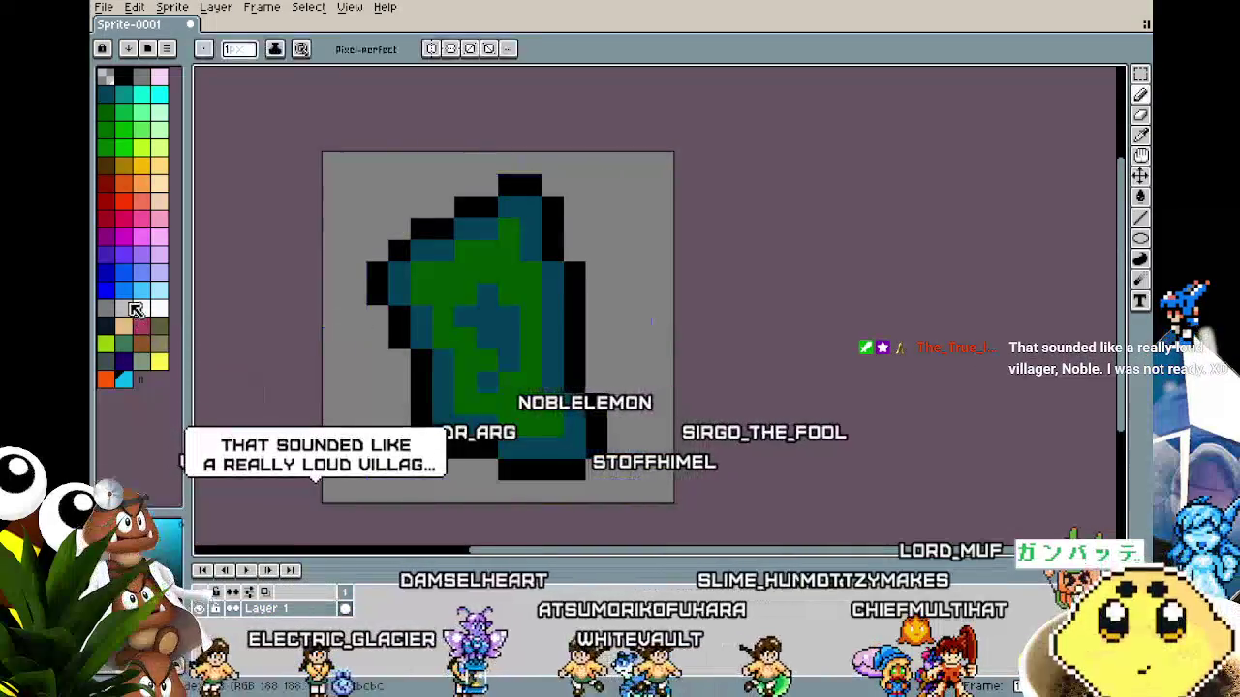
key("w")
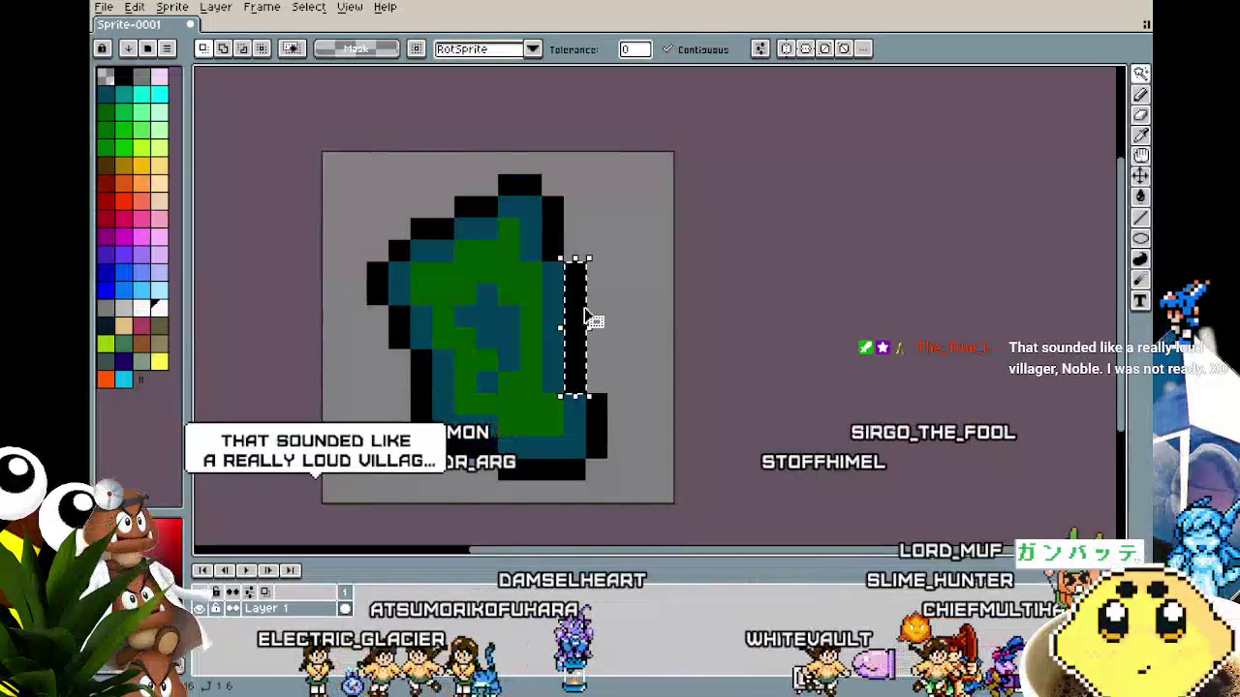
key("b")
left_click(564, 284)
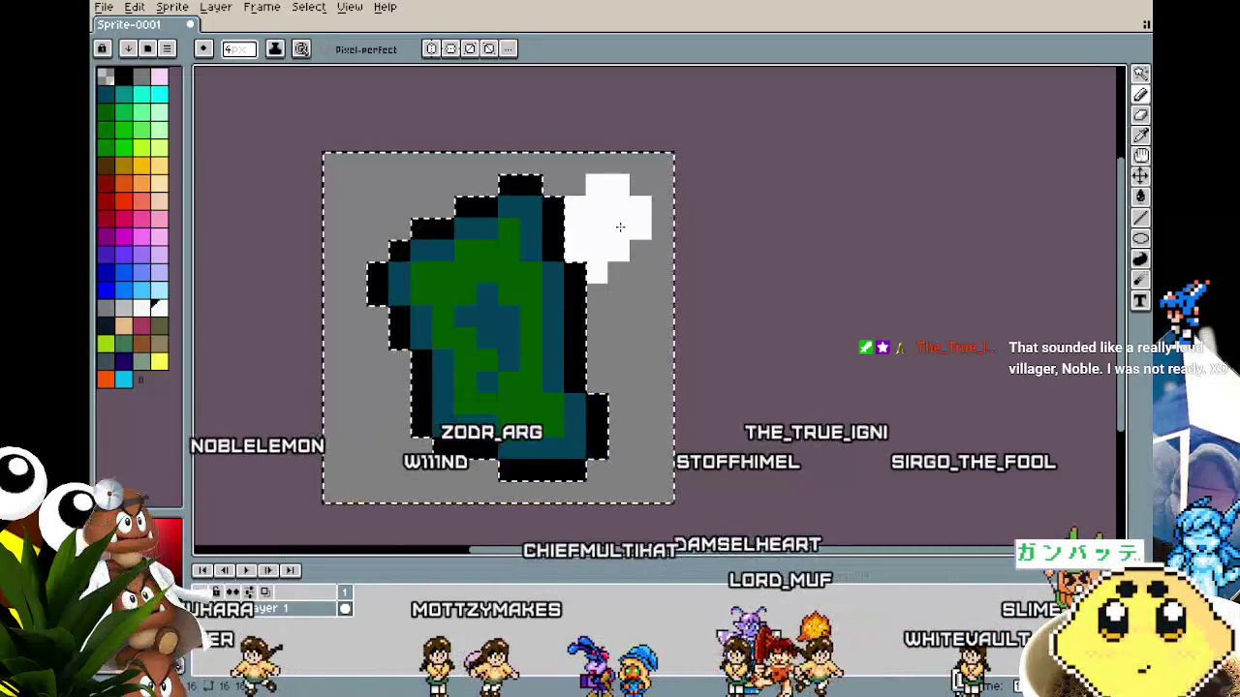
Paint a white cloud in the top-right corner and start another left of the leaf.
left_click_drag(619, 227, 635, 226)
left_click(449, 344)
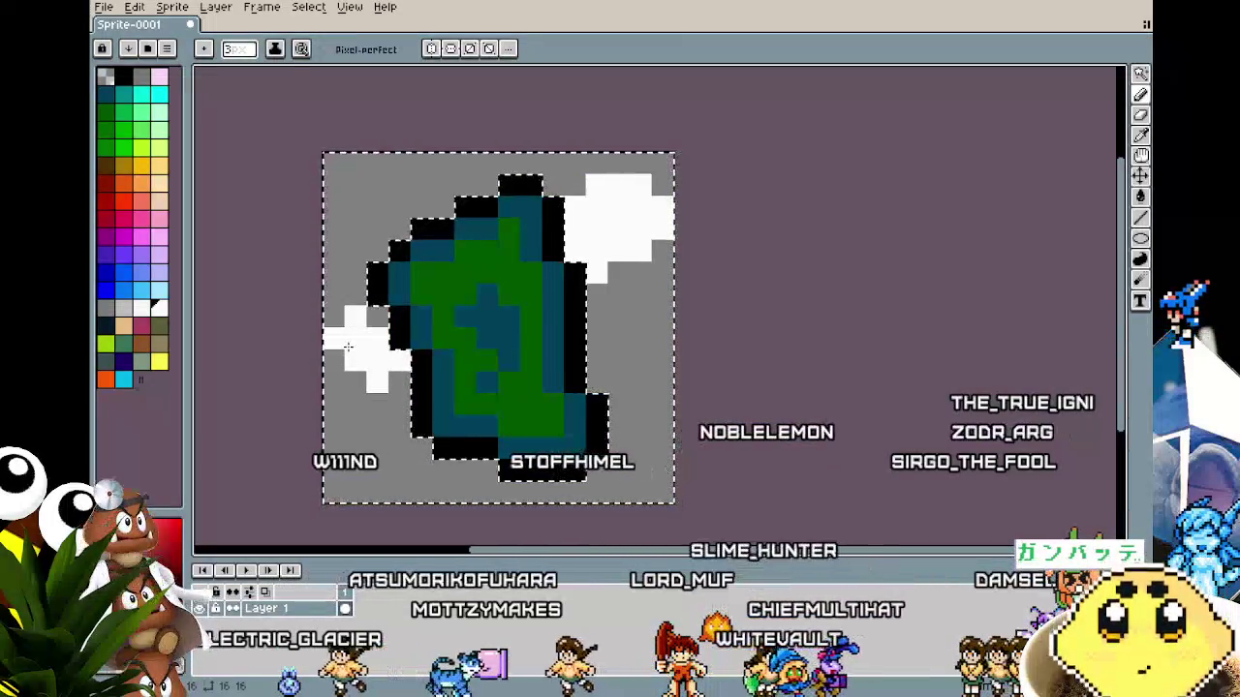
left_click_drag(347, 346, 355, 366)
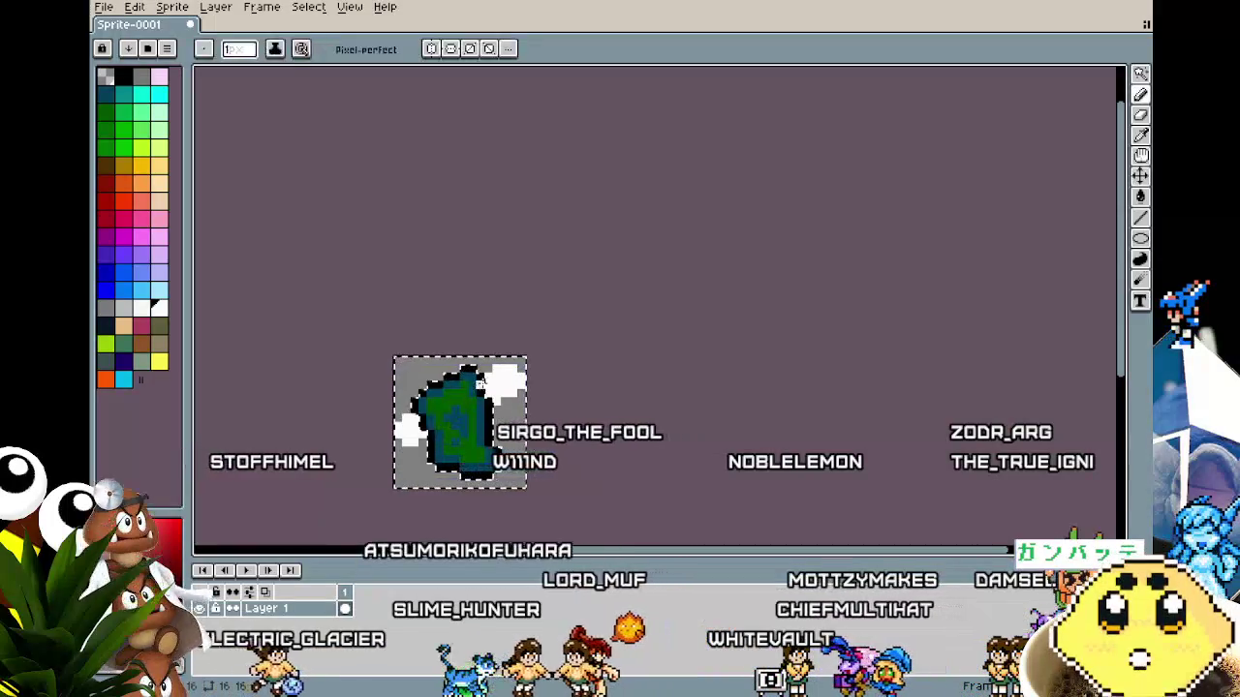
scroll(486, 389, "up", 4)
left_click(804, 263)
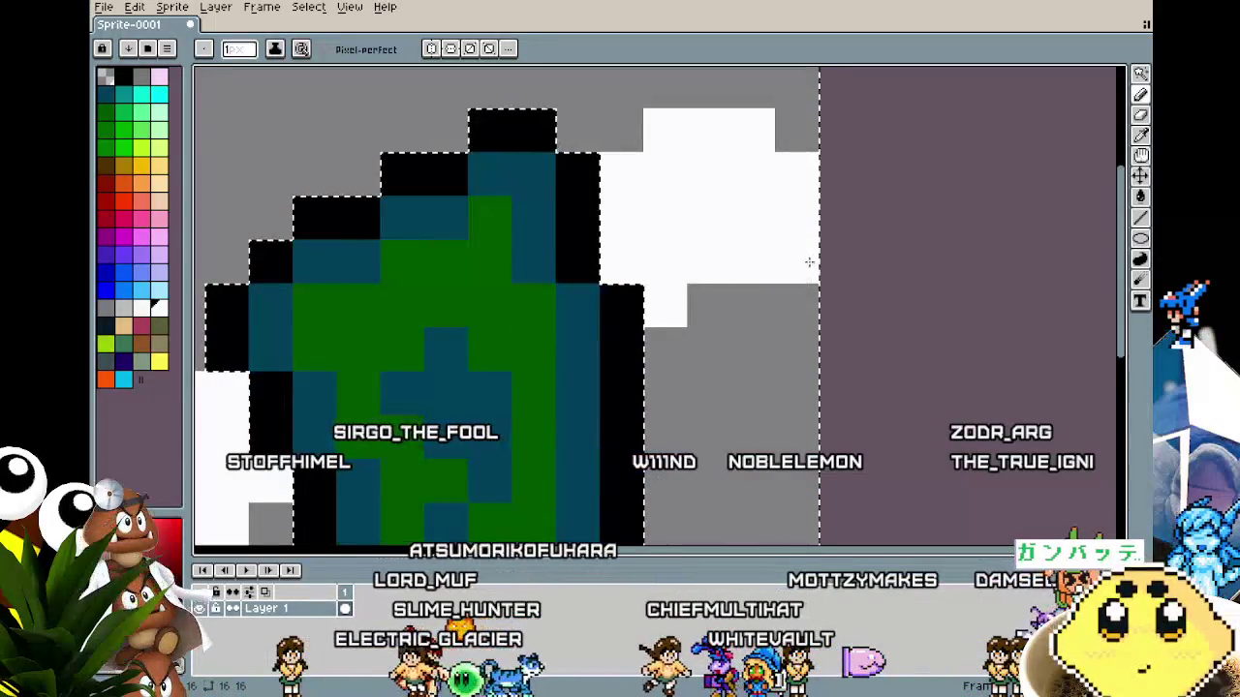
left_click(808, 291)
scroll(768, 376, "down", 4)
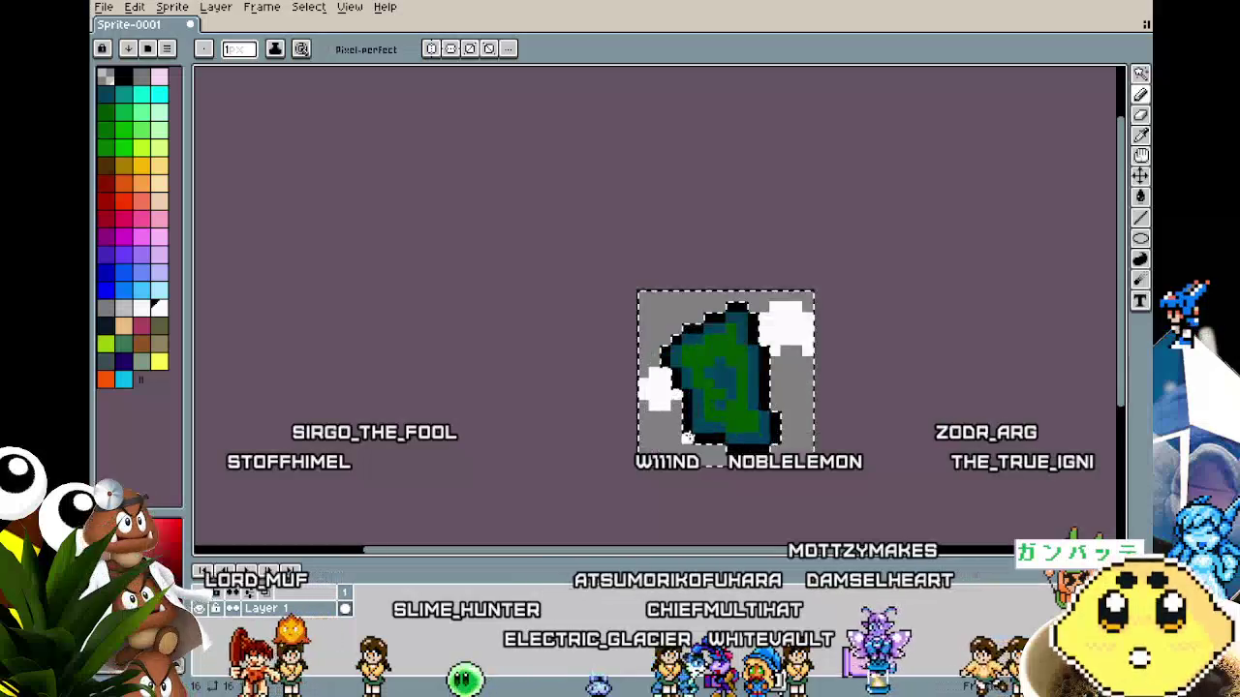
scroll(609, 357, "up", 3)
Extend the left white cloud further downward.
left_click(656, 369)
left_click(624, 402)
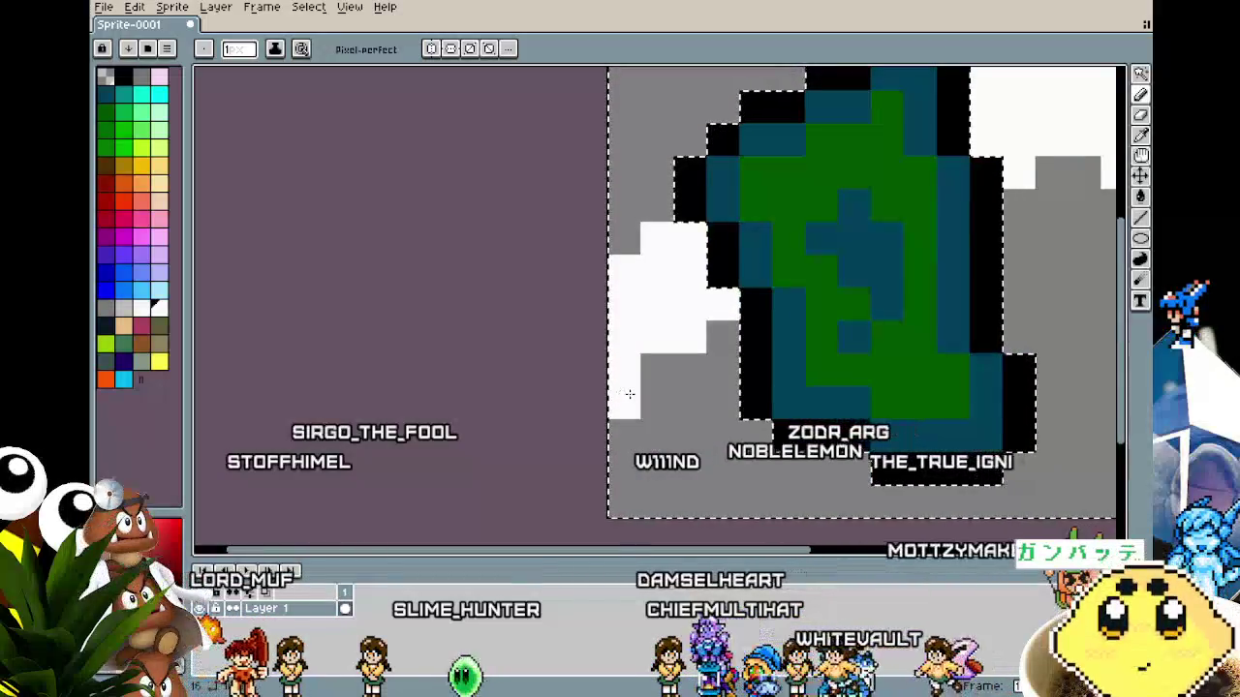
scroll(628, 397, "down", 4)
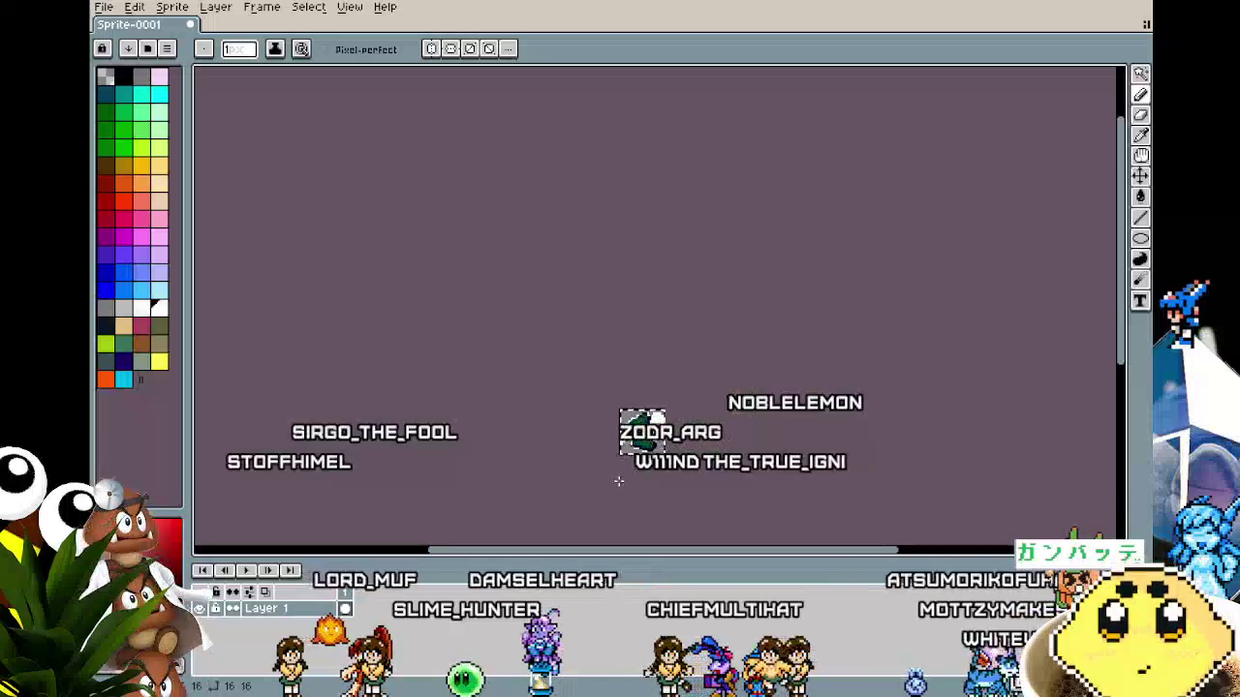
scroll(651, 431, "up", 2)
key("i")
key("b")
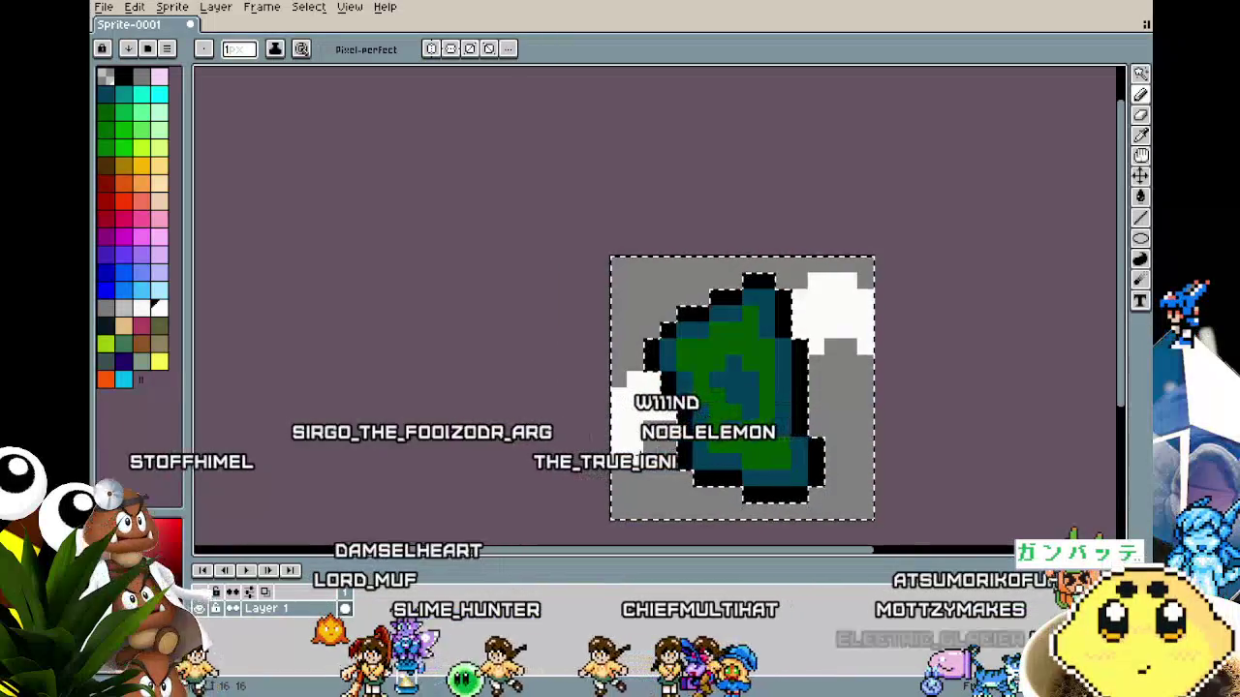
scroll(662, 517, "down", 3)
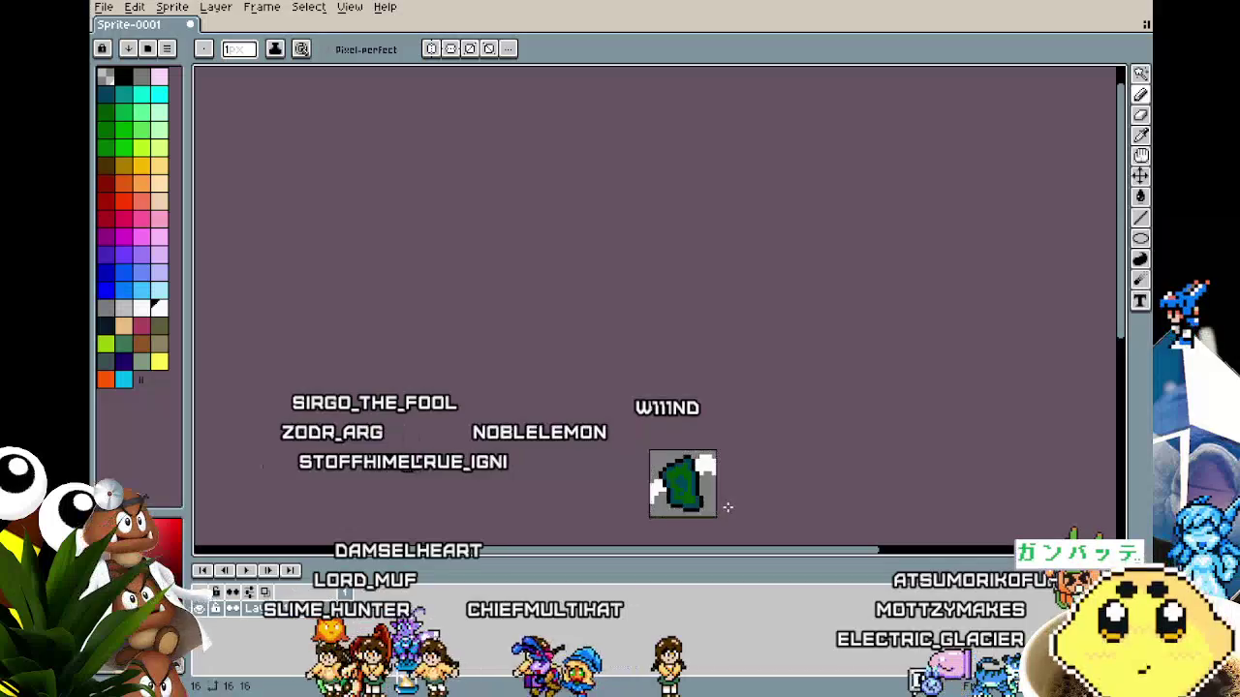
scroll(656, 553, "up", 4)
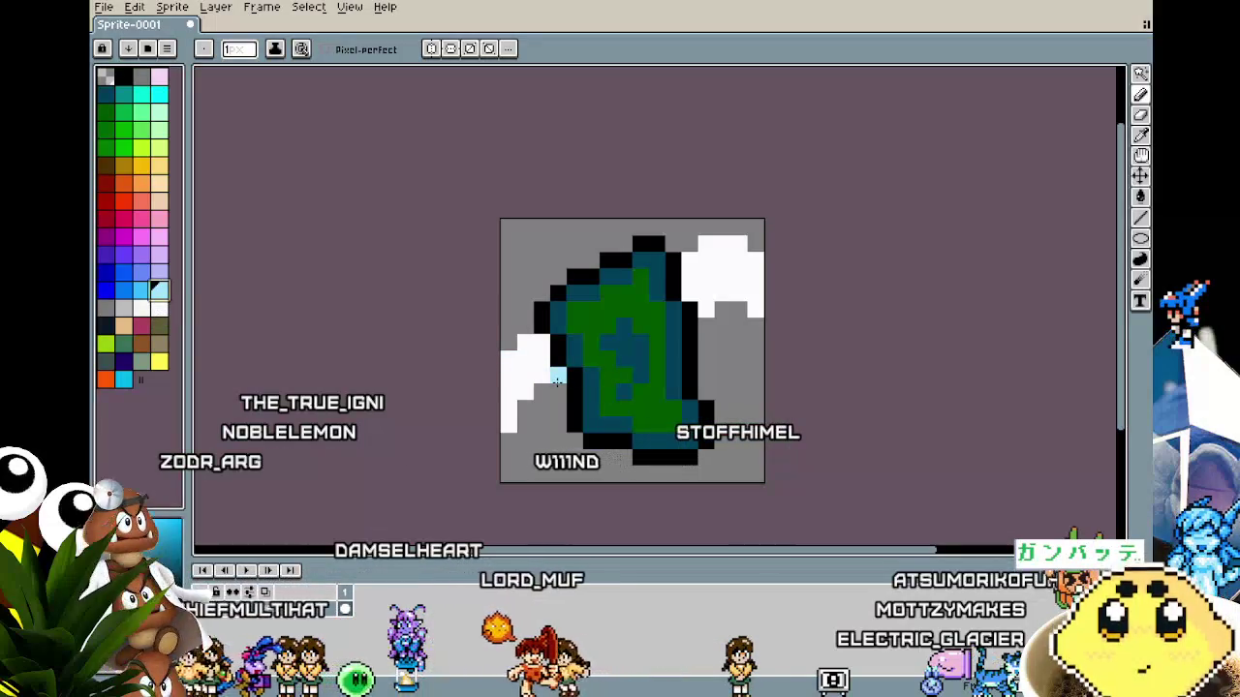
Shade the left cloud's edge and the top-right cloud's underside light blue, undoing one stray pixel.
left_click(508, 424)
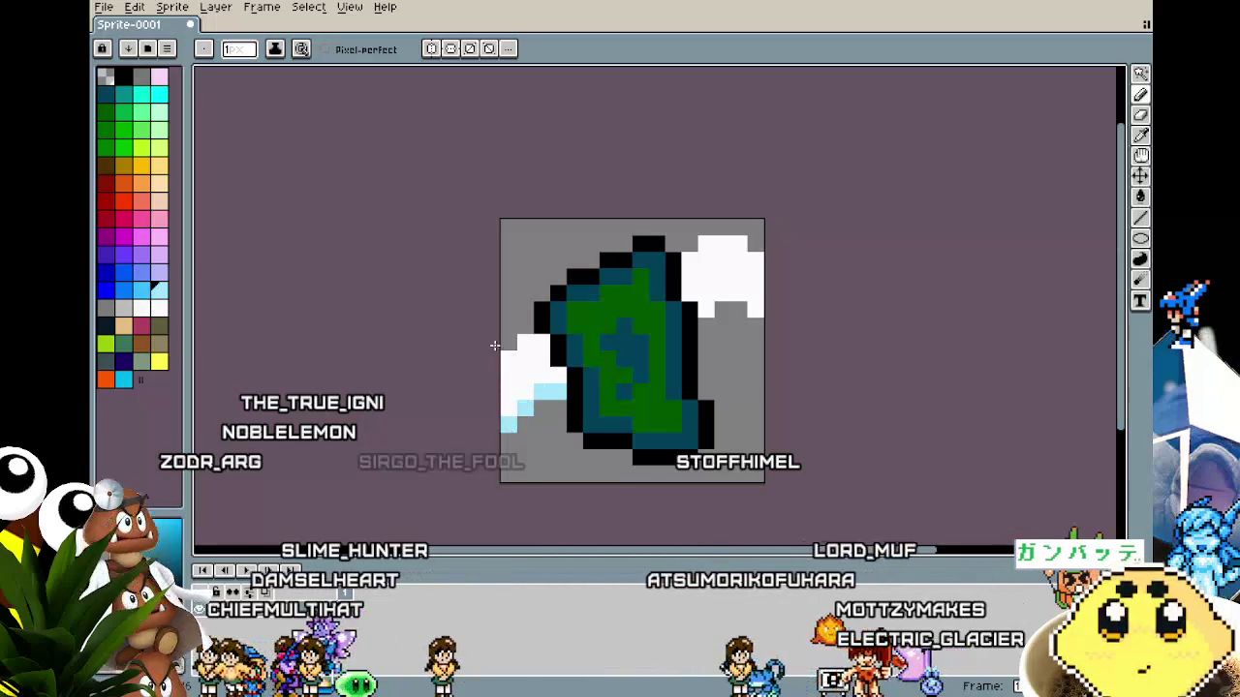
left_click_drag(515, 337, 525, 325)
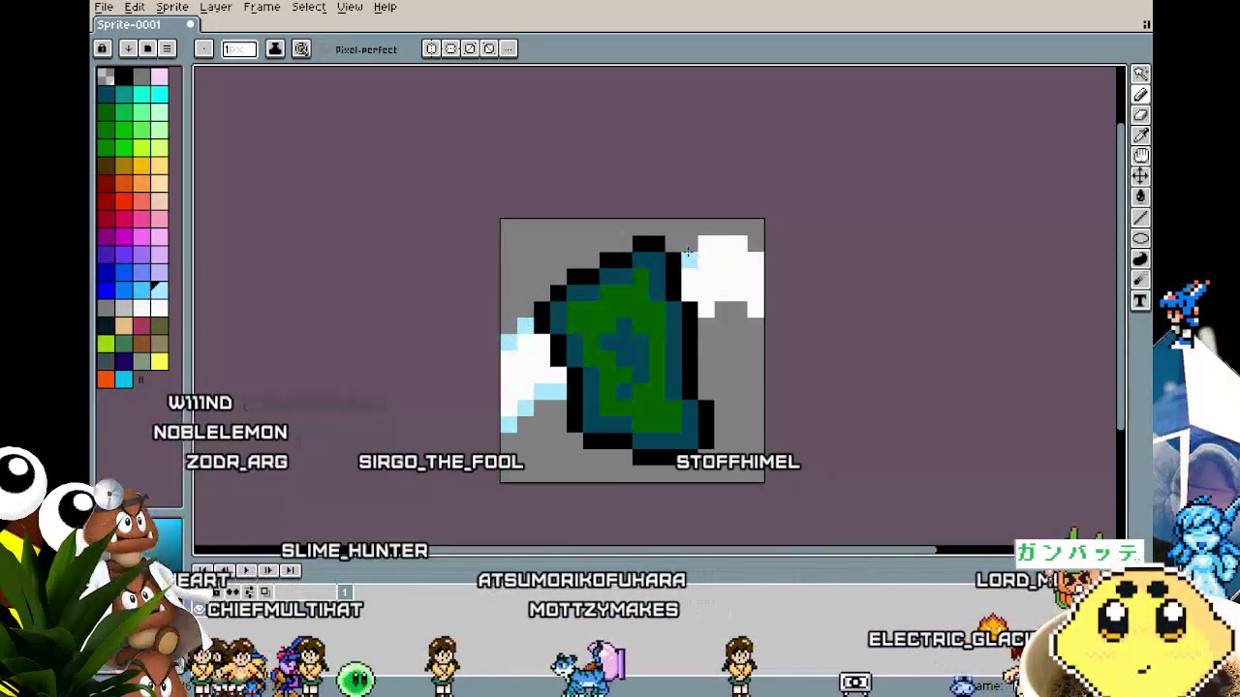
left_click_drag(751, 310, 755, 327)
left_click(705, 293)
left_click(738, 293)
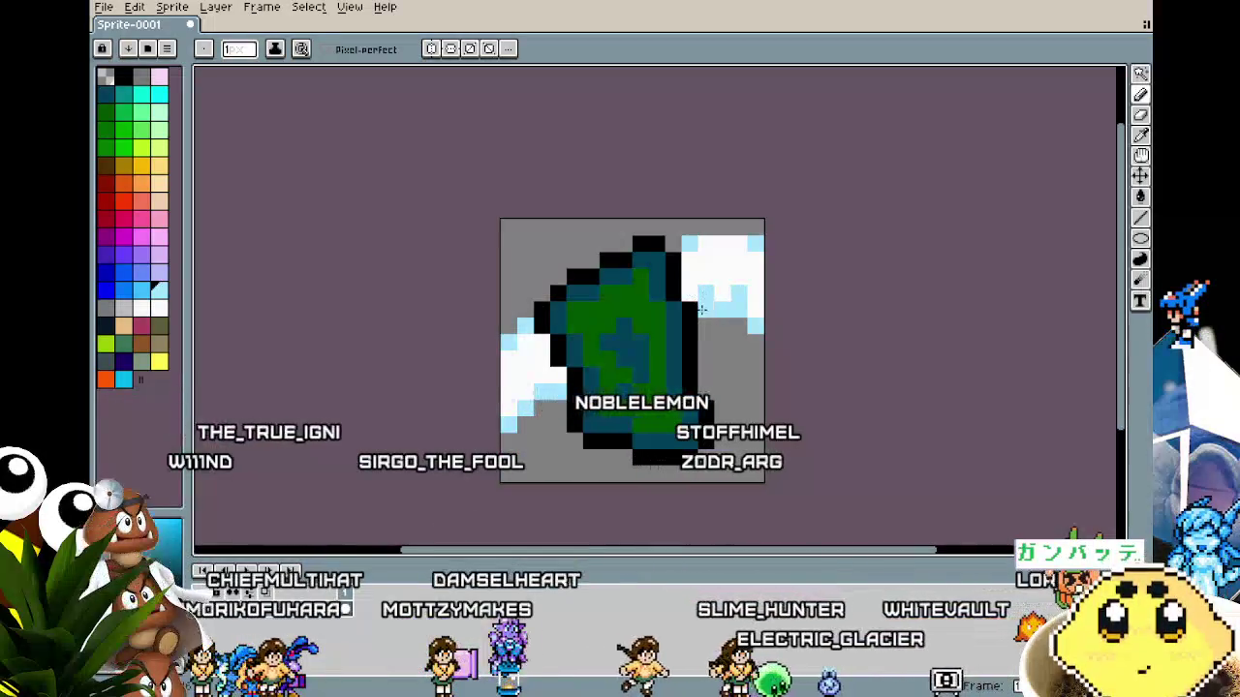
key("ctrl+z")
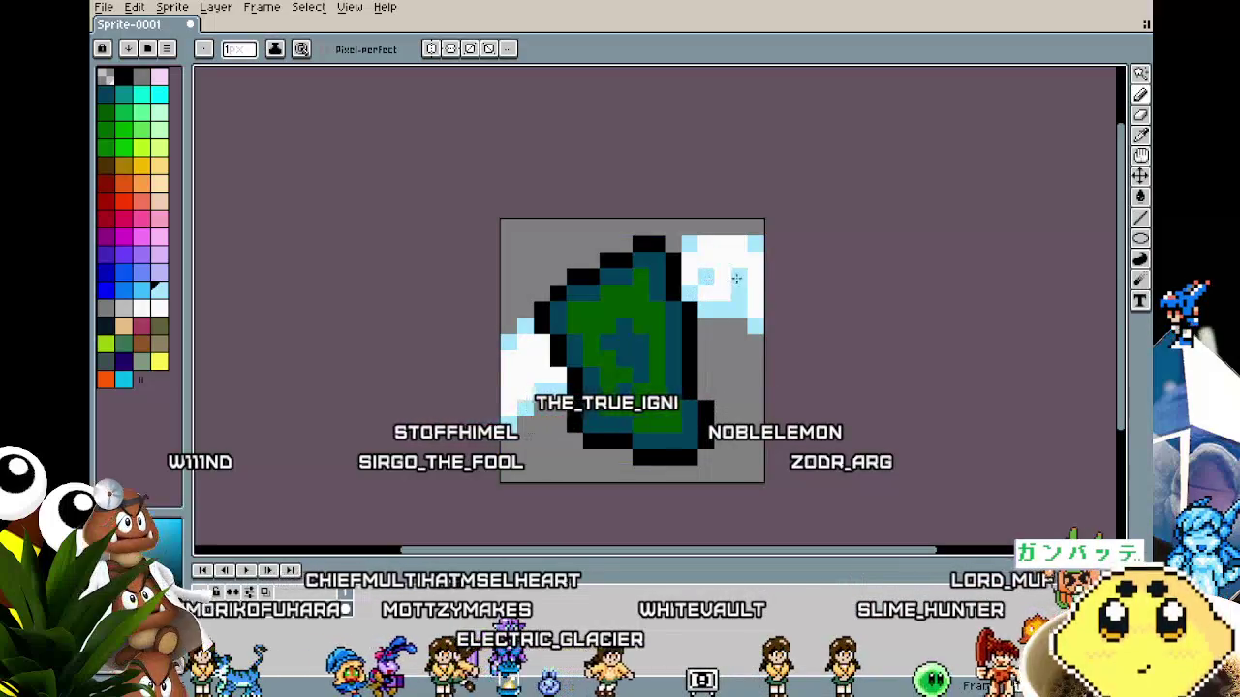
scroll(678, 417, "down", 5)
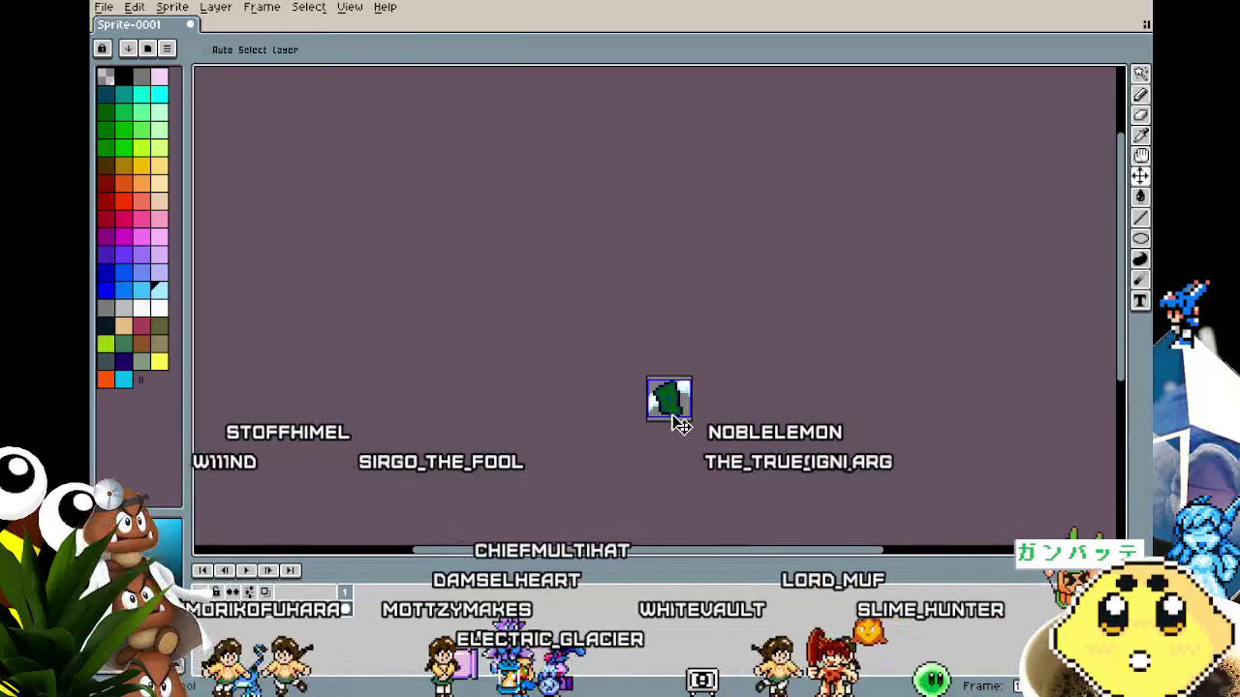
scroll(681, 424, "up", 6)
Resample light blue and add more light-blue shading pixels to the left cloud.
key("alt")
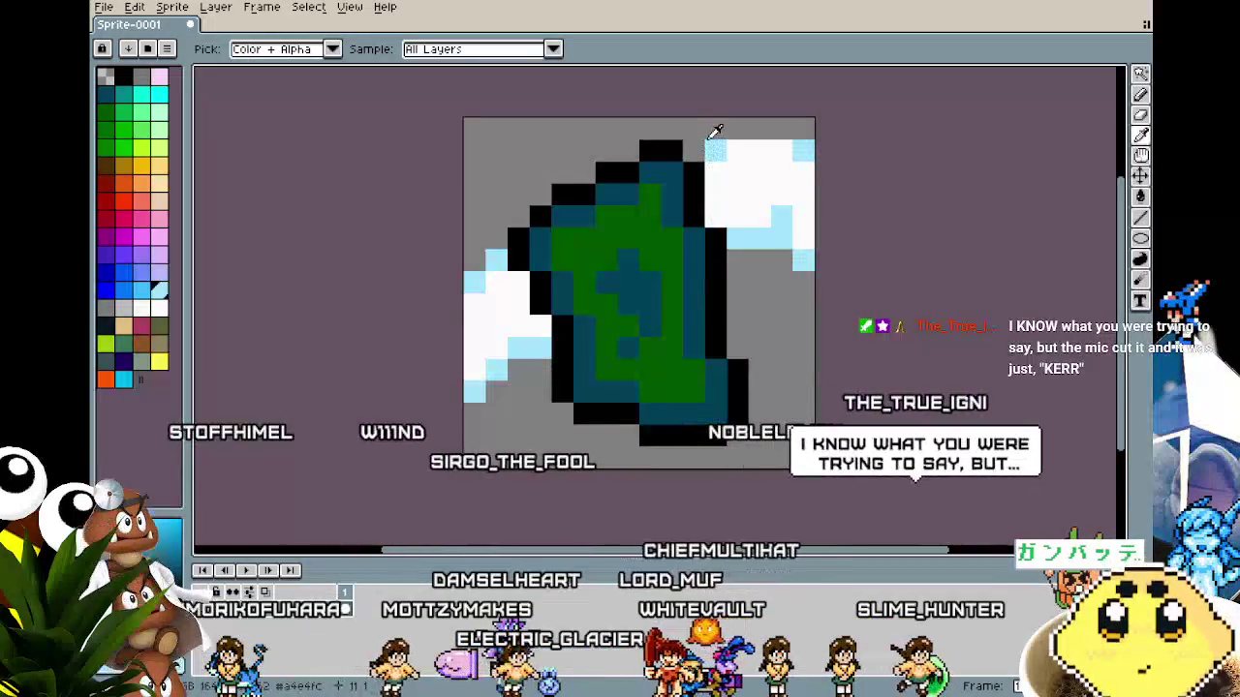
left_click(711, 141, "alt")
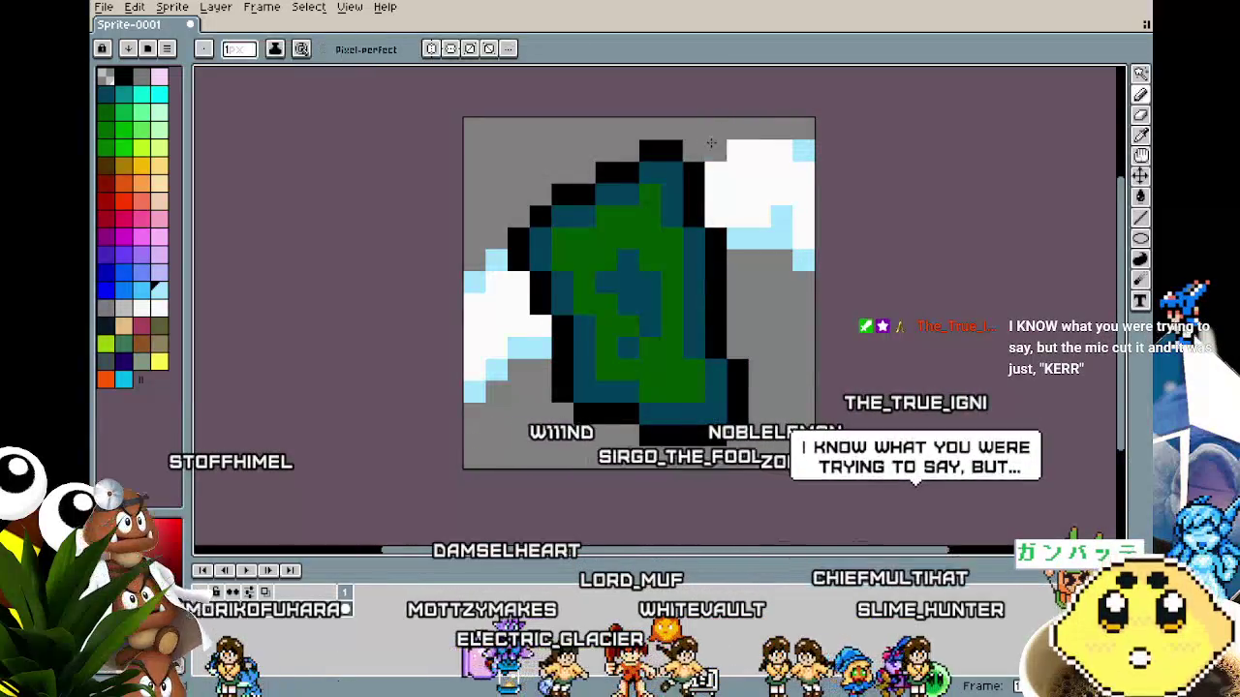
scroll(608, 366, "down", 3)
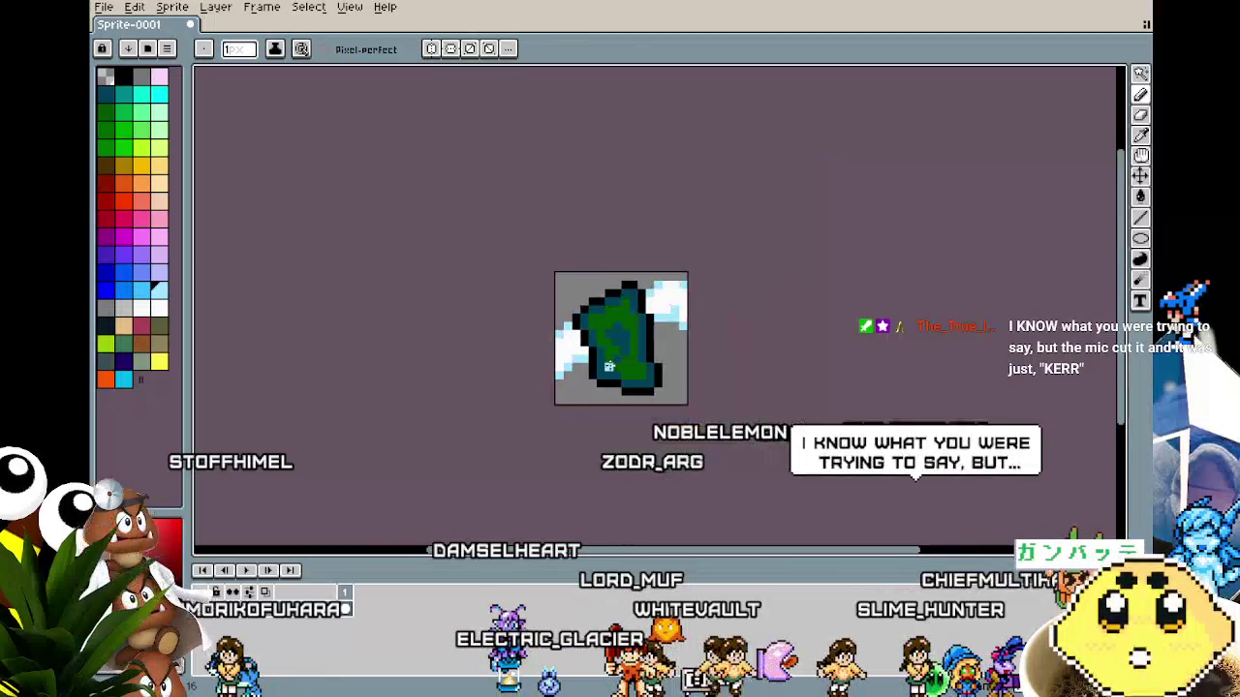
scroll(460, 226, "up", 4)
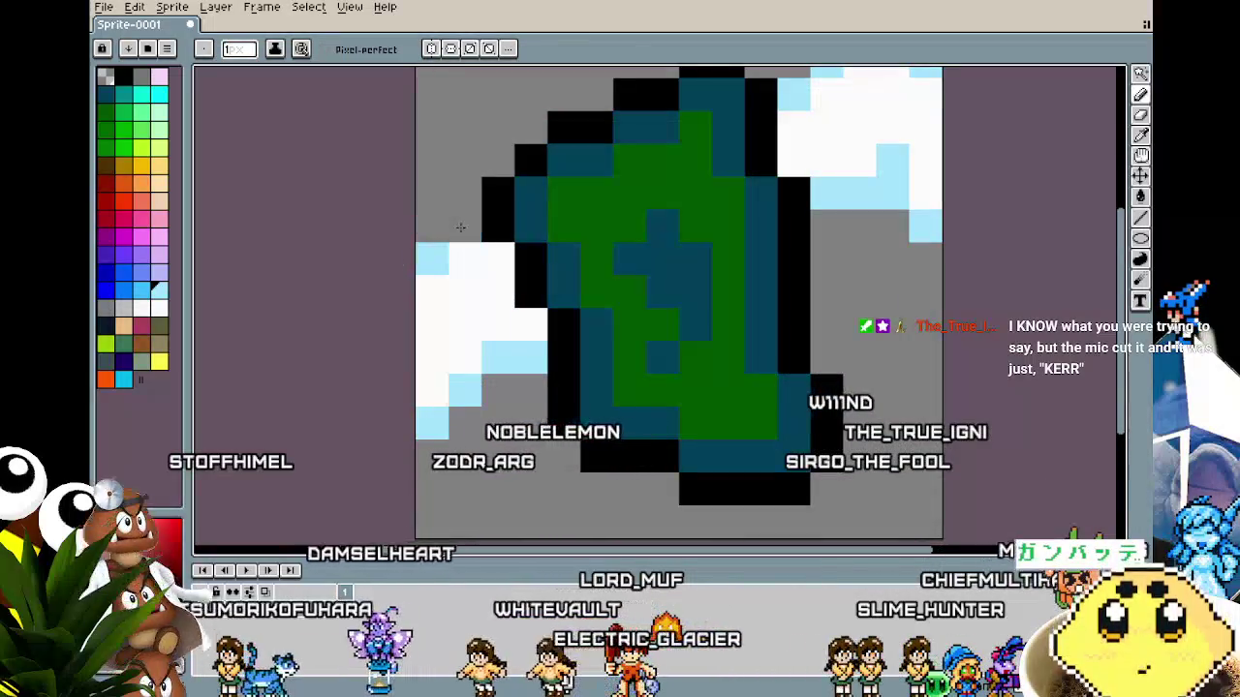
left_click(497, 259)
left_click(530, 324)
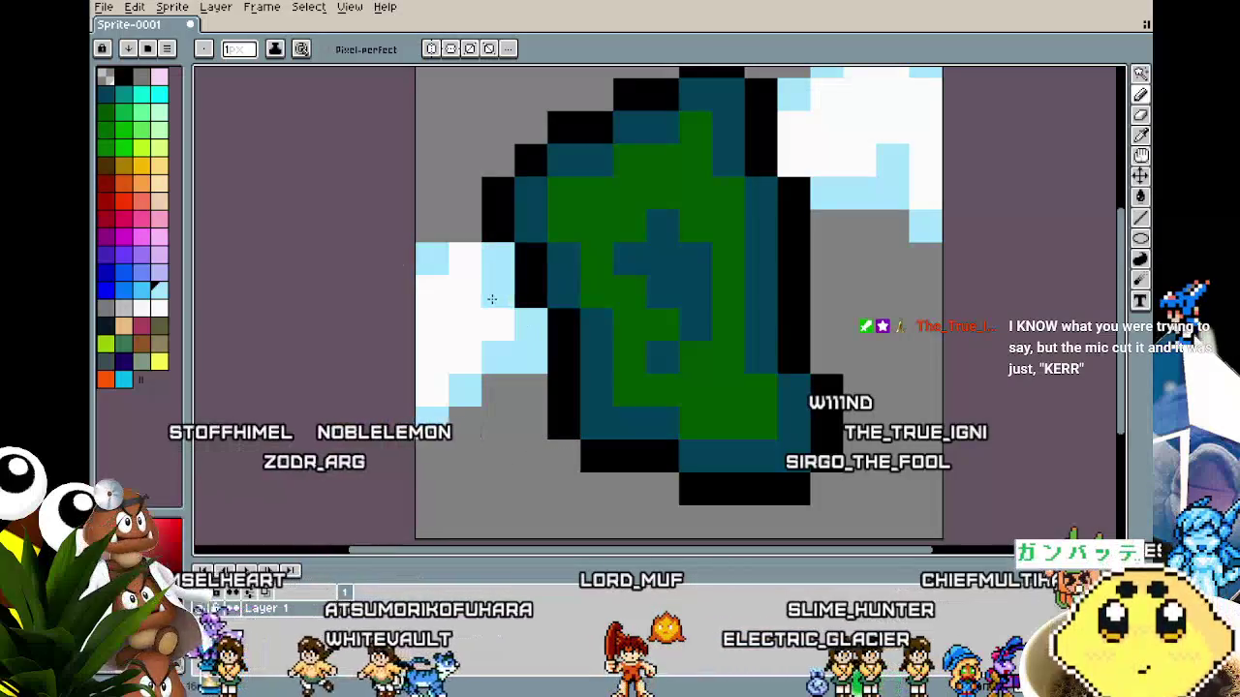
left_click(444, 344)
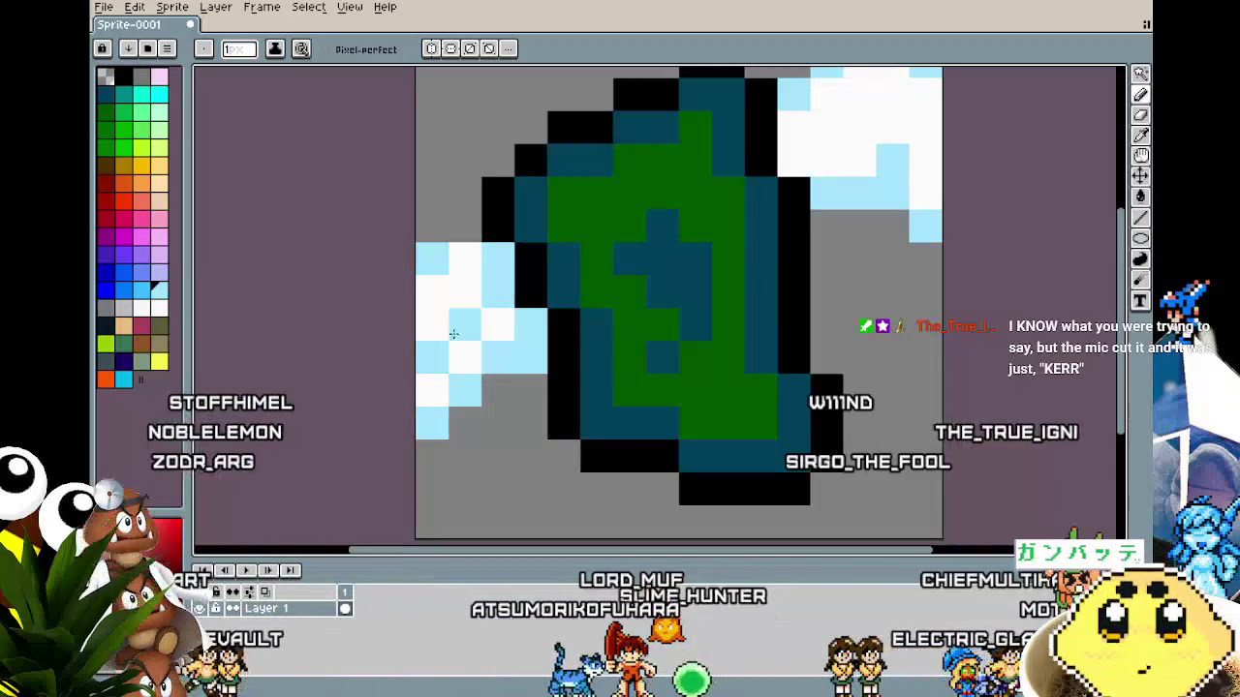
scroll(453, 334, "down", 5)
scroll(506, 448, "up", 4)
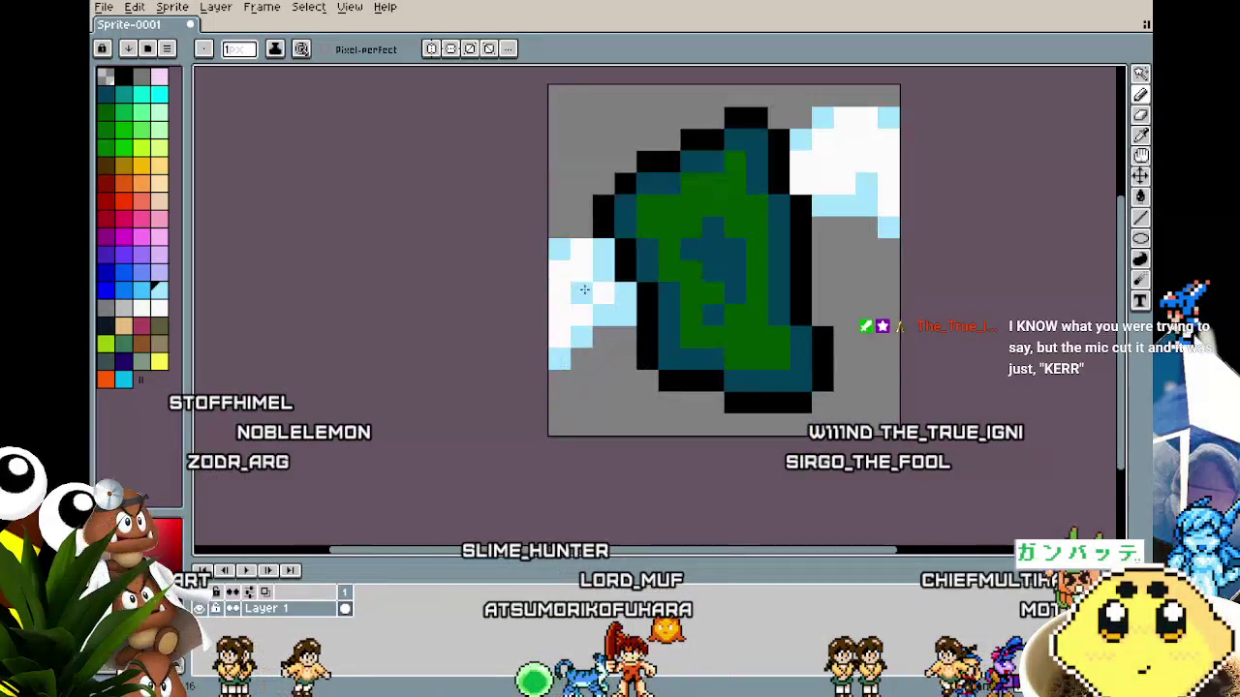
scroll(520, 447, "down", 4)
scroll(550, 358, "up", 2)
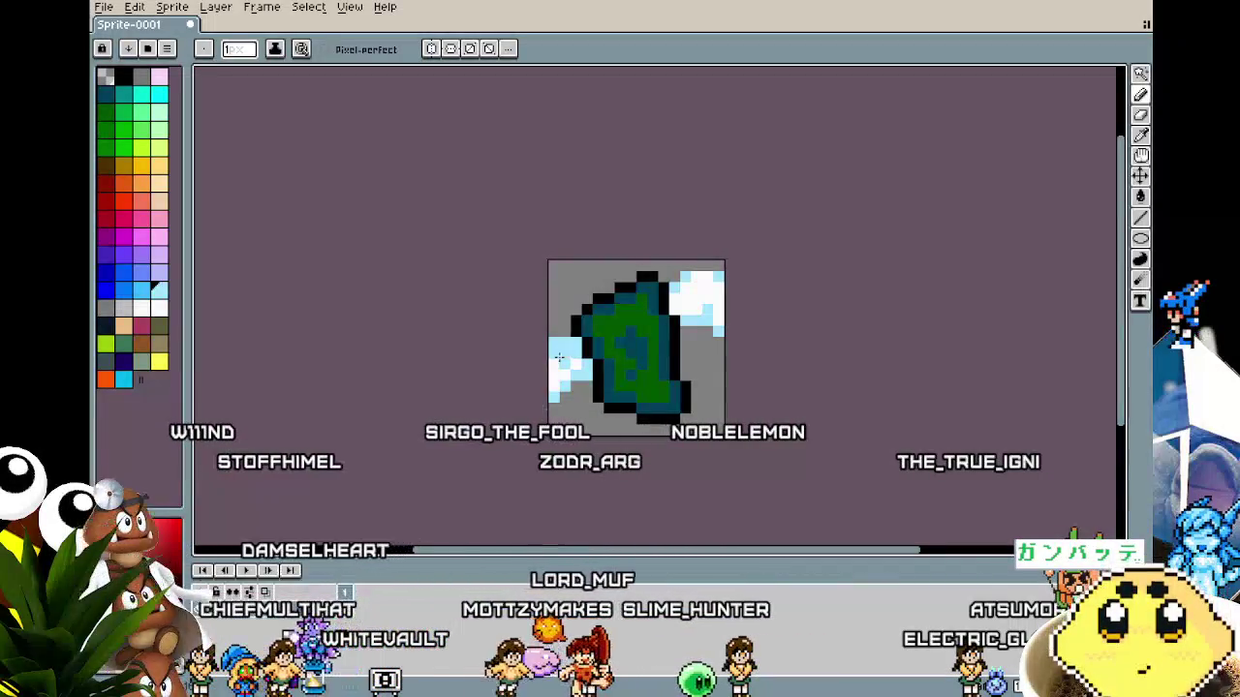
Resize the canvas to 32x32 pixels.
scroll(503, 449, "down", 1)
key("ctrl+alt+c")
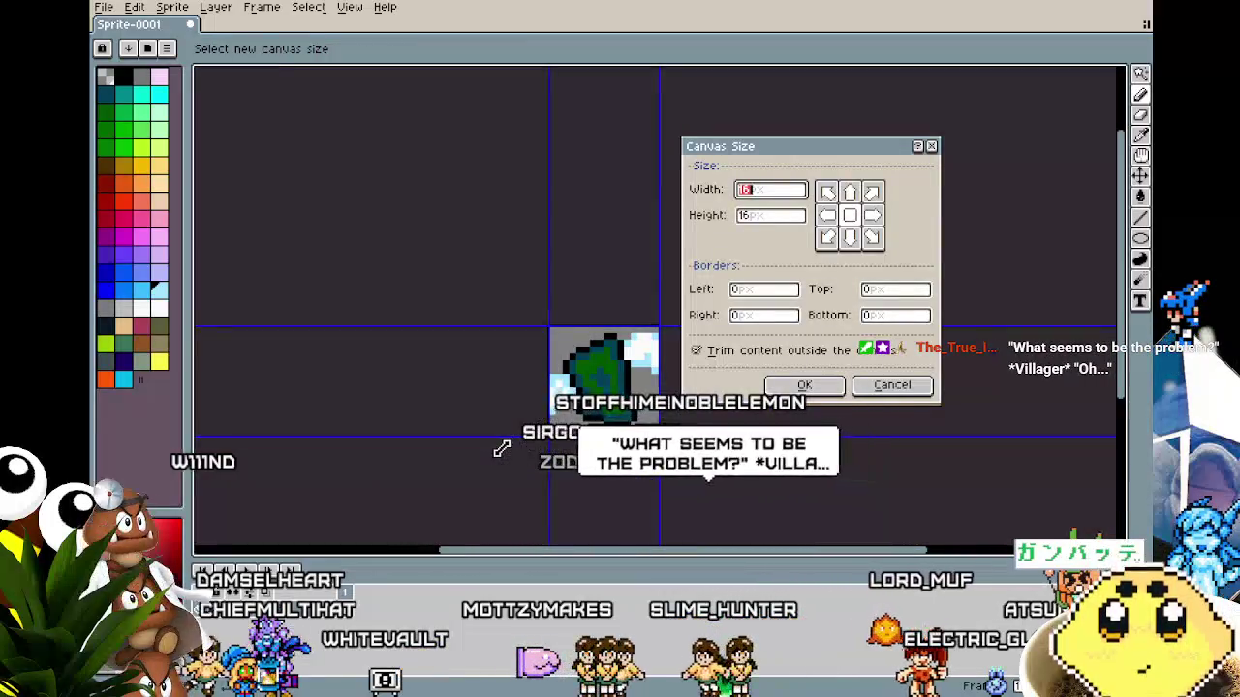
type("32")
key("Tab")
type("32")
key("Return")
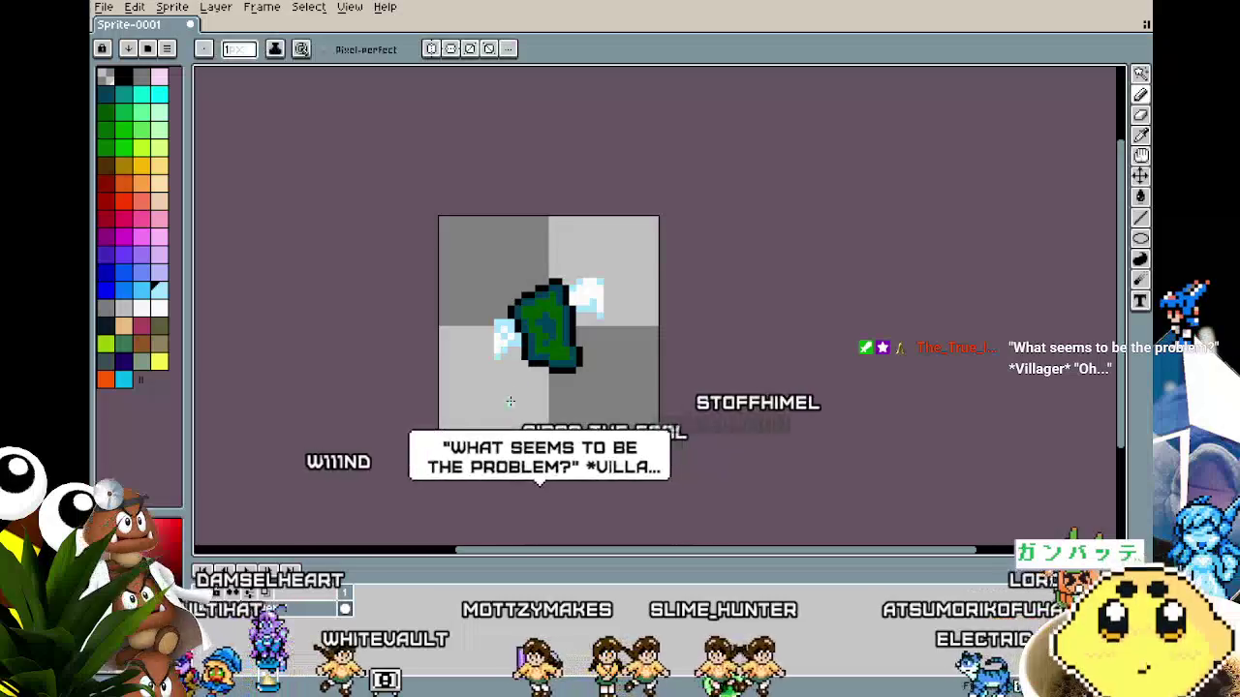
Add light-blue pixels left of the leaf and down the upper cloud's right edge.
scroll(494, 339, "up", 3)
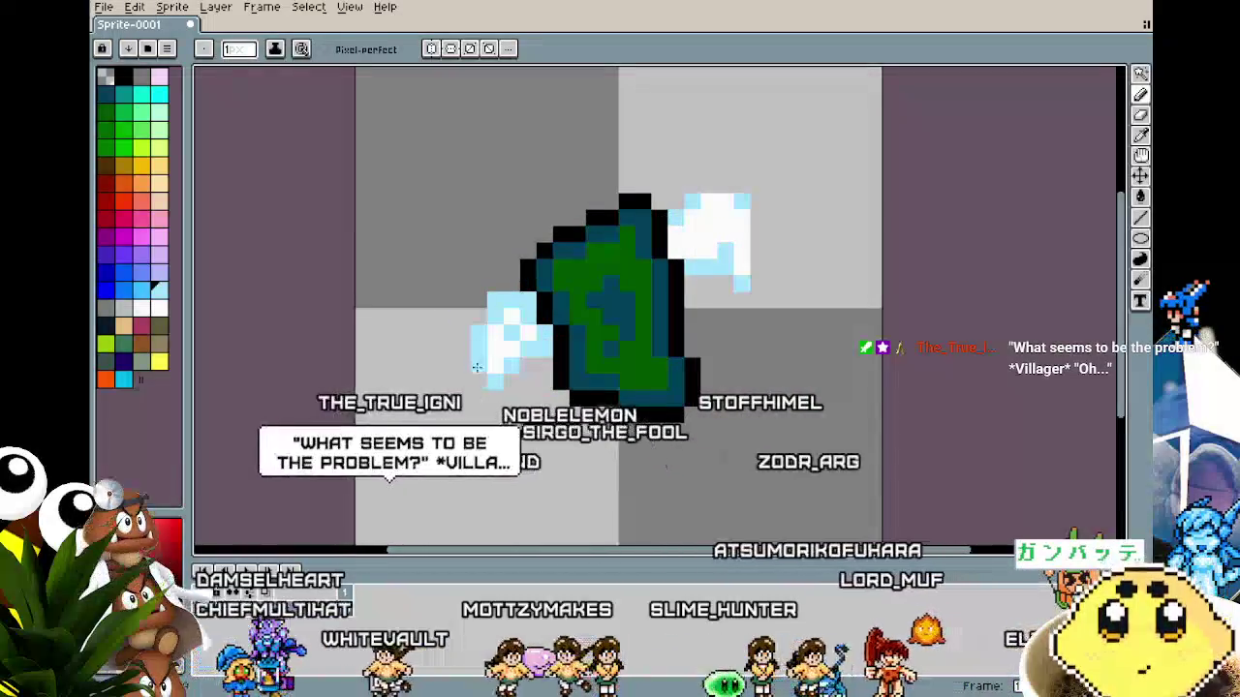
left_click(461, 267)
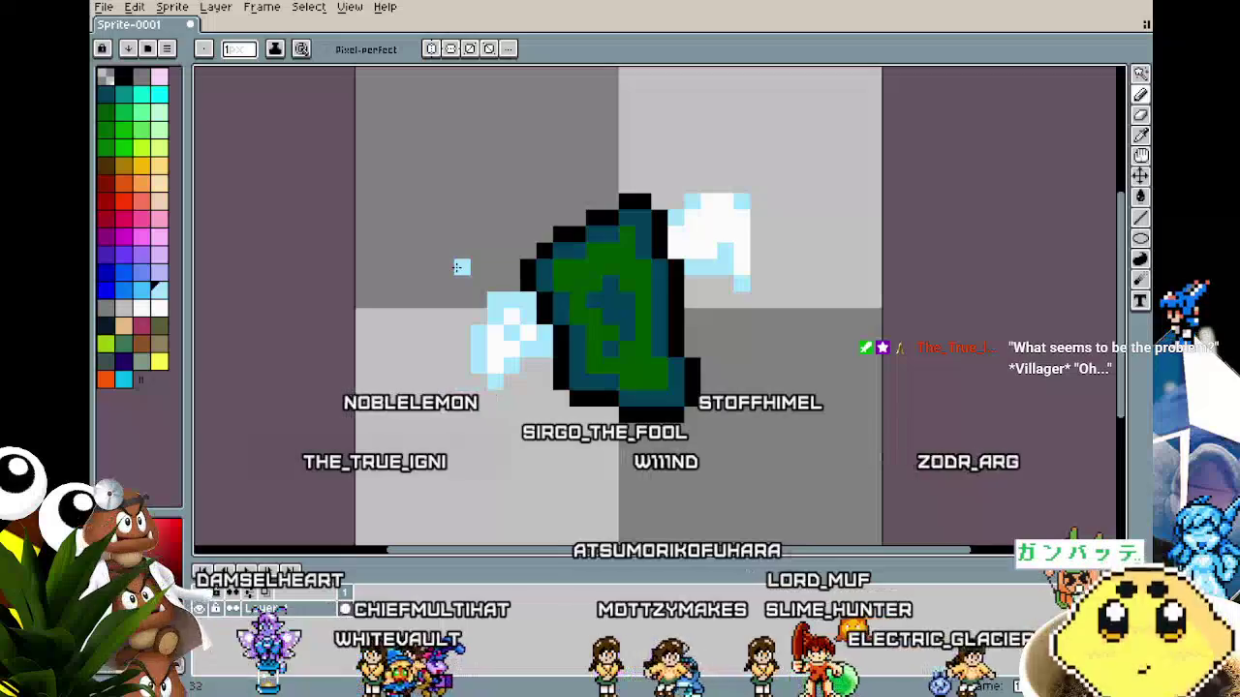
scroll(478, 280, "down", 2)
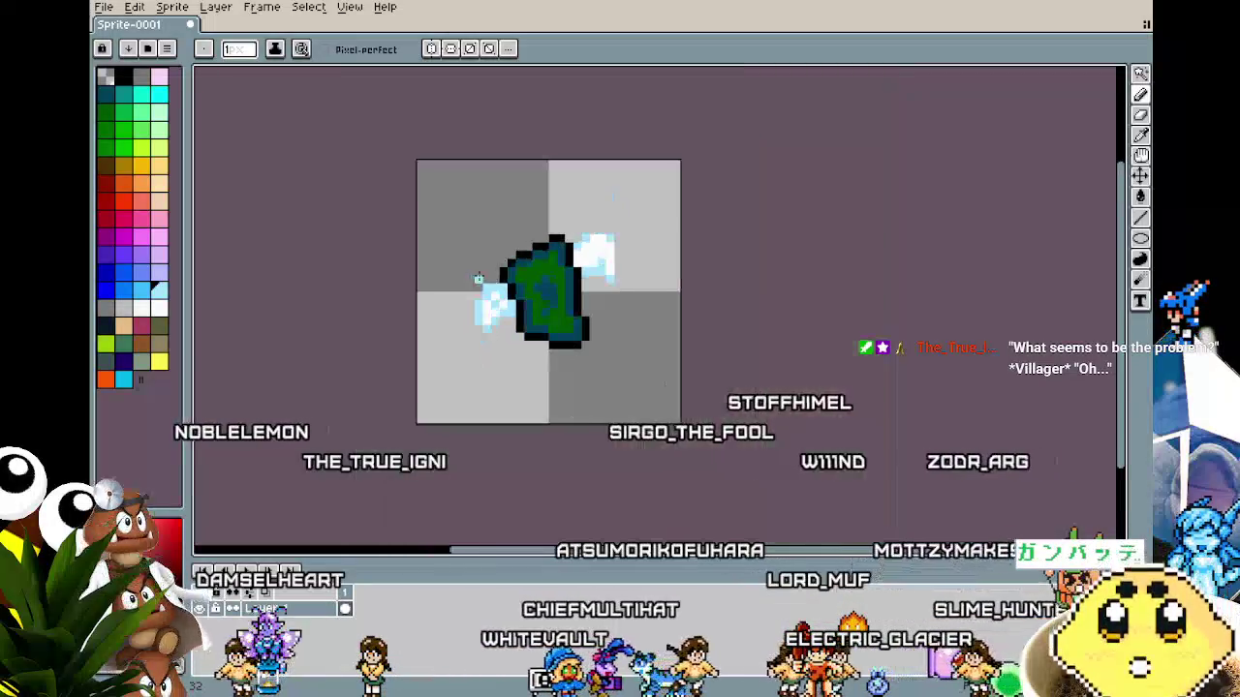
scroll(473, 299, "up", 2)
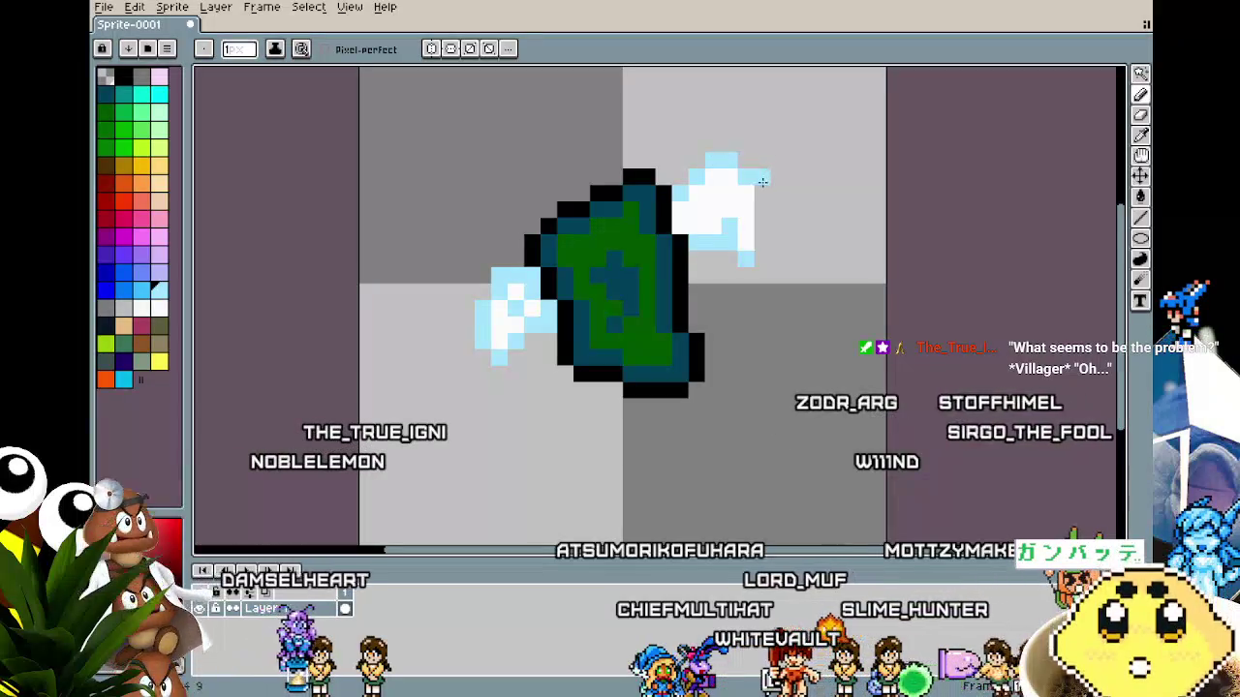
mouse_move(772, 190)
left_mouse_down()
mouse_move(779, 223)
mouse_move(762, 241)
left_mouse_up()
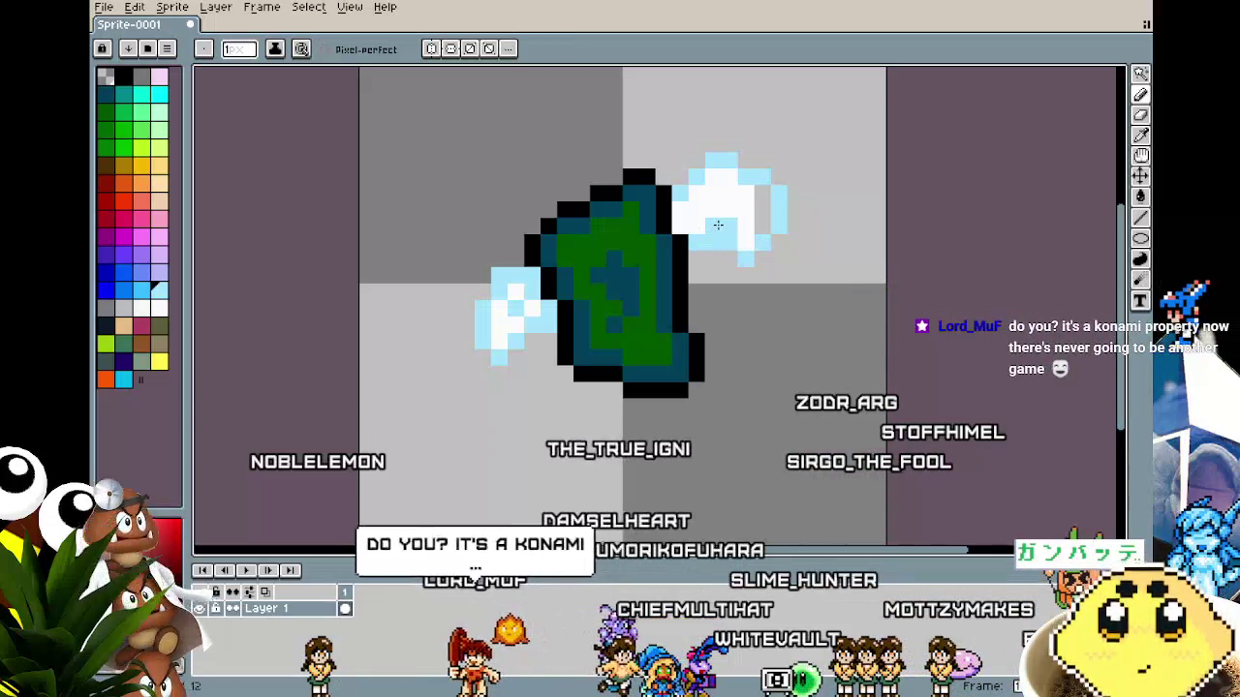
With the Pencil, pick white and light blue as drawing colours, sampling white from the lower-left cloud.
scroll(697, 258, "down", 1)
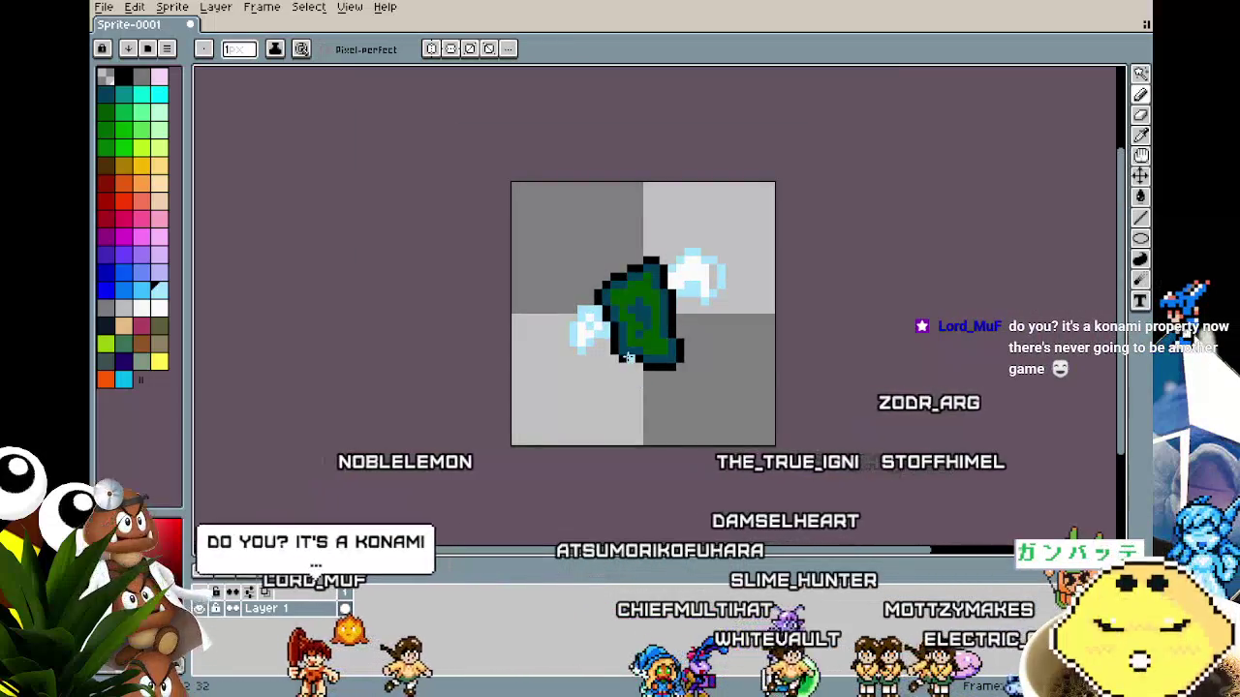
scroll(664, 315, "up", 2)
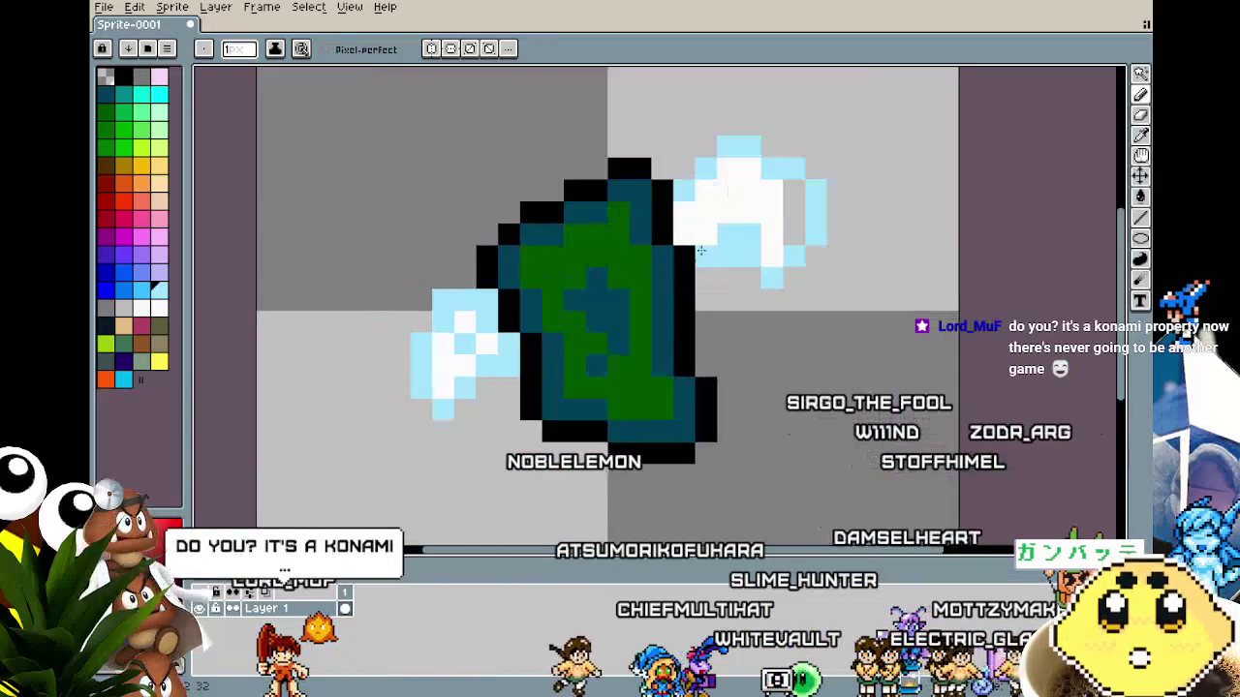
key("i")
key("b")
left_click(750, 188, "alt")
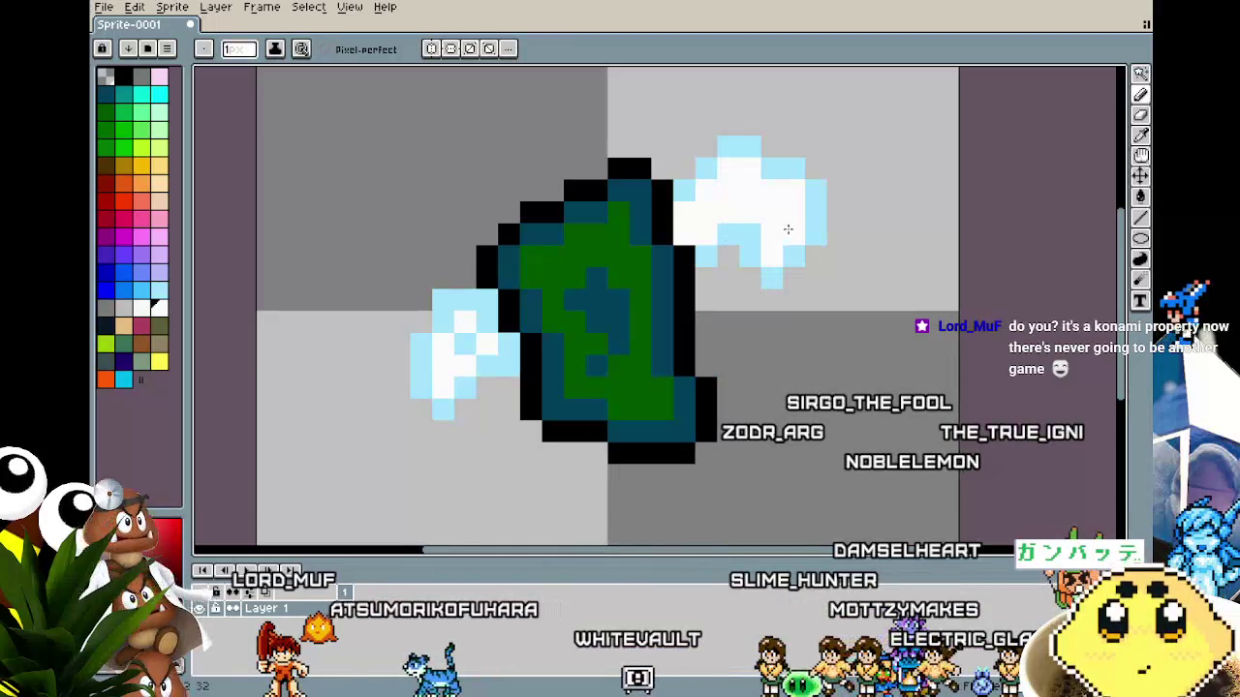
left_click(769, 137, "alt")
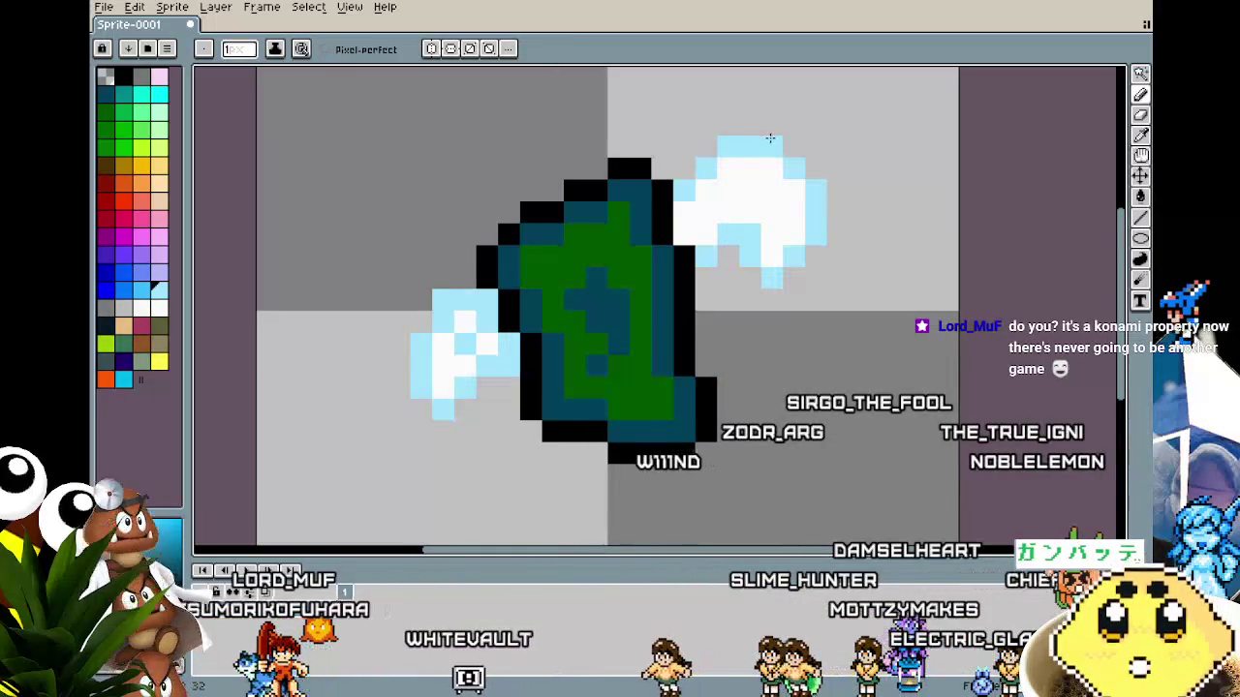
key("alt")
left_click(442, 321)
Repaint the lower-left cloud's pixels, white in the centre and light blue along the bottom.
left_click(461, 346, "alt")
left_click(435, 387, "alt")
left_click(443, 430)
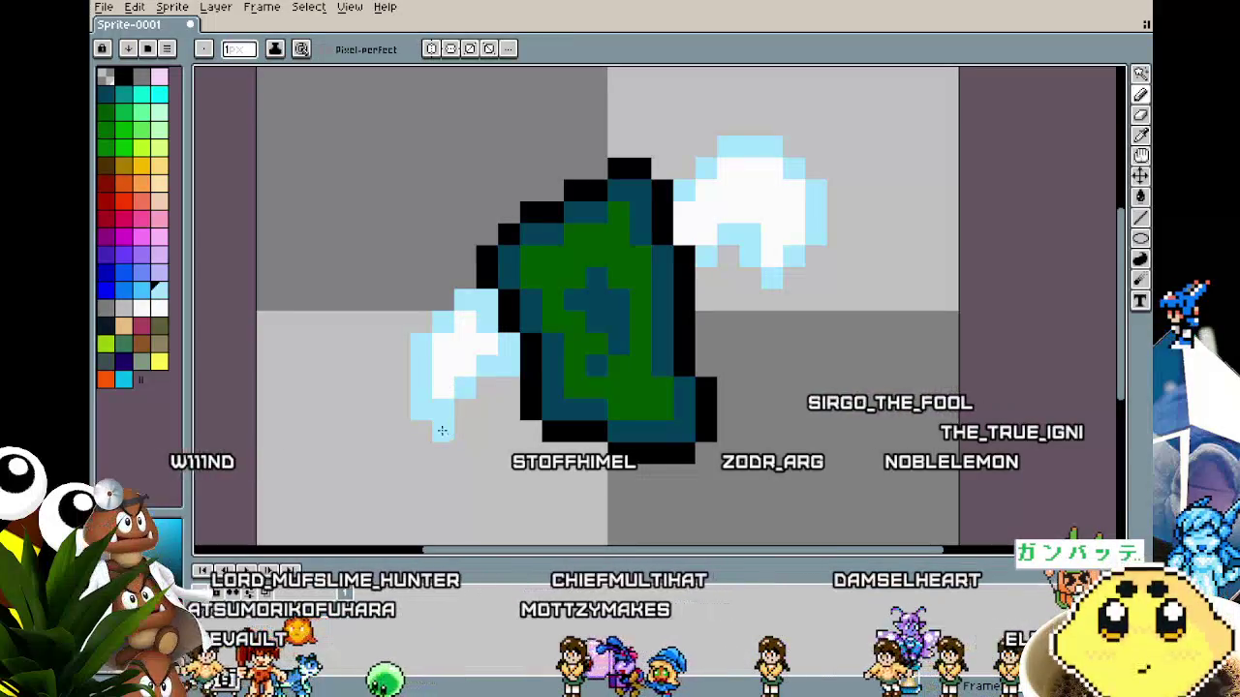
left_click(462, 346, "alt")
left_click(436, 423)
left_click(456, 378, "alt")
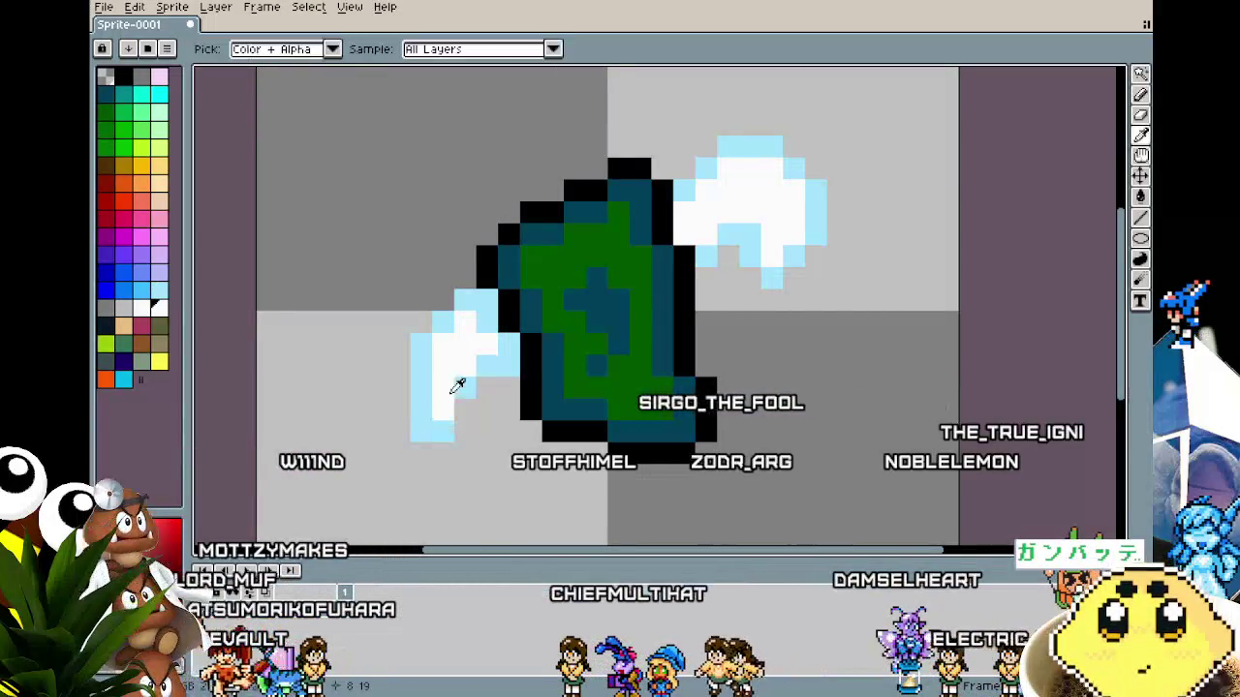
left_click(458, 404)
Extend the lower-left cloud further down with a white and light-blue stroke.
scroll(451, 430, "down", 6)
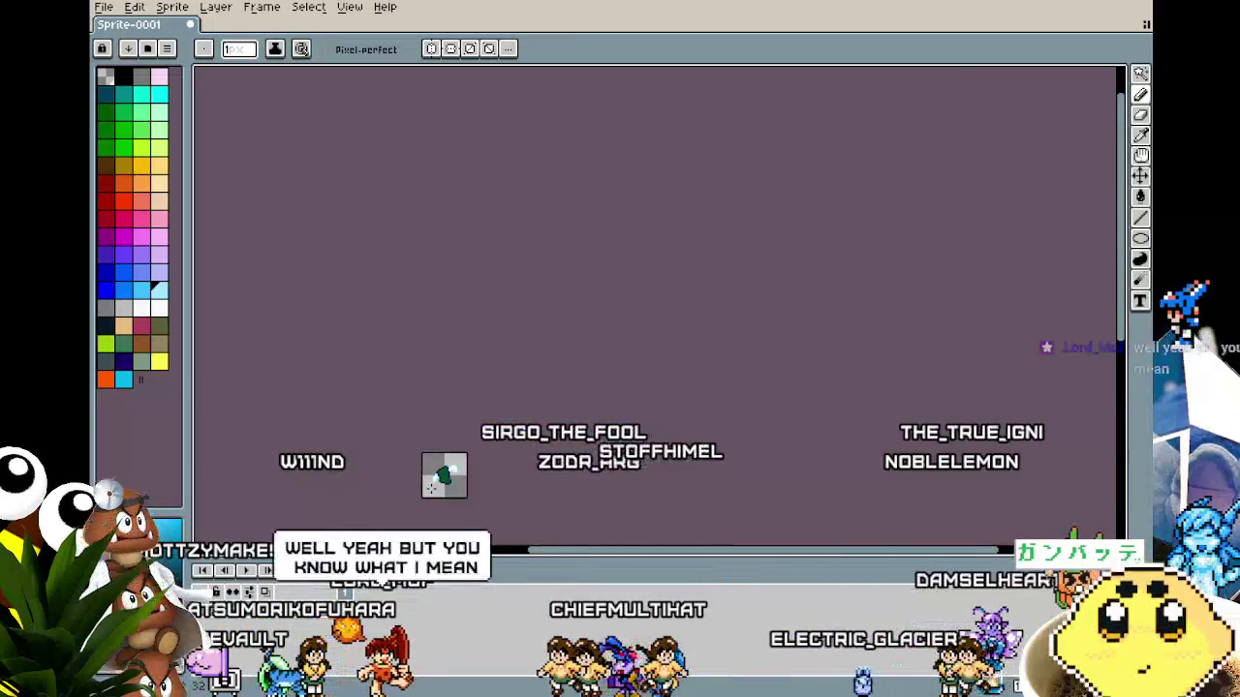
scroll(430, 488, "up", 5)
scroll(430, 488, "right", 2)
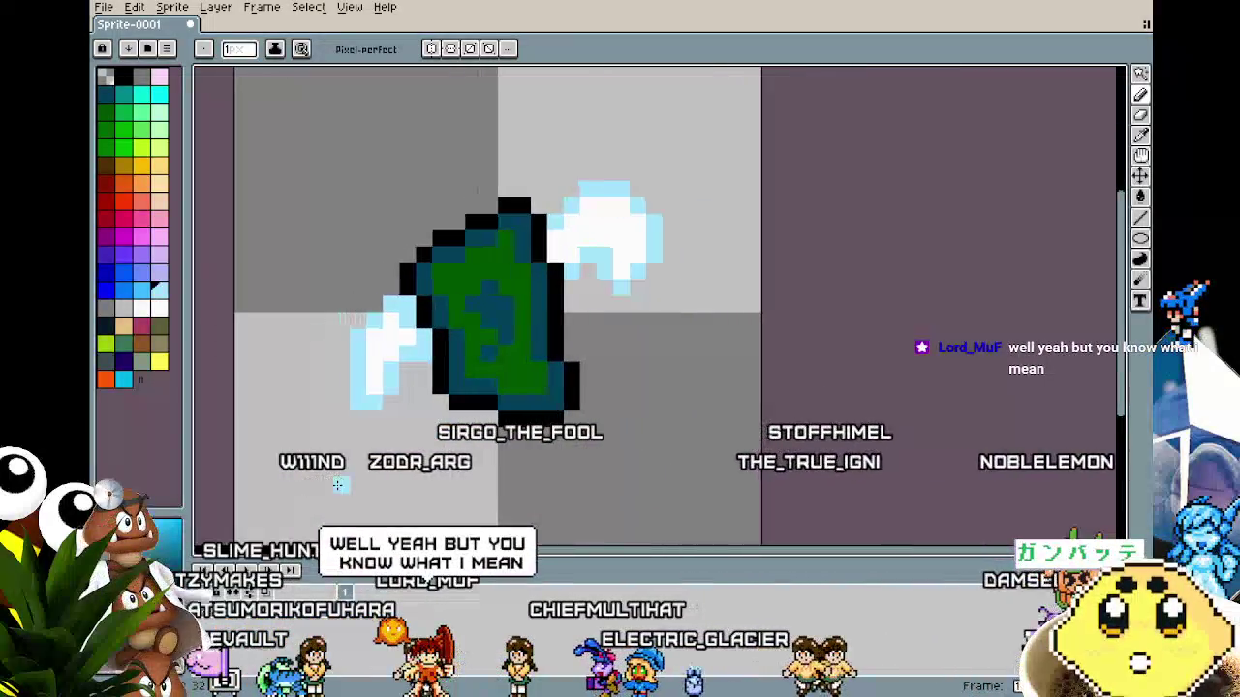
left_click_drag(393, 318, 366, 399)
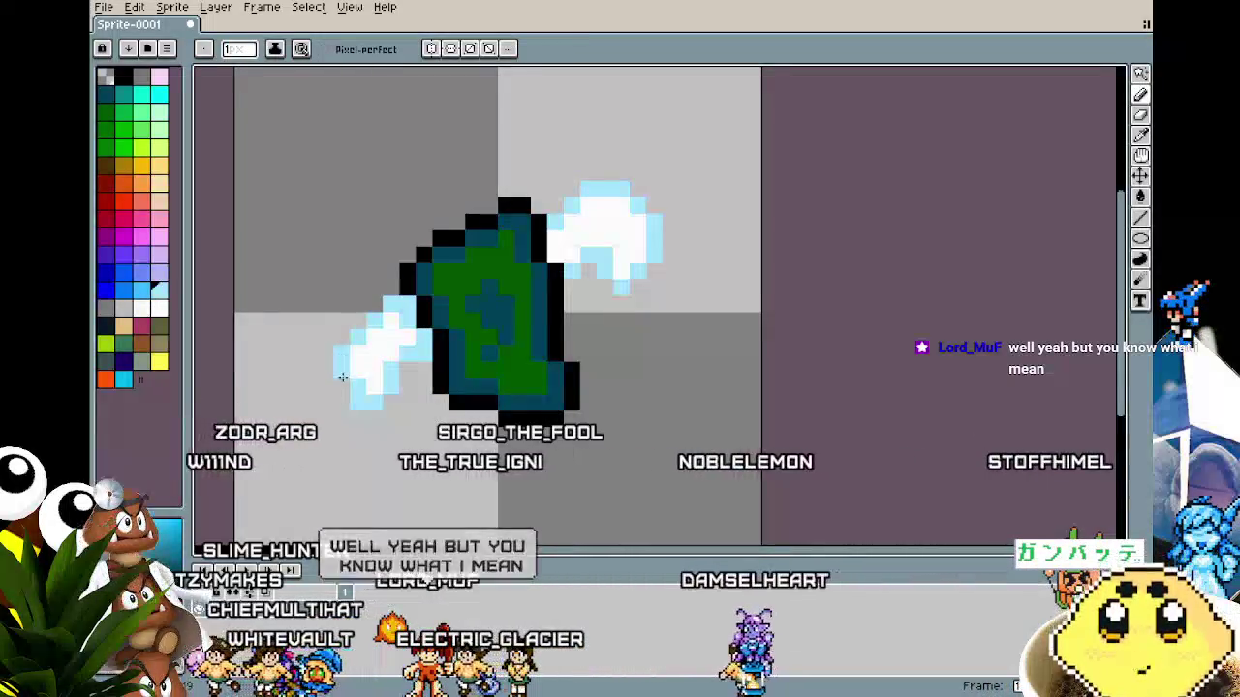
scroll(350, 460, "down", 2)
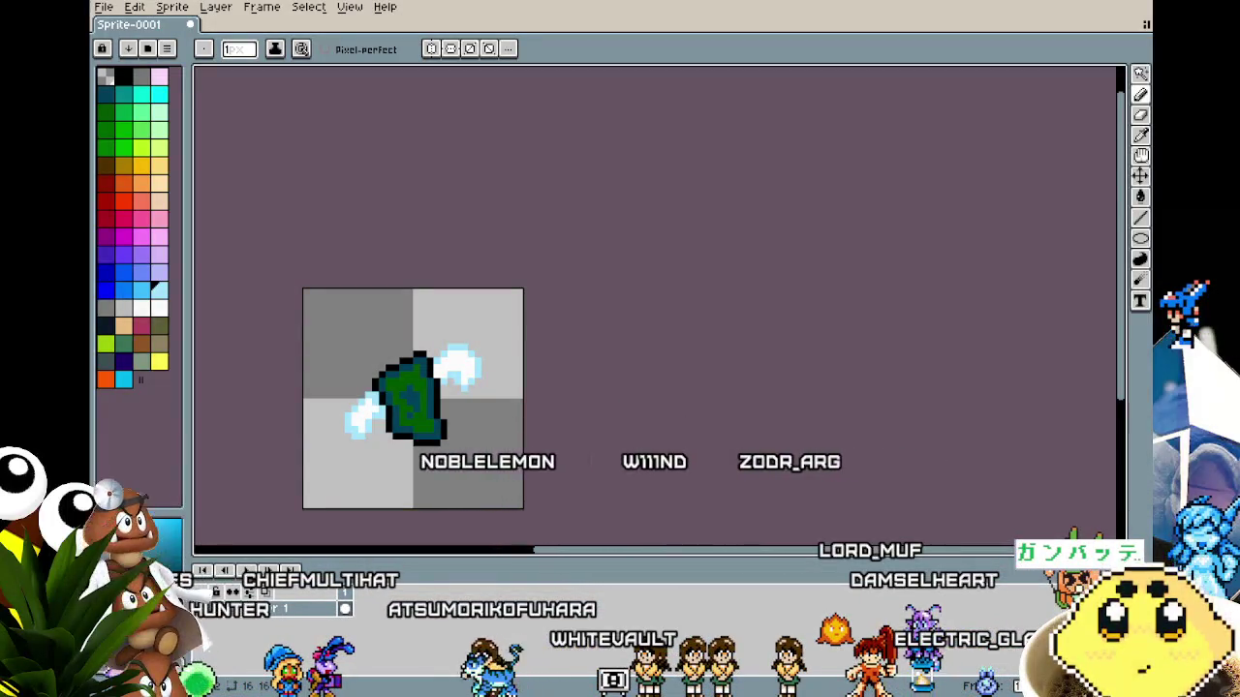
key("alt+Tab")
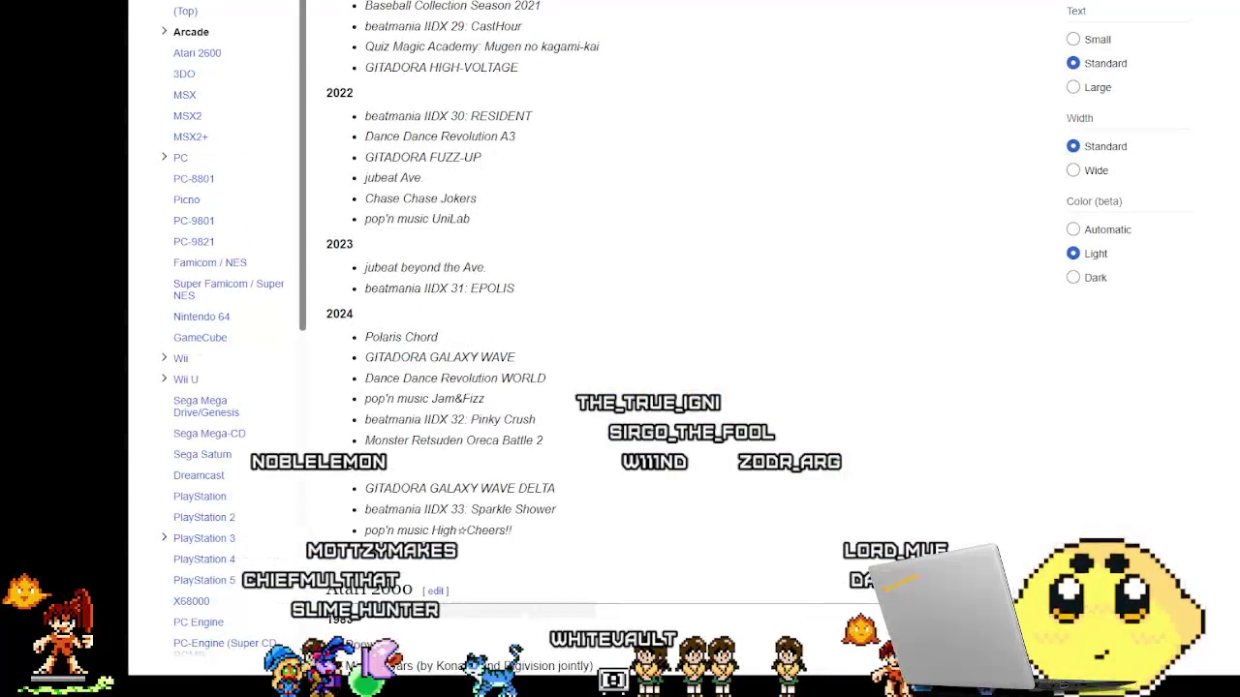
Scroll around the PC section to review Konami's 2023–2025 releases and TBD titles.
scroll(500, 414, "down", 1)
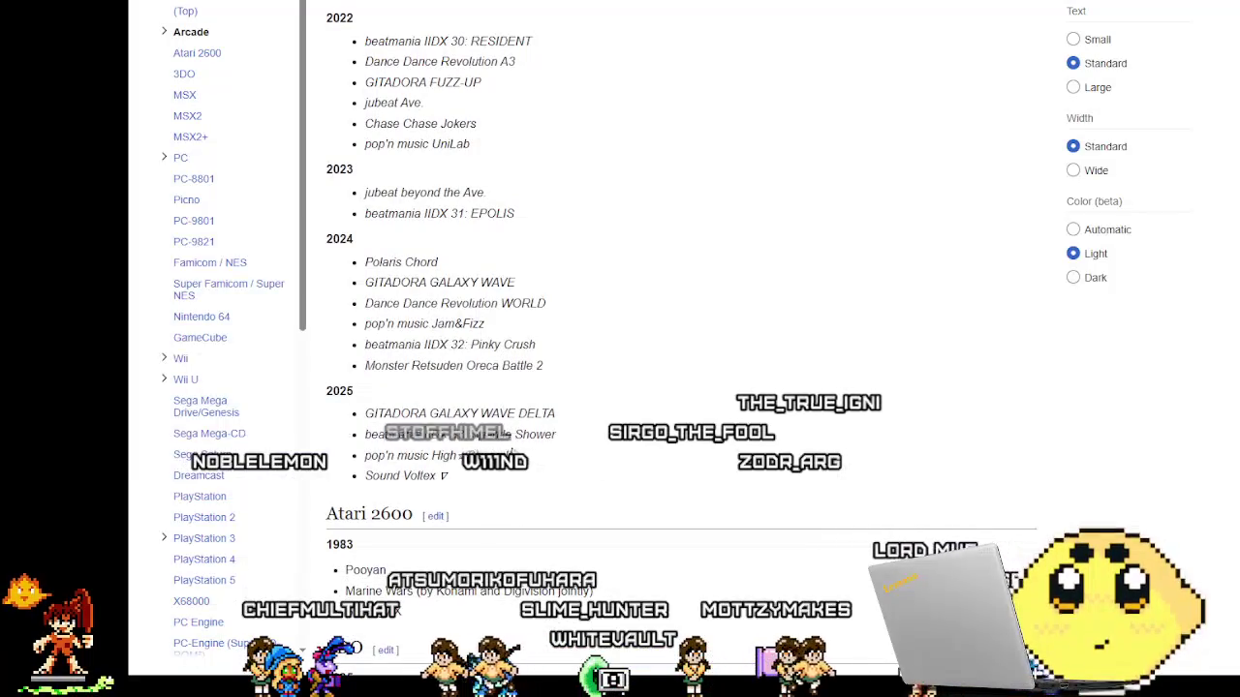
scroll(538, 421, "down", 1)
scroll(539, 421, "up", 1)
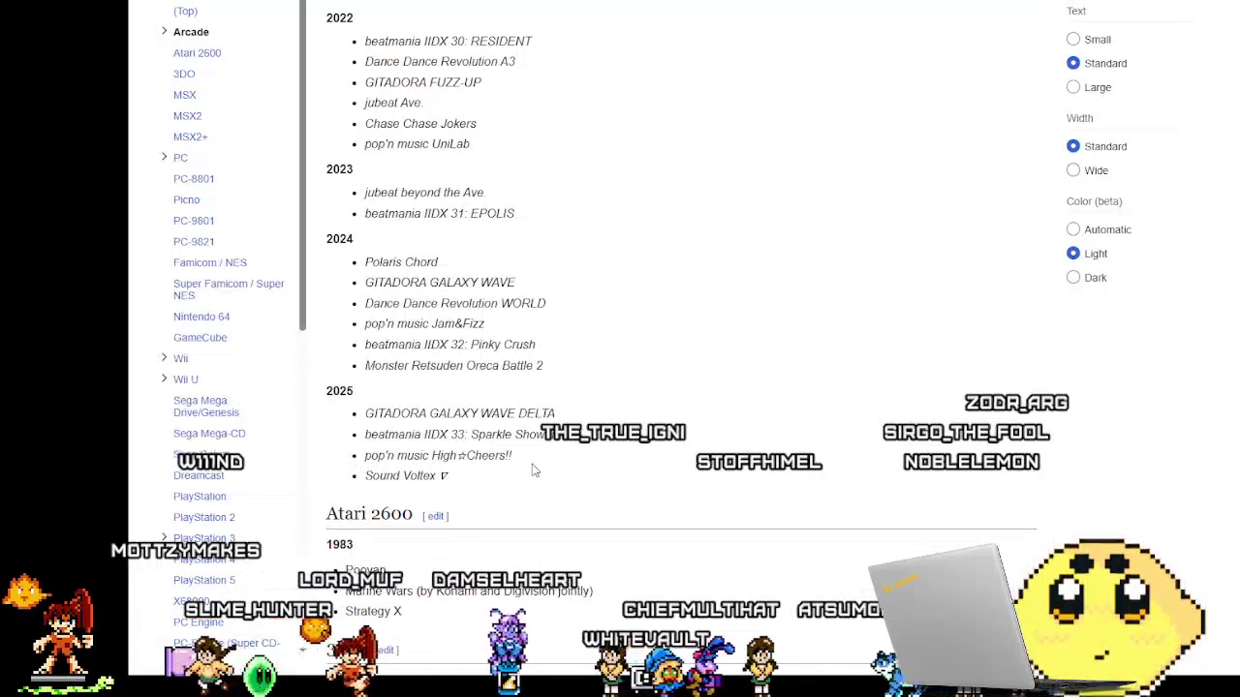
scroll(531, 470, "up", 10)
scroll(518, 469, "up", 10)
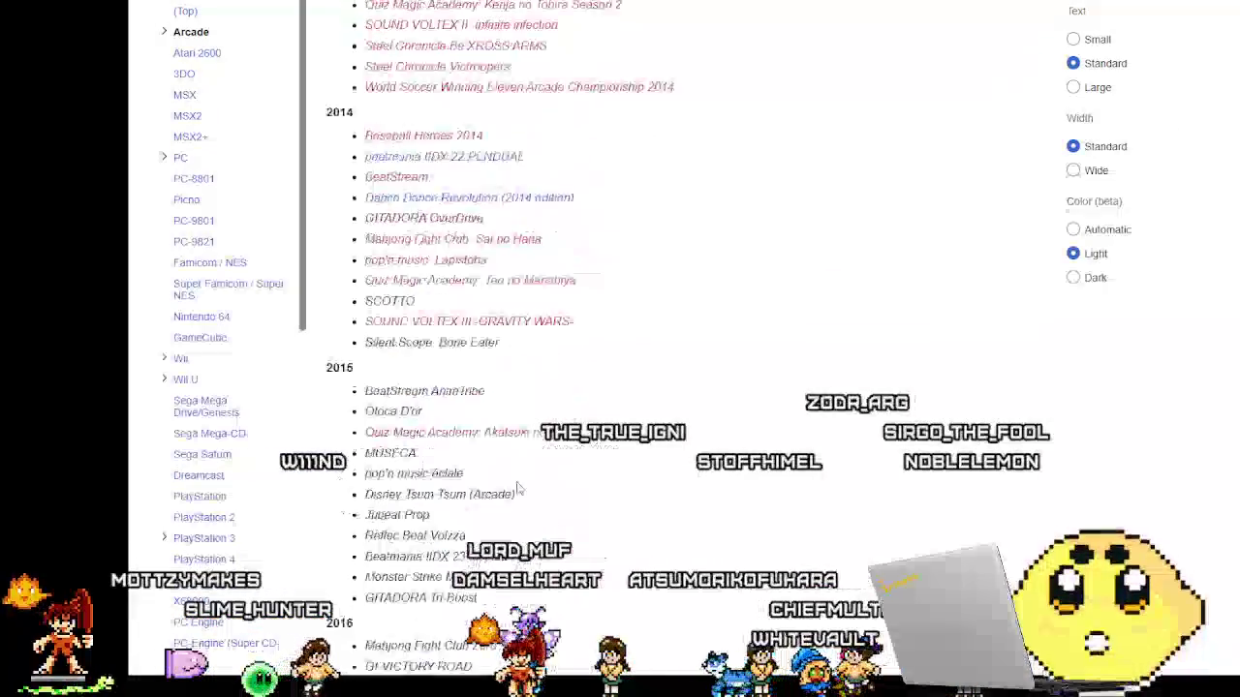
scroll(562, 387, "up", 10)
scroll(706, 357, "up", 20)
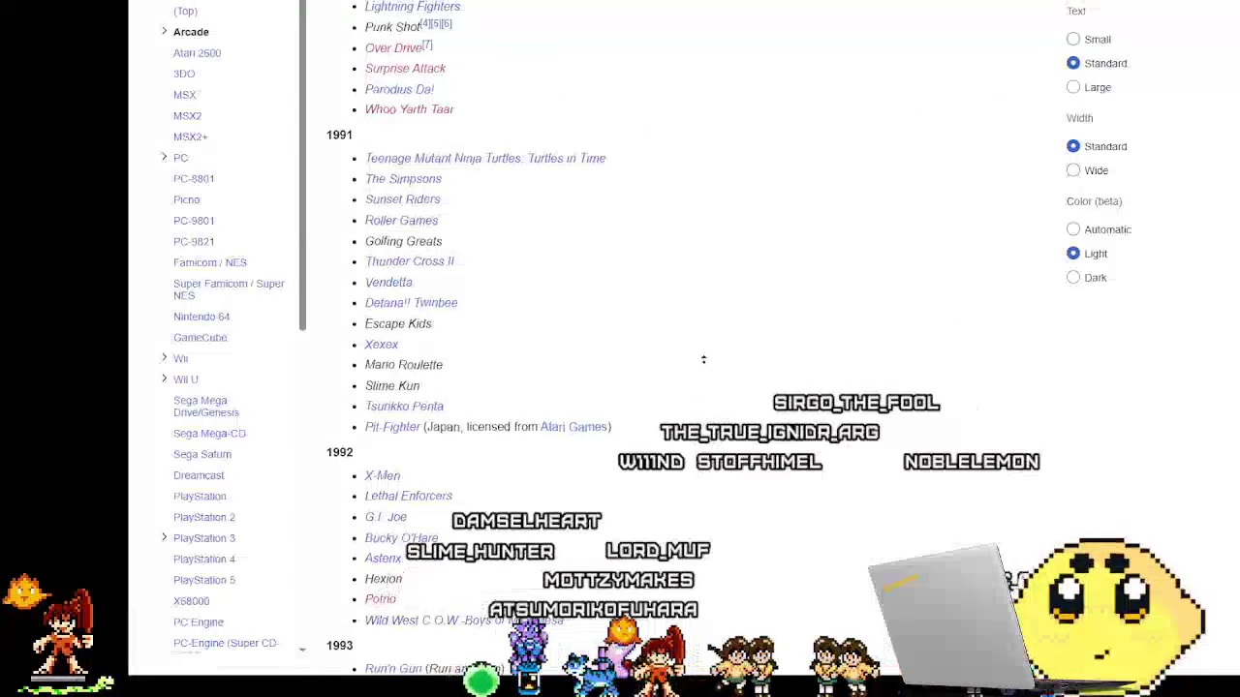
scroll(706, 432, "down", 20)
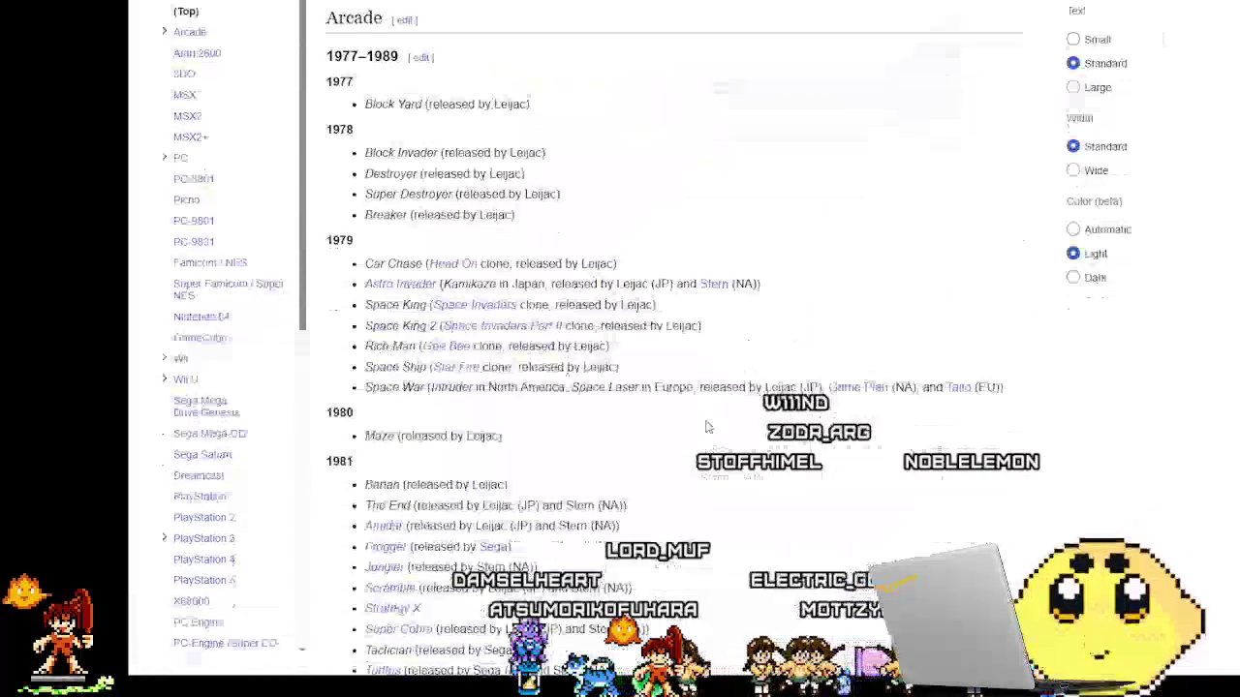
scroll(714, 417, "down", 18)
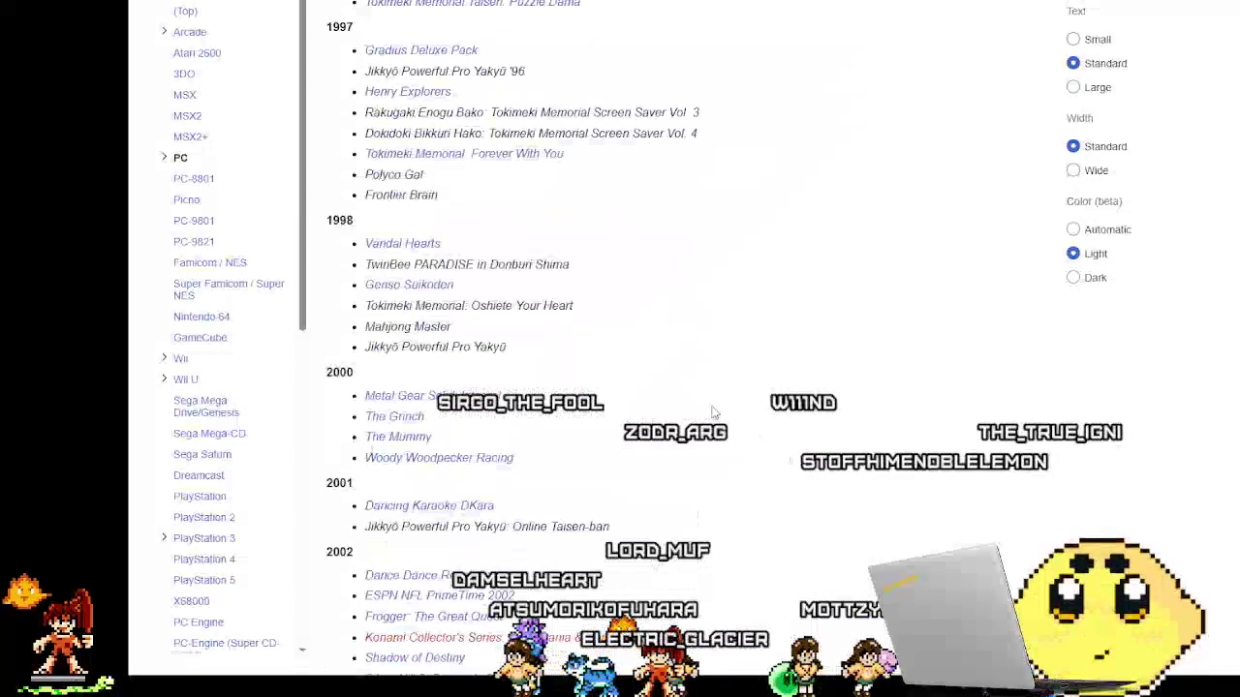
scroll(720, 405, "down", 5)
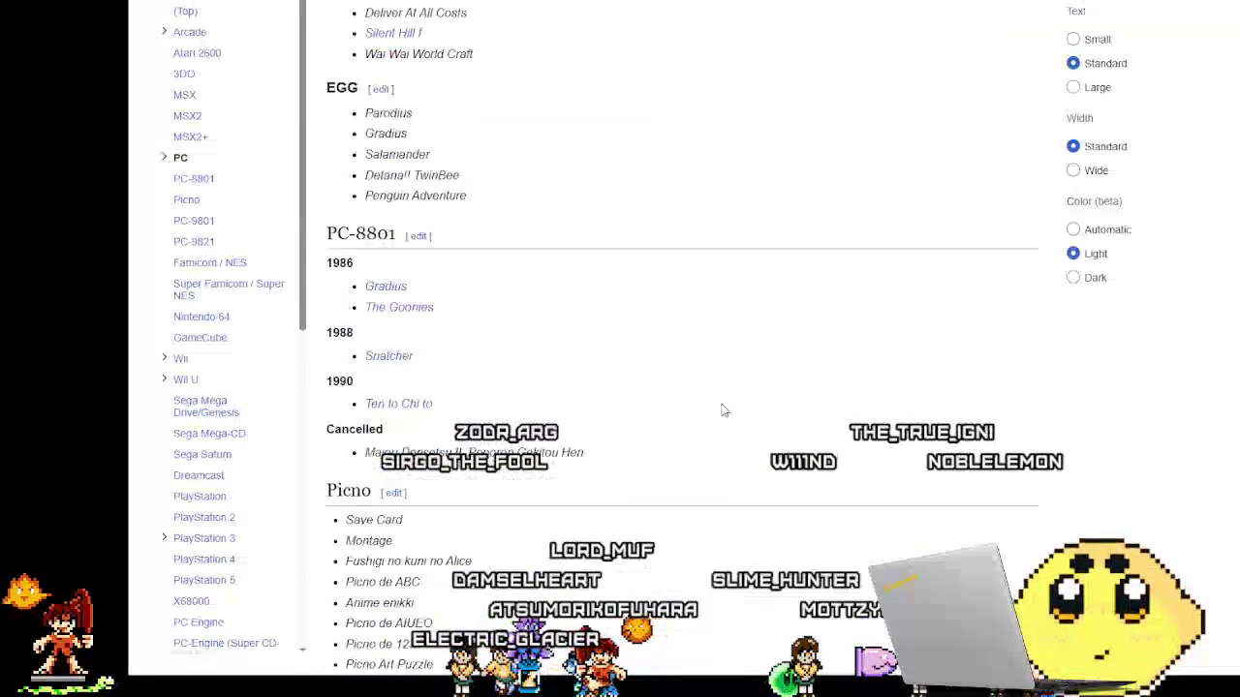
scroll(721, 411, "up", 7)
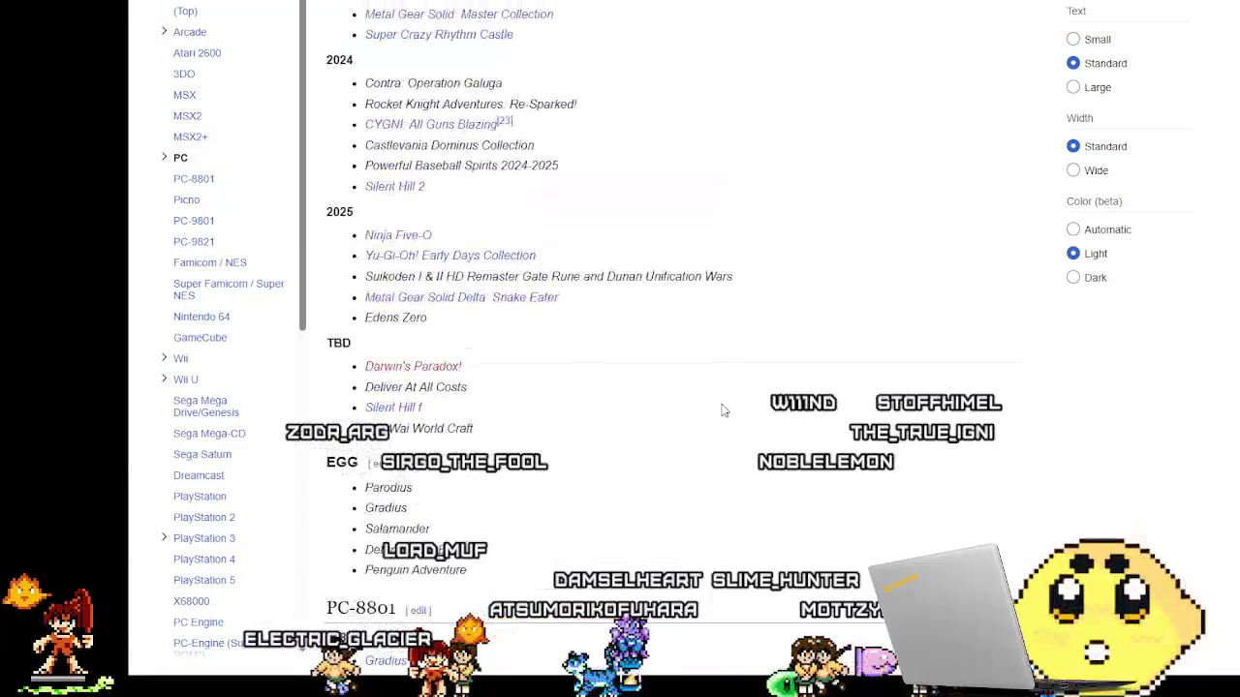
scroll(721, 411, "down", 4)
scroll(722, 411, "down", 3)
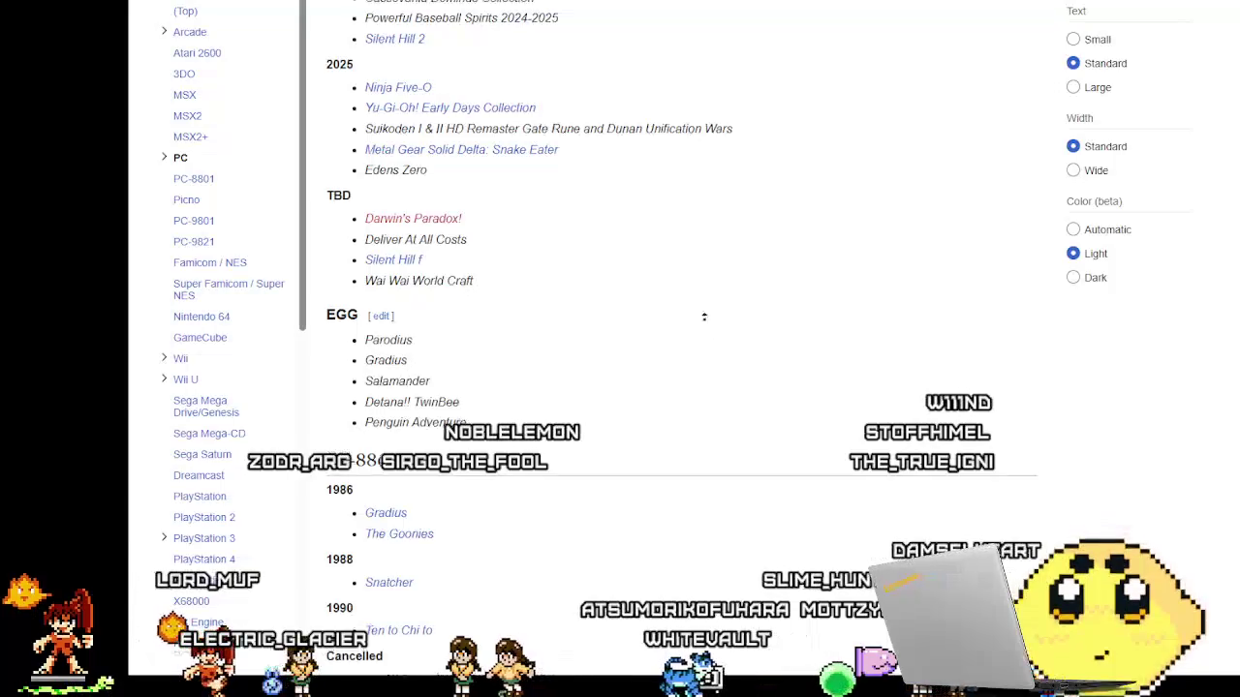
scroll(693, 260, "up", 10)
scroll(684, 351, "up", 10)
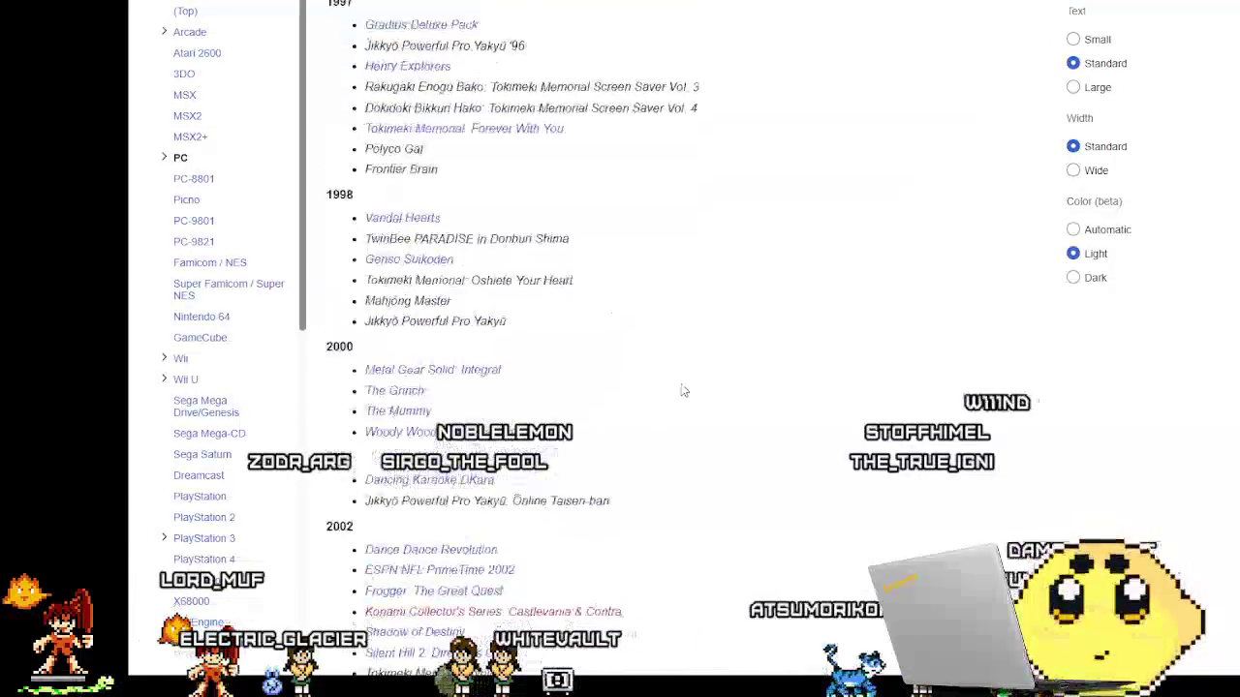
scroll(682, 390, "up", 15)
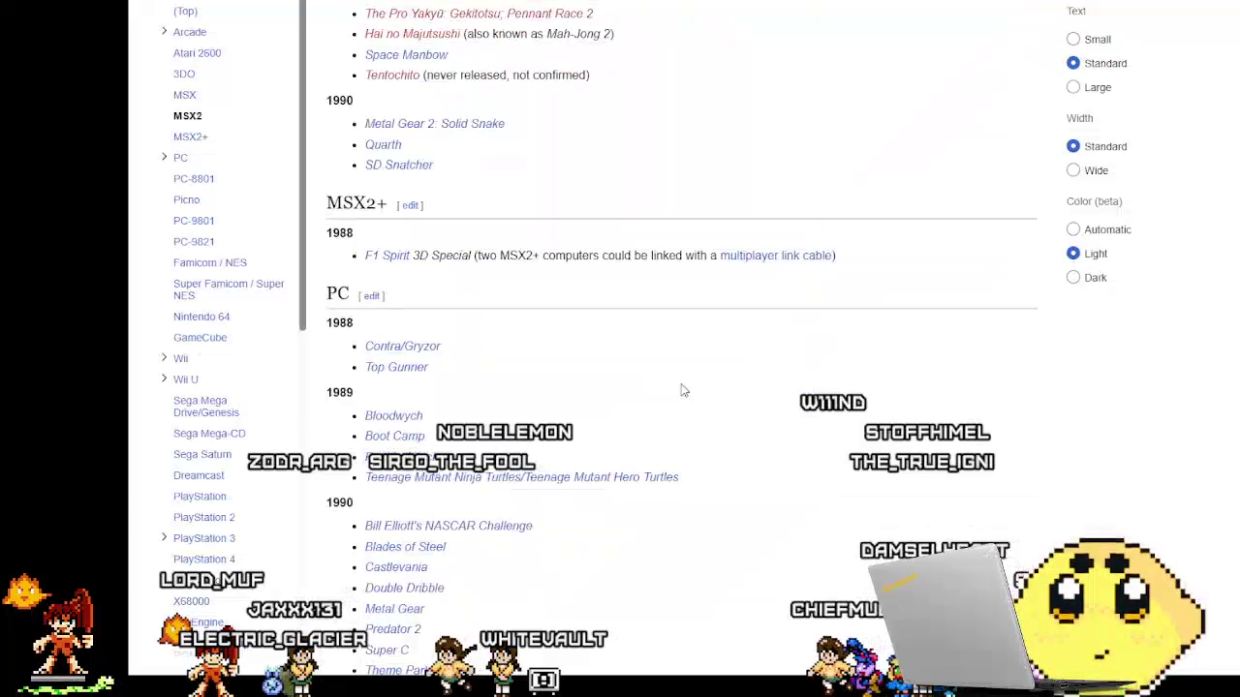
scroll(680, 402, "down", 20)
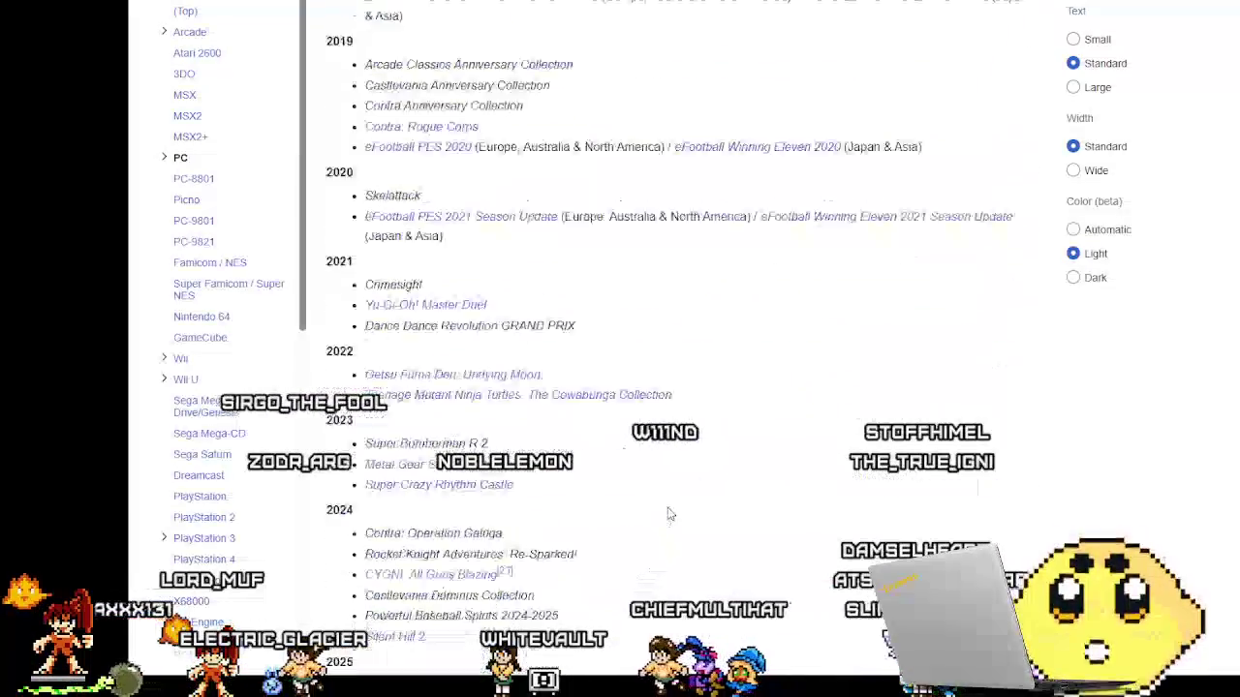
scroll(668, 513, "down", 3)
scroll(668, 513, "up", 2)
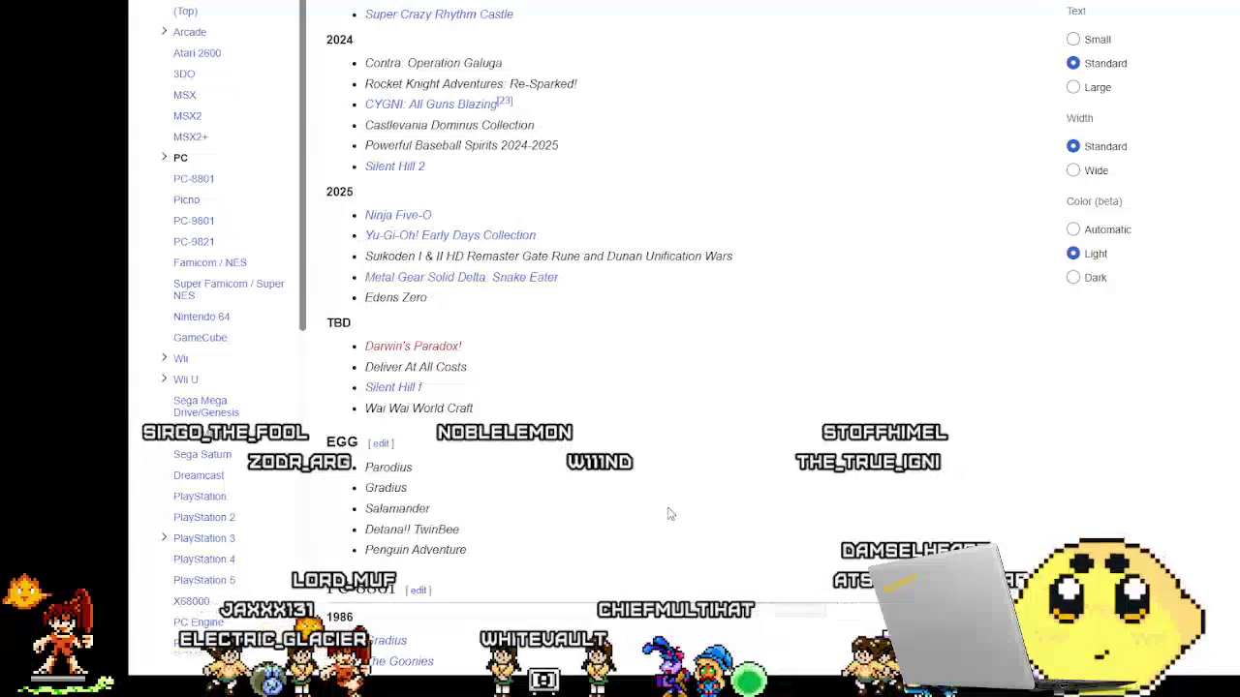
scroll(669, 513, "up", 1)
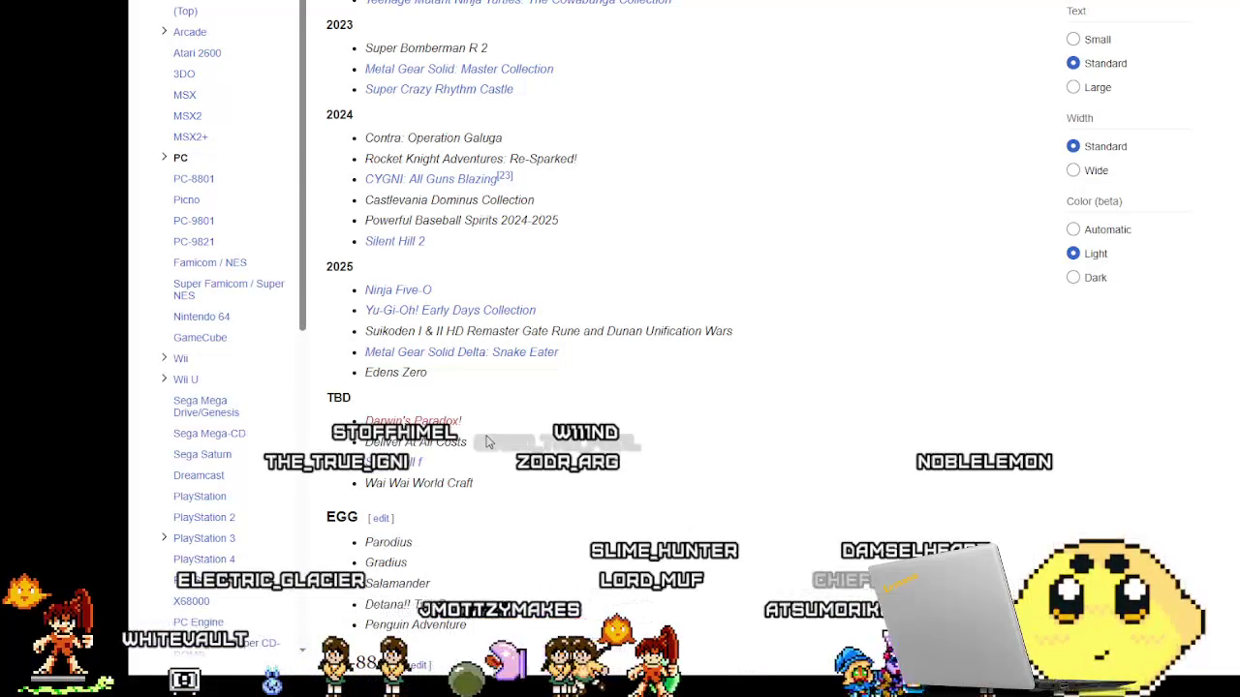
mouse_move(519, 360)
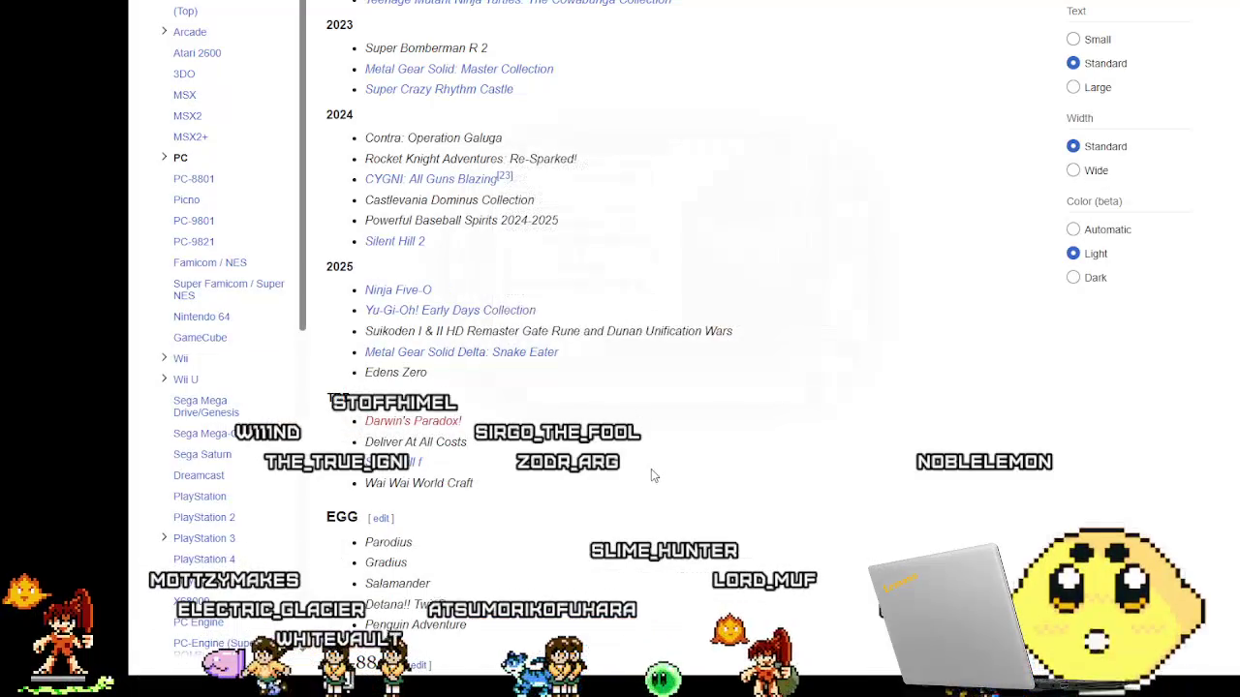
Scroll the Konami list onward through the Famicom, Wii and Sega sections using autoscroll.
scroll(656, 484, "down", 2)
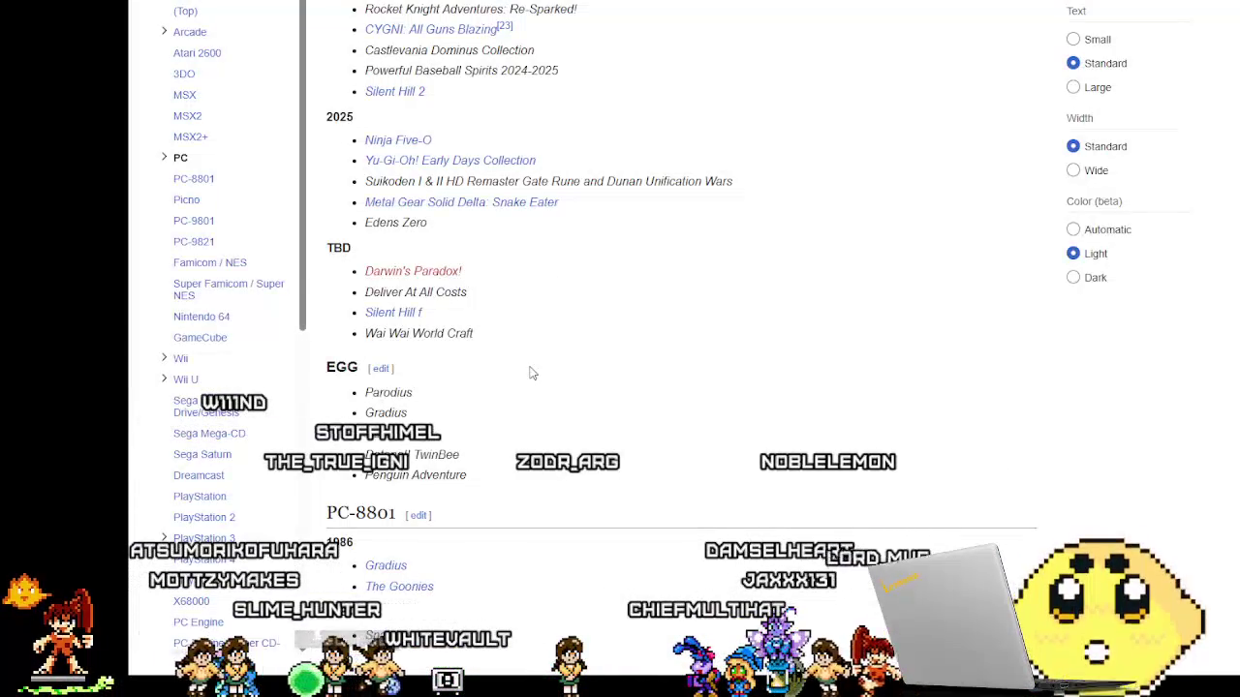
scroll(531, 373, "down", 10)
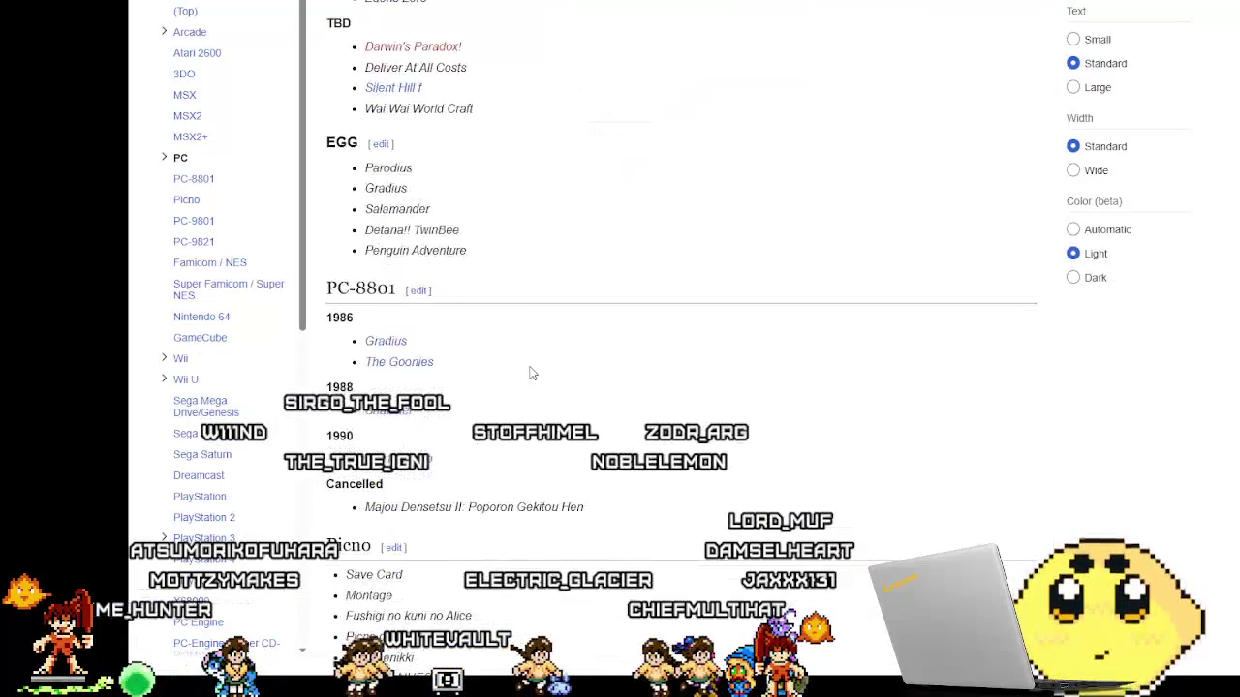
scroll(531, 373, "down", 10)
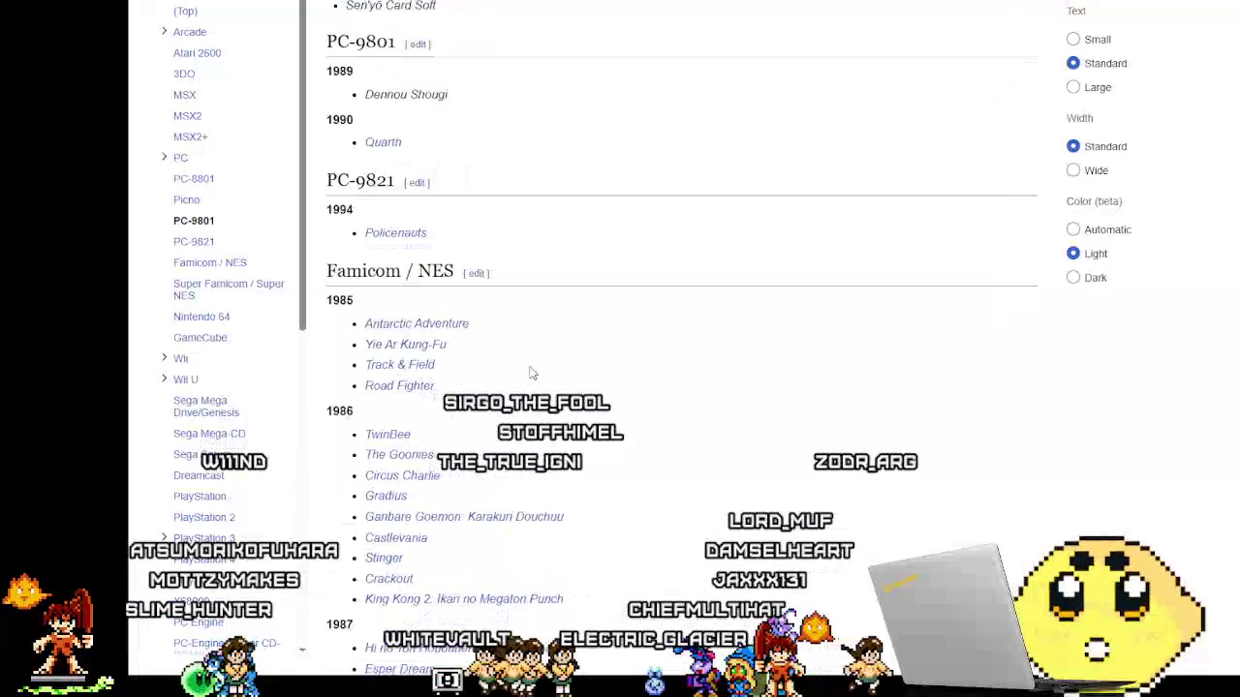
scroll(531, 373, "up", 5)
scroll(531, 373, "down", 3)
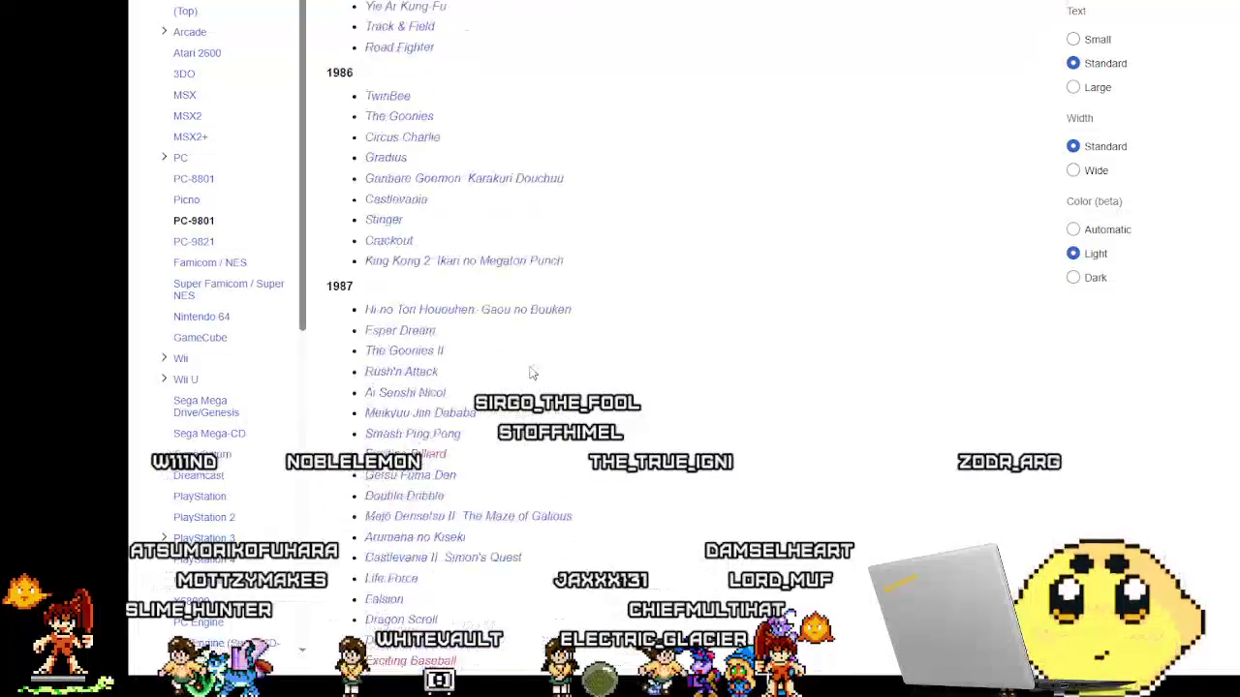
middle_click(834, 344)
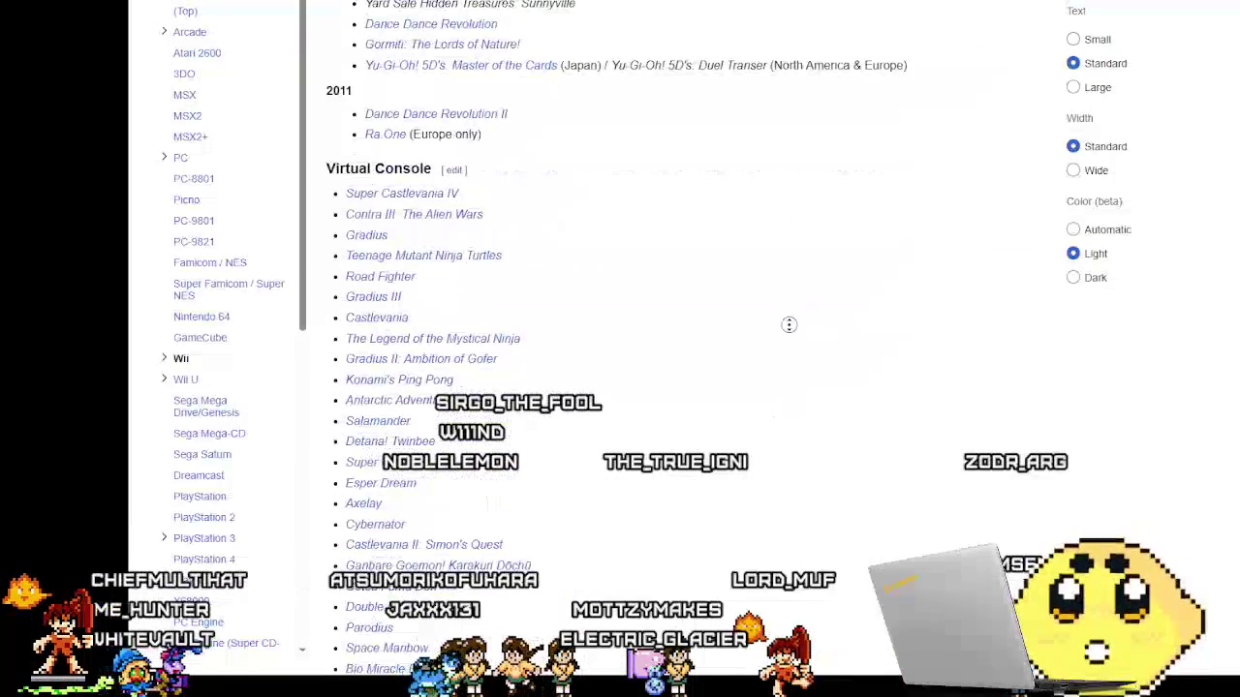
scroll(780, 509, "up", 6)
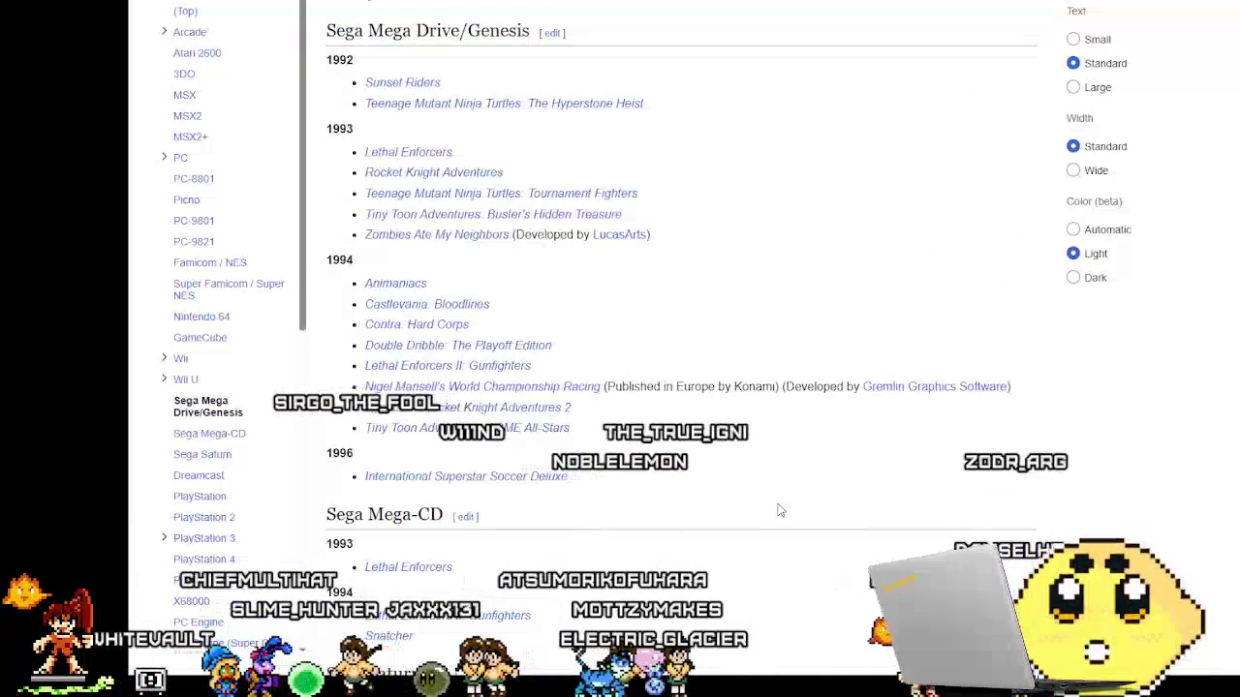
scroll(779, 510, "up", 1)
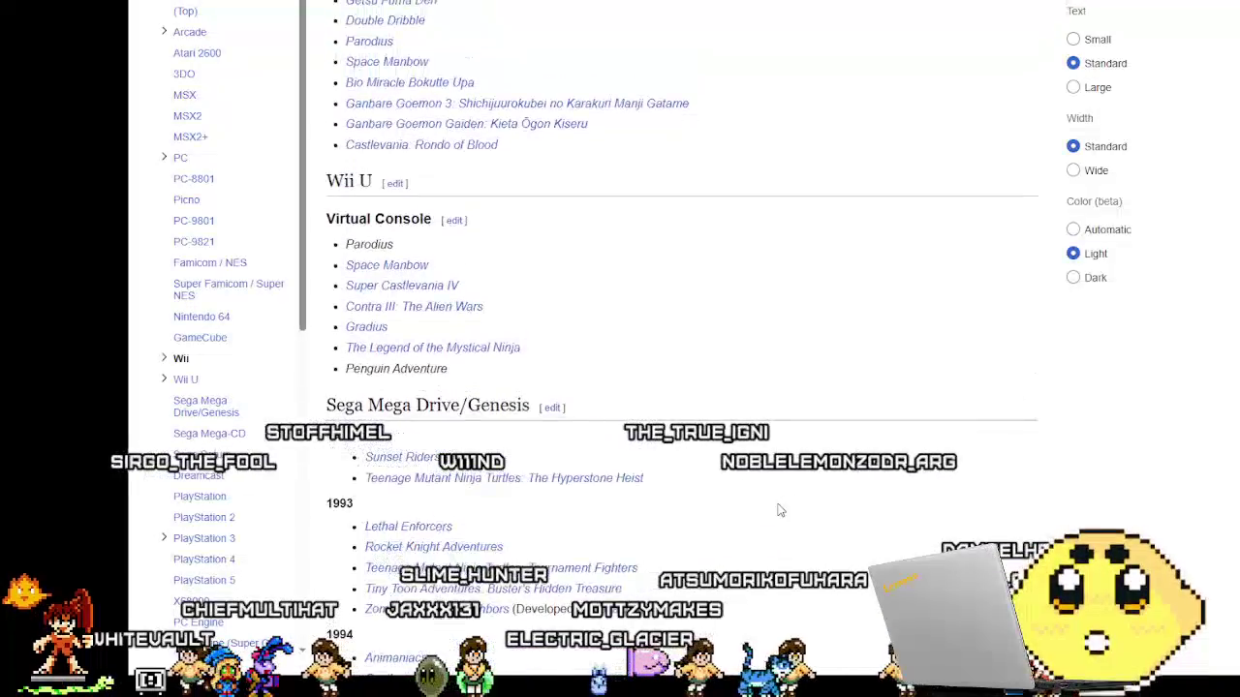
scroll(779, 510, "down", 20)
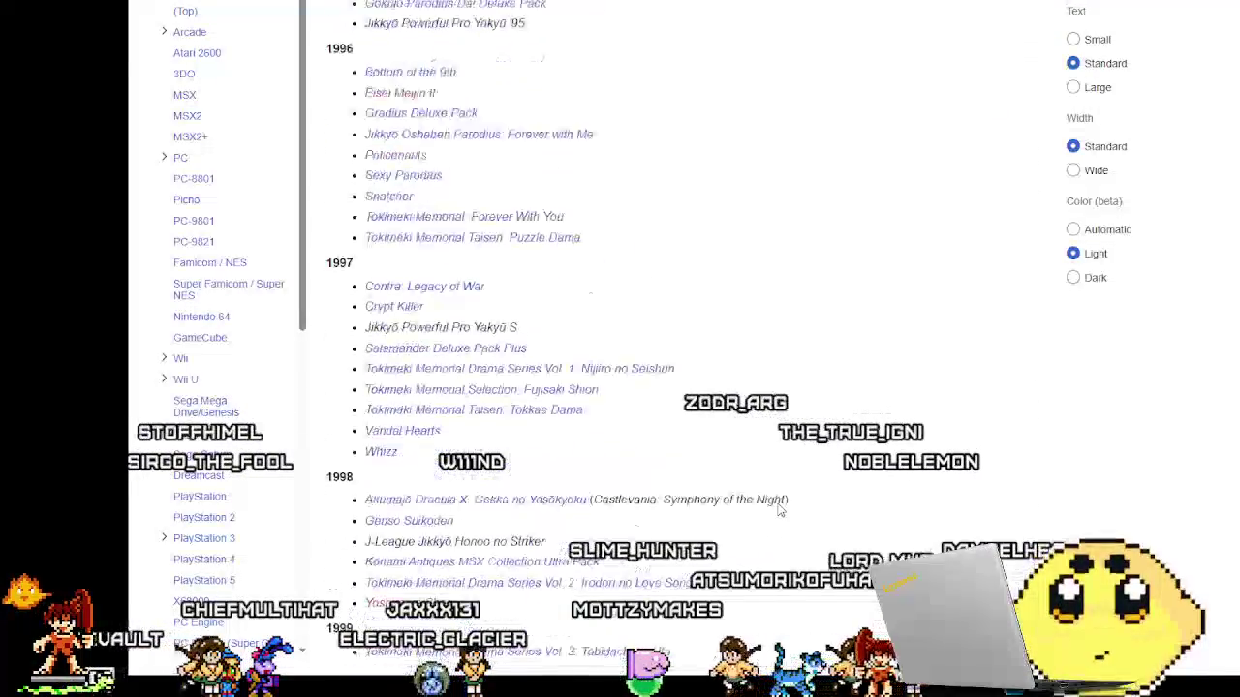
scroll(780, 509, "down", 5)
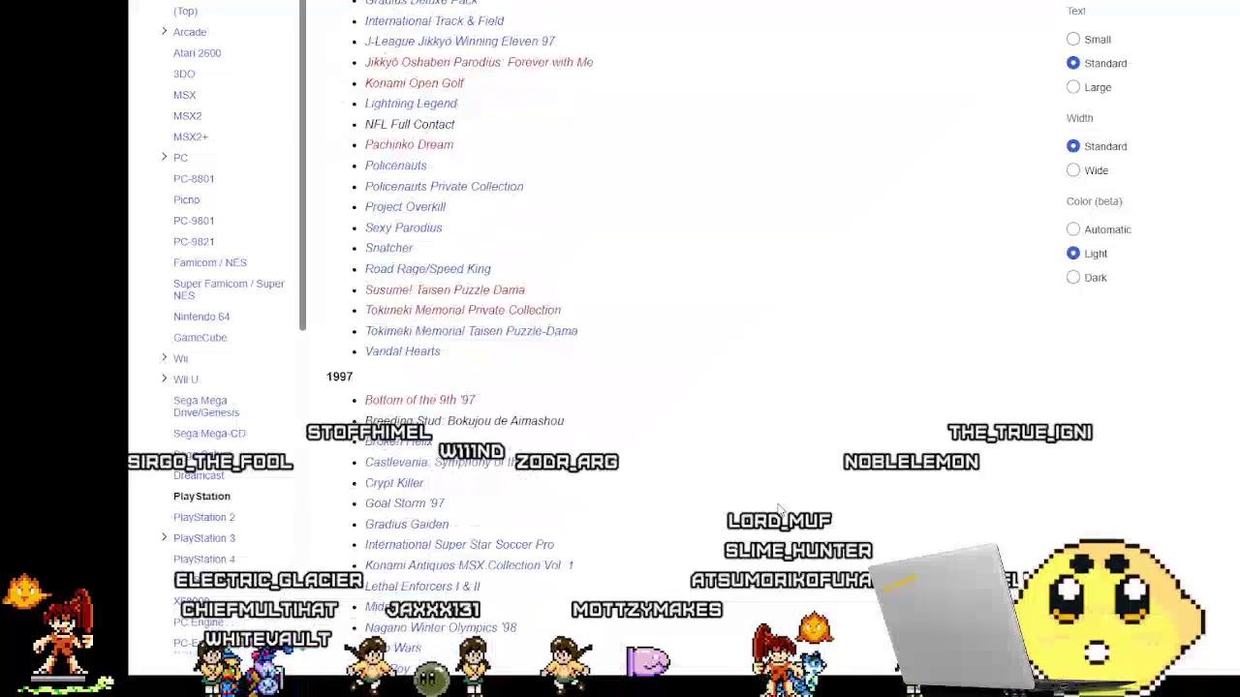
scroll(800, 502, "down", 8)
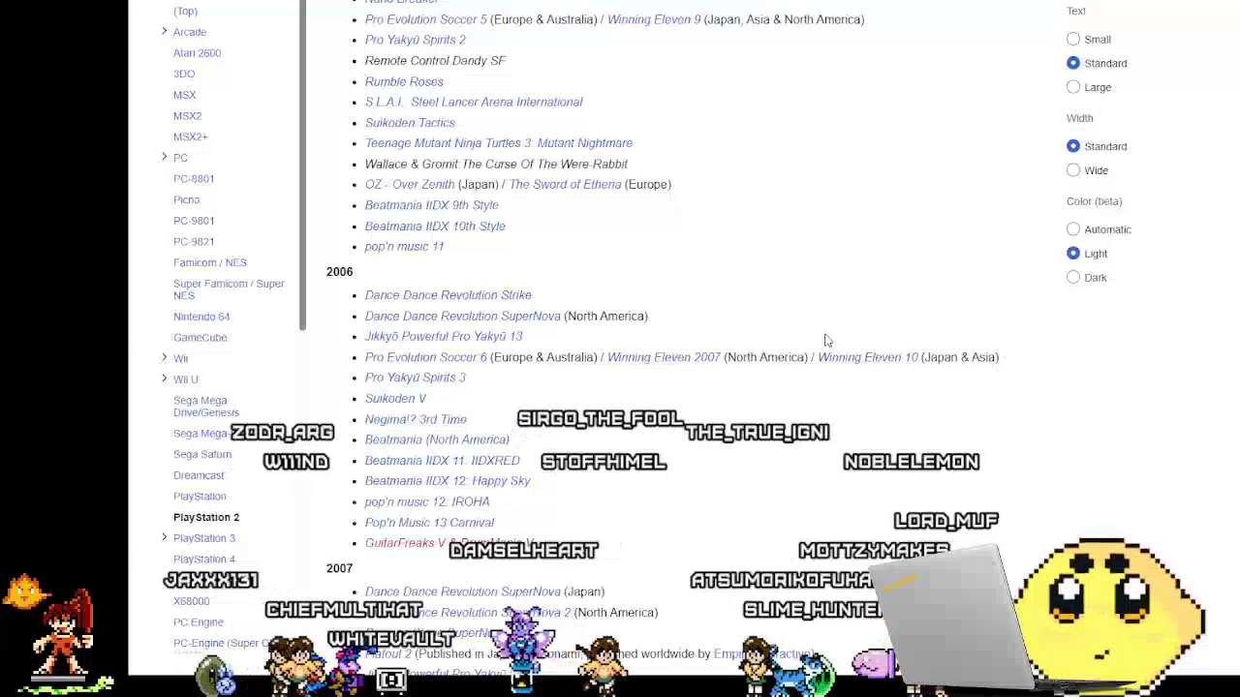
Continue to PlayStation 5's 2025 and TBD games and show Silent Hill f's preview card.
scroll(814, 368, "down", 14)
scroll(789, 397, "up", 4)
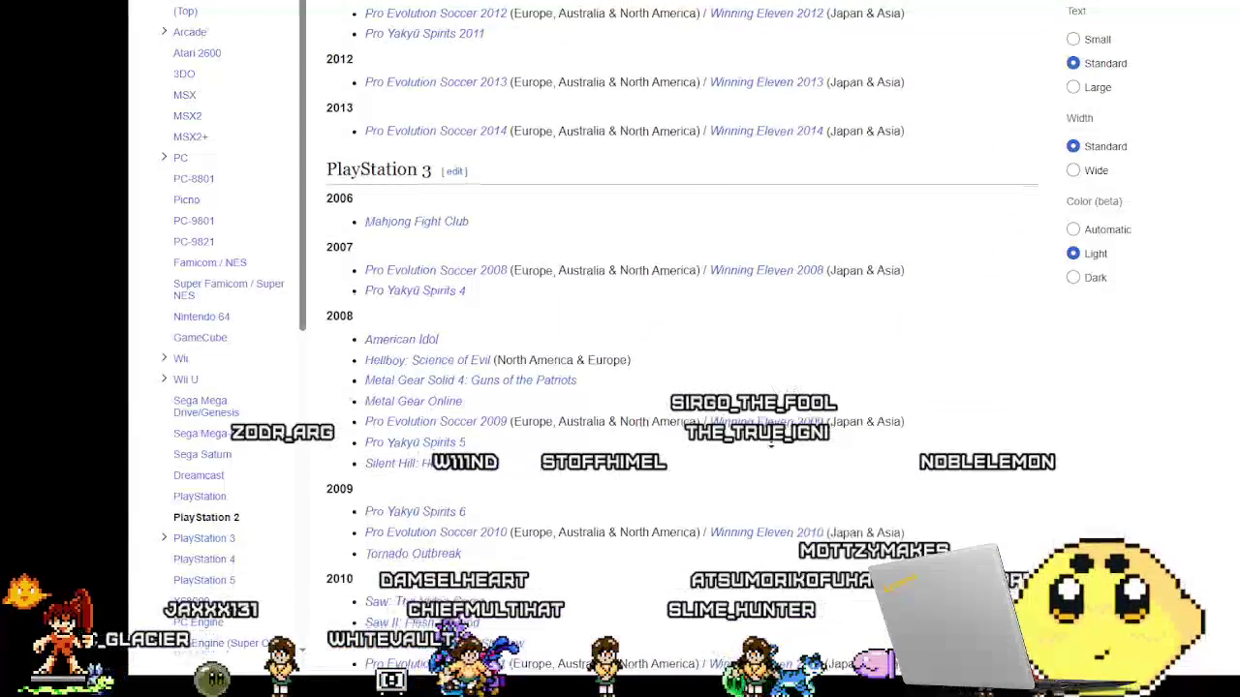
scroll(770, 443, "down", 15)
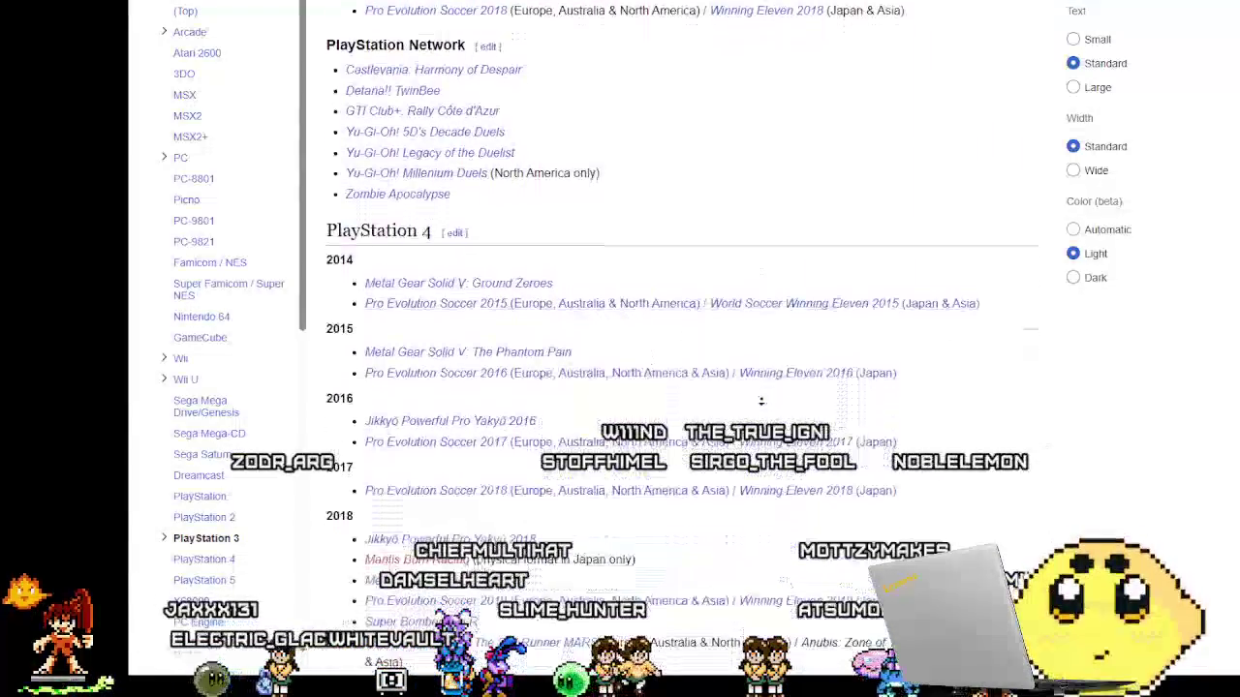
scroll(756, 445, "down", 8)
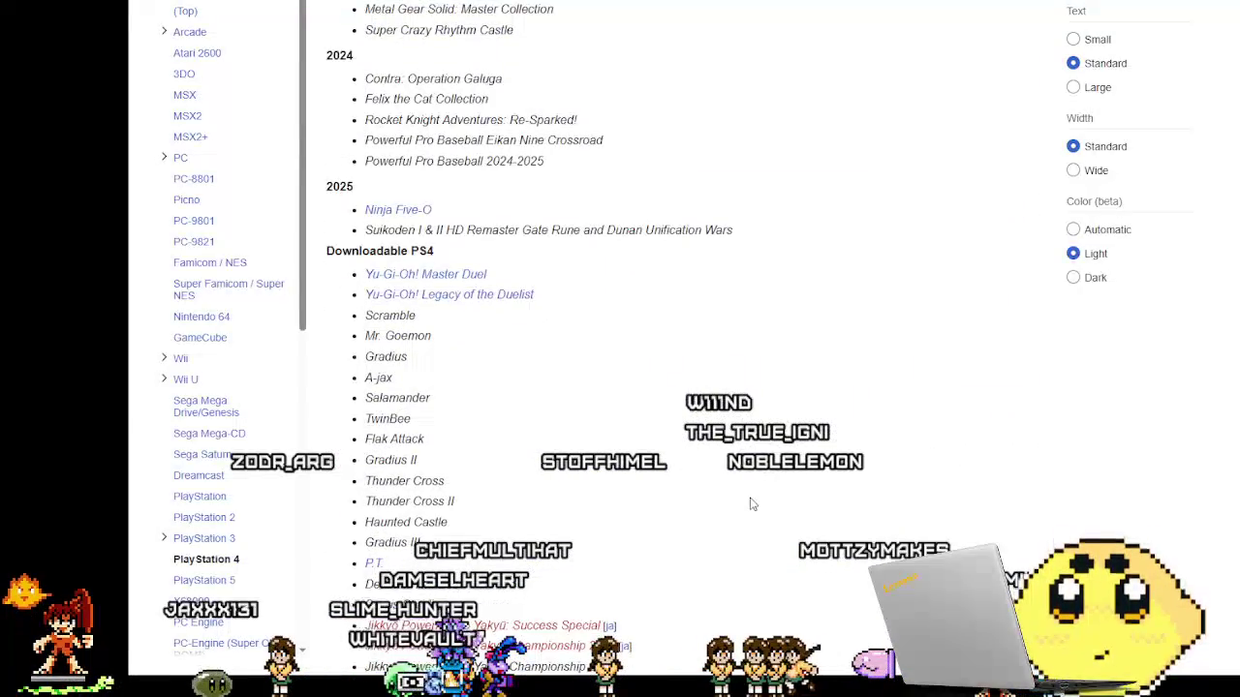
scroll(750, 504, "up", 10)
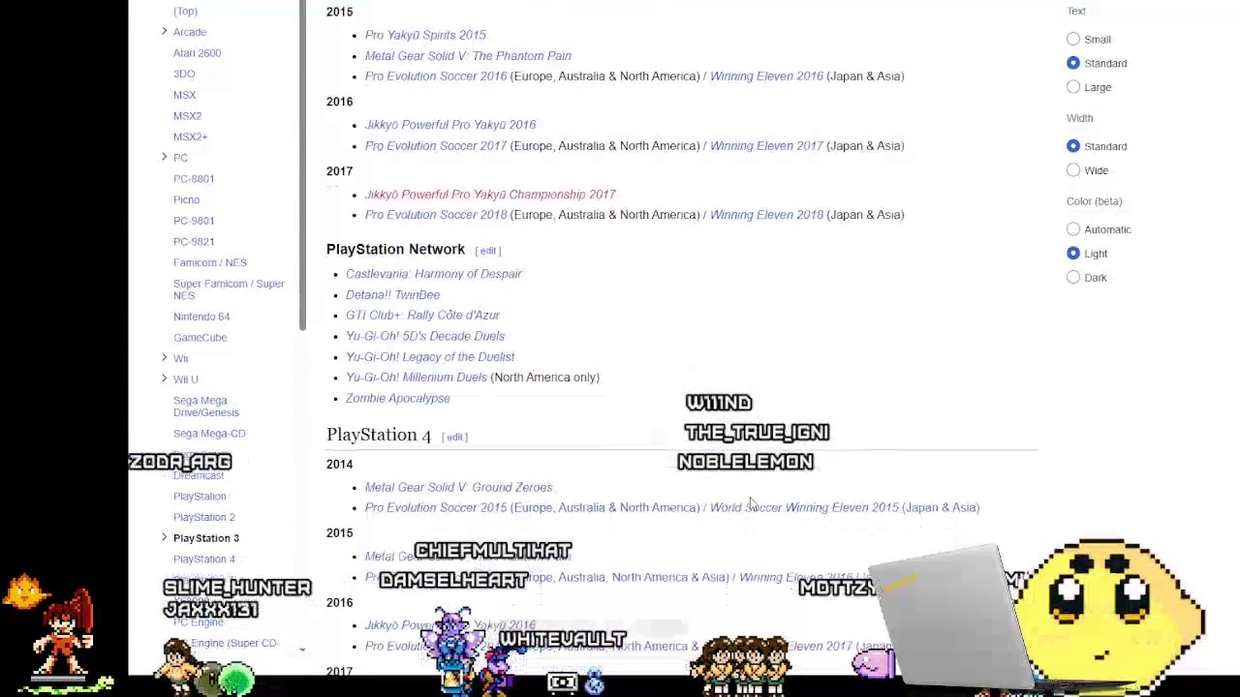
scroll(750, 504, "down", 1)
scroll(752, 503, "down", 4)
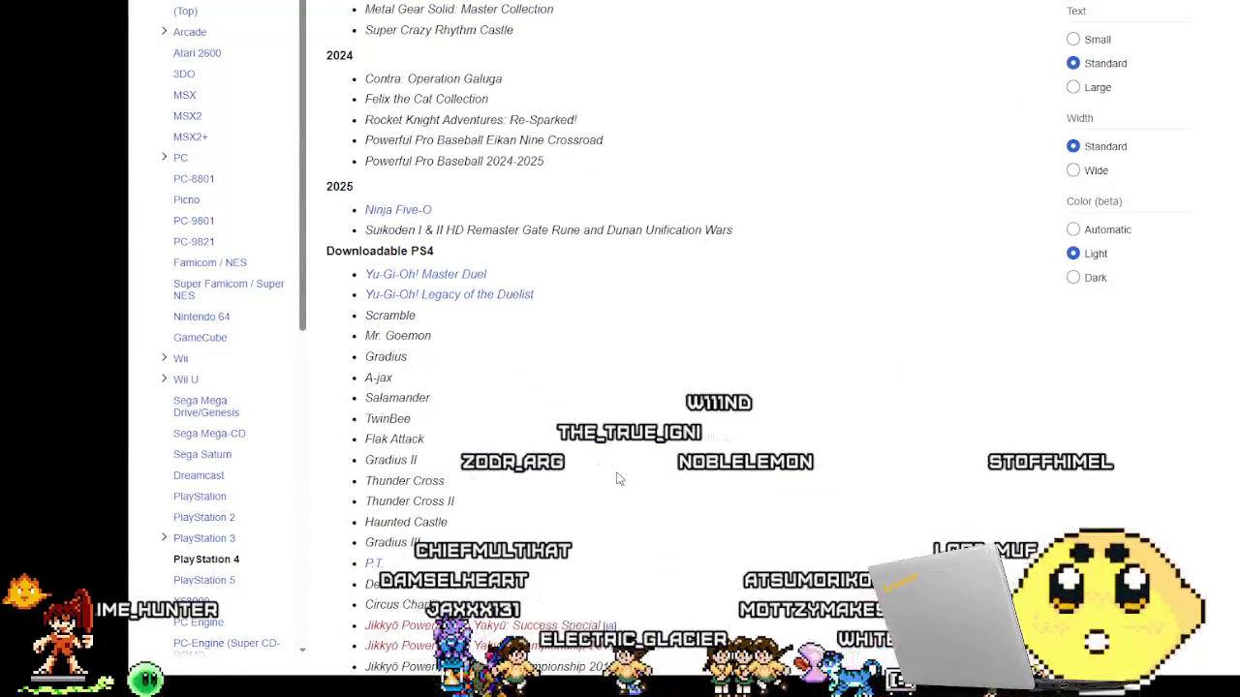
scroll(620, 478, "down", 4)
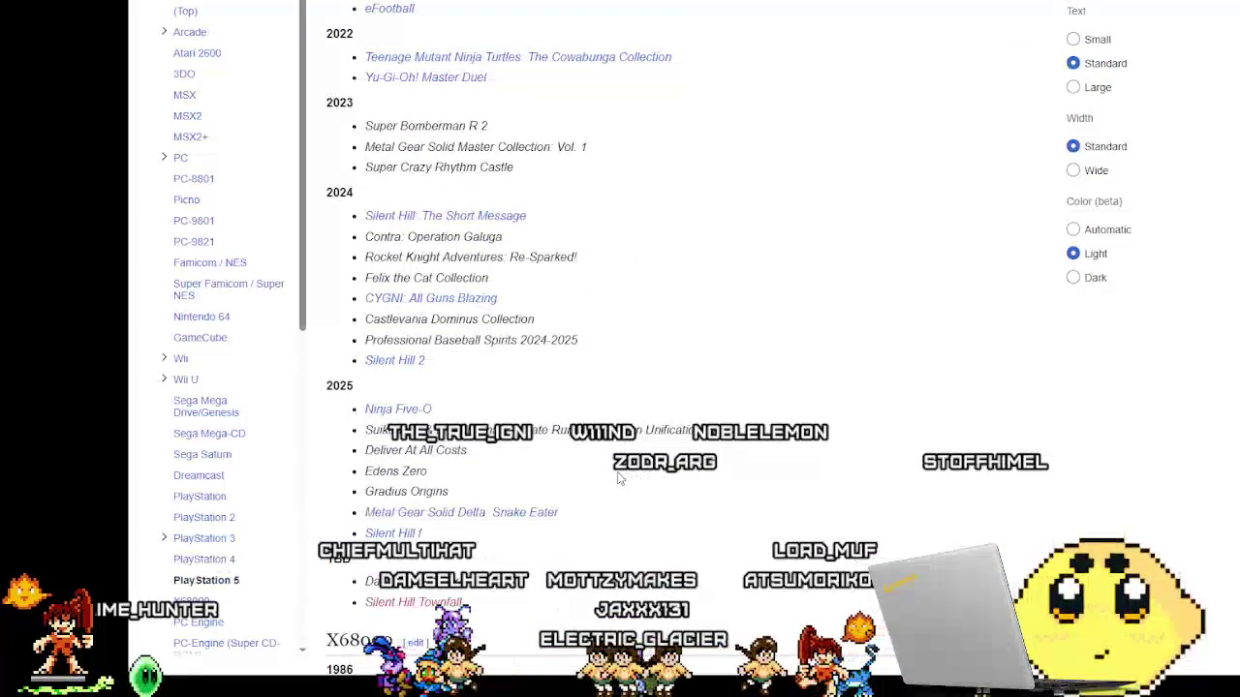
scroll(620, 478, "up", 2)
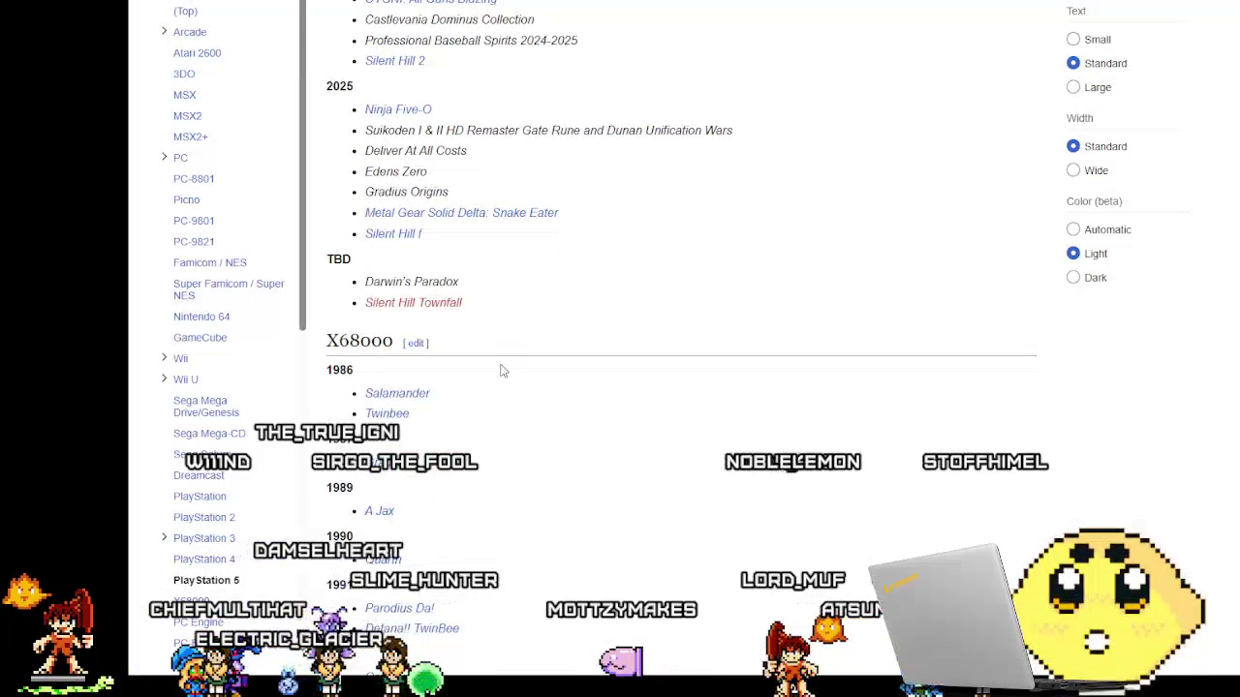
mouse_move(394, 246)
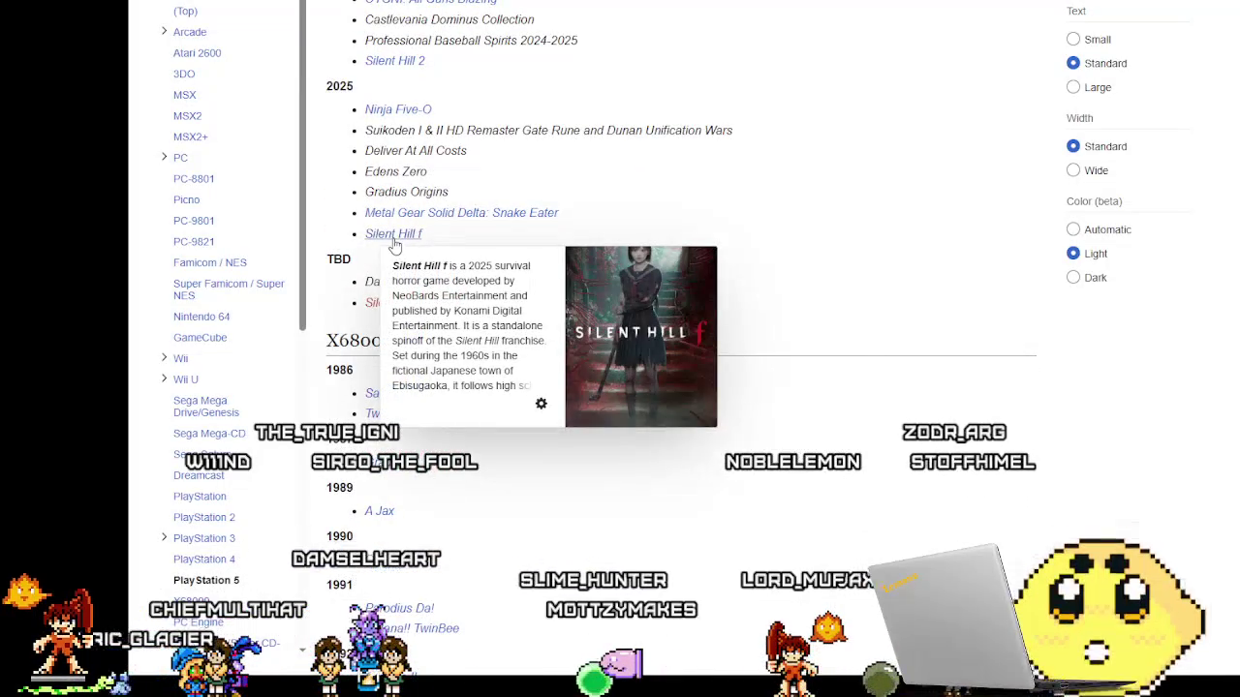